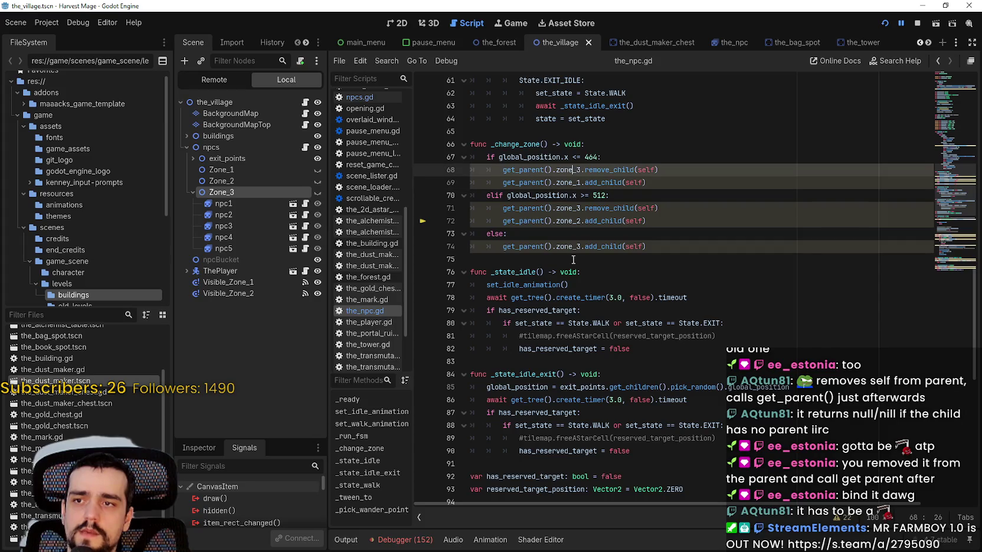
Step: Review the remove_child and add_child calls on lines 68–71 of _change_zone
drag(659, 170, 486, 172)
drag(648, 183, 489, 184)
click(681, 208)
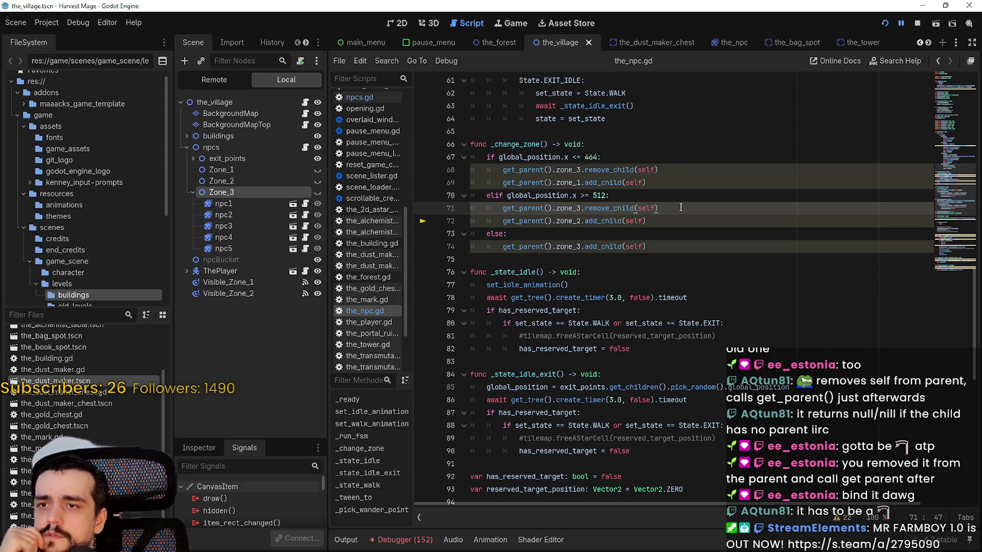
drag(502, 182, 554, 180)
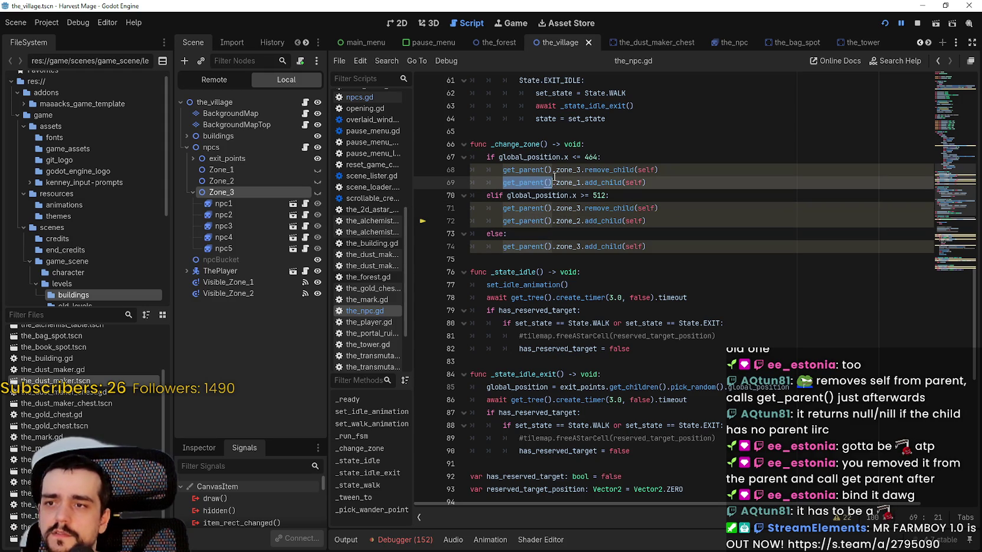
mouse_move(674, 172)
mouse_down()
mouse_move(490, 157)
mouse_move(487, 170)
mouse_up()
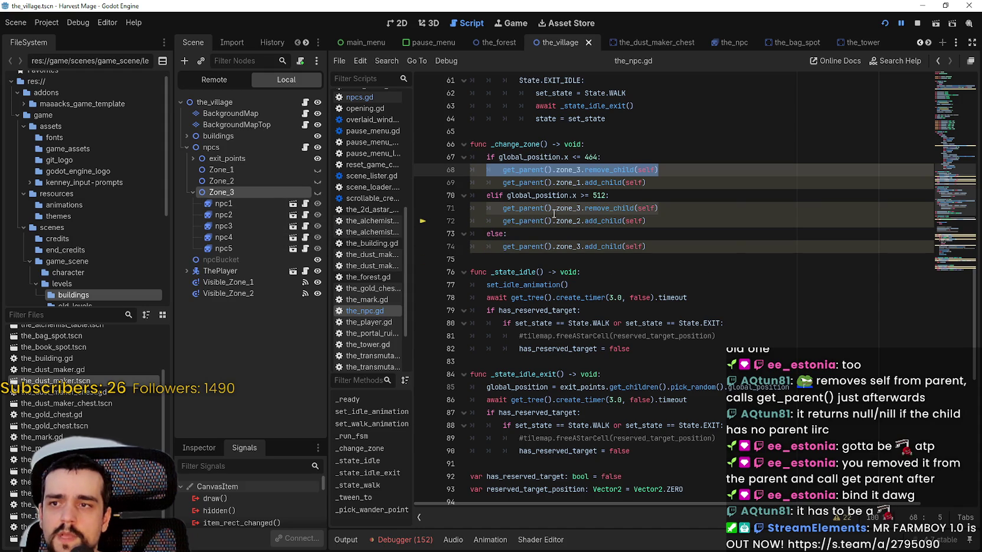
Step: Add onready references to Zone_1 and Zone_2 at the top of the_npc.gd, followed by a blank line
scroll(742, 219, up, 3)
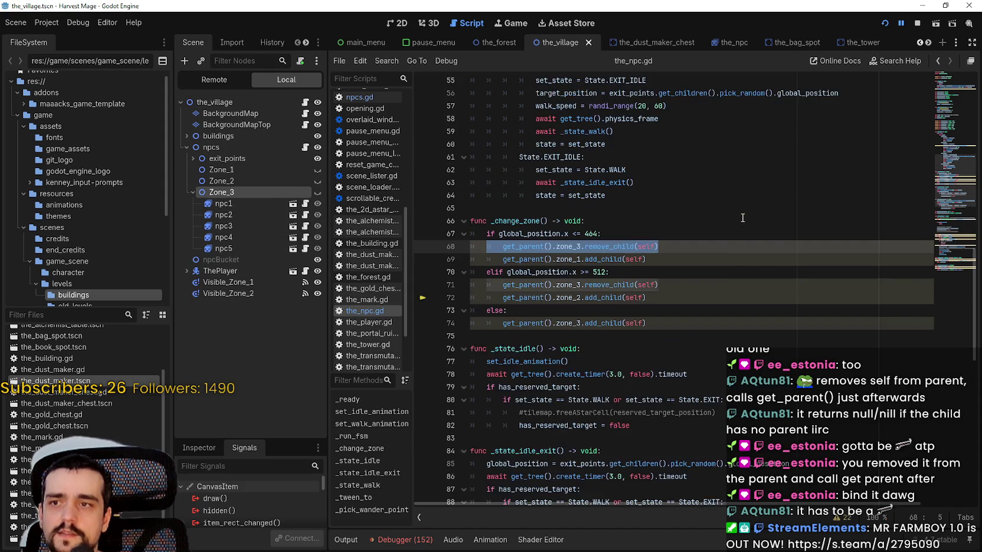
click(949, 87)
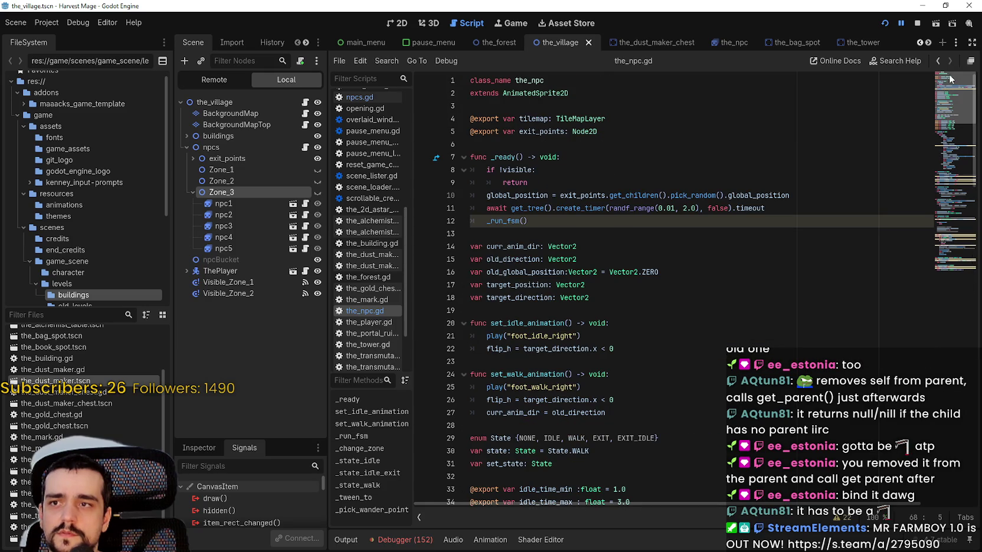
click(560, 156)
click(565, 143)
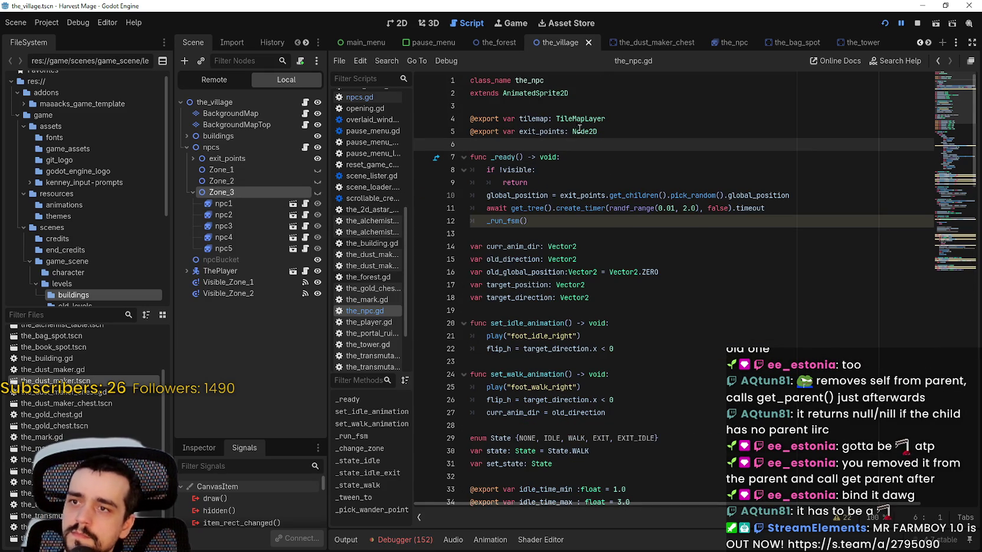
click(602, 111)
click(576, 150)
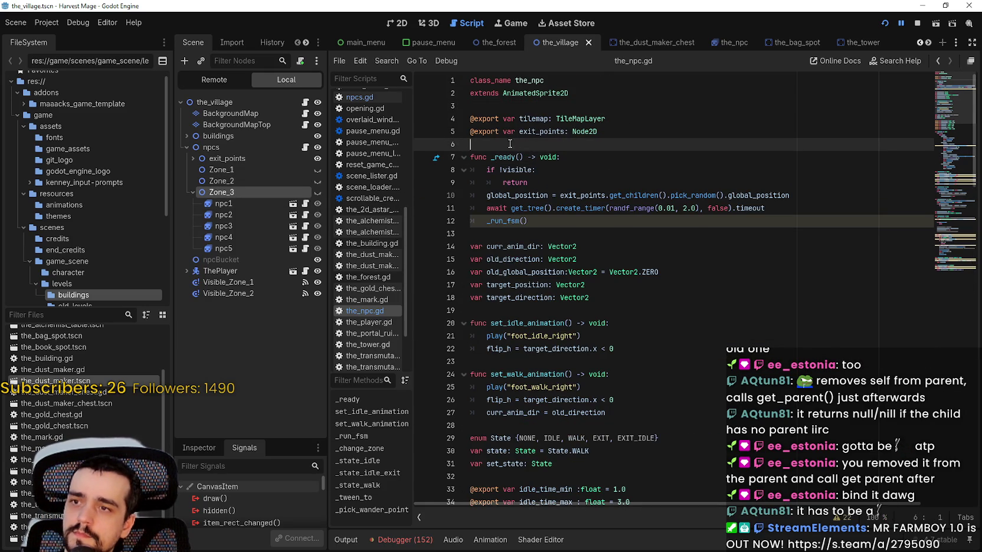
mouse_move(217, 171)
mouse_down()
mouse_move(575, 171)
mouse_move(580, 147)
mouse_up()
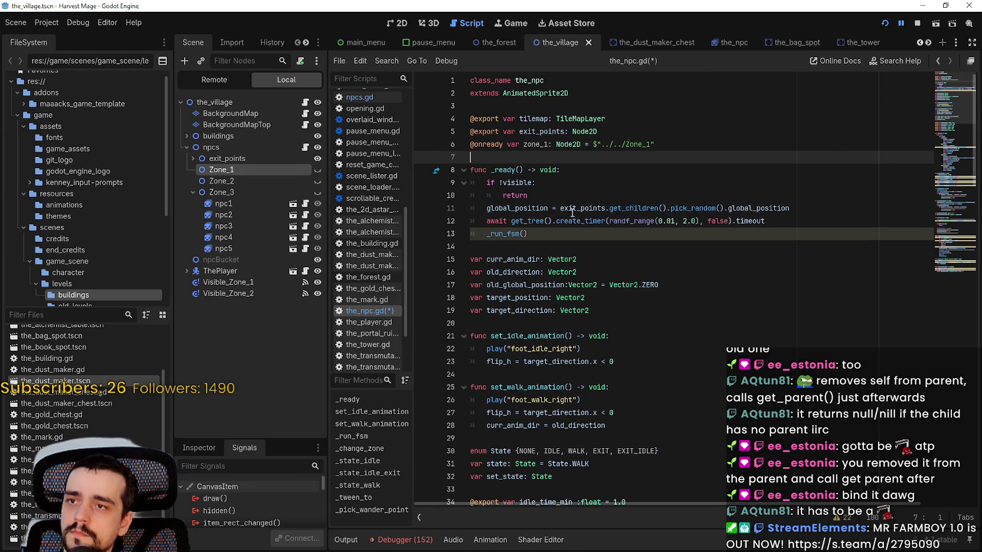
mouse_move(252, 181)
mouse_down()
mouse_move(653, 156)
mouse_move(625, 164)
mouse_up()
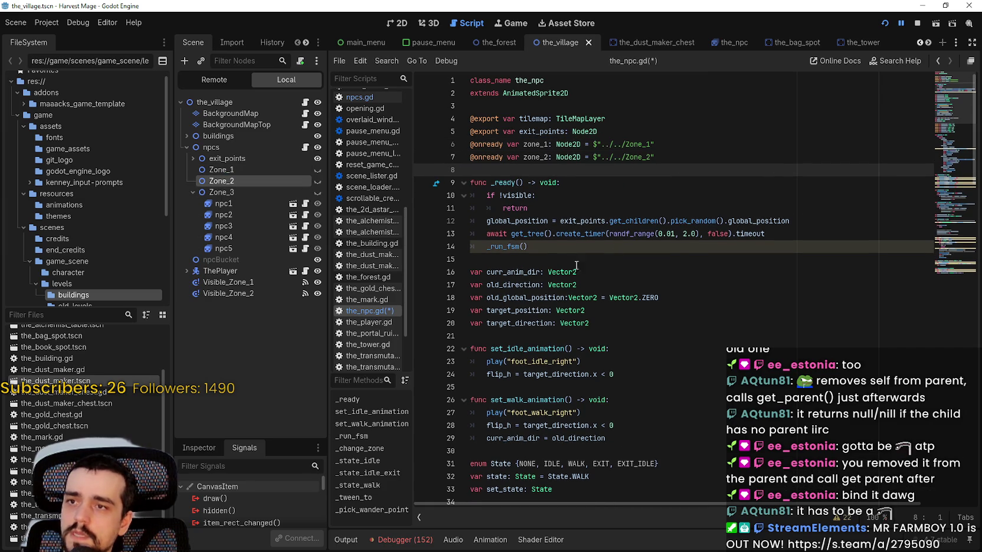
click(621, 126)
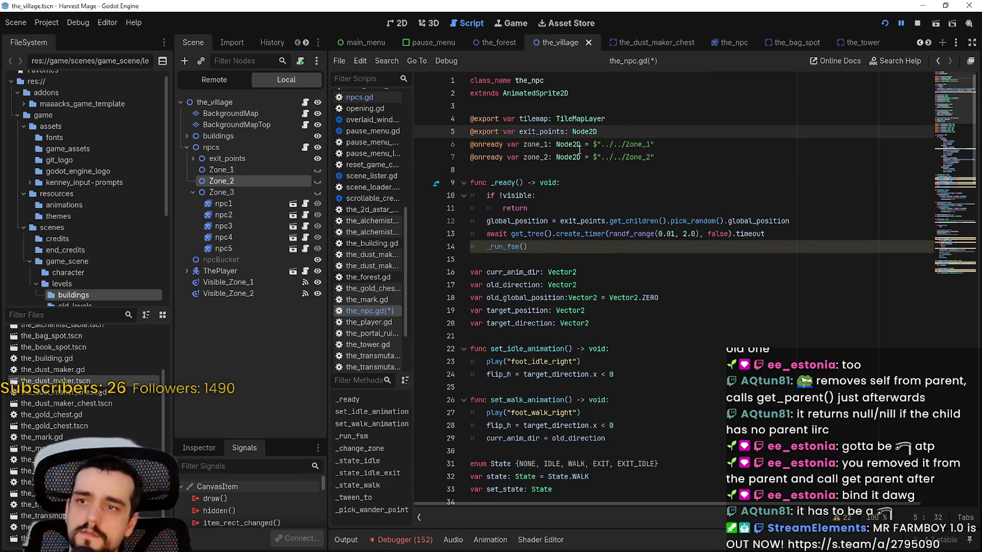
key(Return)
Step: Delete zone_3 from line 71 so it reads get_parent().remove_child(self)
click(542, 157)
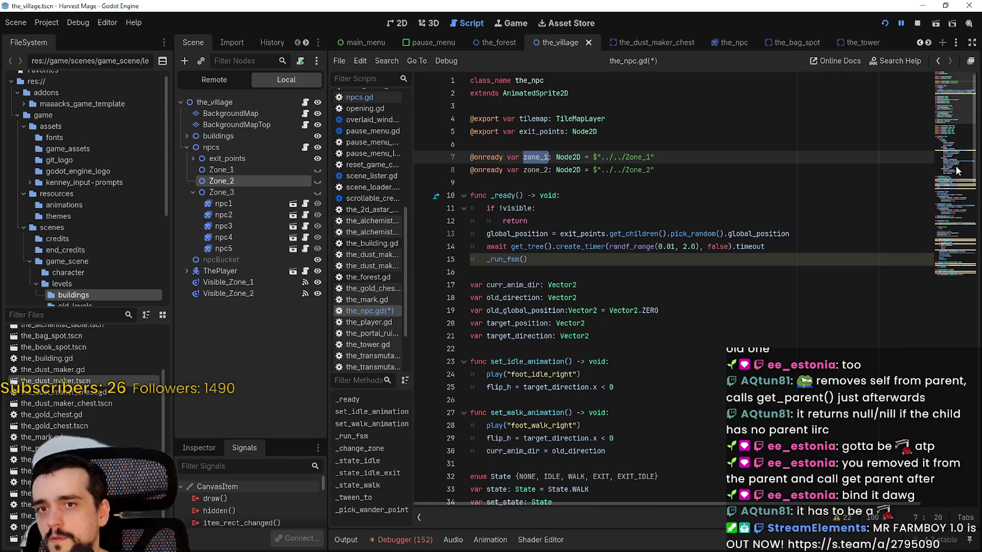
click(958, 165)
drag(504, 224, 721, 220)
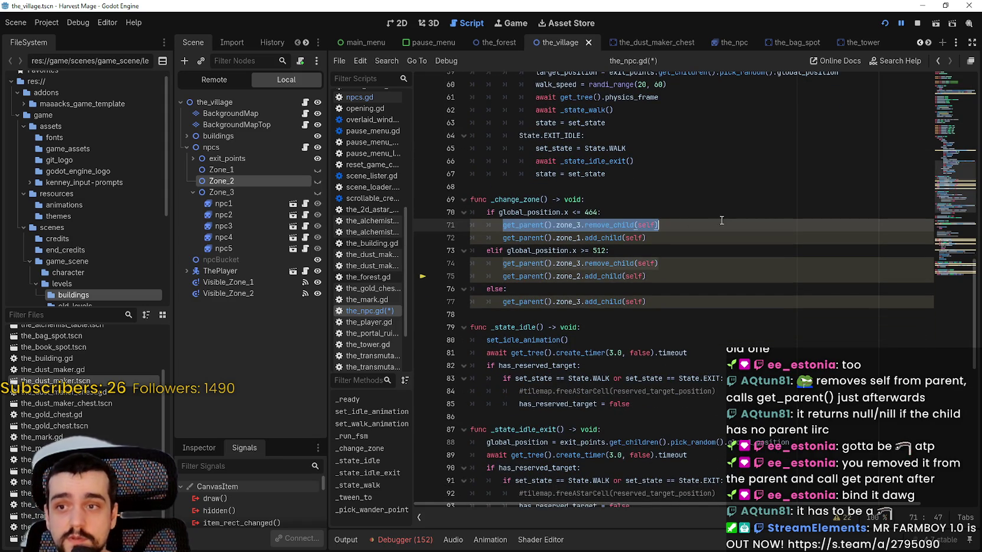
double_click(578, 225)
drag(578, 225, 519, 224)
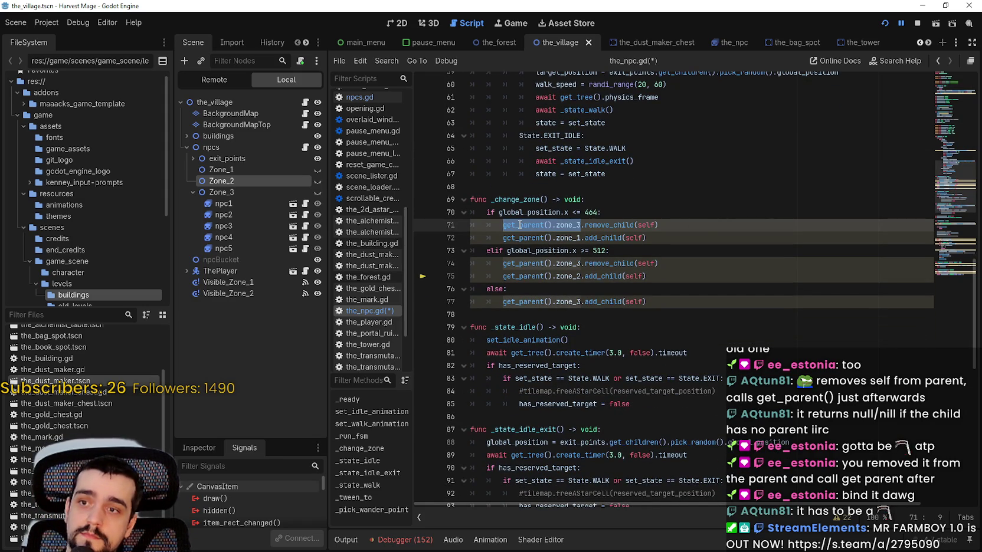
double_click(572, 225)
key(BackSpace)
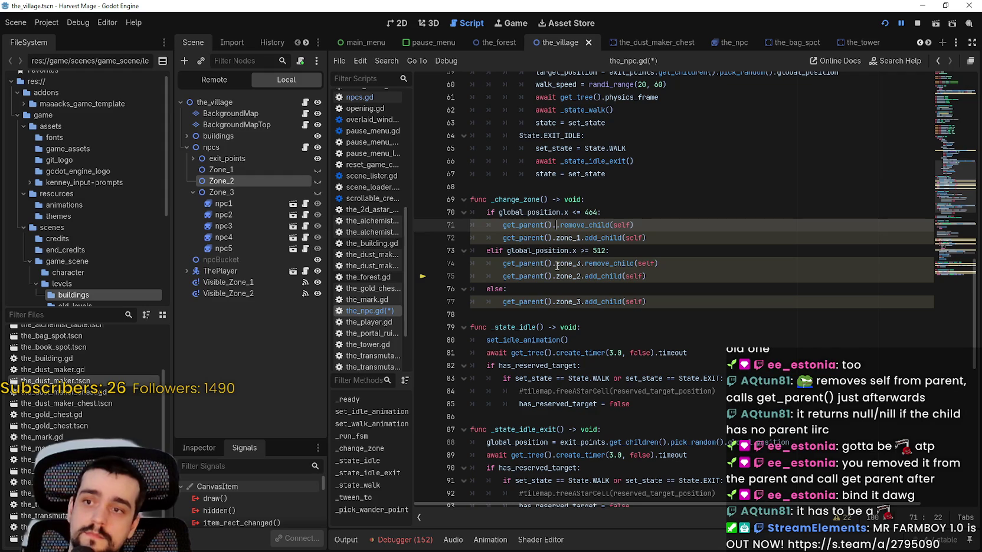
click(223, 203)
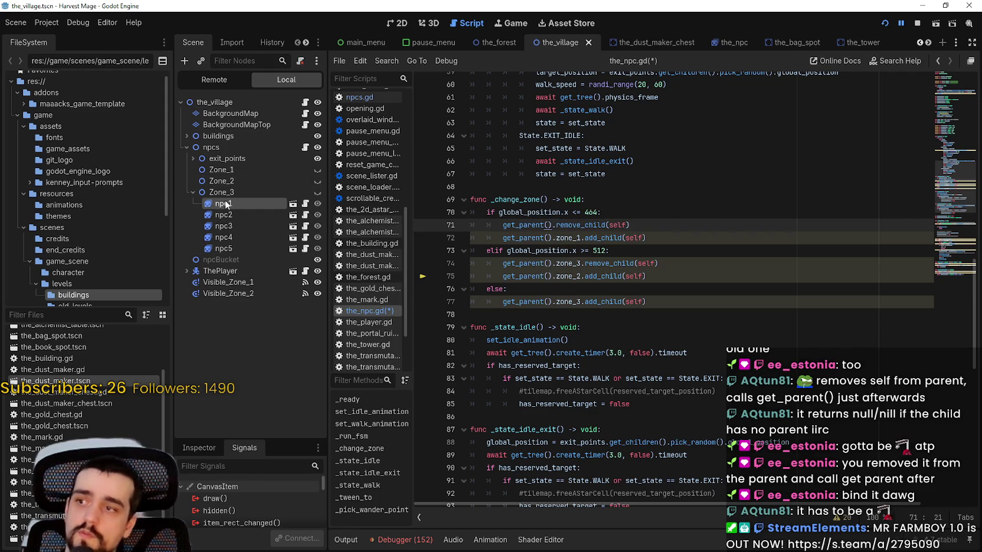
Step: Move npc1–npc5 from Zone_3 under npcs and delete zone_3 from line 74
shift+click(233, 248)
drag(227, 207, 228, 191)
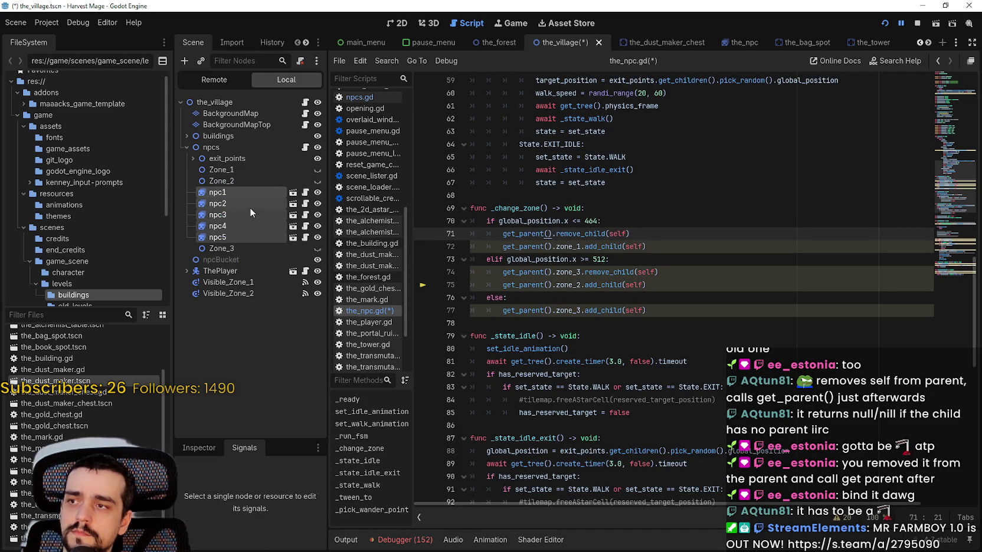
click(619, 272)
click(646, 236)
double_click(567, 273)
key(Delete)
key(Delete)
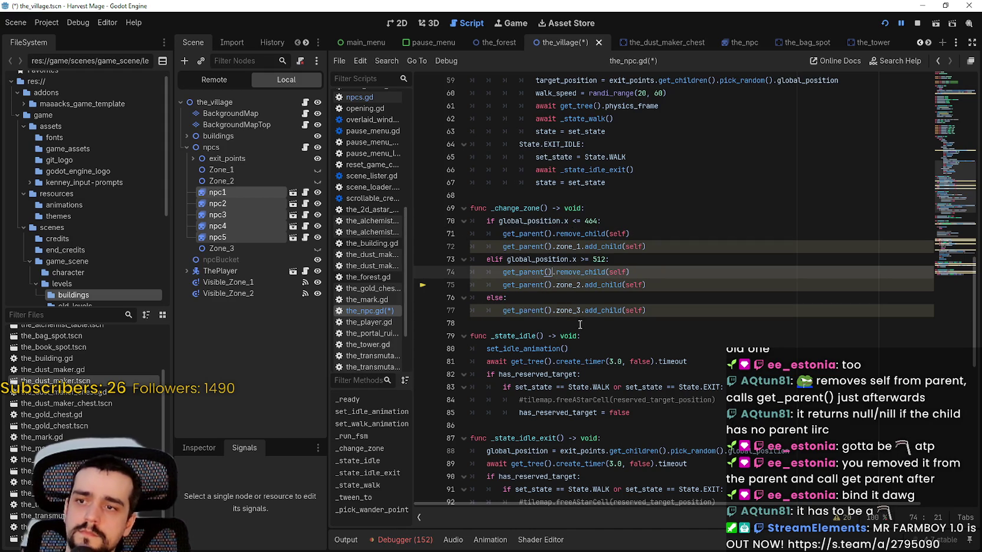
Step: Remove the else branch from _change_zone and check the zone_1 and zone_2 declarations
drag(470, 297, 543, 323)
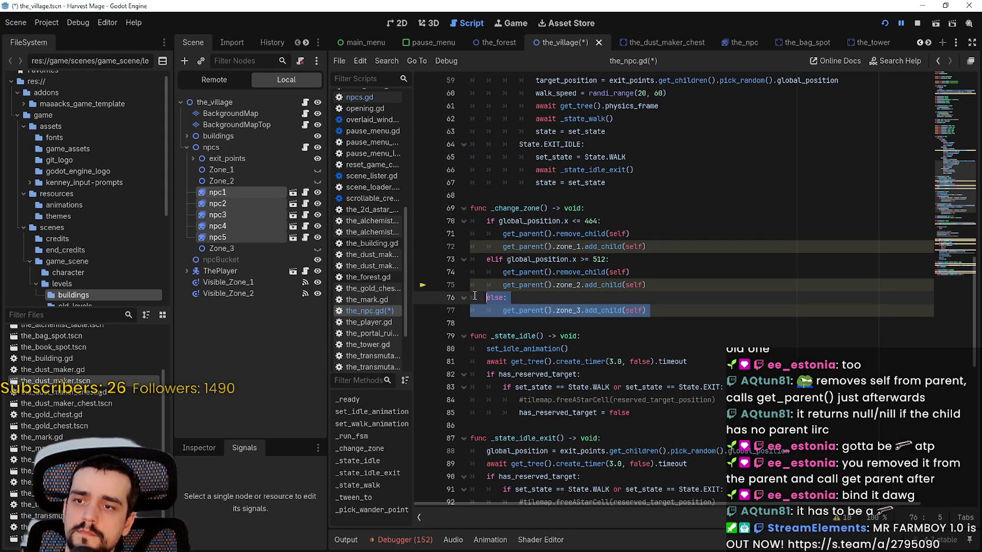
key(BackSpace)
scroll(608, 247, up, 1)
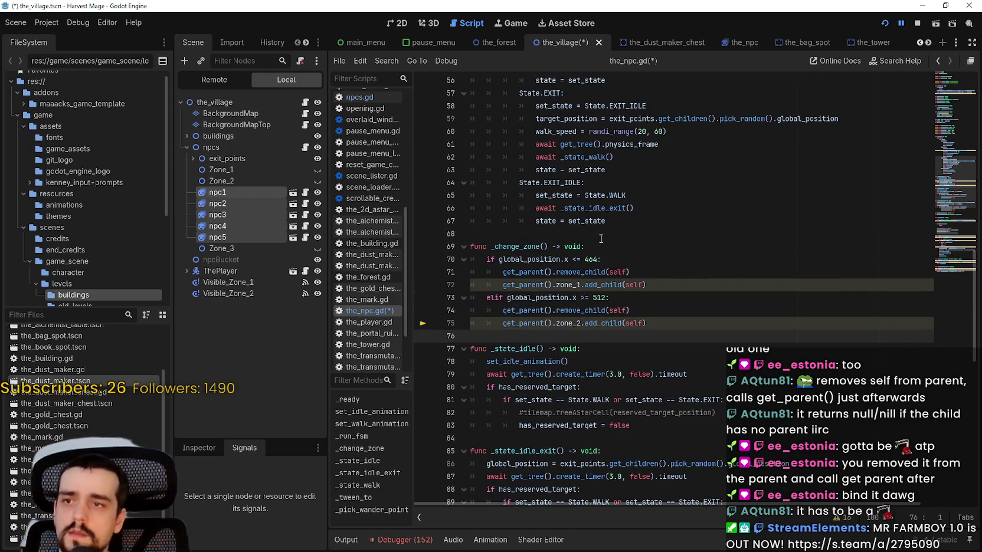
scroll(554, 271, up, 18)
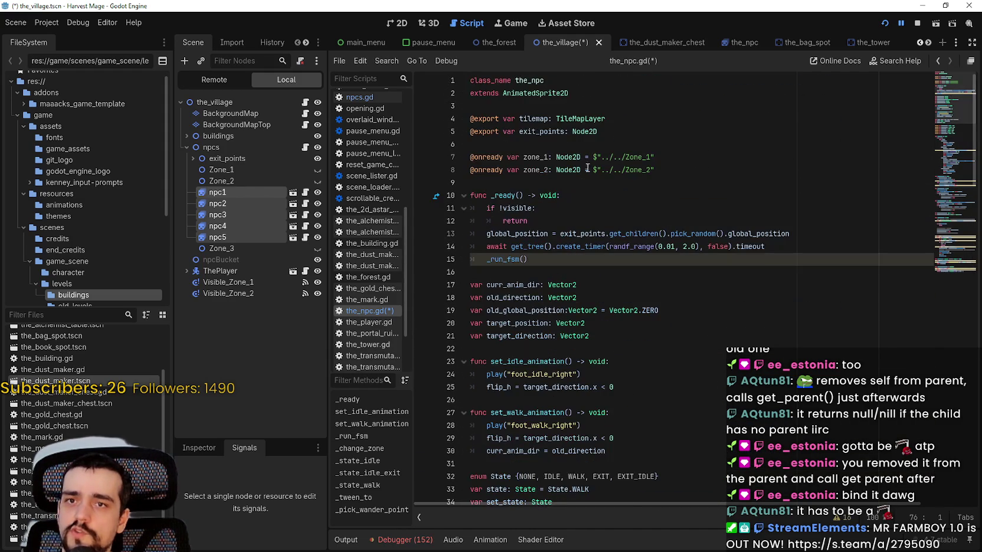
click(525, 158)
scroll(541, 204, down, 16)
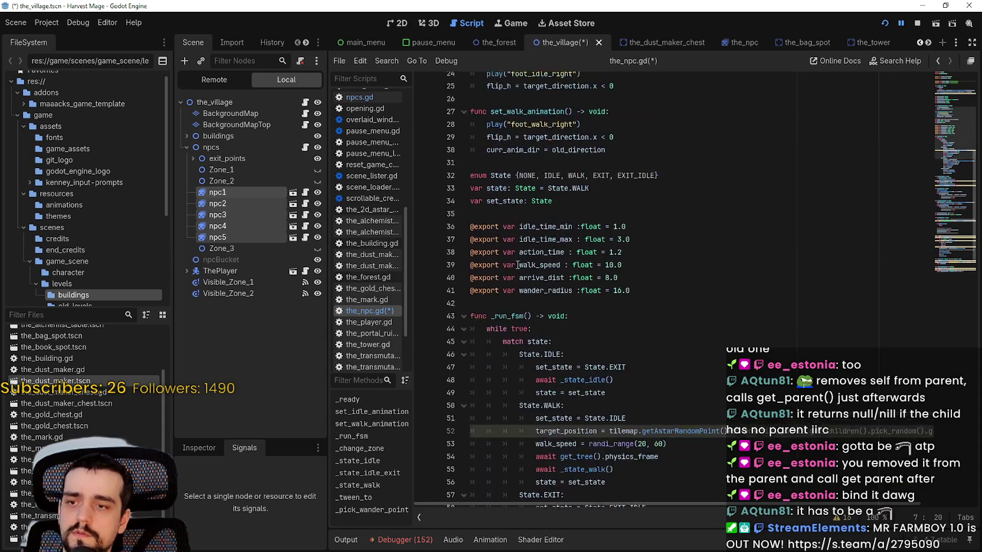
Step: Change lines 72 and 75 to zone_1.add_child(self) and zone_2.add_child(self), then save and run
double_click(527, 353)
key(ctrl+shift+Right)
key(ctrl+shift+Right)
text(zone_1)
double_click(528, 390)
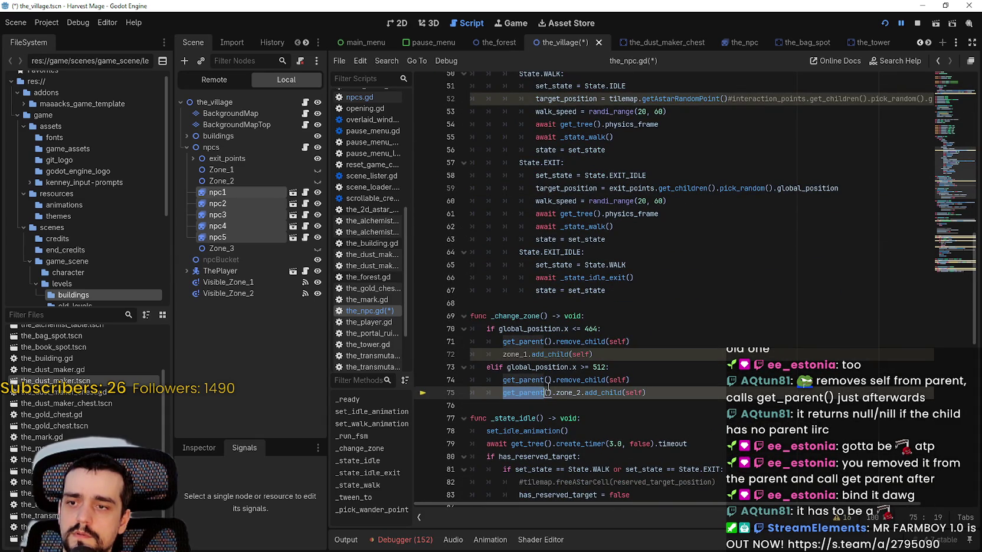
shift+click(552, 391)
key(BackSpace)
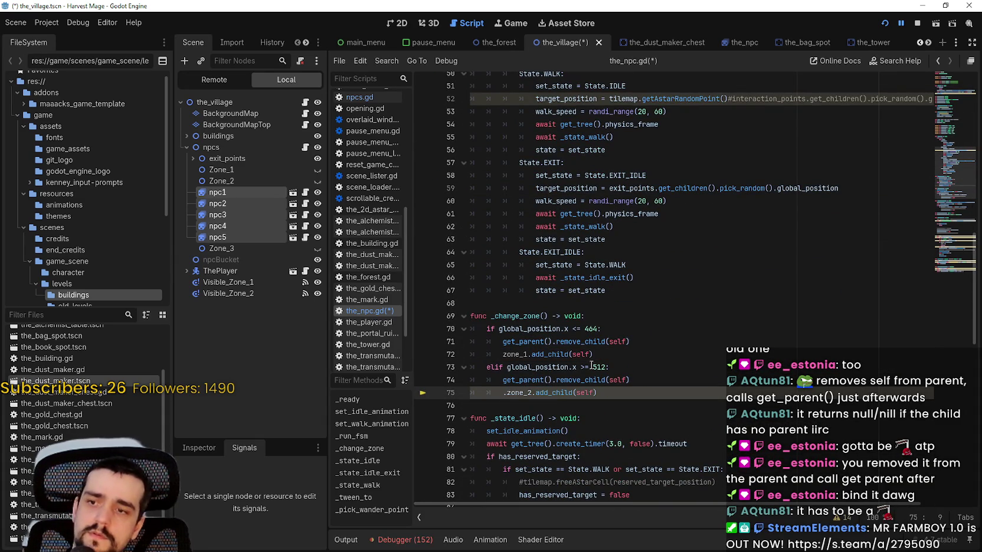
click(506, 393)
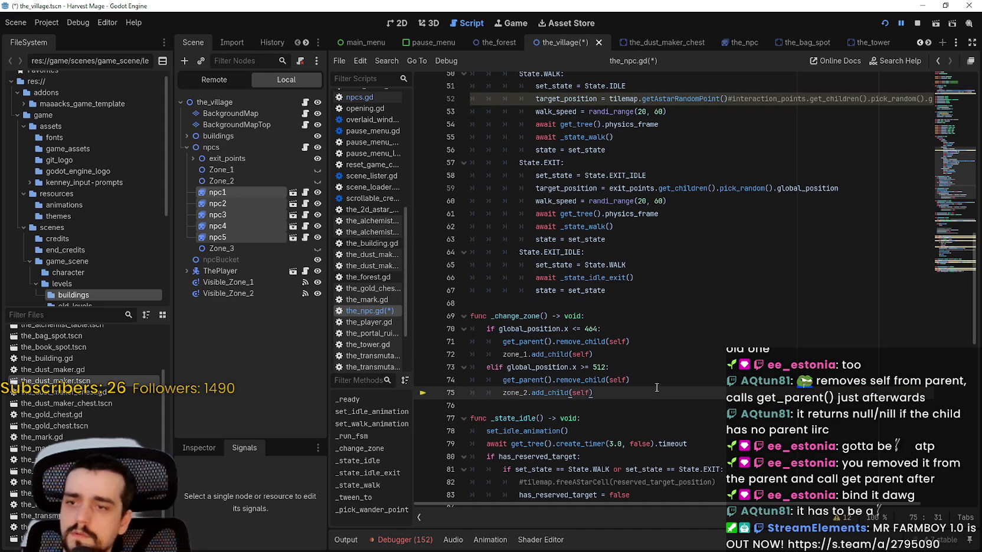
key(ctrl+s)
click(884, 23)
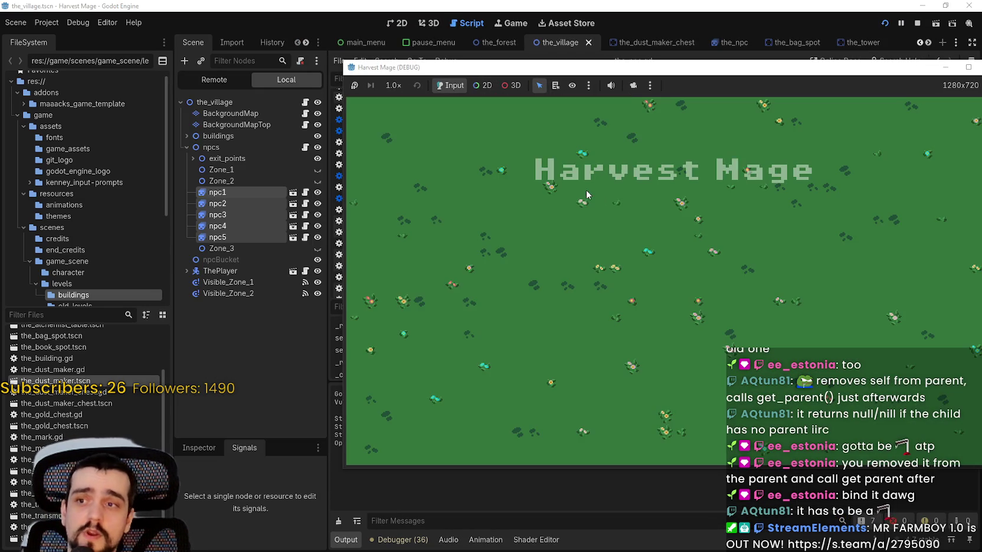
Step: Continue into the village and inspect the add_child null-value error and the live npcs tree
click(439, 275)
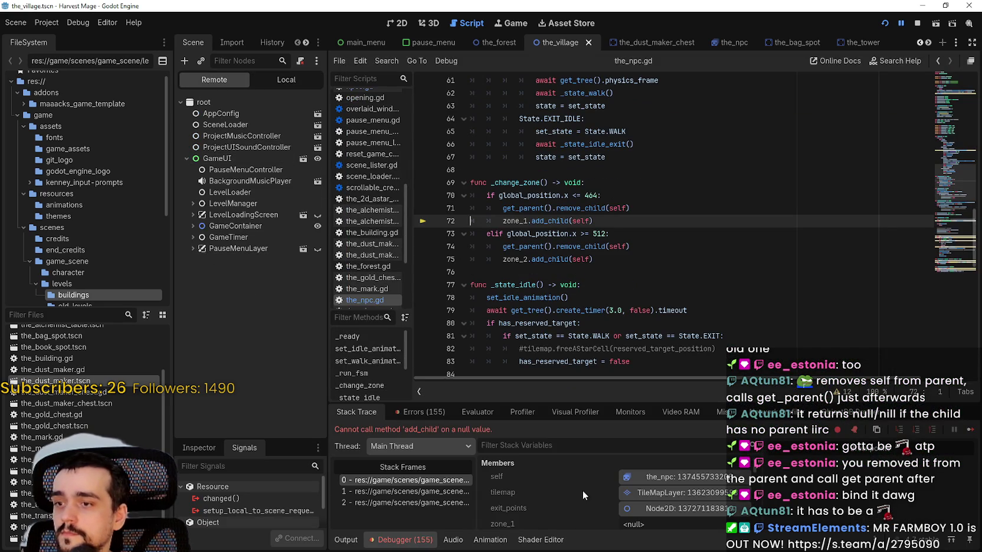
click(590, 232)
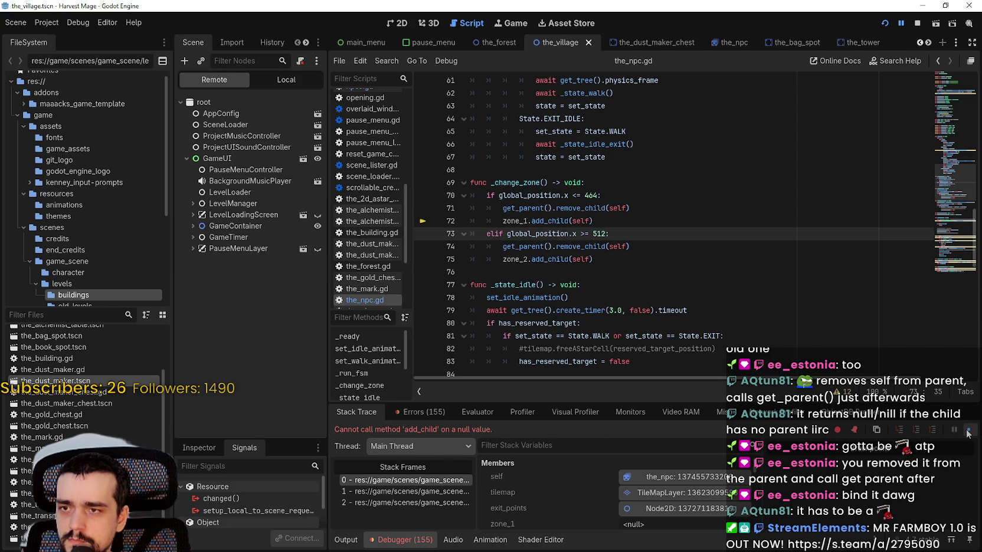
click(191, 225)
click(204, 282)
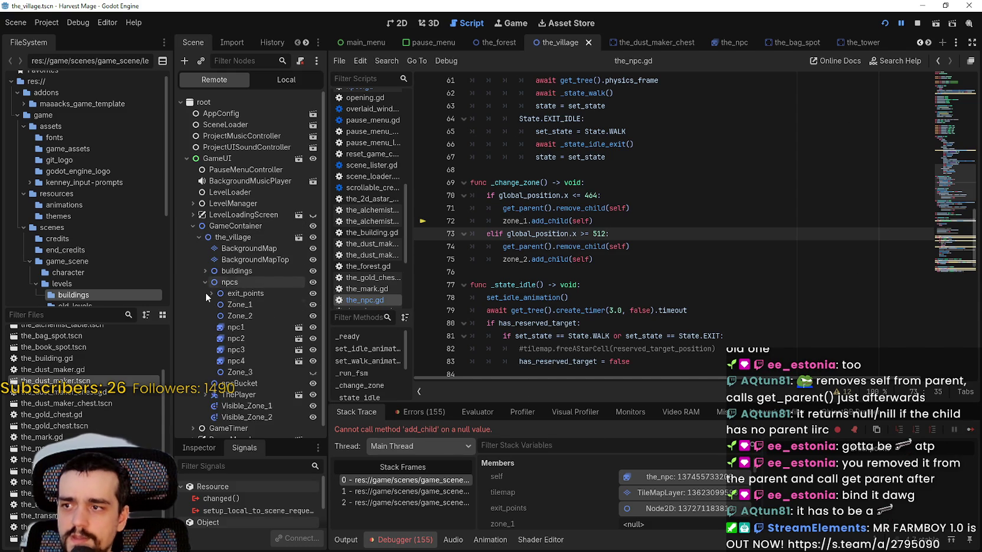
scroll(947, 154, up, 20)
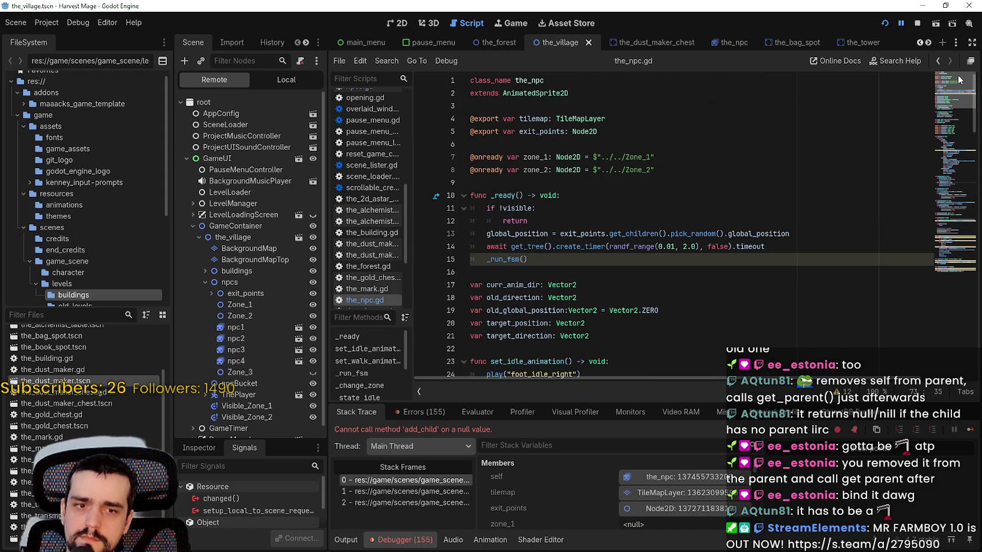
scroll(962, 136, down, 20)
scroll(964, 187, up, 20)
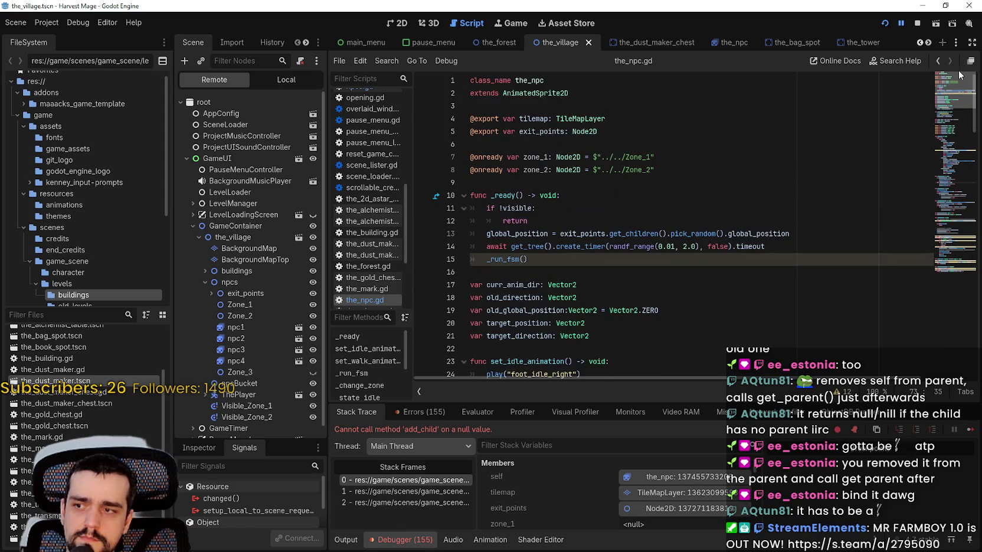
Step: Dismiss the Zone_1 context menu in the Remote tree and stop the game
right_click(242, 305)
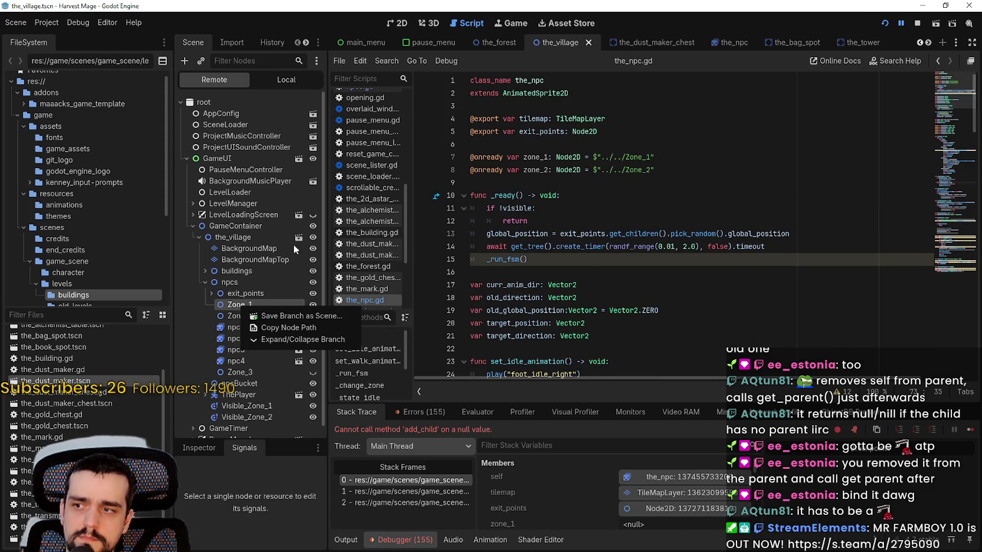
click(917, 24)
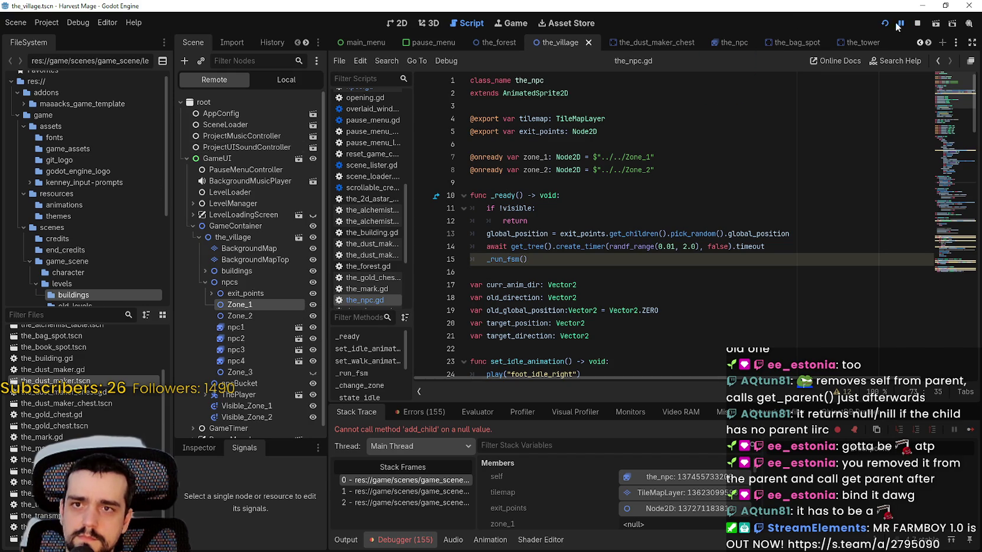
click(917, 24)
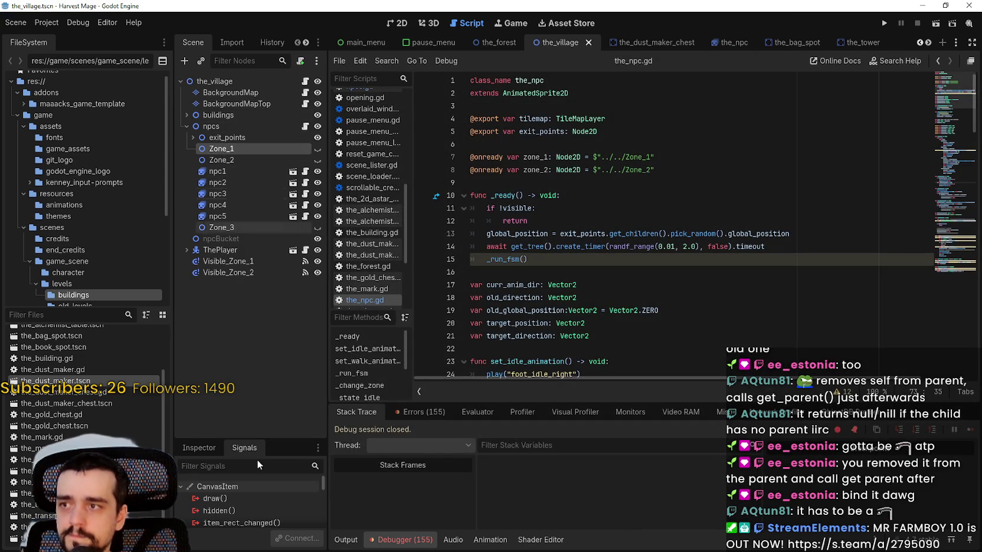
Step: Mark Zone_1 and Zone_2 with Access as Unique Name
drag(236, 439, 236, 272)
click(199, 280)
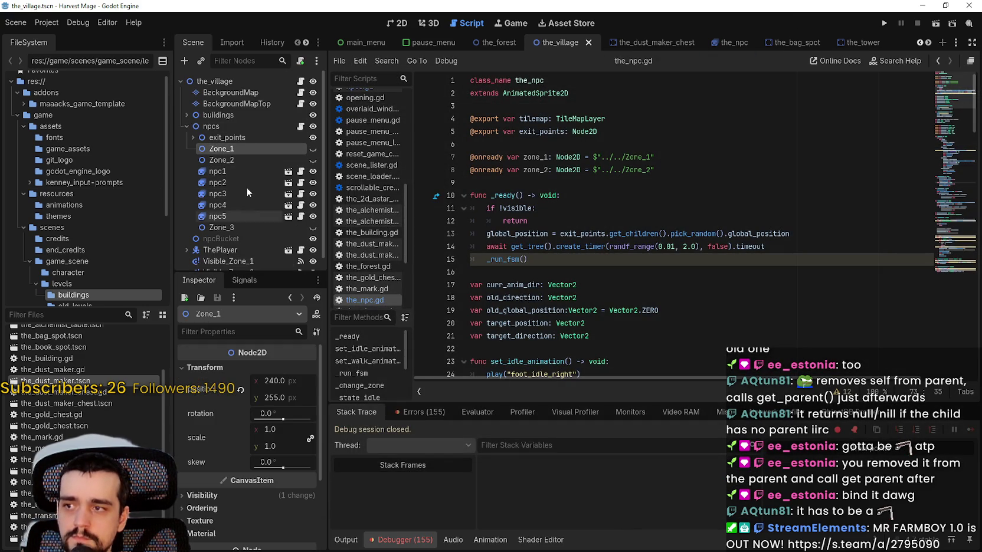
right_click(237, 148)
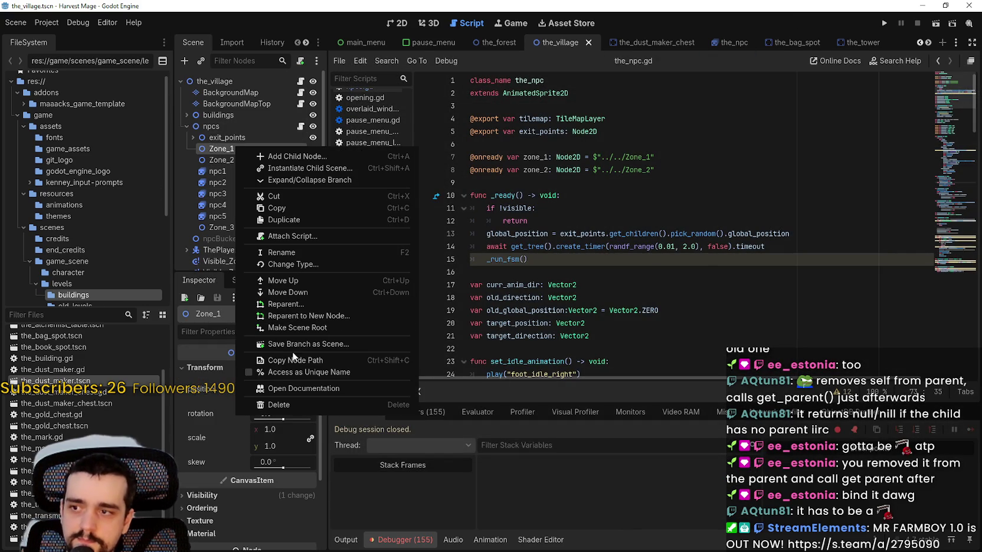
click(301, 372)
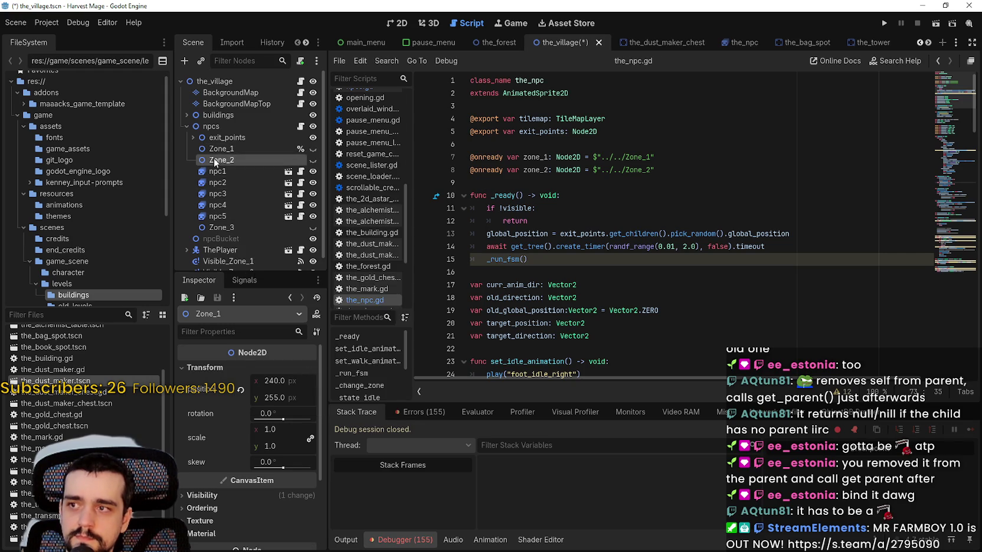
right_click(218, 159)
click(266, 384)
Step: Replace the $ zone declarations in the_npc.gd with %Zone_1 and %Zone_2, save, and relaunch
click(548, 180)
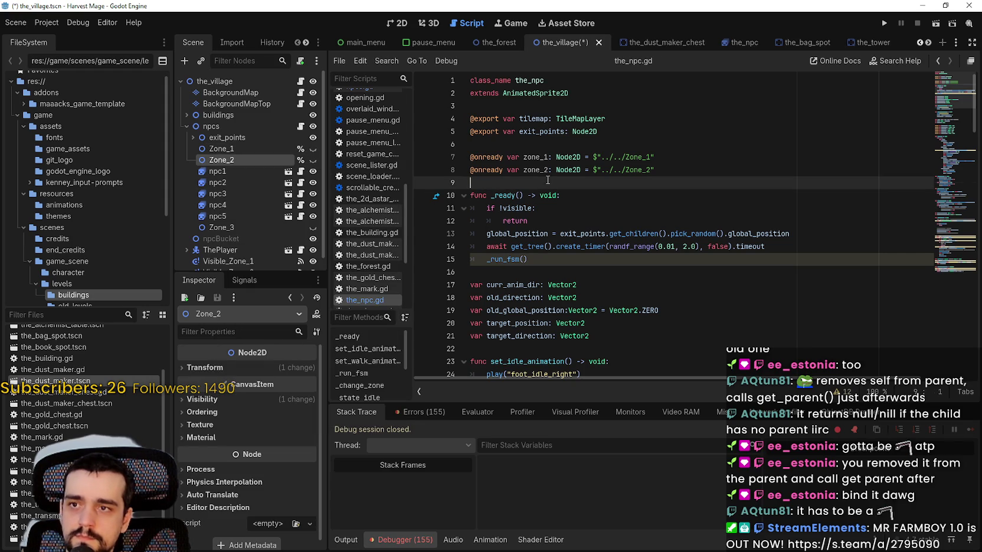
drag(222, 149, 530, 183)
drag(655, 170, 459, 159)
key(BackSpace)
key(Delete)
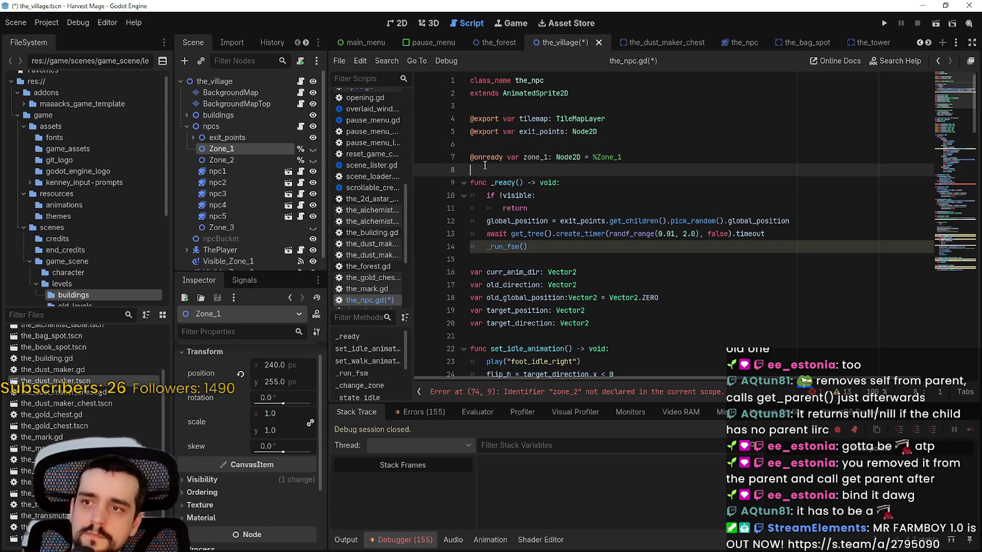
drag(222, 159, 590, 172)
key(ctrl+s)
key(F5)
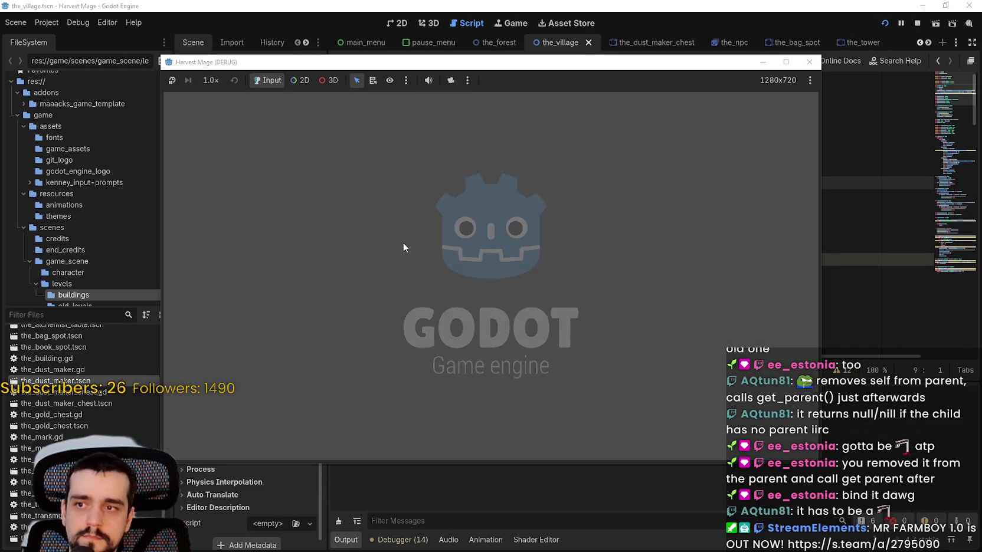
Step: Start a new game and expand npcs, Zone_1 and Zone_2 in the live Remote scene tree
key(Return)
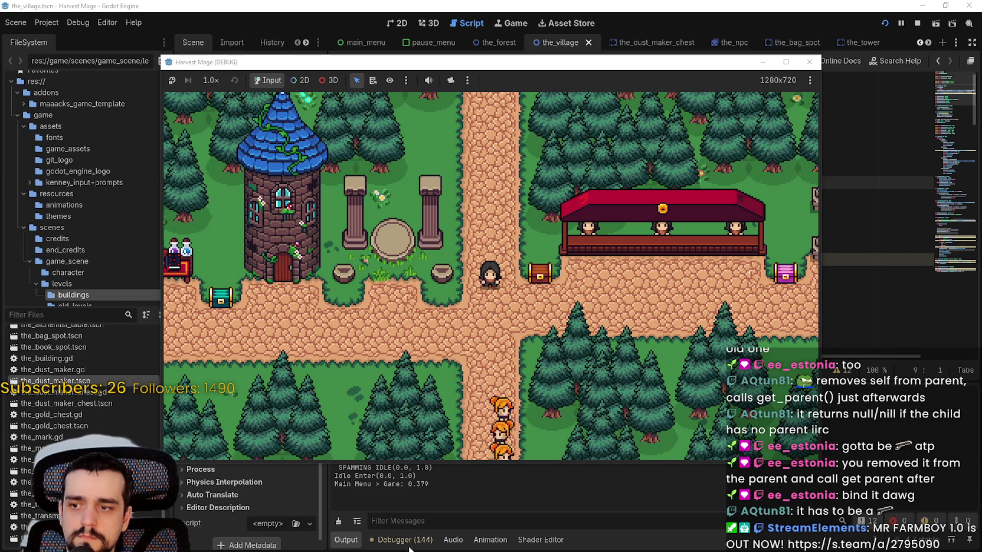
key(alt+Tab)
click(217, 82)
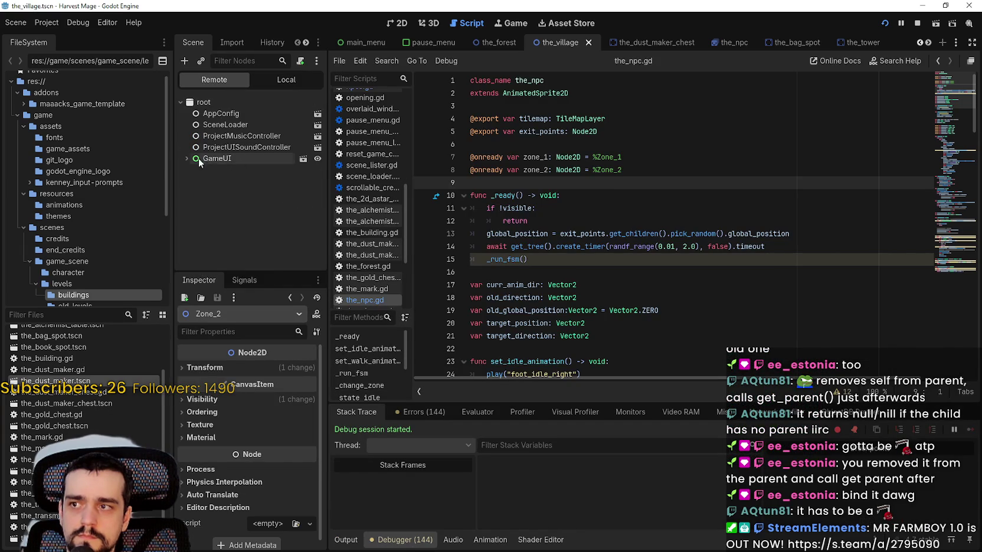
click(193, 226)
scroll(199, 234, down, 3)
click(205, 192)
scroll(196, 195, down, 3)
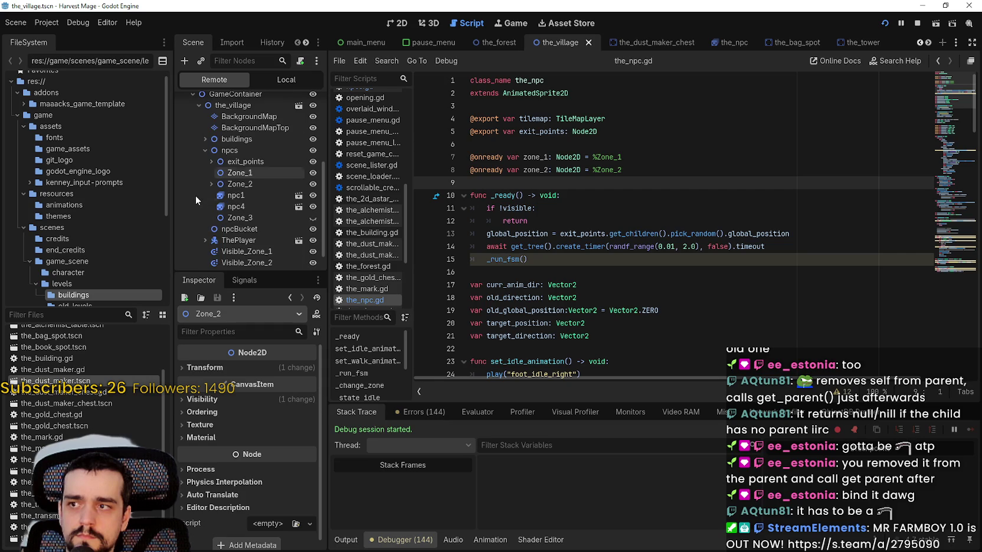
click(205, 179)
scroll(205, 179, down, 3)
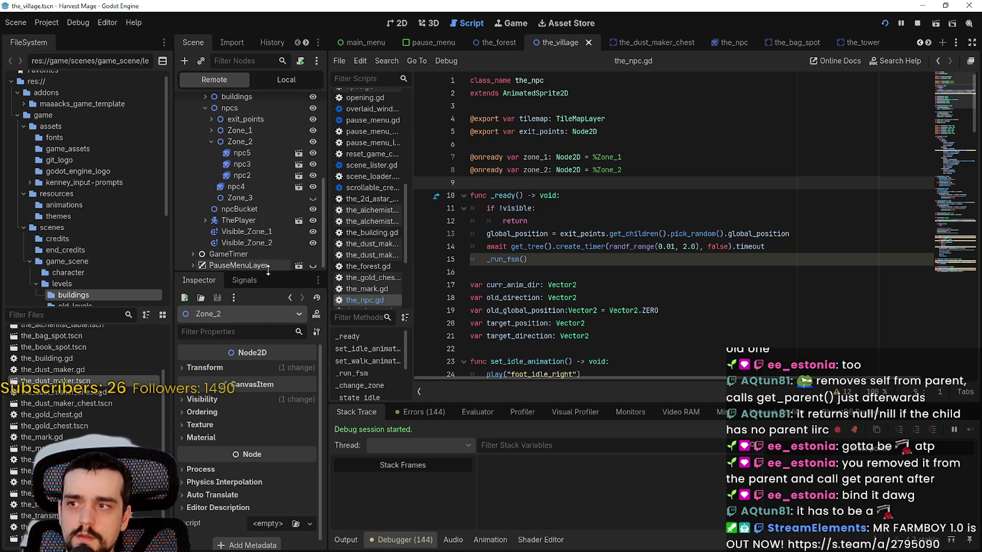
click(212, 130)
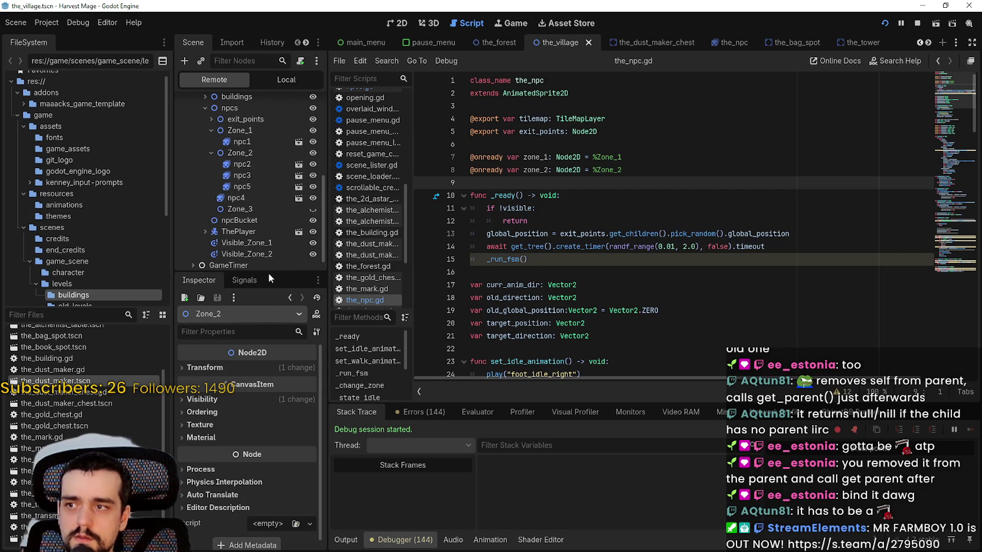
drag(270, 273, 276, 343)
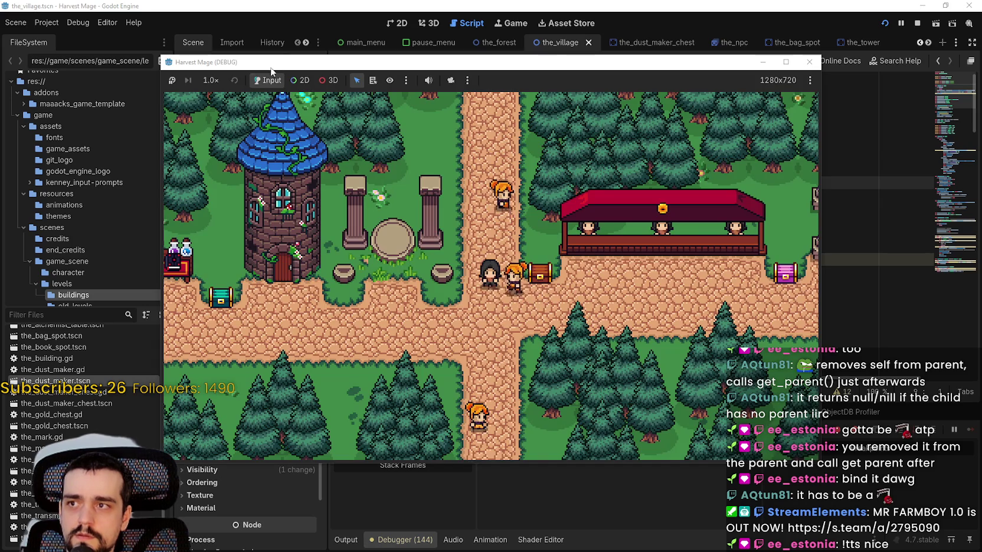
drag(301, 62, 571, 44)
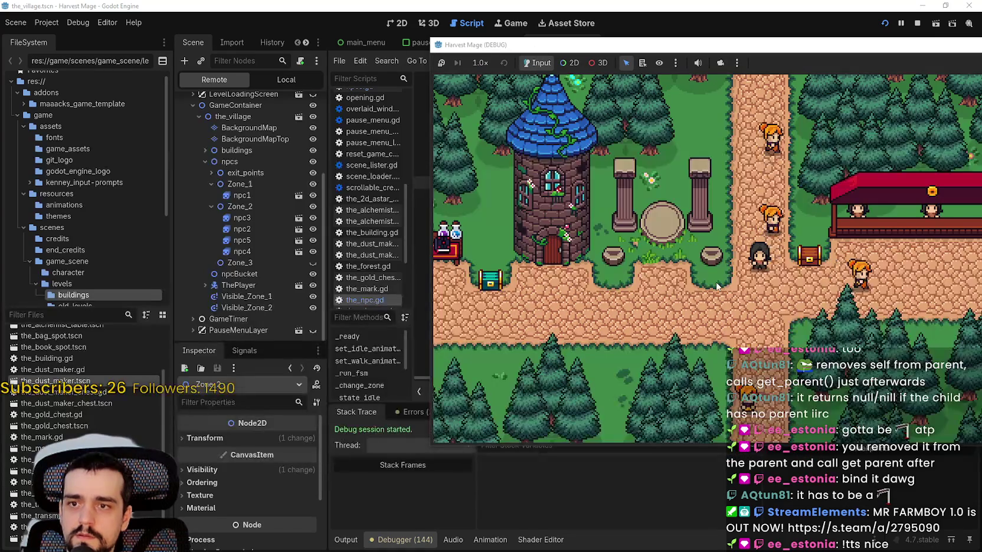
Step: Walk the player right, watch the performance monitors, then stop the game
key(Right)
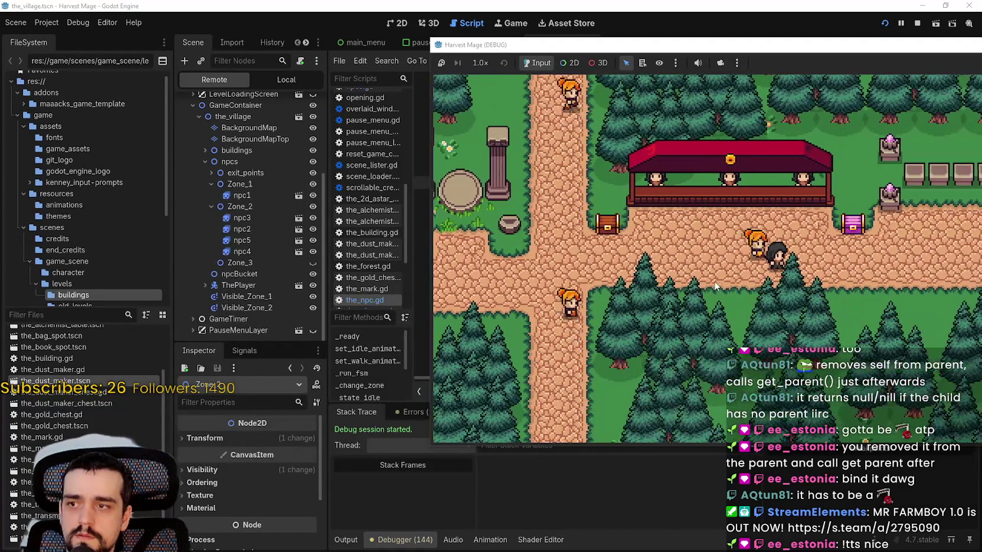
key(Right)
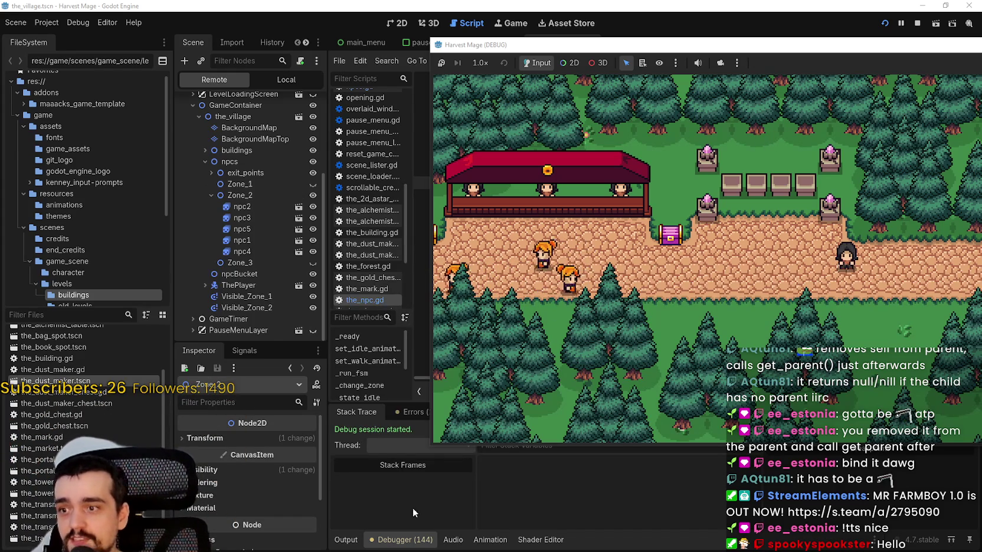
click(521, 481)
click(619, 412)
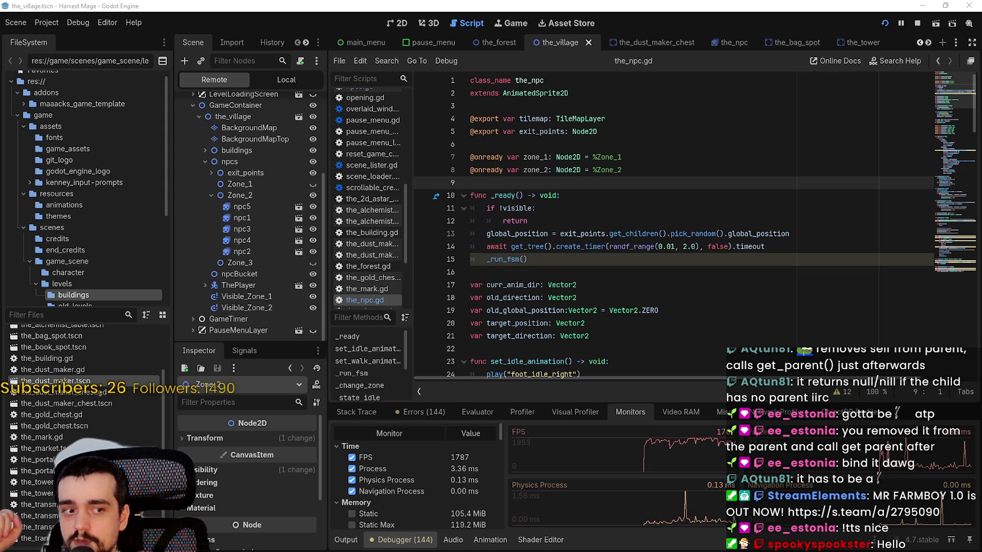
key(alt+Tab)
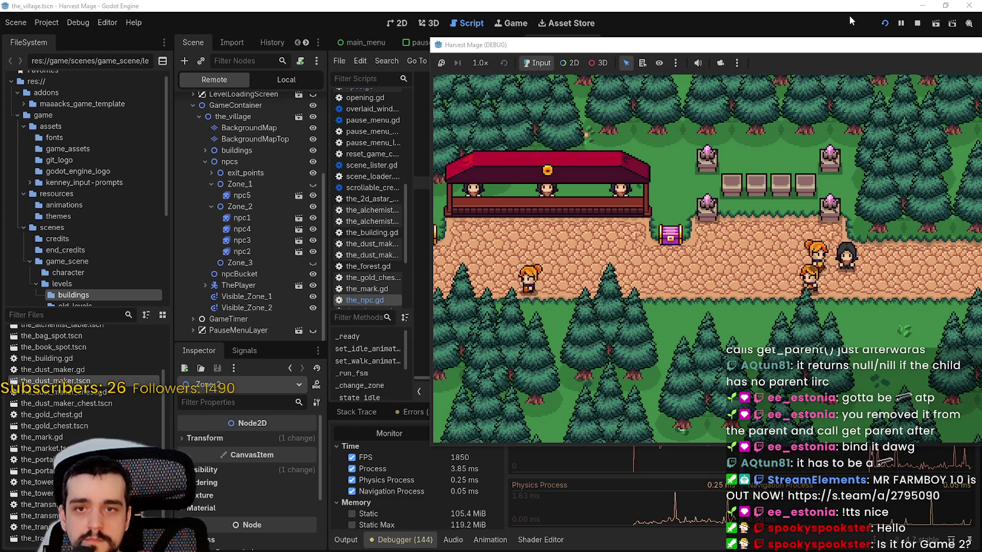
click(917, 24)
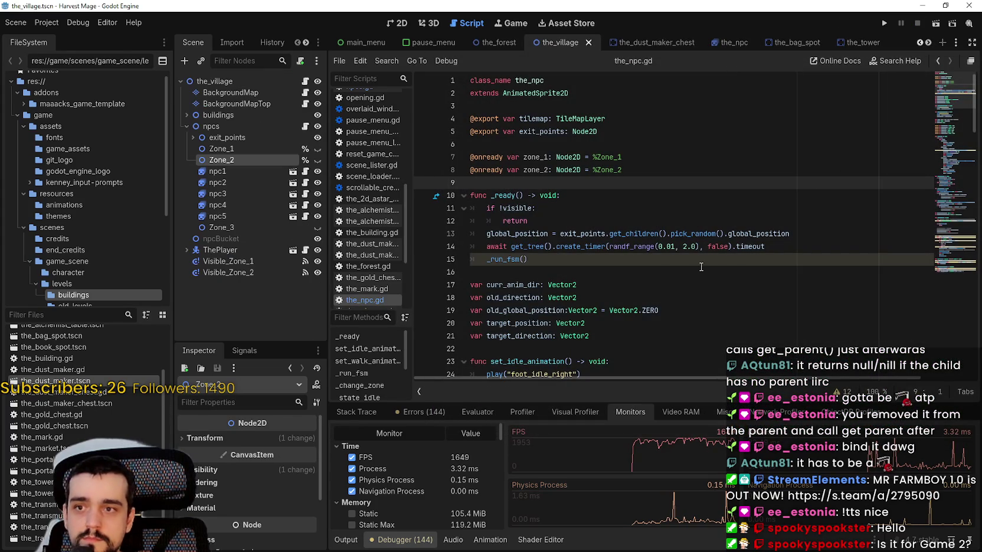
Step: Delete Zone_3 from the village scene tree
click(701, 266)
click(256, 183)
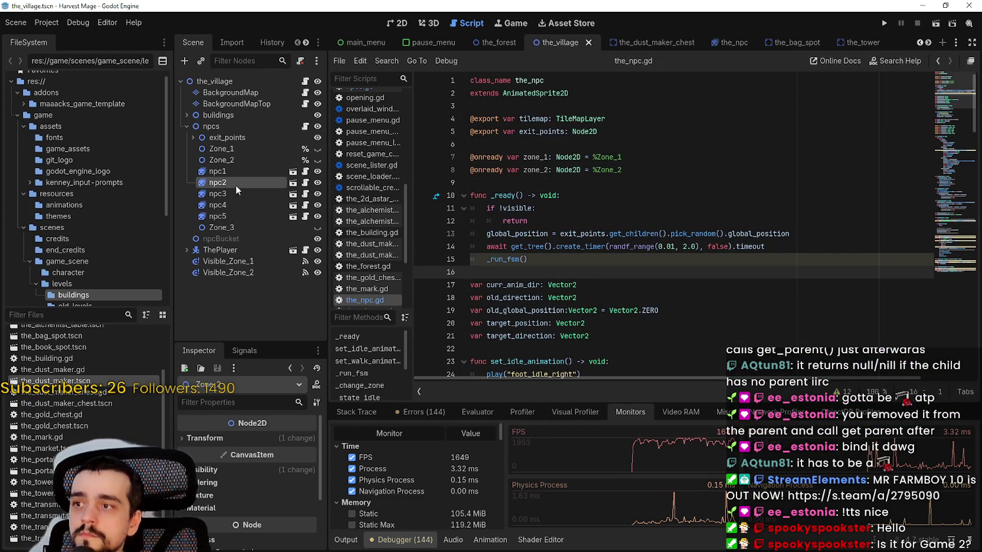
right_click(226, 230)
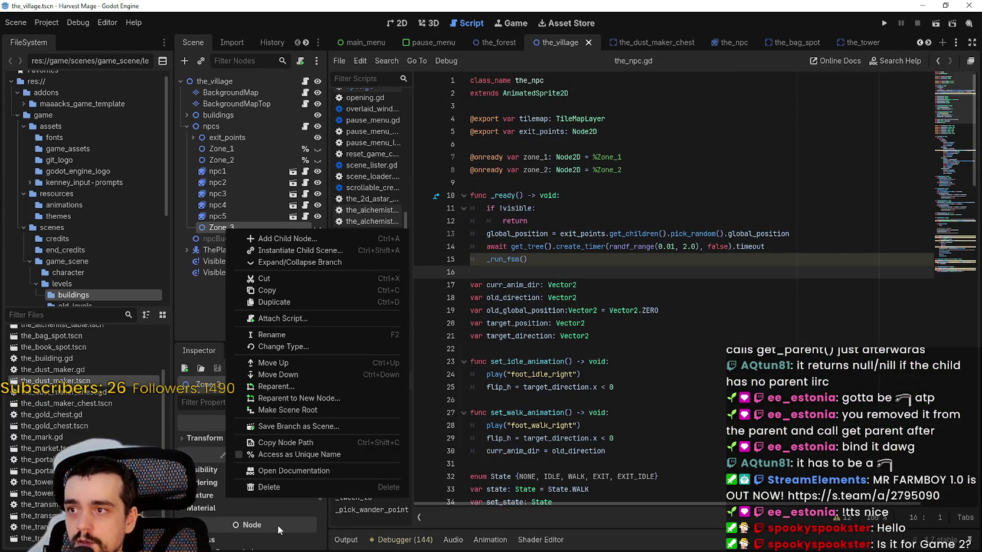
click(284, 487)
click(437, 282)
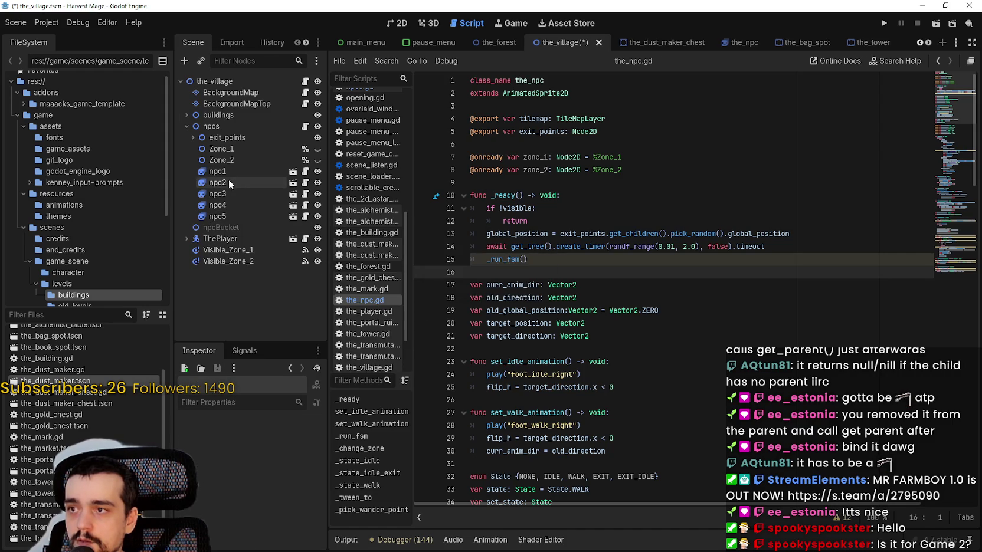
Step: Duplicate npc1–npc5 with Ctrl+D up to npc1050, then save and run the project
click(228, 172)
shift+click(227, 216)
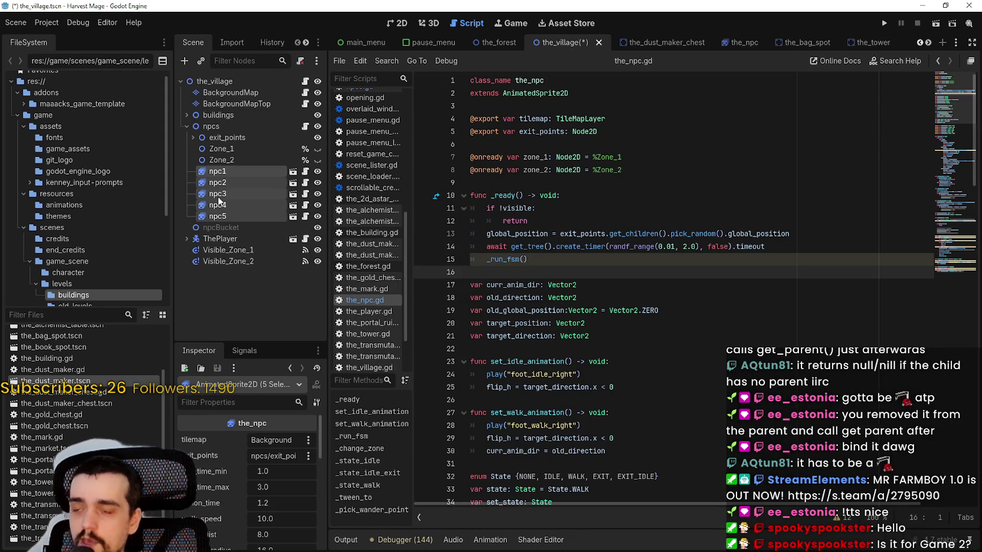
click(409, 23)
scroll(630, 274, down, 4)
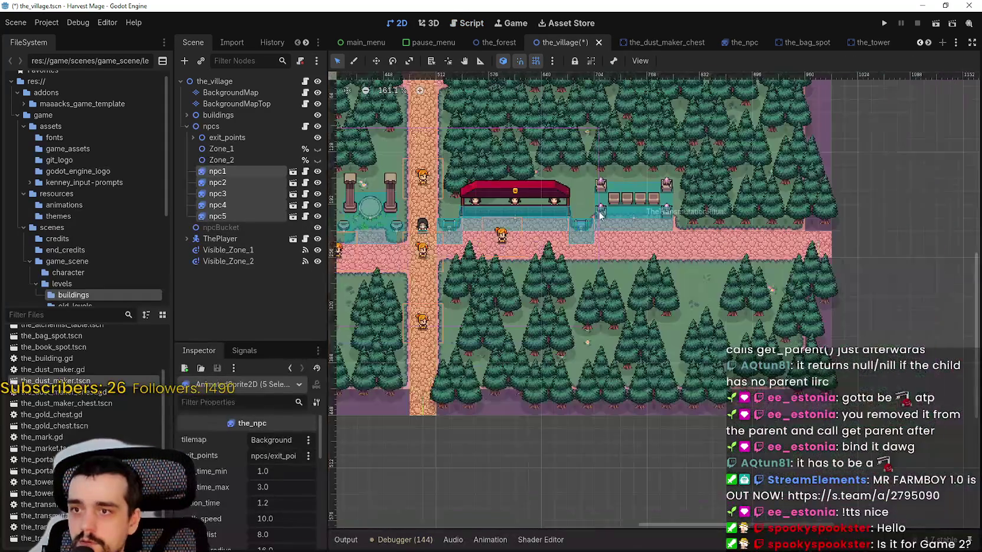
scroll(630, 274, up, 3)
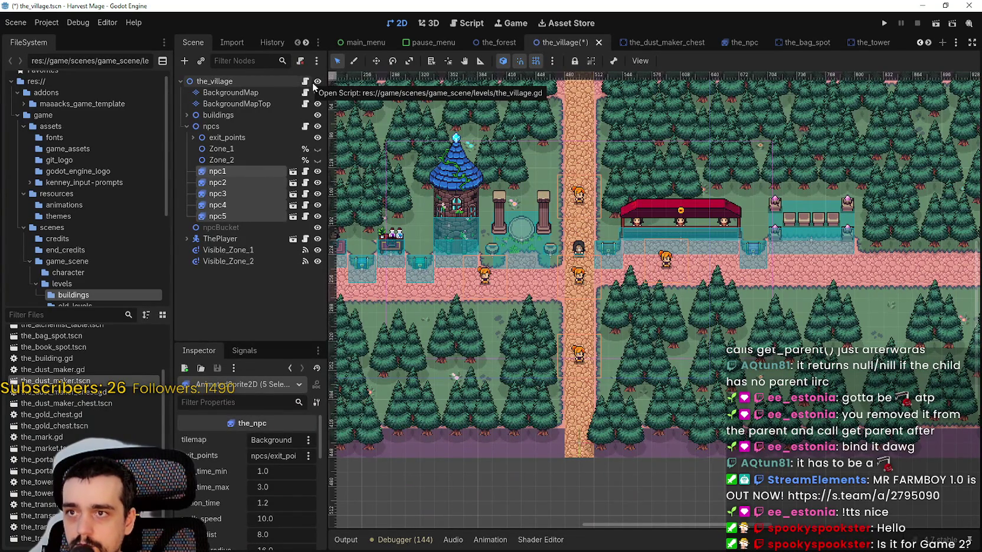
scroll(650, 290, down, 3)
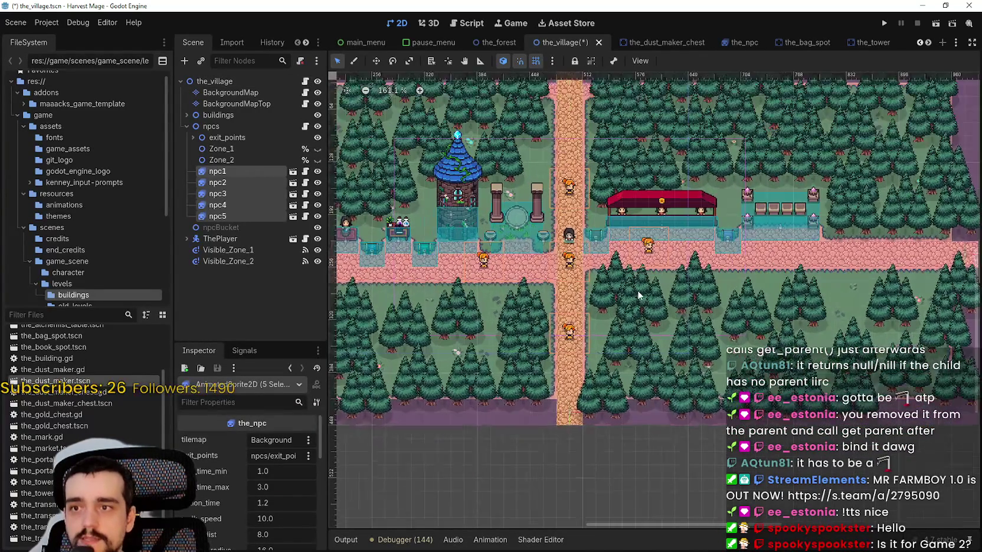
key(ctrl+d)
key(ctrl+d)
key(ctrl+d)
key(ctrl+d)
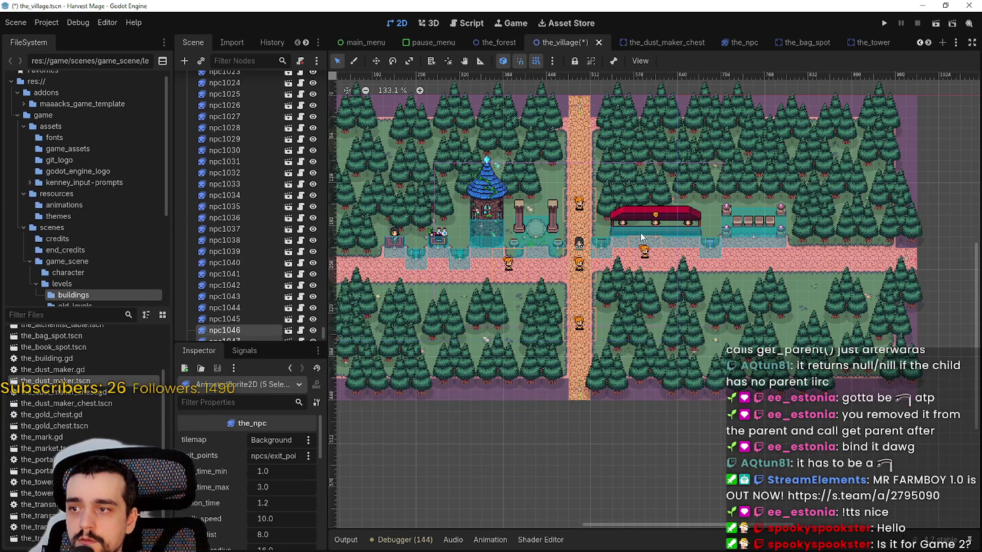
scroll(233, 292, down, 3)
click(247, 285)
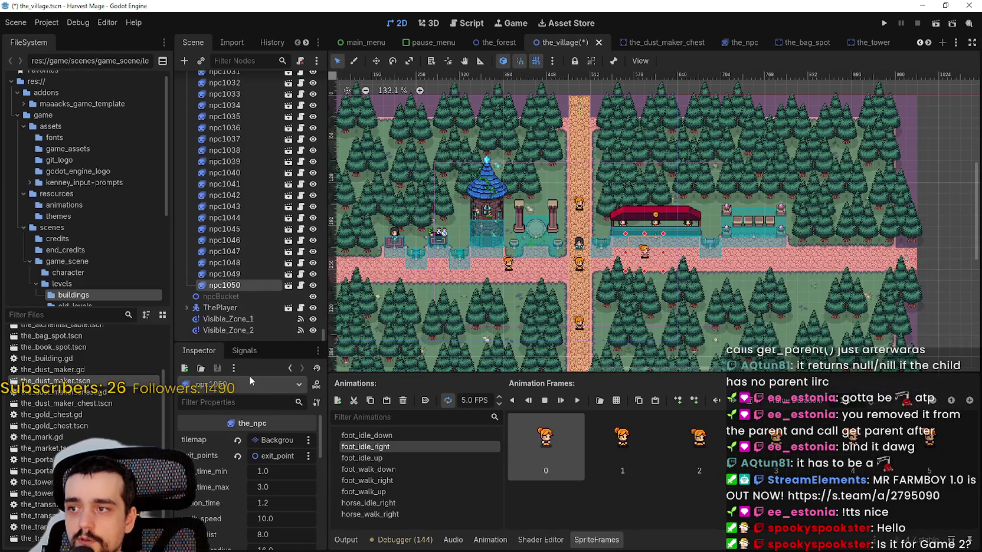
click(883, 24)
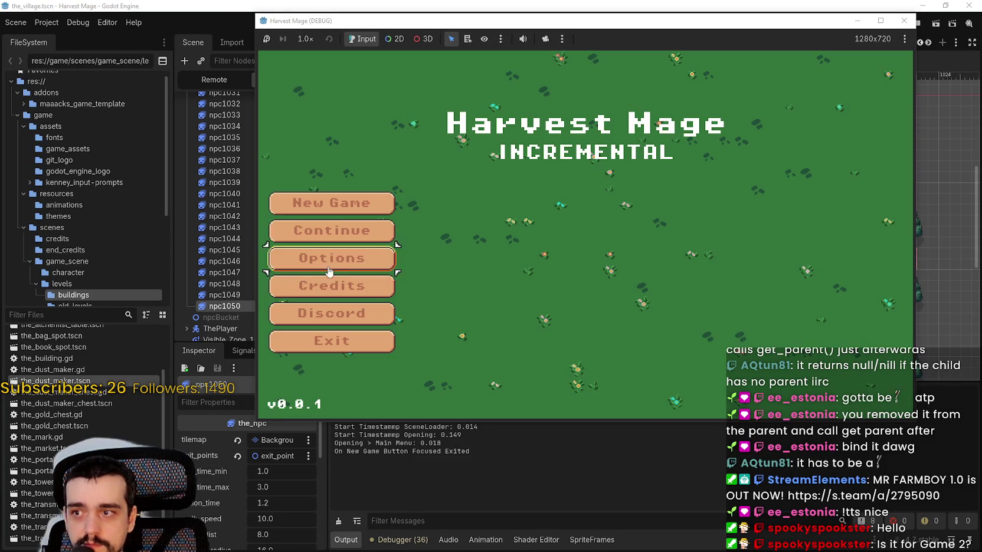
Step: Run the game, continue into the village, and walk the player right along the NPC-crowded road
click(401, 540)
click(693, 410)
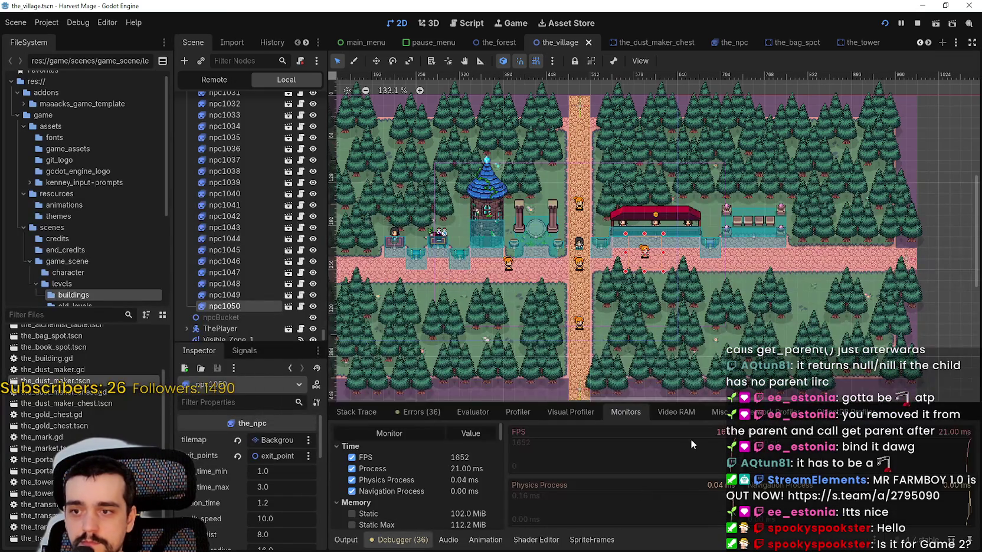
click(651, 382)
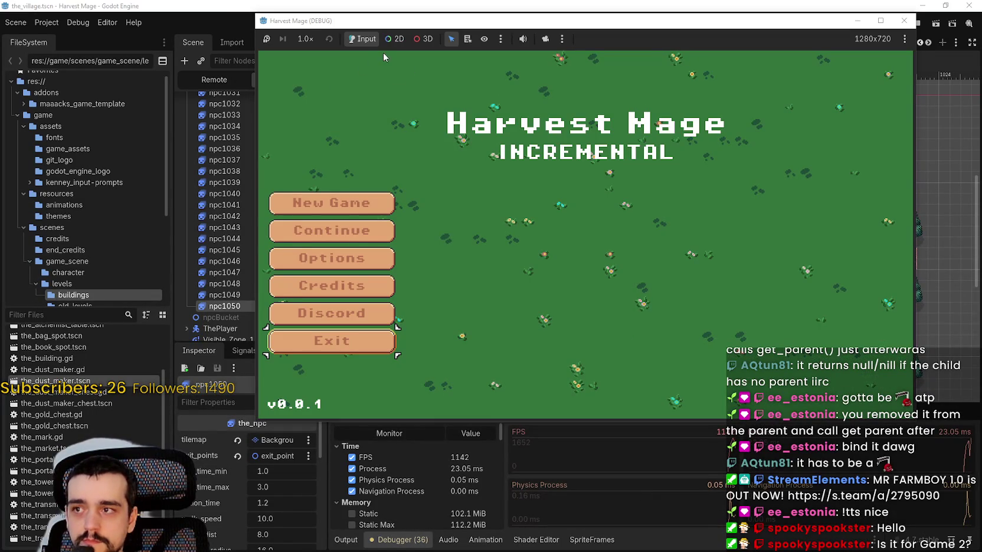
click(366, 236)
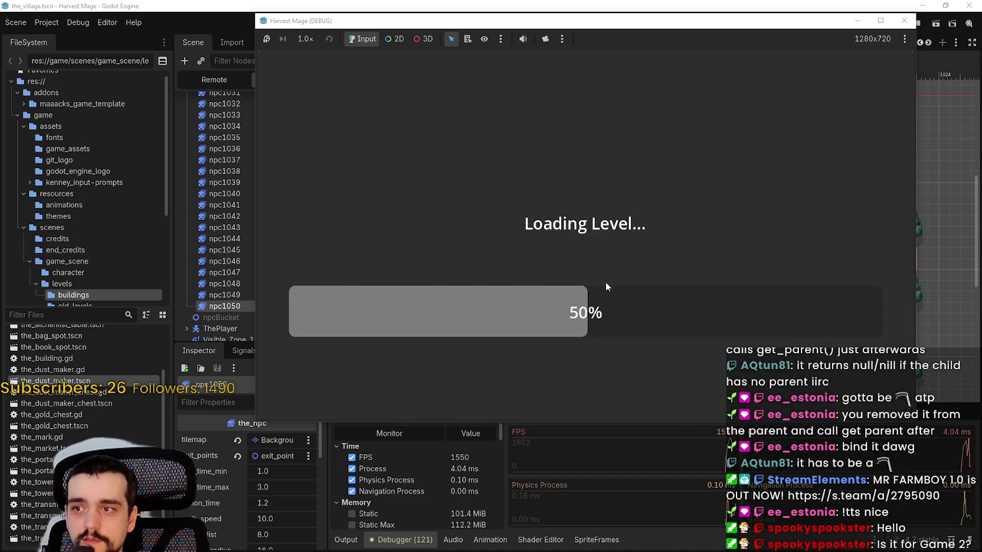
key(d)
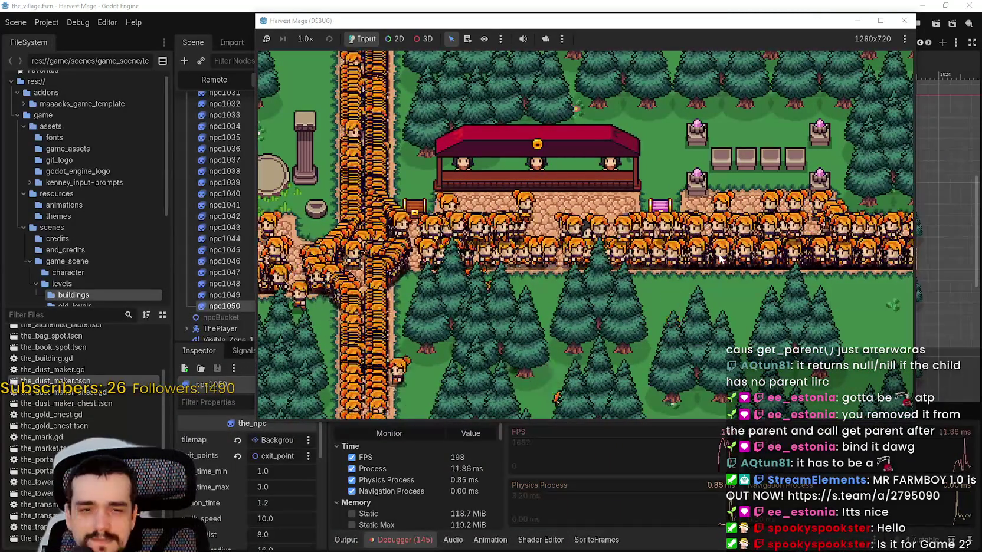
key(d)
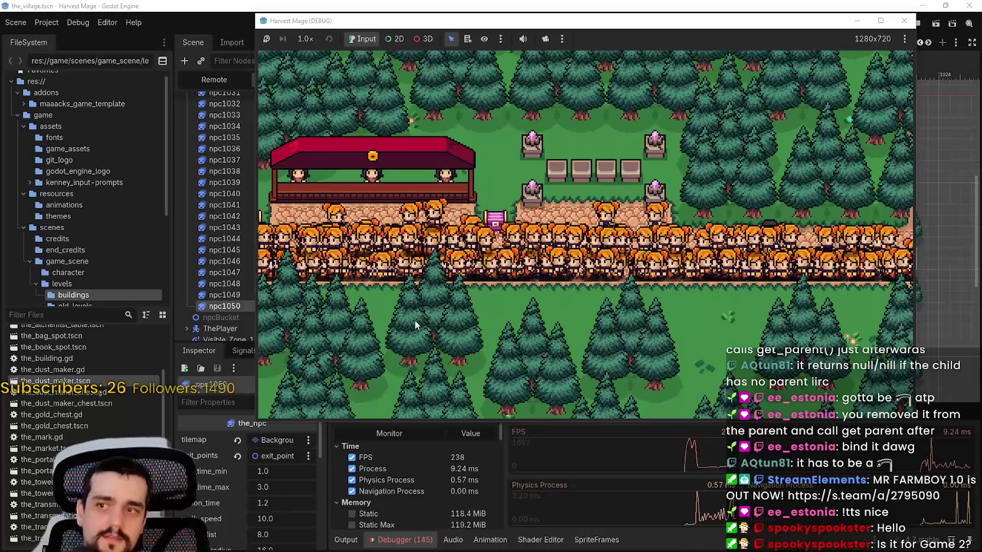
click(403, 497)
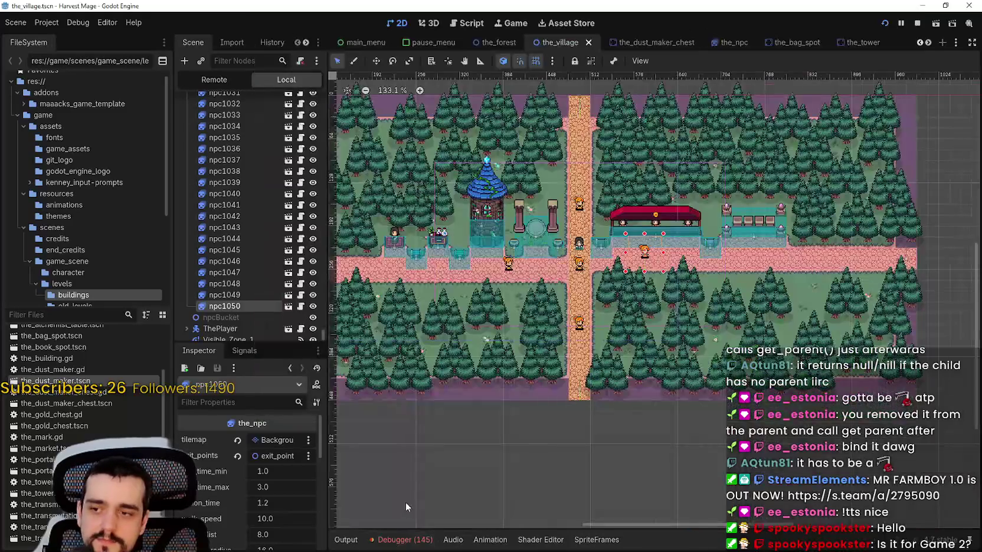
Step: Open the 'Node not found: Zone_3' error to jump to npcs.gd line 5
click(423, 410)
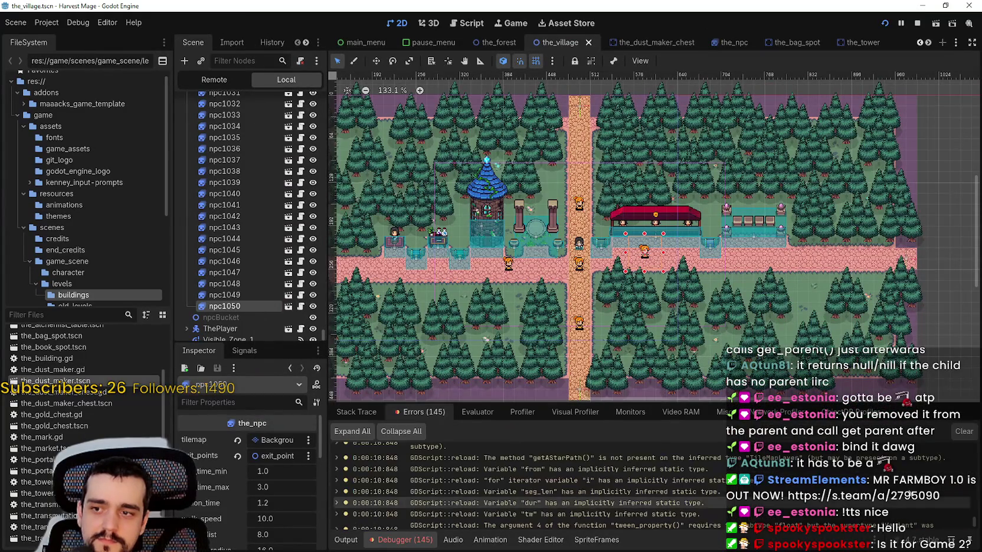
scroll(929, 510, down, 1)
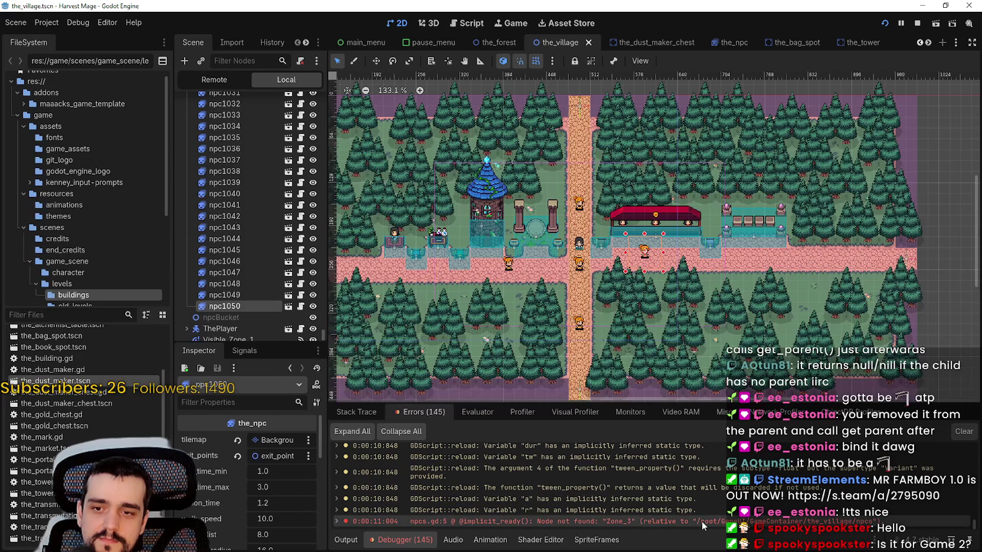
double_click(513, 520)
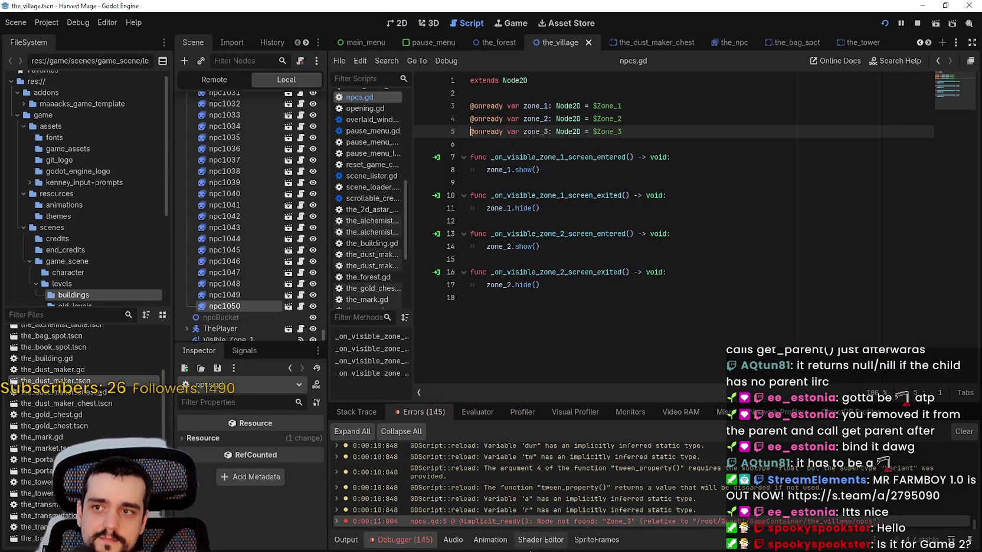
Step: Check the visual profiler and video memory, then return to Monitors and the Remote tree
click(591, 410)
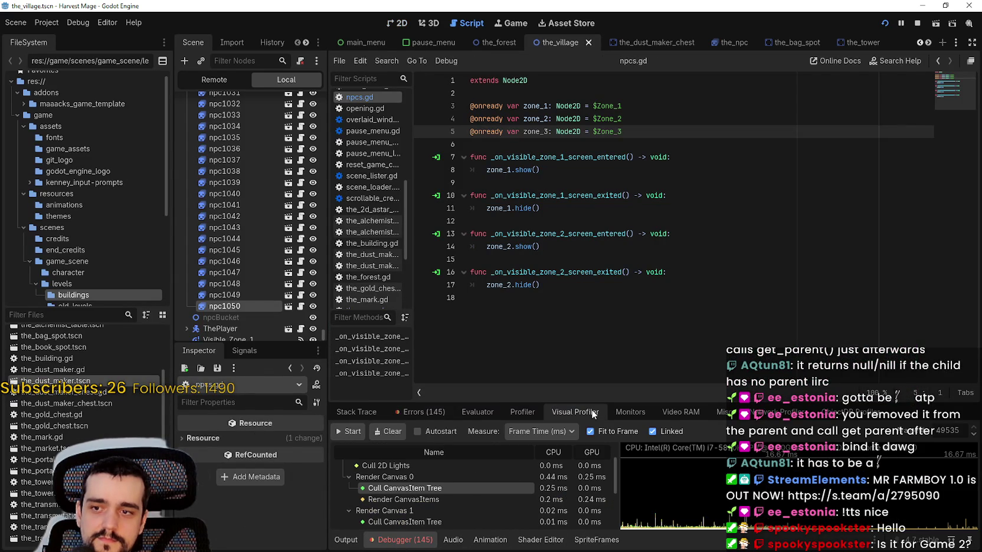
click(672, 412)
click(626, 411)
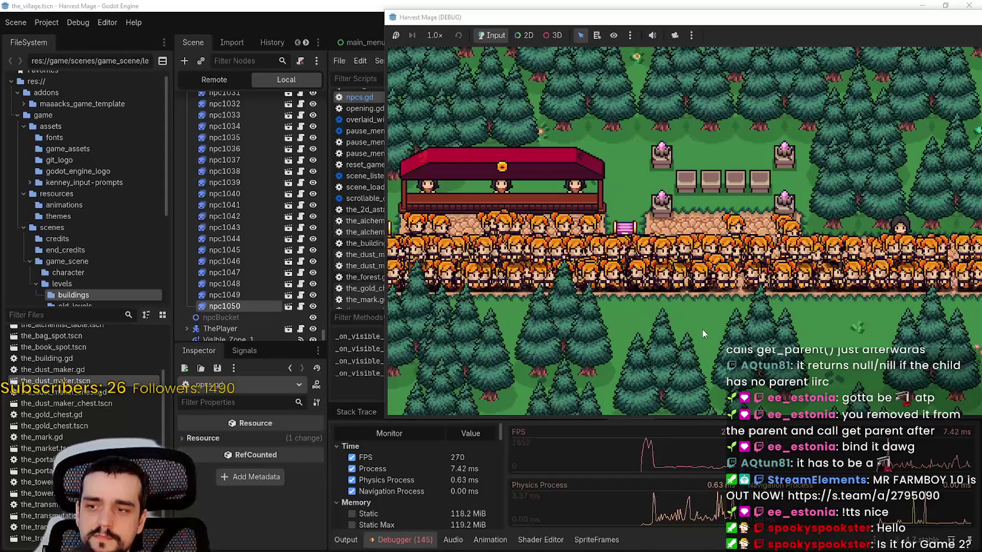
click(215, 80)
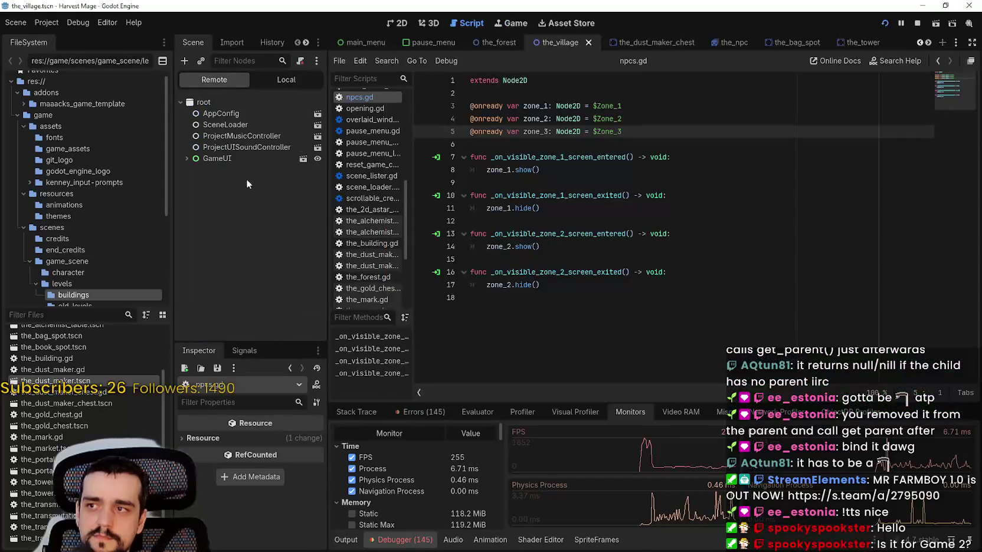
Step: Expand GameUI > GameContainer > the_village > npcs and its Zone_1/Zone_2 groups in the live tree
click(186, 158)
click(193, 226)
click(199, 237)
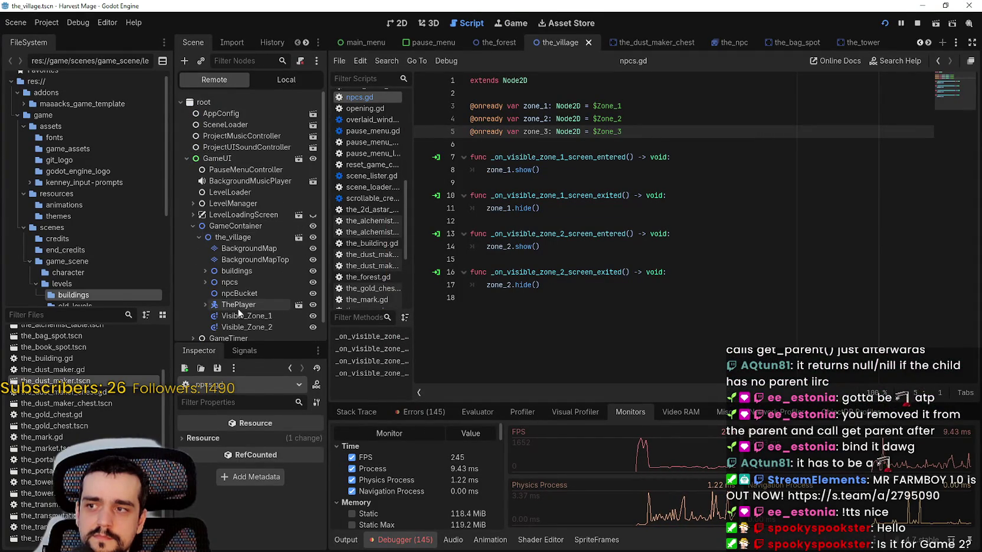
scroll(235, 307, down, 1)
click(203, 269)
click(204, 262)
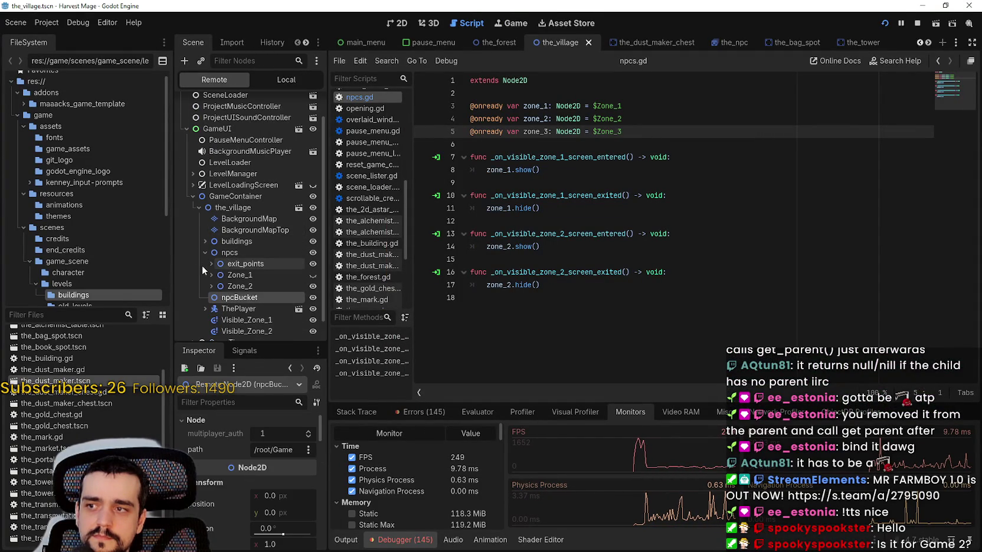
scroll(202, 276, down, 5)
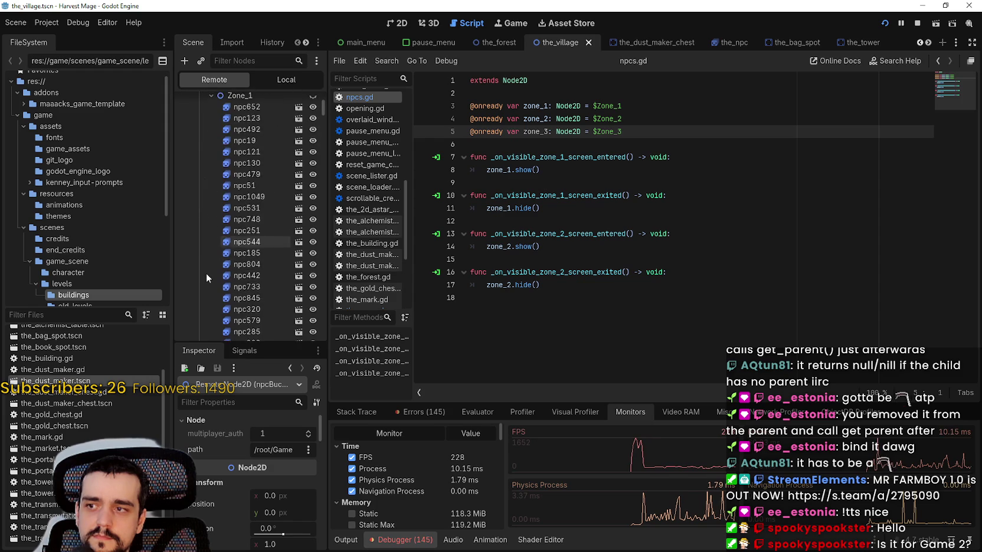
click(208, 185)
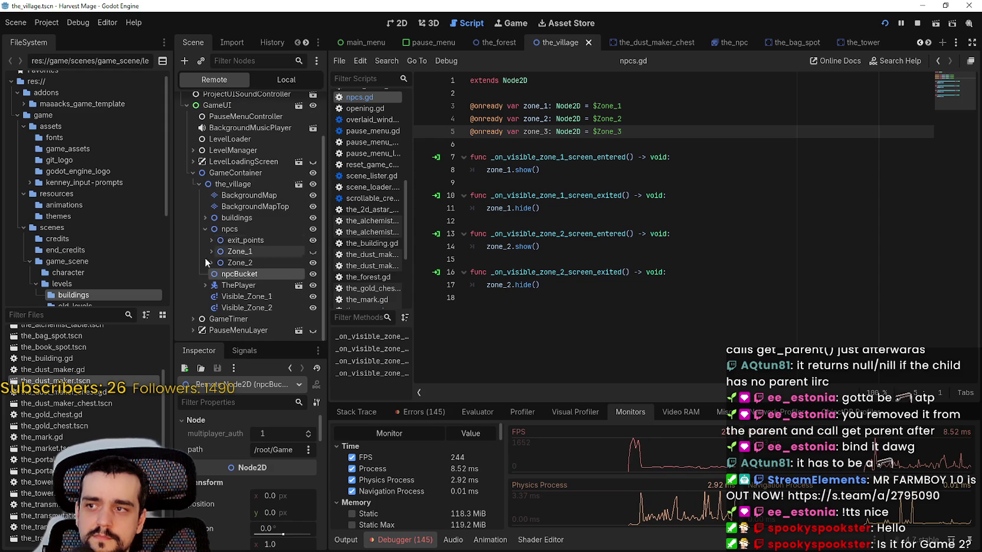
click(206, 265)
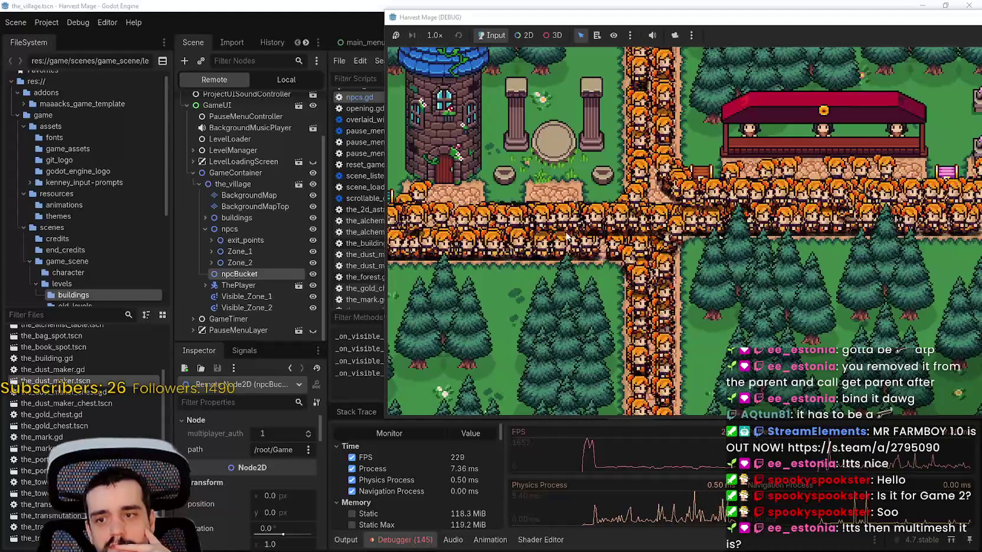
Step: Walk the player right and up, then open the_npc.gd from an NPC
key(d)
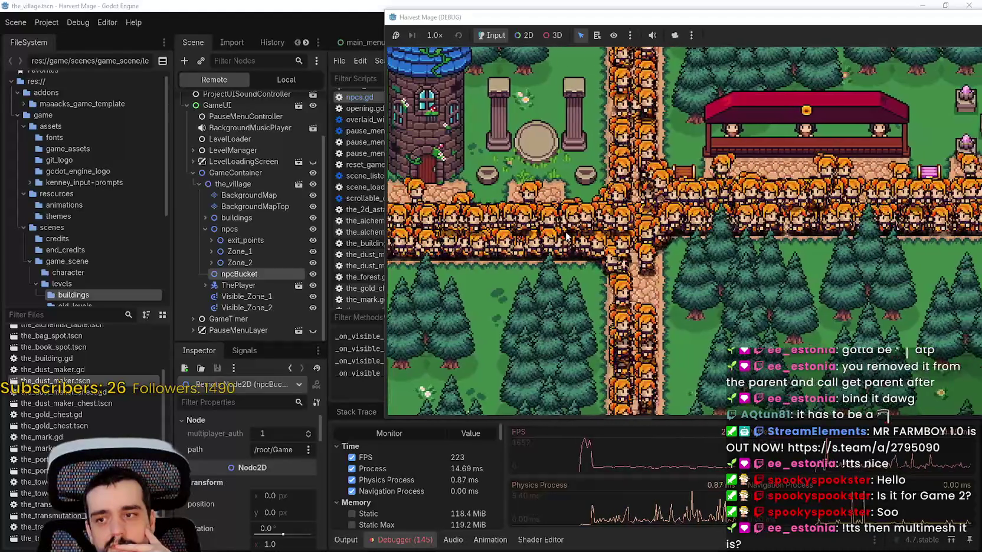
key(d)
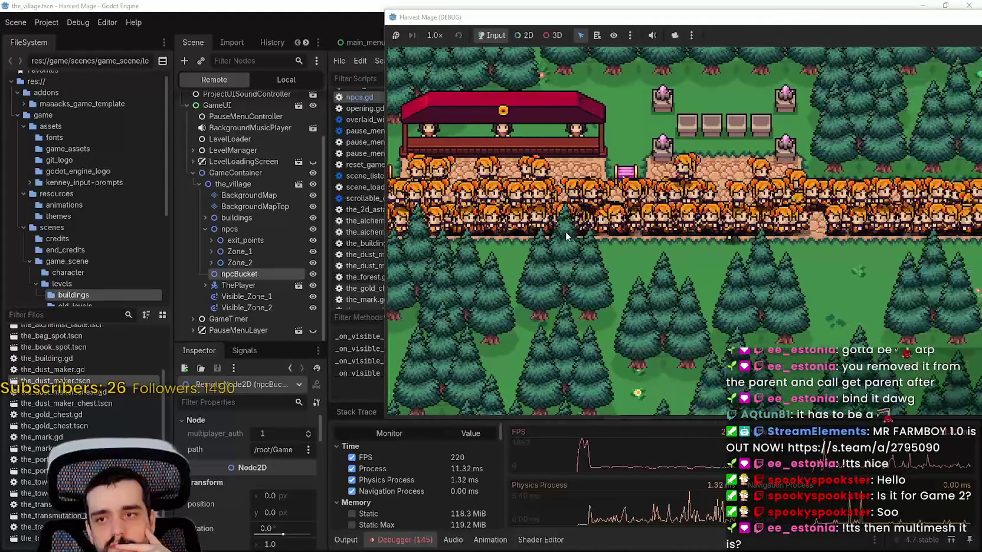
key(w)
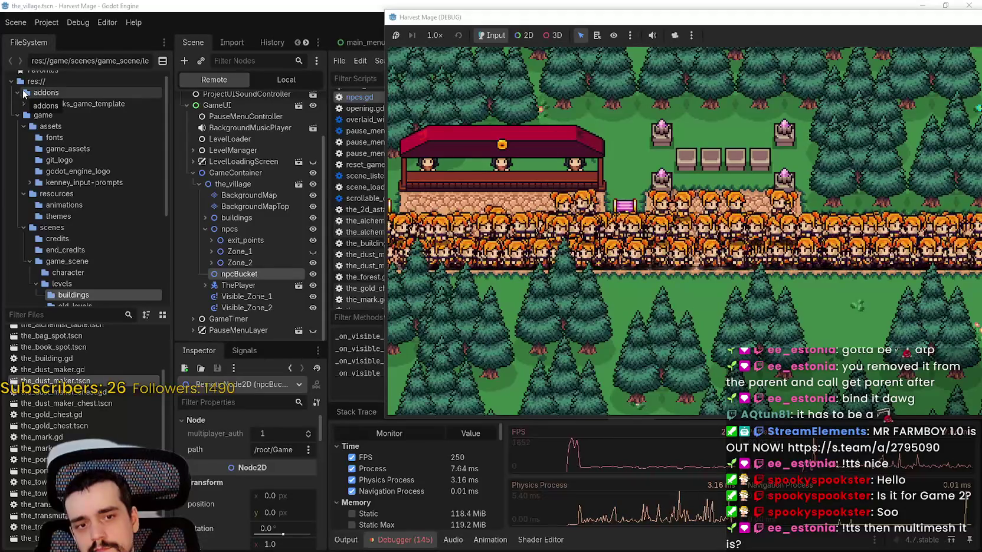
click(379, 97)
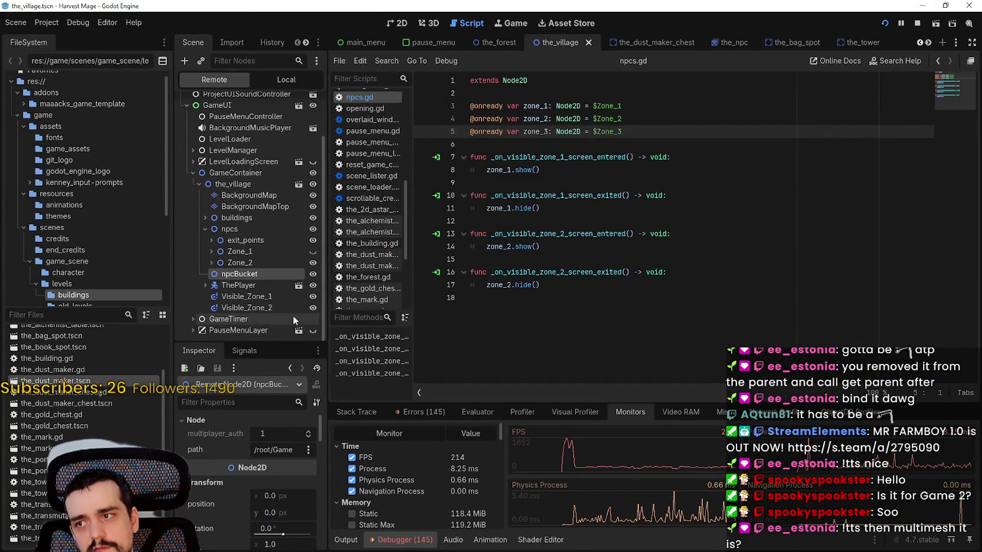
click(281, 80)
click(301, 205)
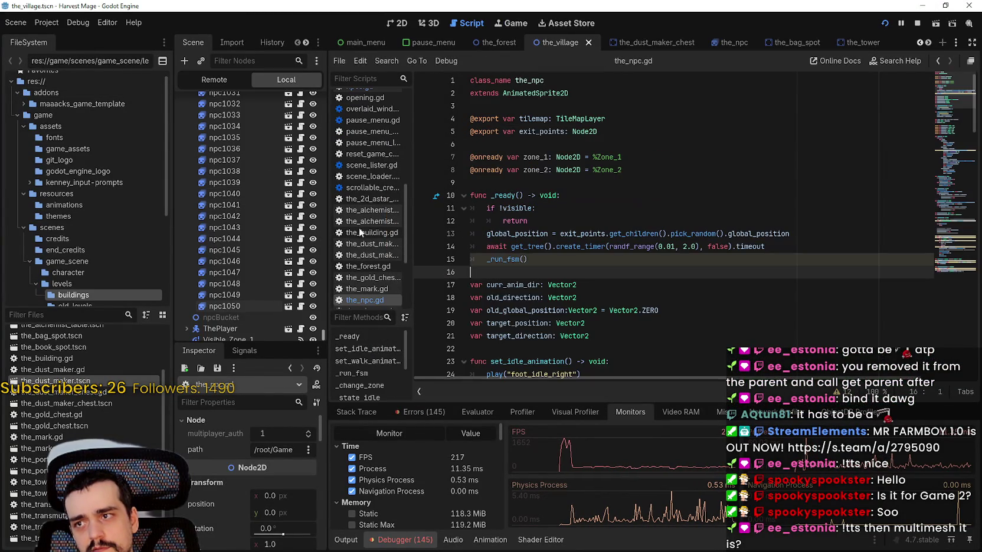
Step: Set a breakpoint on line 72's zone_1 add_child in _change_zone and continue to the next hit with F12
scroll(563, 258, down, 5)
scroll(548, 255, down, 12)
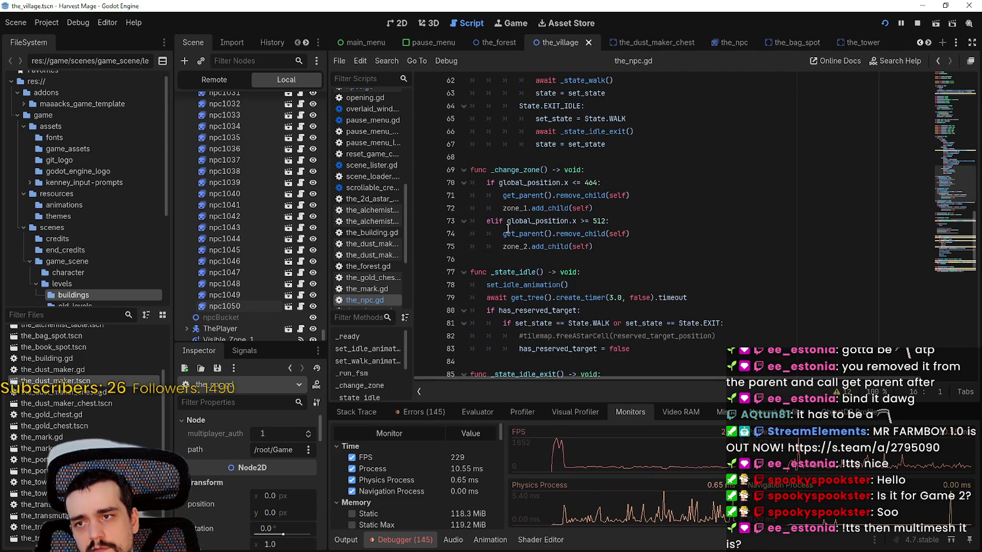
click(588, 213)
click(423, 207)
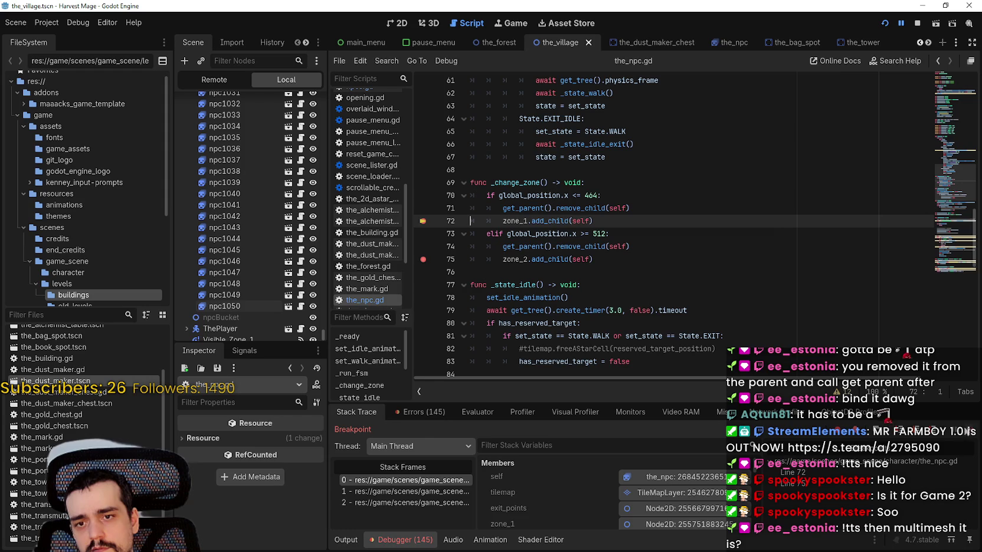
key(F12)
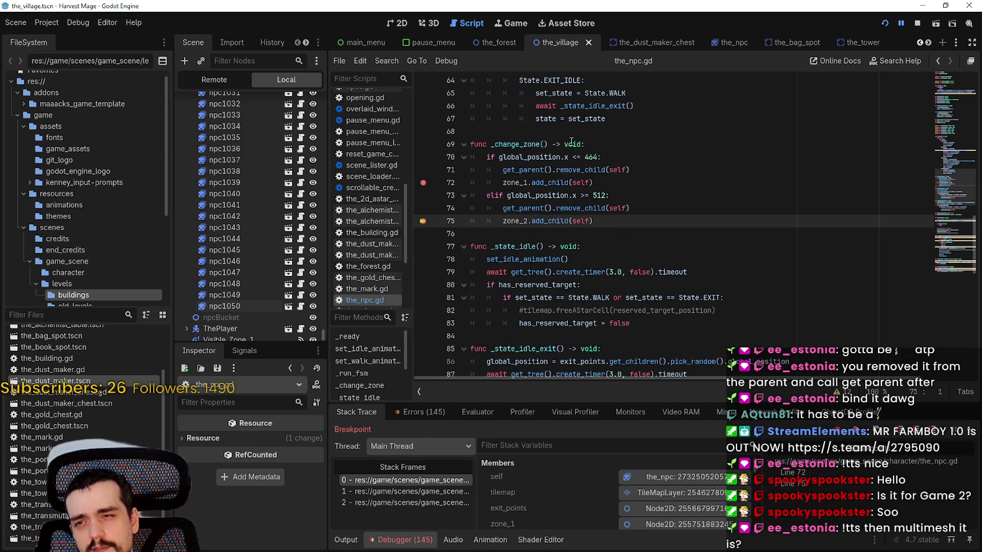
mouse_move(602, 157)
mouse_down()
mouse_move(492, 155)
mouse_move(473, 141)
mouse_up()
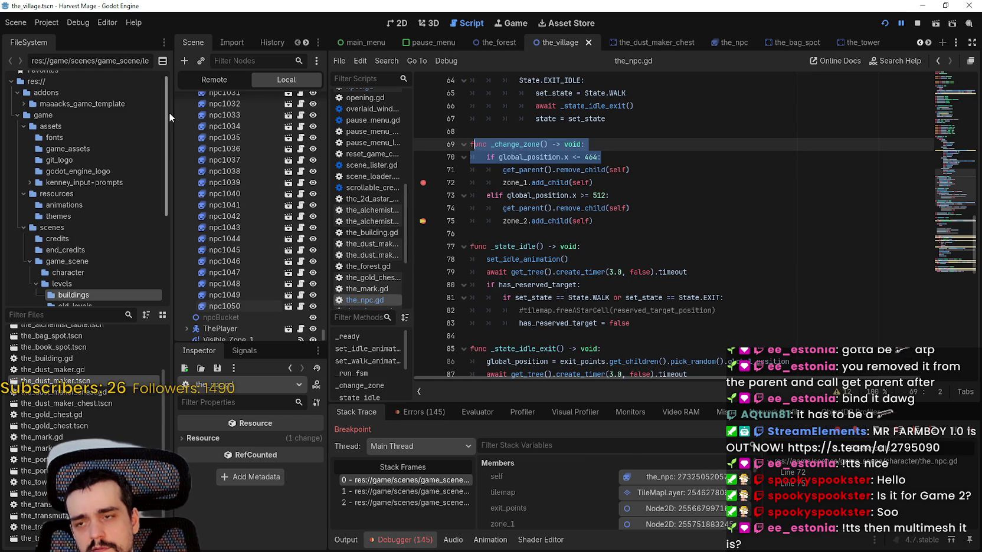
drag(589, 183, 467, 170)
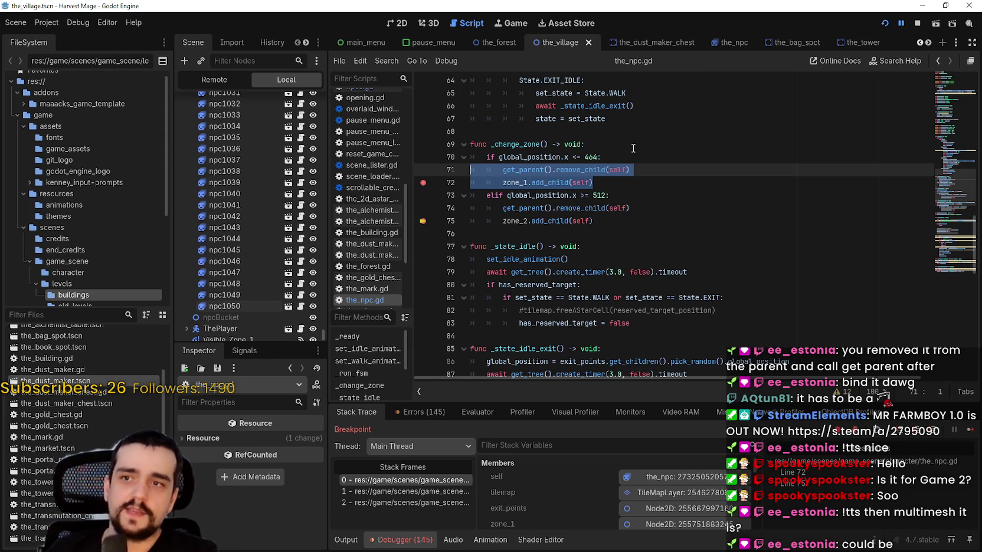
scroll(661, 188, up, 2)
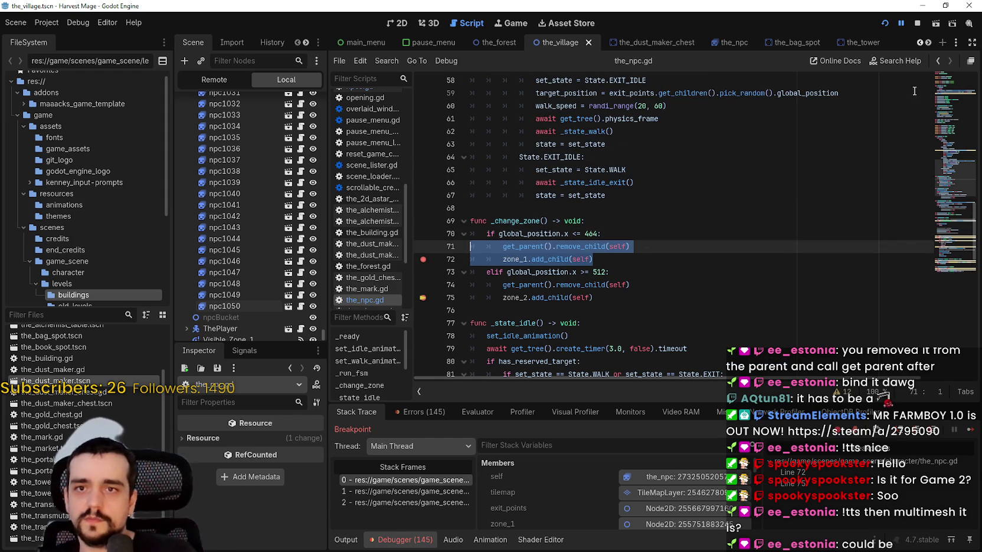
click(945, 94)
click(617, 182)
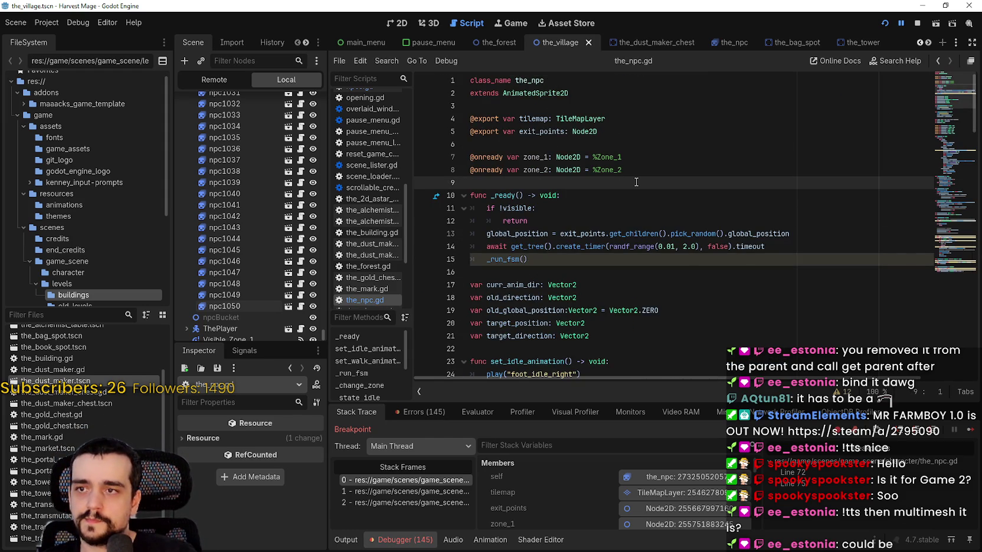
key(Return)
text(@onready var current_zone :)
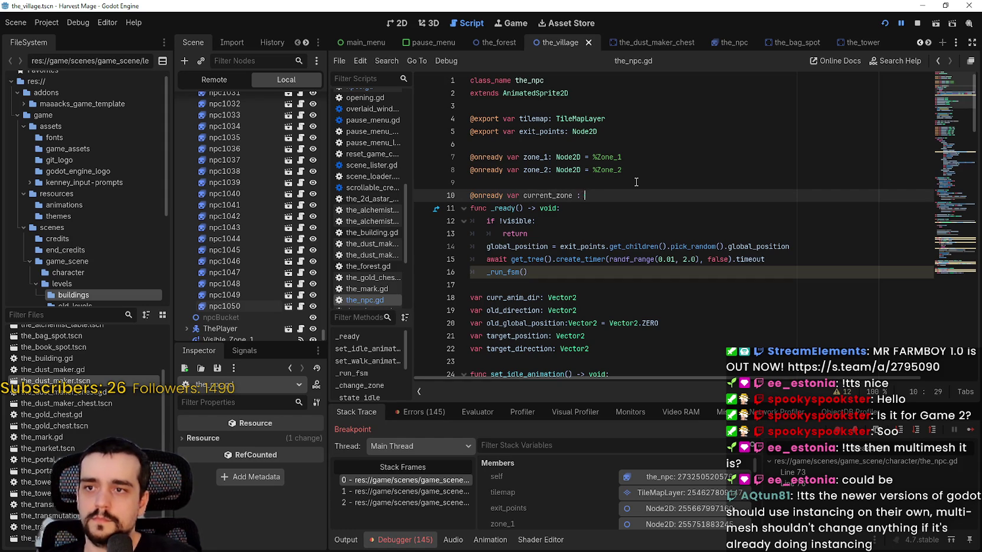
text(0)
key(ctrl+s)
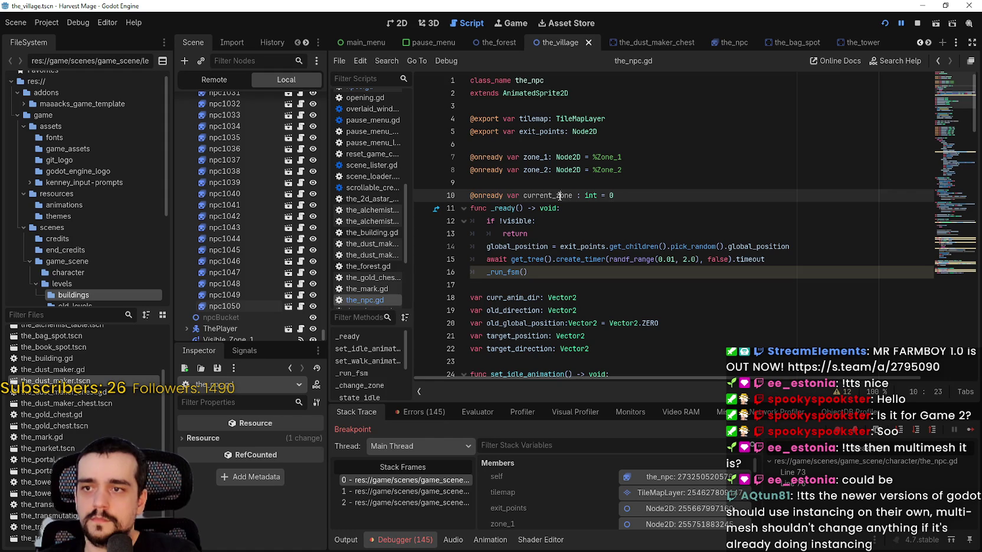
Step: Jump to the _state_walk path-following loop around line 104 of the_npc.gd
double_click(559, 196)
click(965, 237)
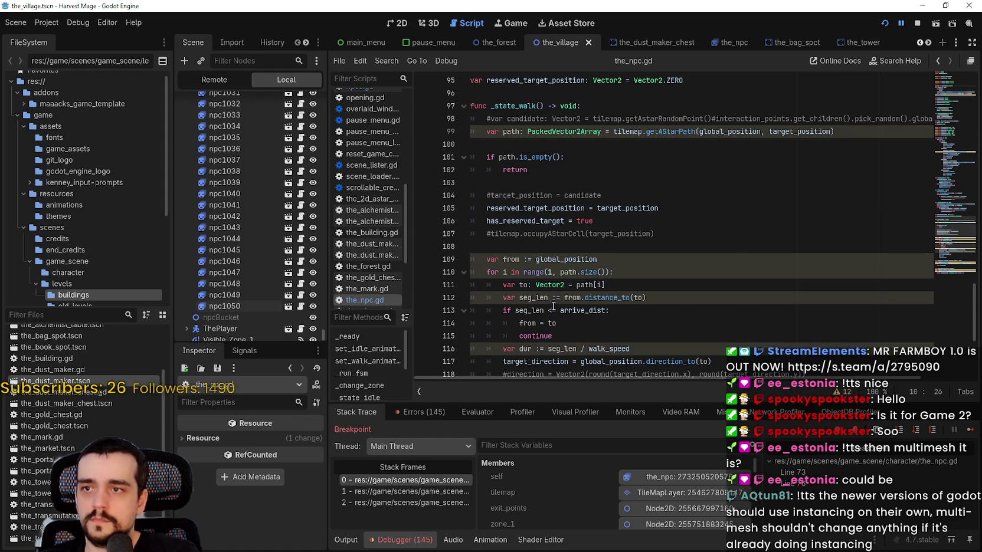
scroll(554, 306, down, 3)
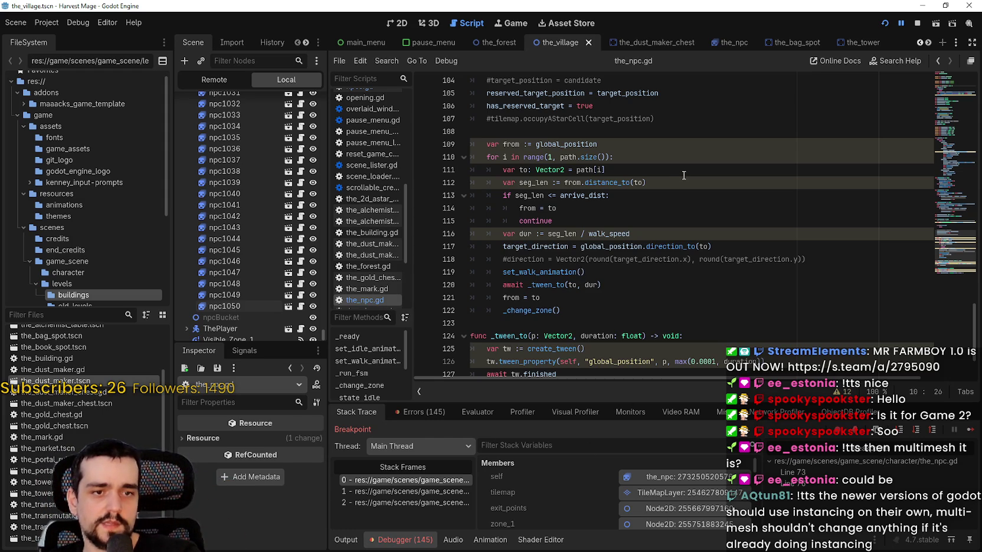
Step: Stop the running game with F8 while viewing the _change_zone code
scroll(676, 174, up, 3)
scroll(682, 171, down, 1)
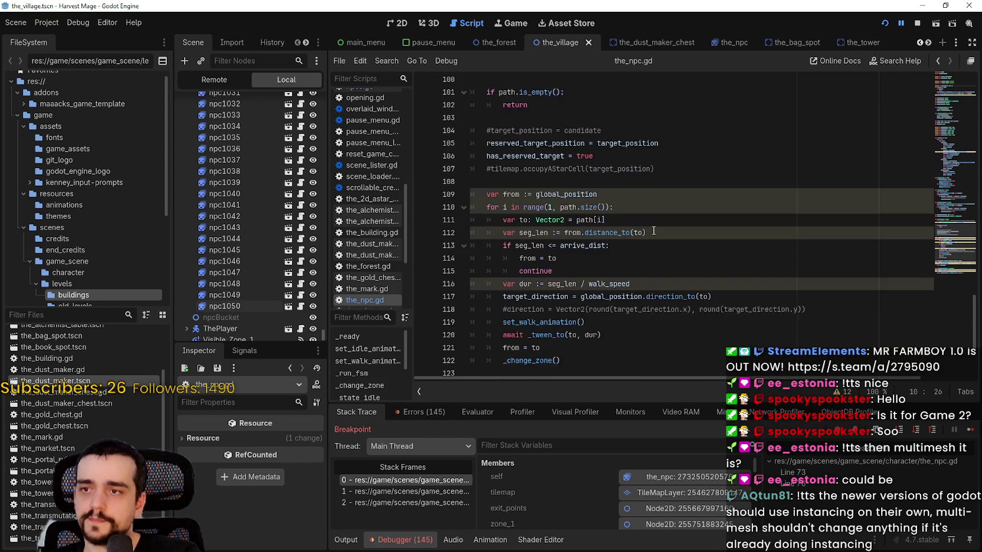
click(654, 232)
scroll(654, 225, up, 2)
scroll(654, 223, down, 5)
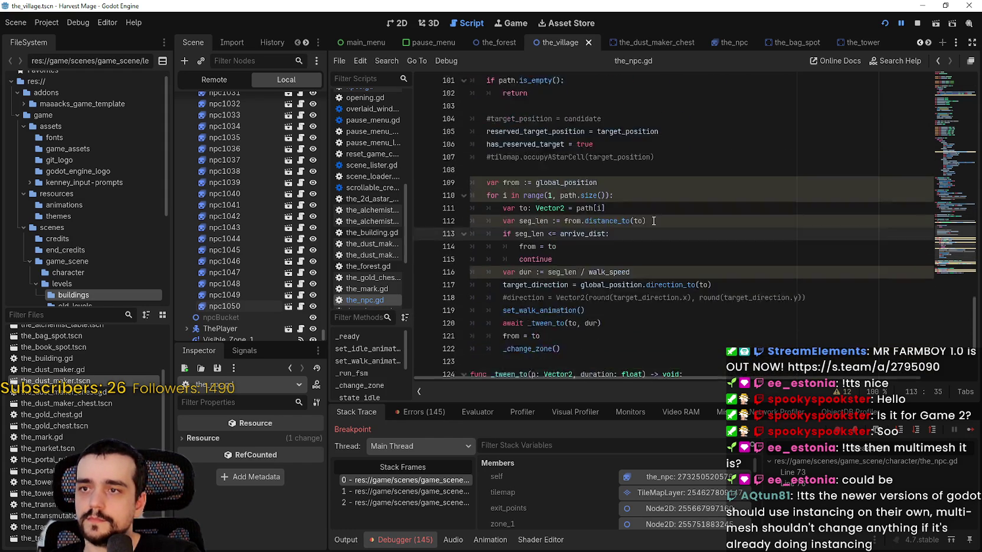
scroll(651, 218, up, 6)
scroll(652, 215, up, 6)
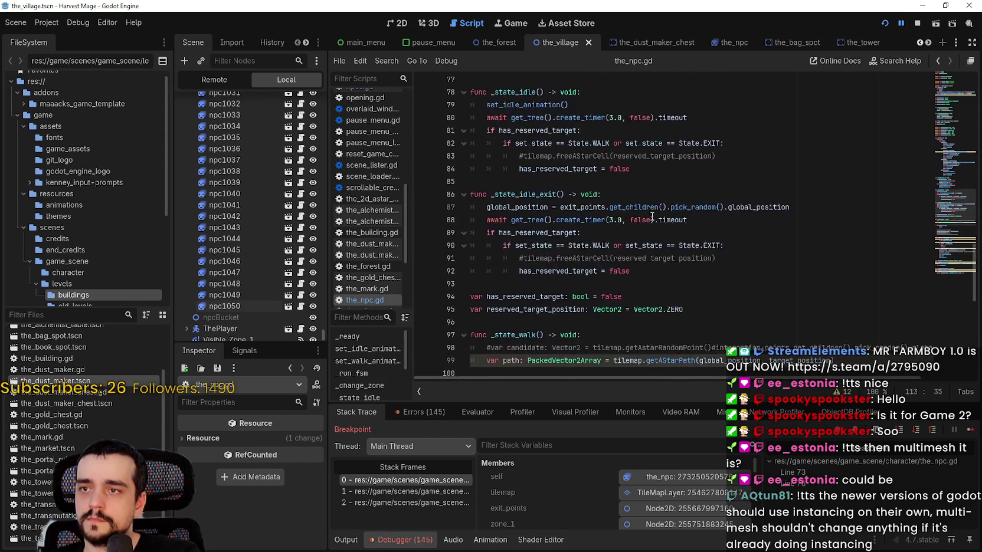
key(F8)
Step: Add 'and current_zone != 1/2' checks to both _change_zone conditions and save
scroll(676, 166, up, 3)
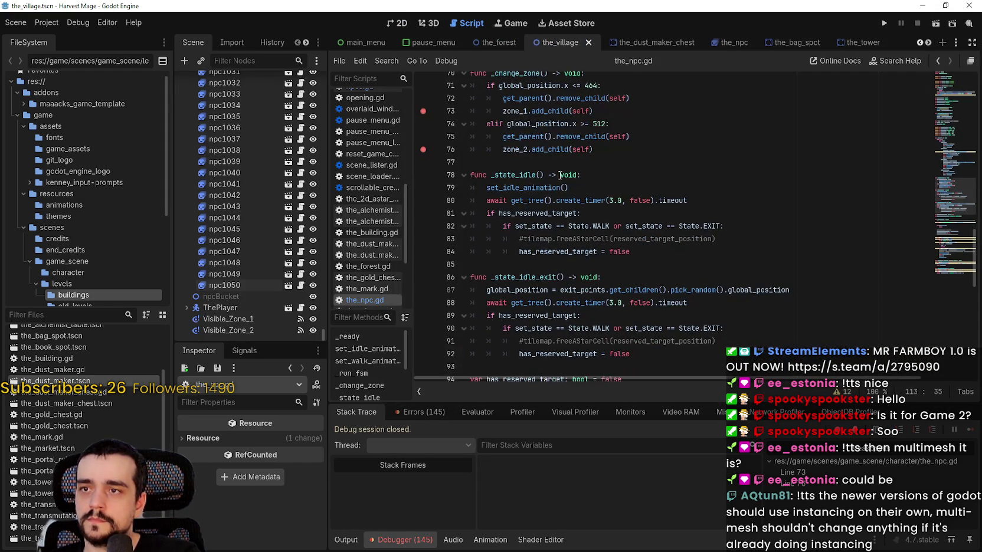
drag(596, 226, 446, 164)
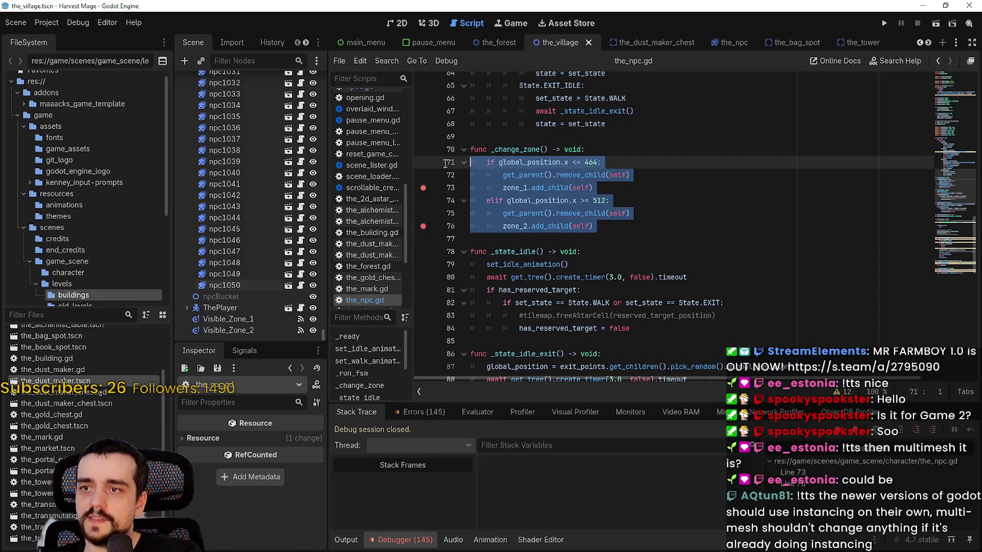
click(661, 178)
click(598, 162)
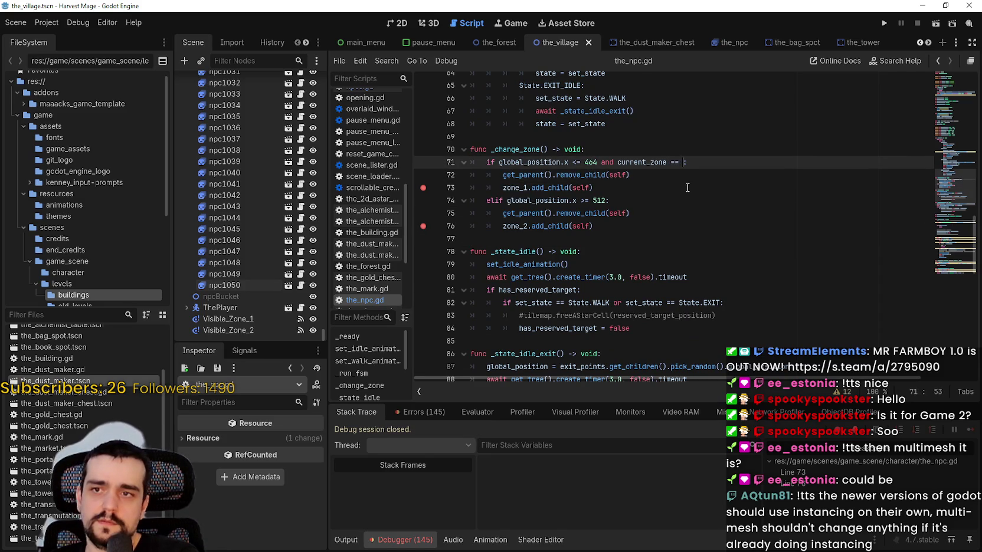
key(BackSpace)
key(BackSpace)
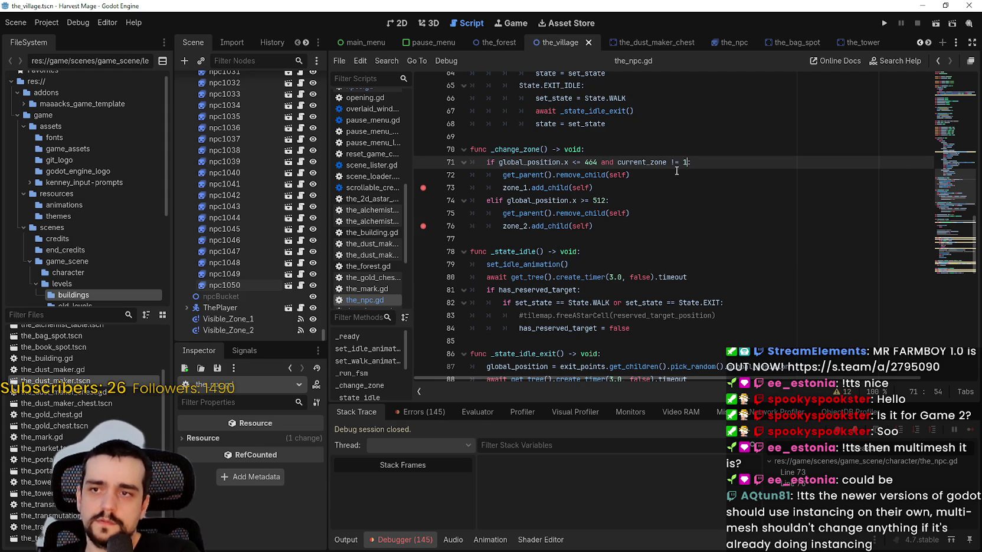
text(:)
drag(600, 162, 686, 167)
key(ctrl+c)
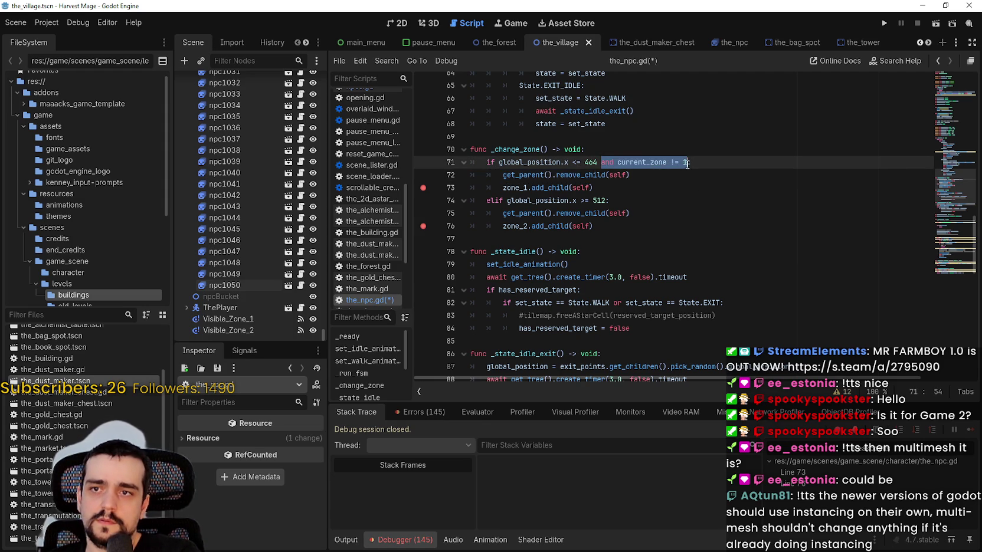
click(607, 200)
key(ctrl+v)
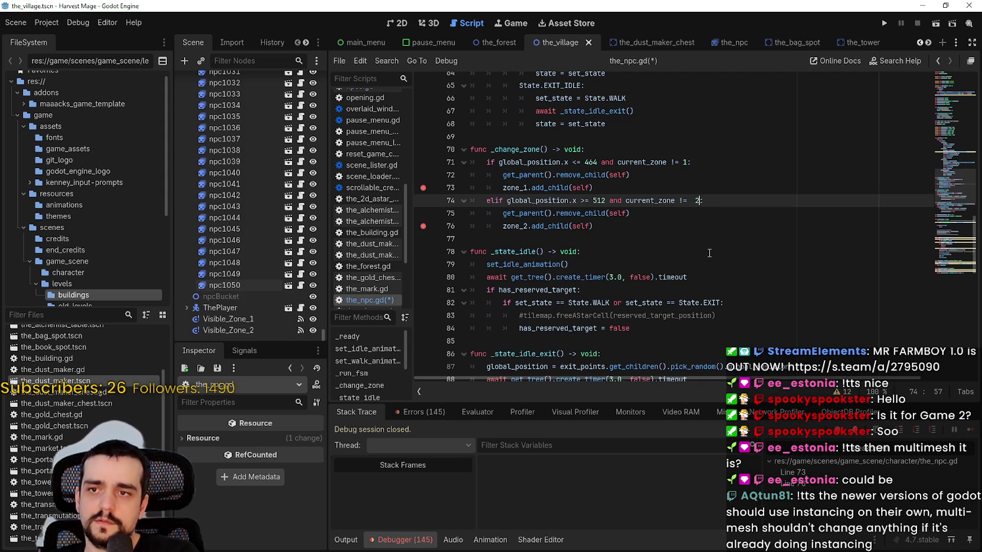
key(ctrl+s)
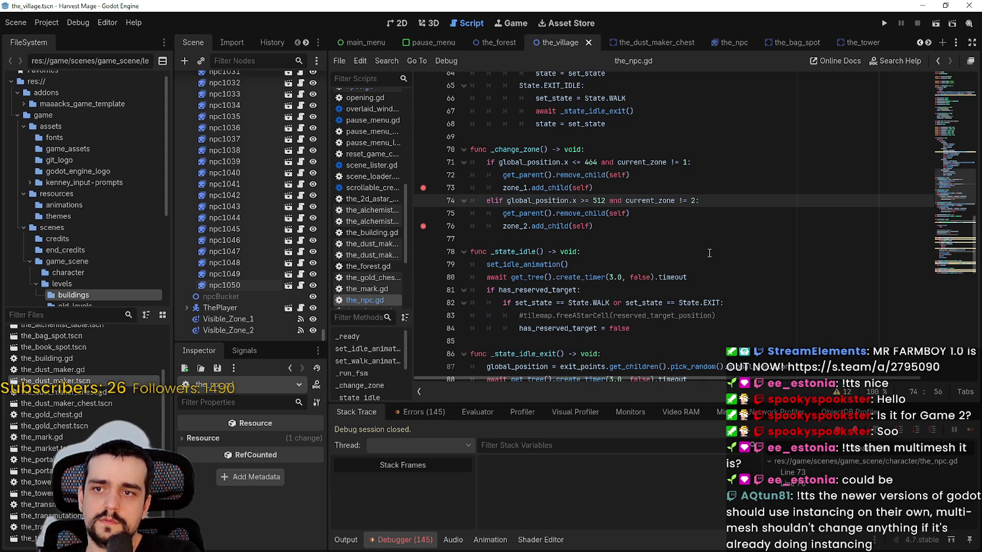
Step: Set current_zone to 1 or 2 after each zone's add_child line and save the script
click(604, 221)
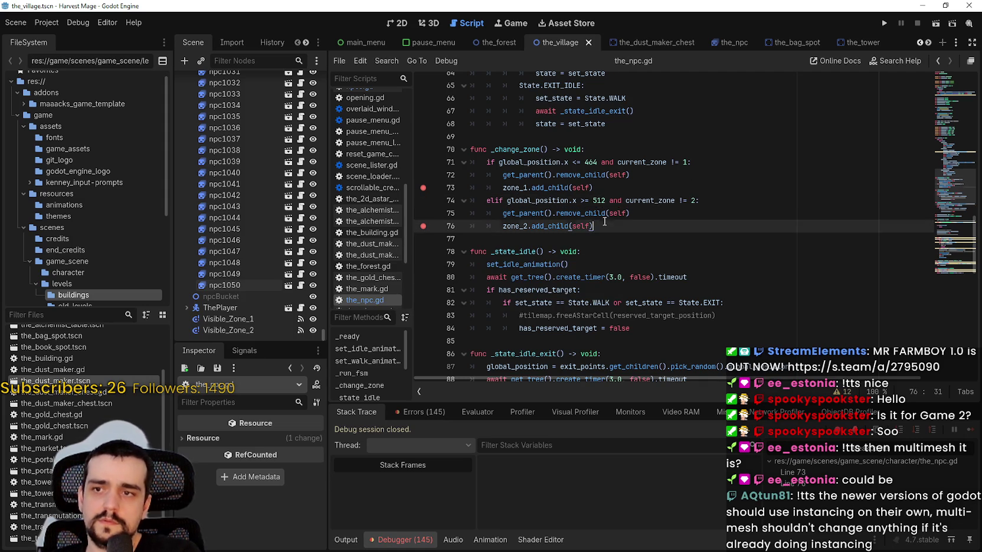
click(641, 186)
key(Return)
double_click(636, 167)
key(ctrl+c)
click(543, 200)
key(ctrl+v)
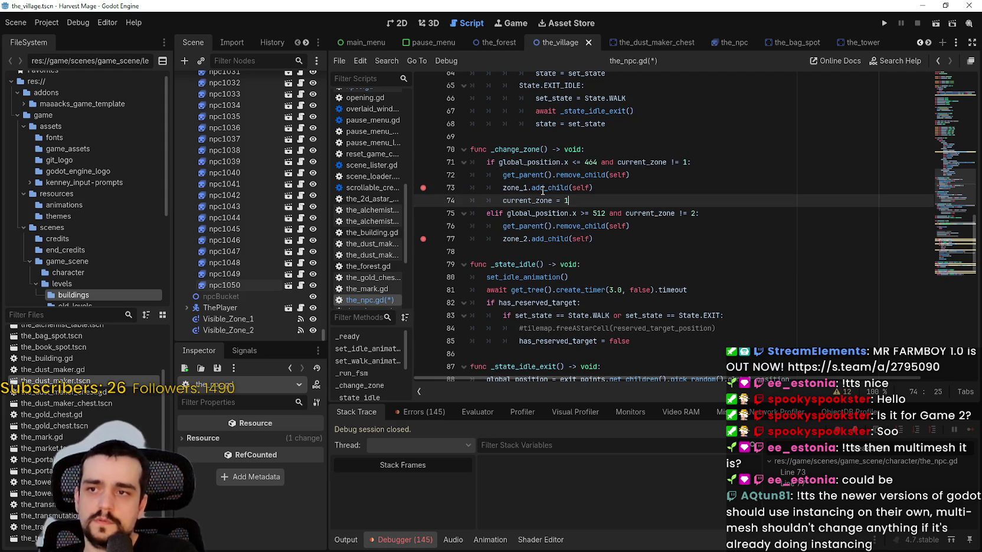
double_click(532, 201)
click(601, 239)
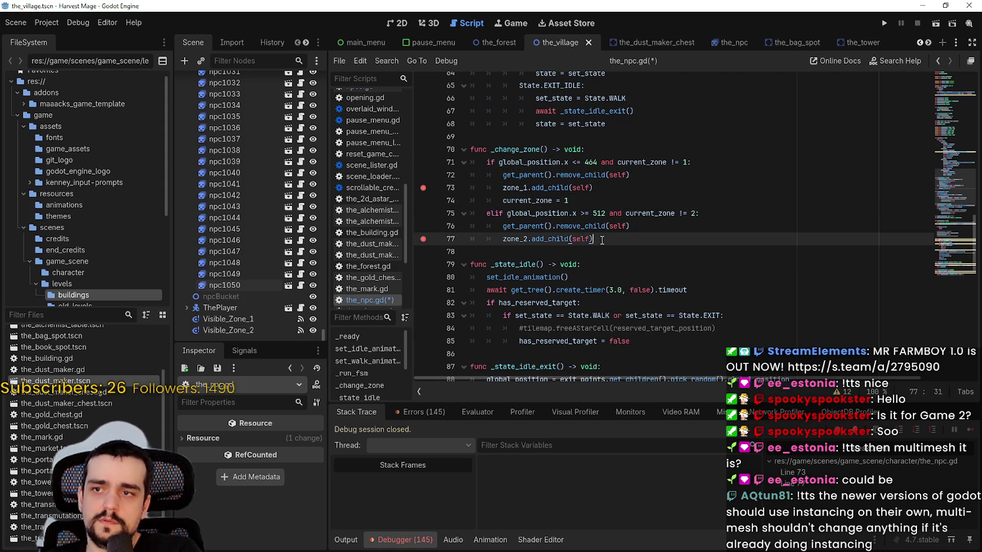
click(604, 248)
key(ctrl+v)
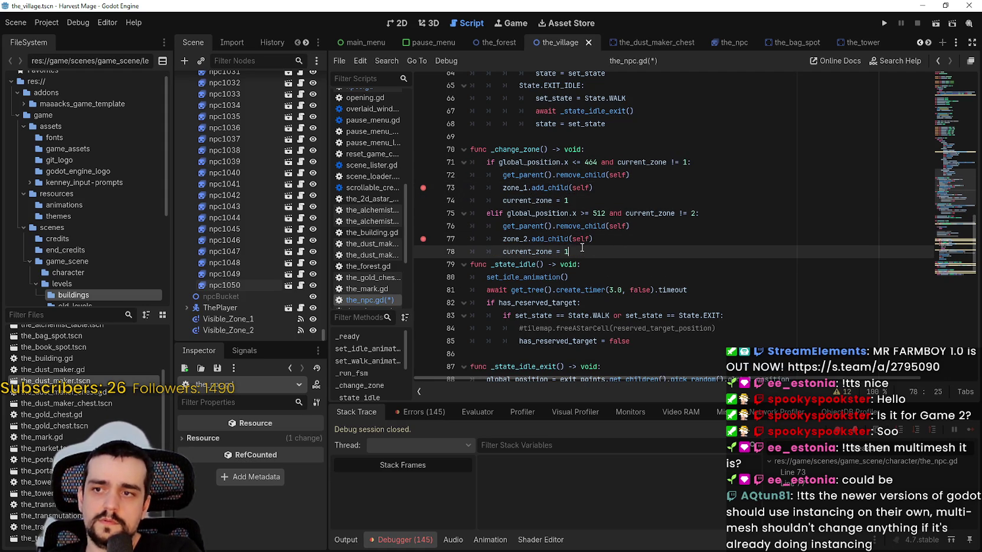
key(ctrl+s)
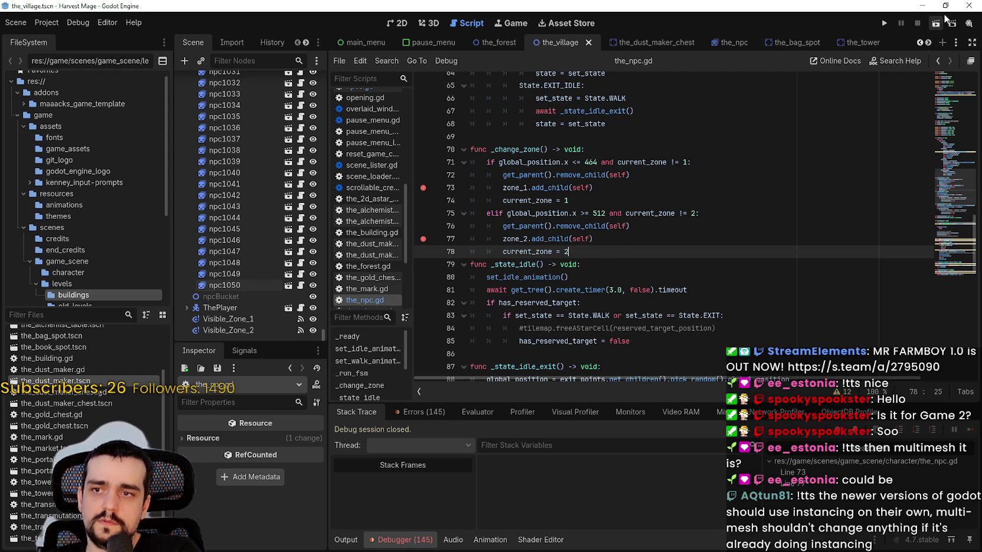
Step: Run the project and start playing from the game's main menu
click(883, 24)
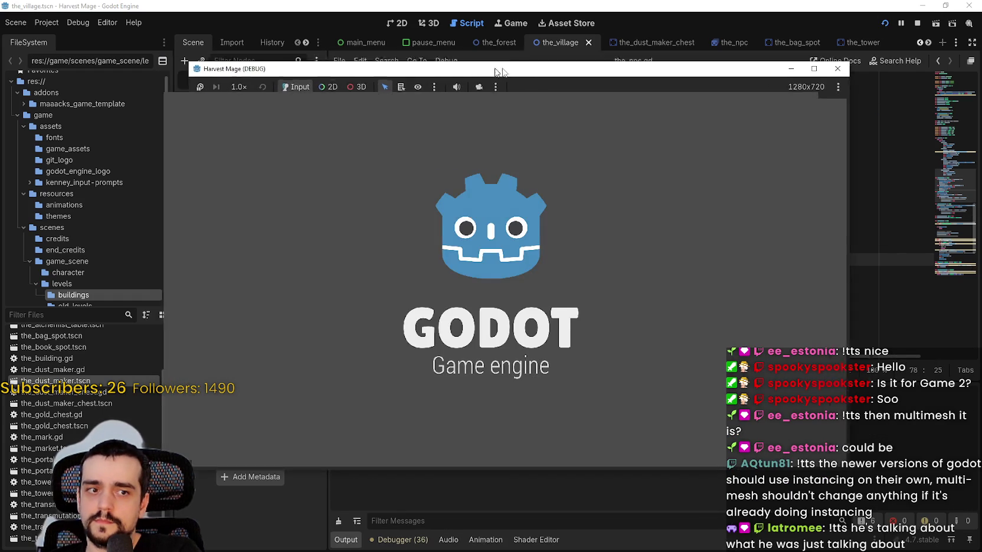
drag(511, 69, 566, 30)
click(330, 230)
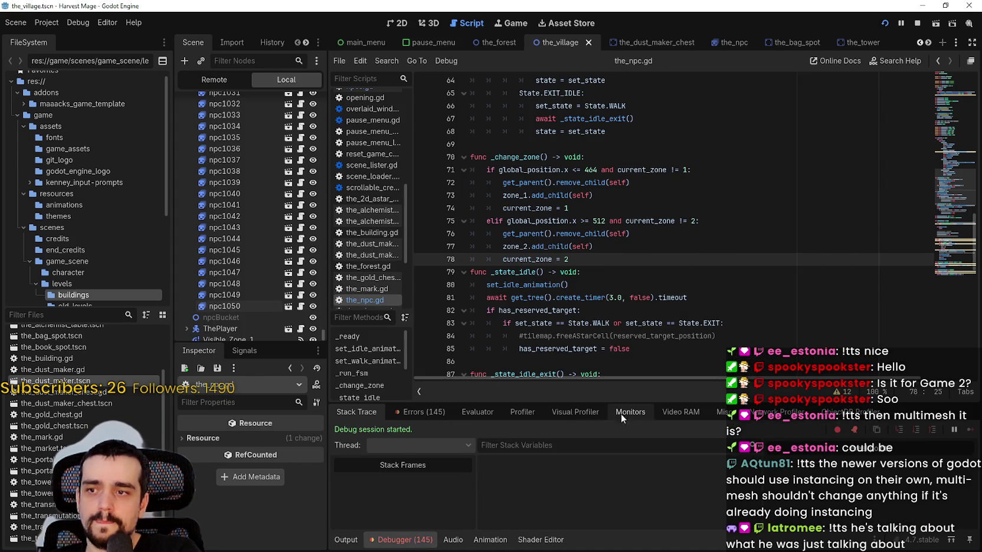
Step: Show the Debugger's performance monitors and walk the player east along the village road
click(626, 409)
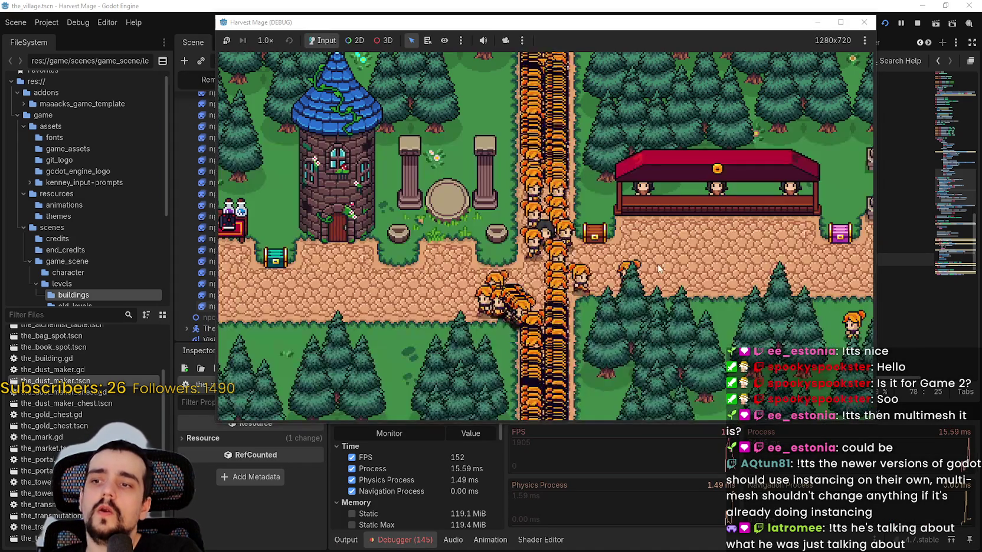
key(d)
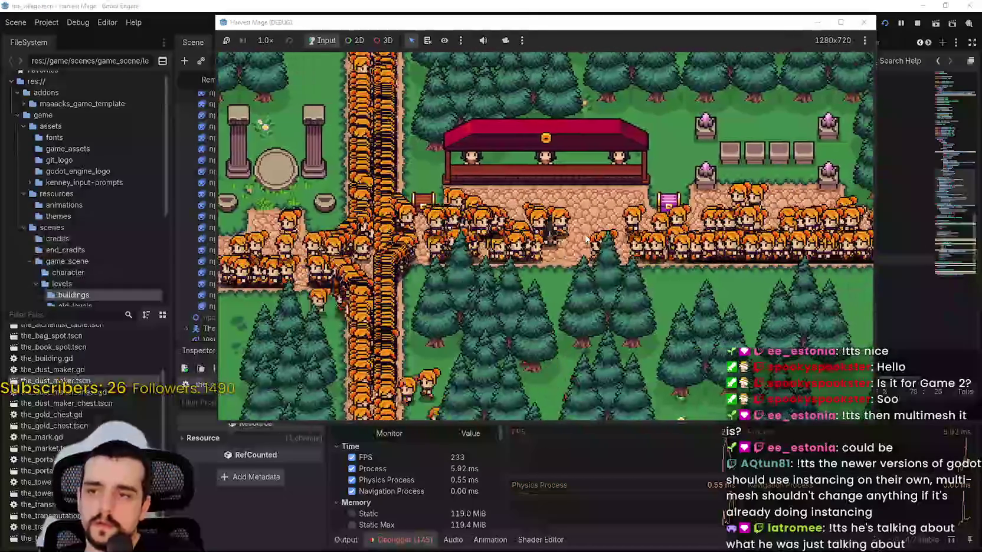
key(d)
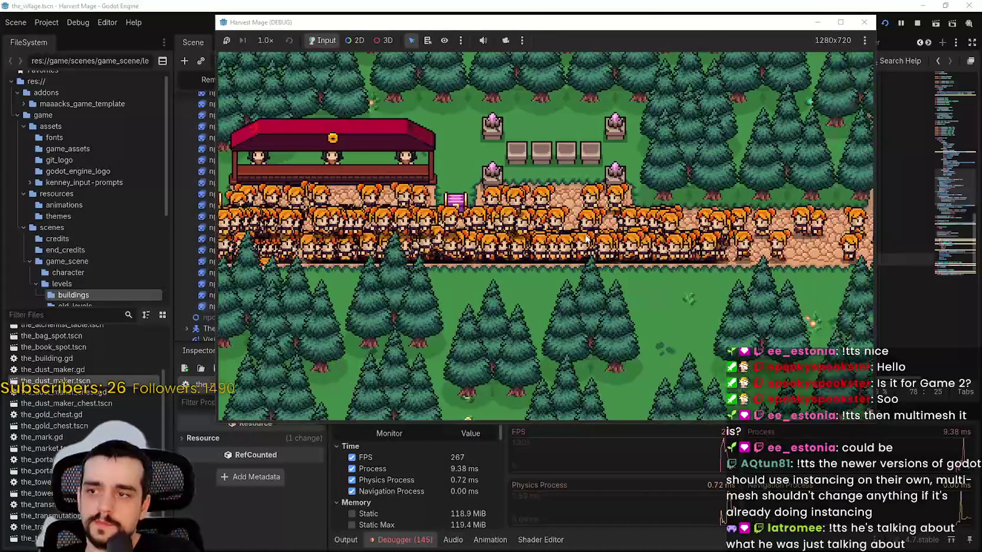
key(w)
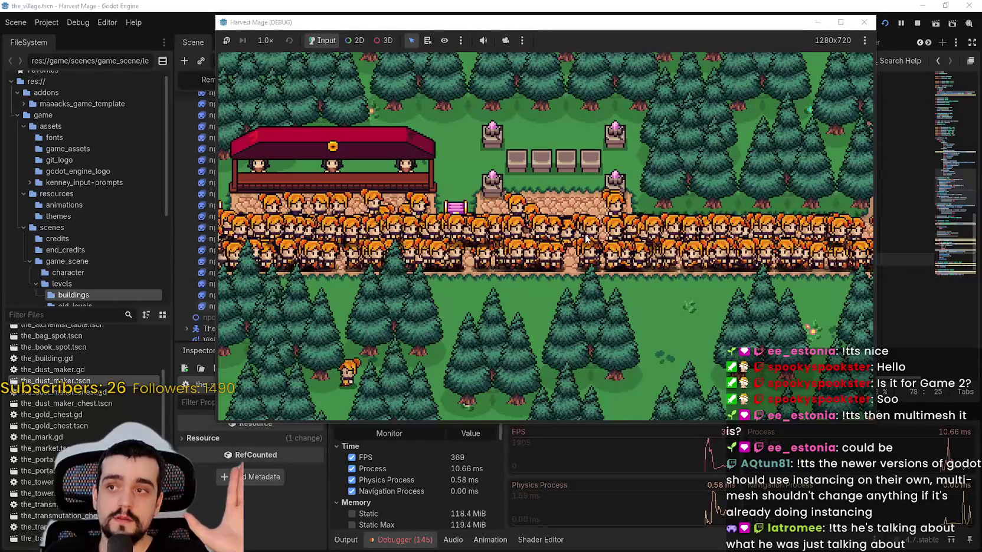
drag(612, 17, 731, 0)
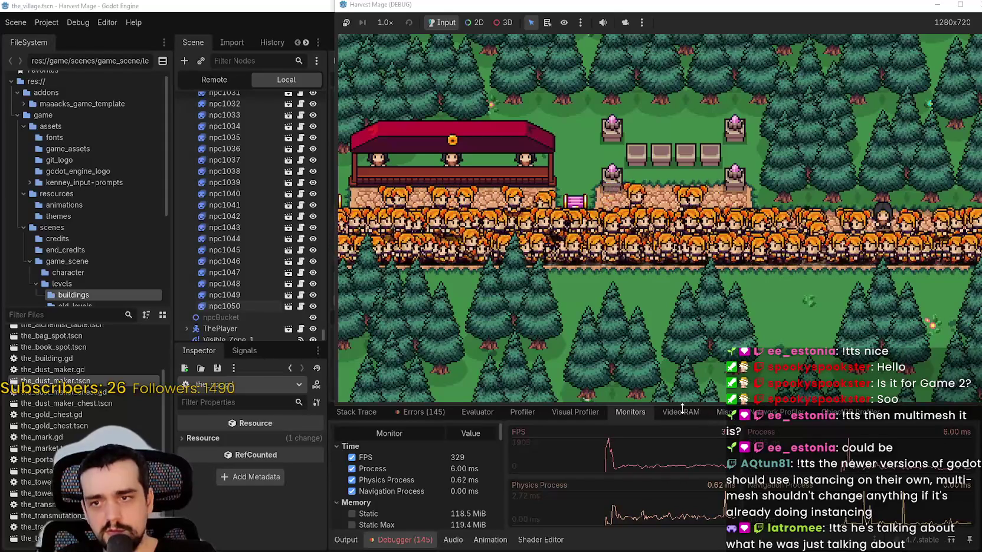
Step: Start recording in the Visual Profiler and enlarge the debugger panel to see the graph
click(585, 412)
click(350, 432)
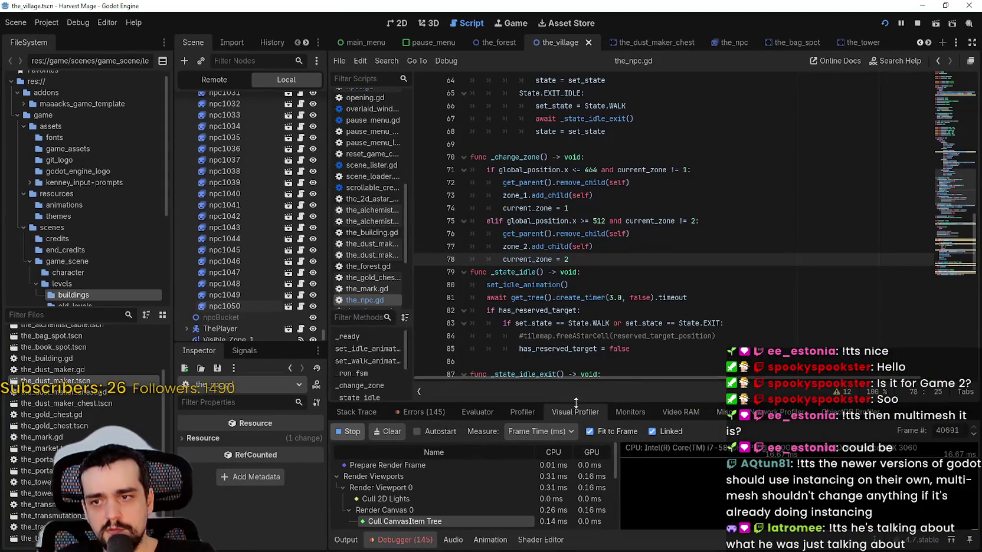
drag(576, 397, 576, 168)
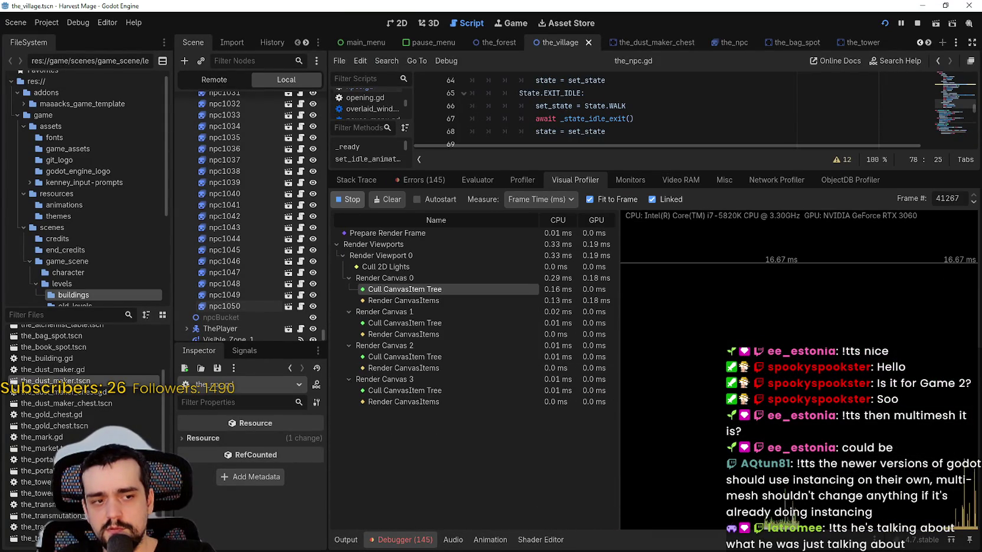
key(alt+Tab)
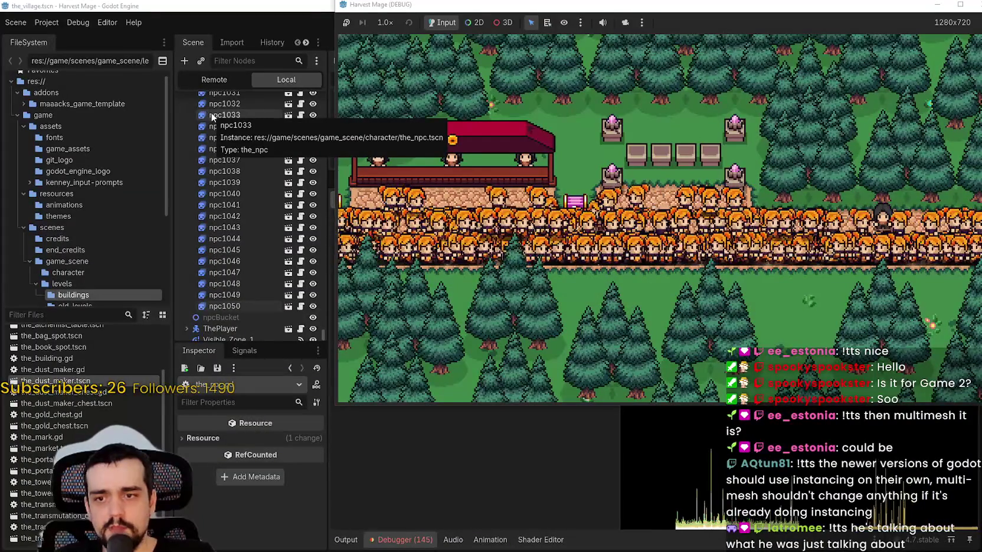
Step: Stop the Visual Profiler recording and switch to the function Profiler
click(397, 434)
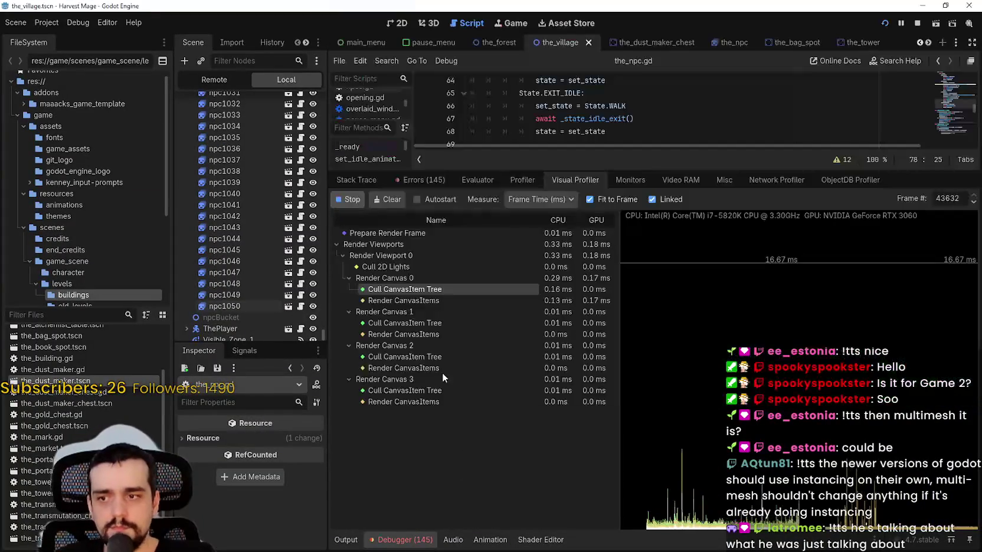
click(348, 200)
click(510, 180)
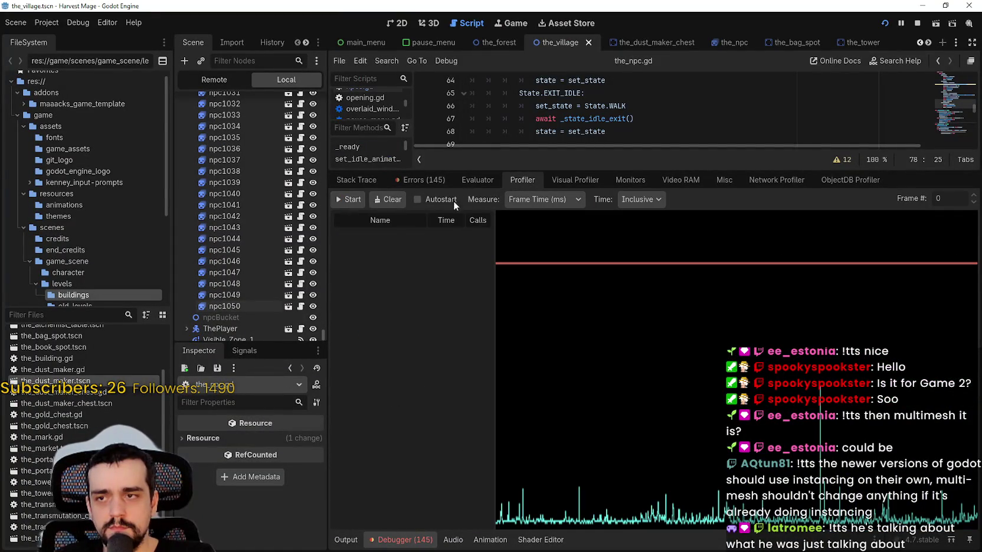
Step: Profile the running game, widen the columns, and inspect frame 46207 and a later frame
click(359, 201)
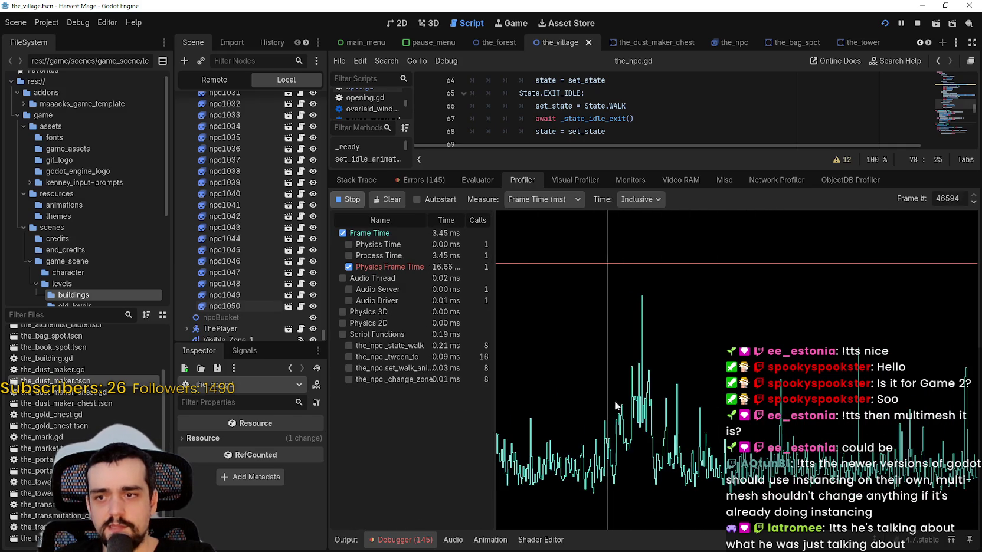
click(646, 405)
scroll(458, 436, down, 1)
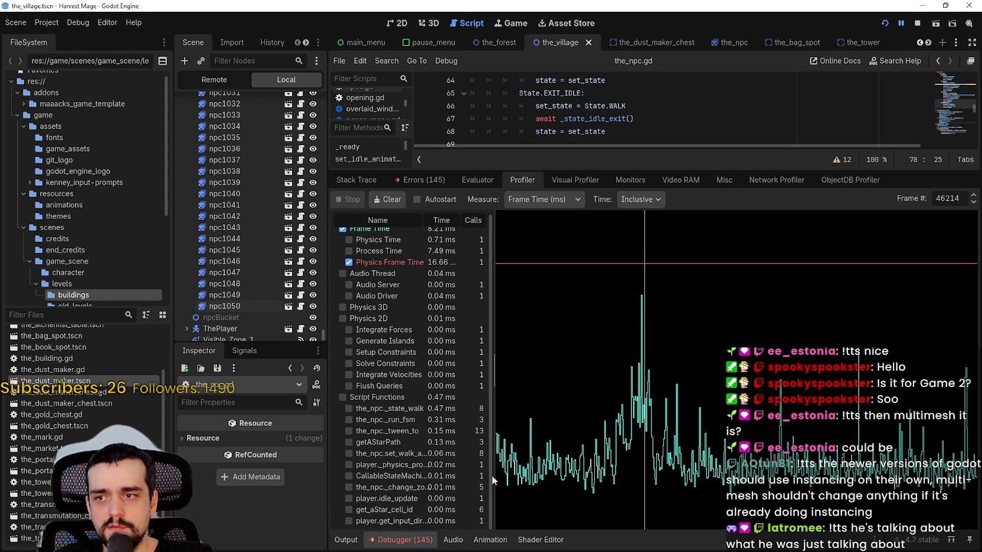
drag(494, 475, 549, 475)
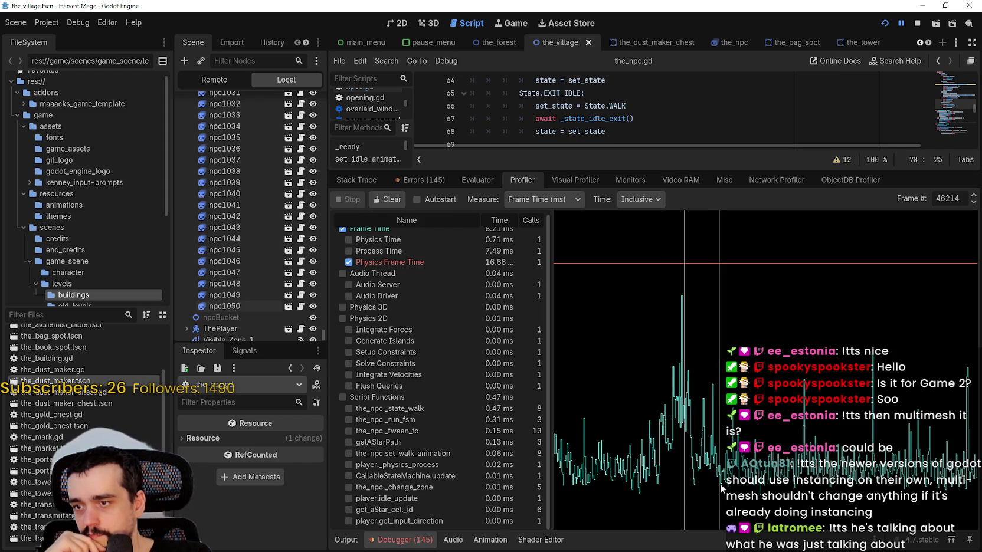
click(669, 426)
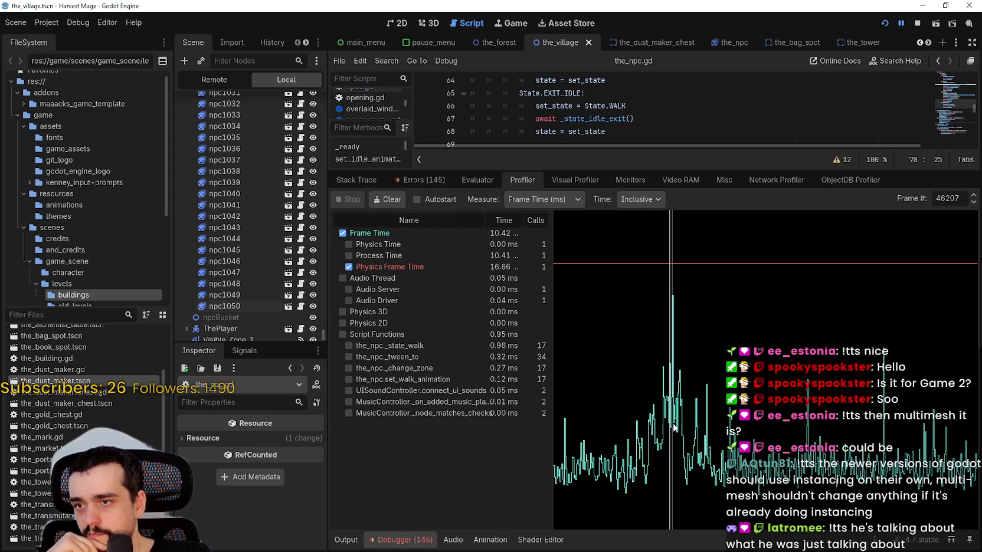
click(679, 425)
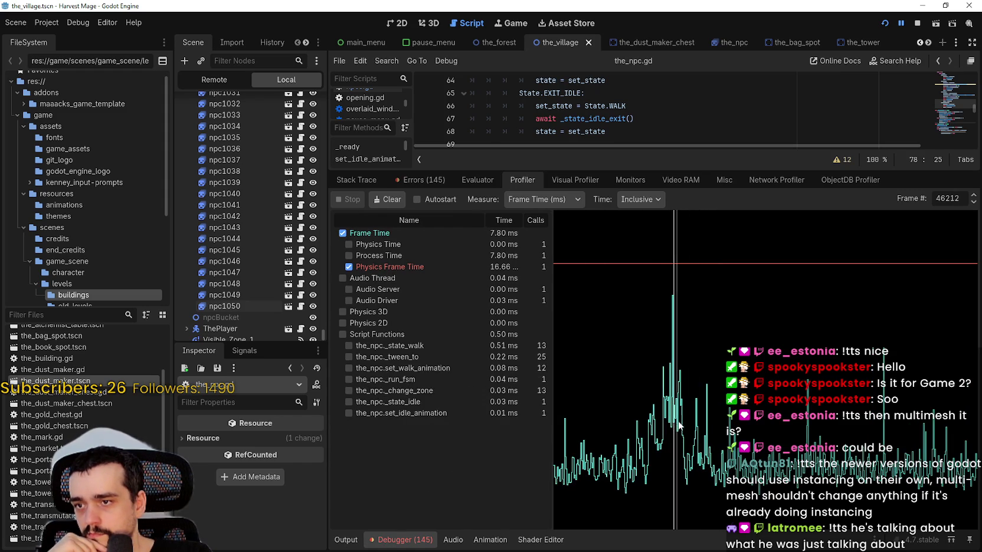
scroll(473, 454, down, 1)
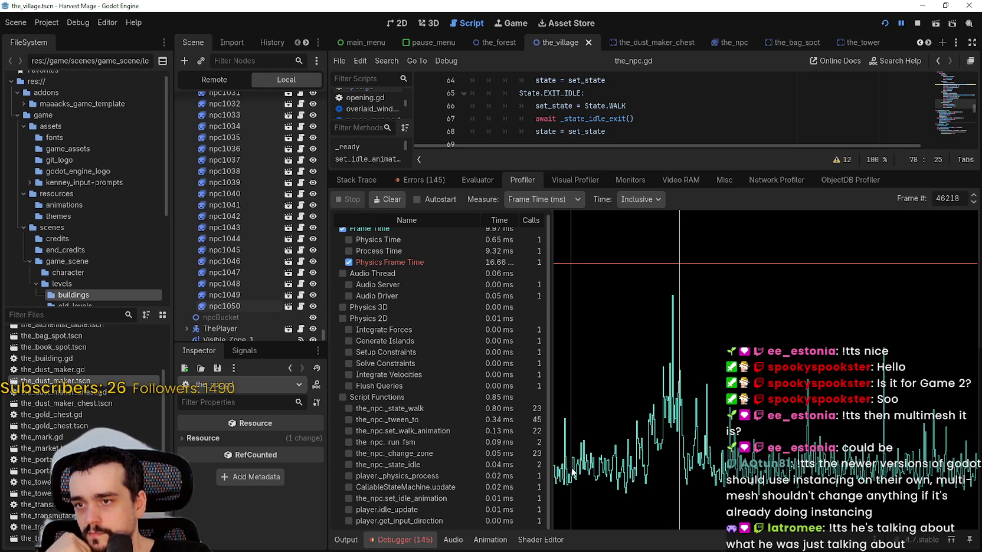
scroll(474, 413, up, 1)
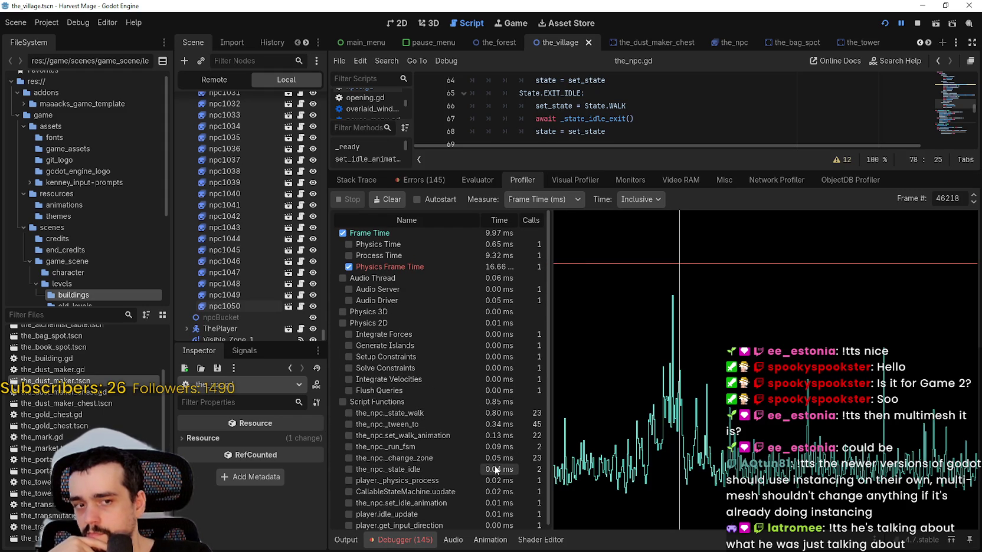
scroll(494, 464, down, 1)
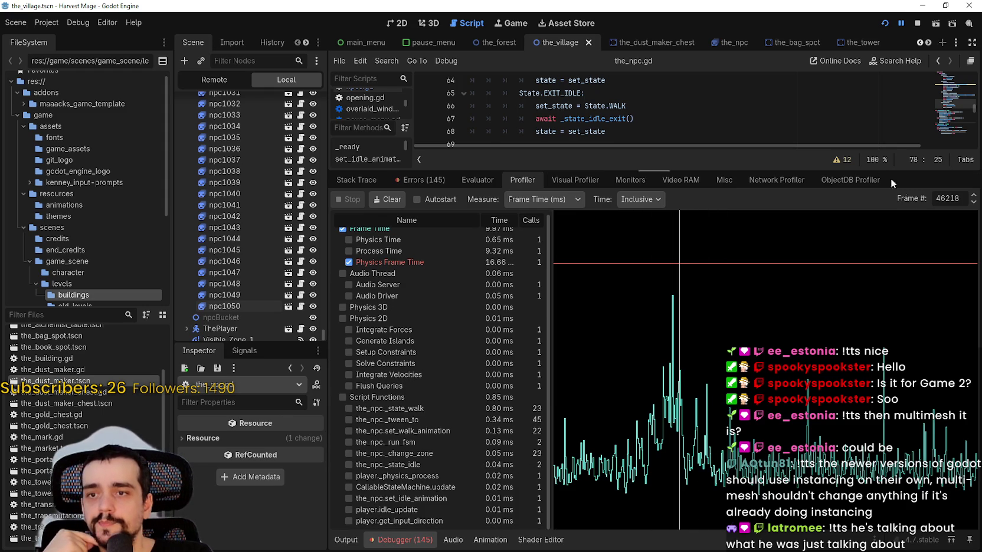
Step: Step back five profiled frames to review earlier function timings
click(973, 202)
click(973, 202)
click(974, 202)
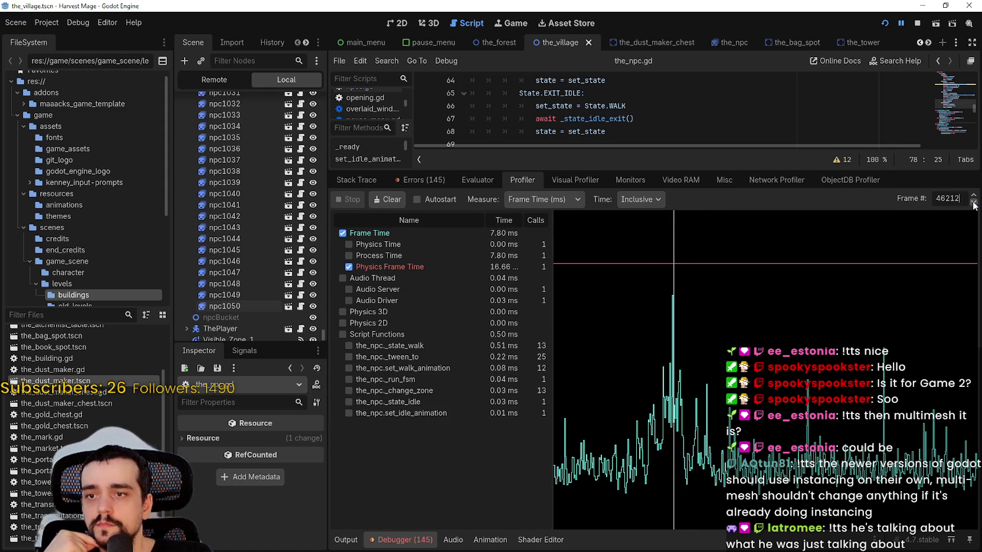
click(973, 202)
click(973, 202)
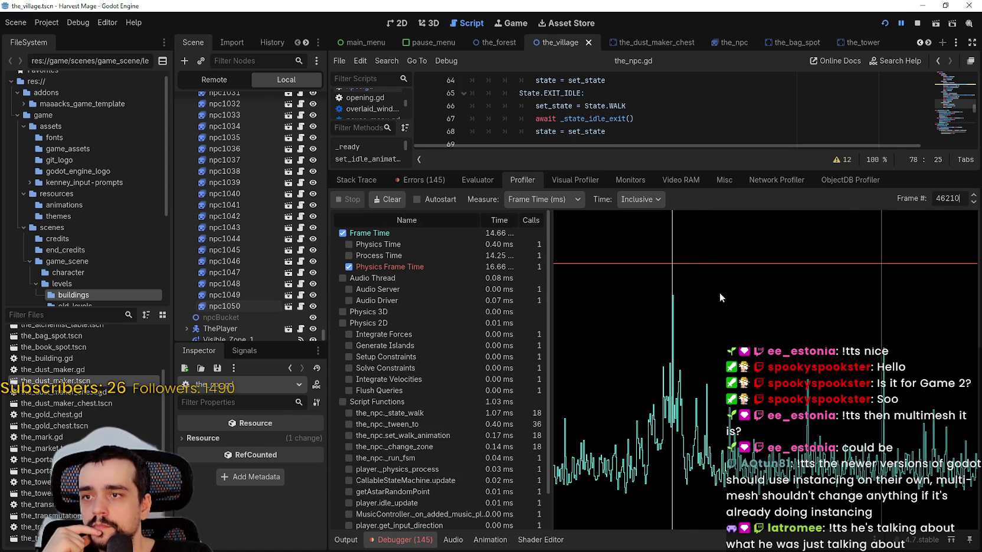
scroll(453, 412, down, 2)
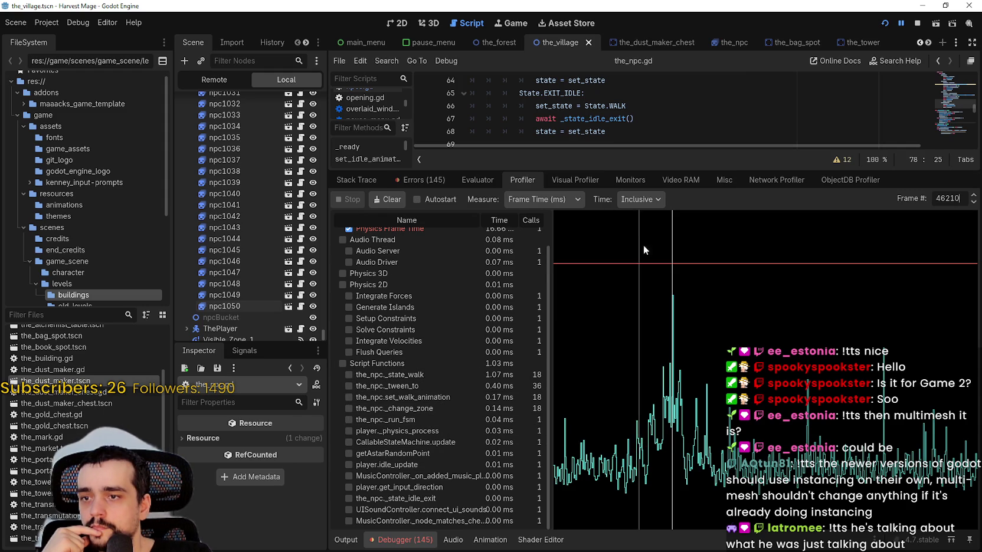
Step: Switch the Time measure to Self, review it, then return to Inclusive
click(640, 199)
click(642, 228)
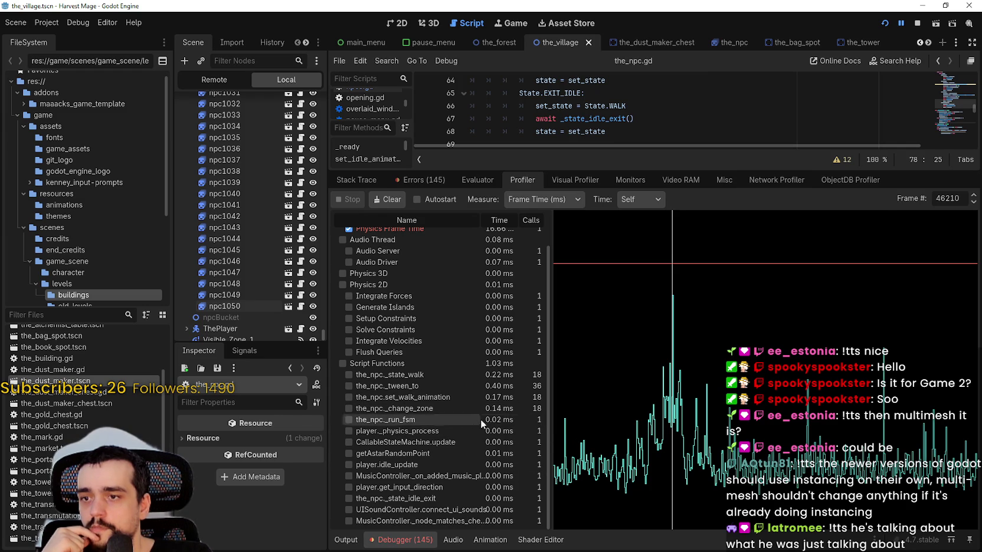
scroll(511, 245, up, 2)
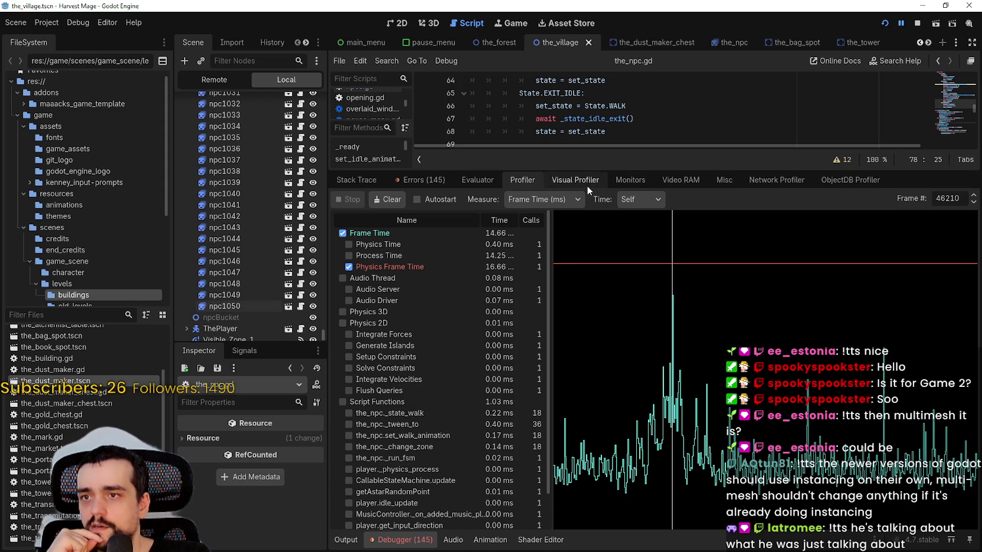
scroll(396, 412, down, 2)
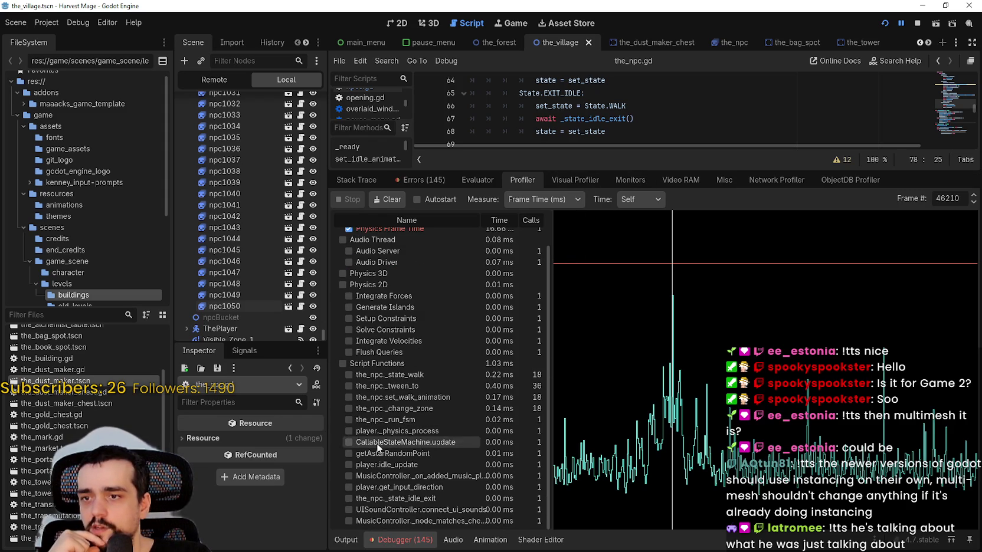
click(639, 200)
click(643, 217)
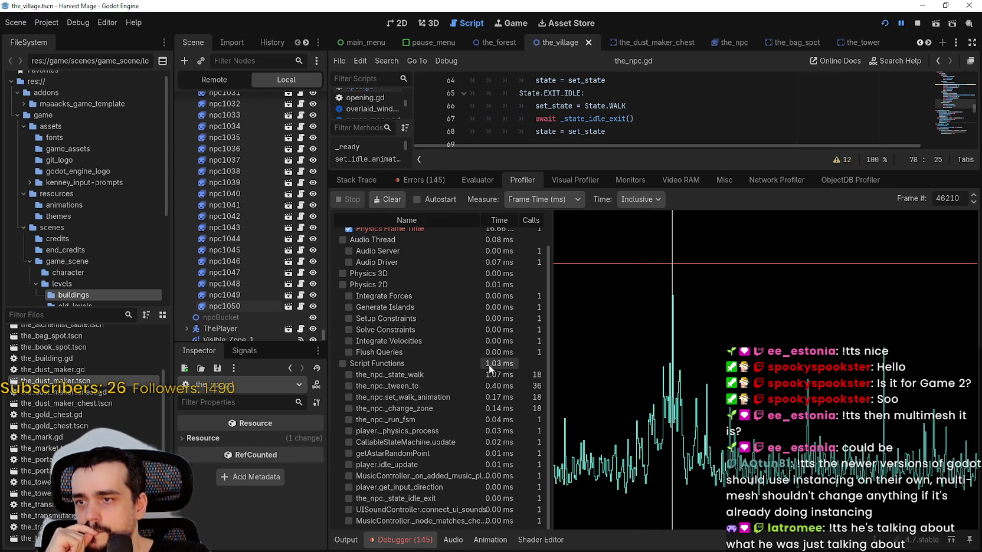
Step: Drag to recent frame 46453, where the_npc._state_walk takes 0.47 ms over 19 calls
mouse_move(566, 413)
mouse_down()
mouse_move(598, 425)
mouse_move(886, 445)
mouse_up()
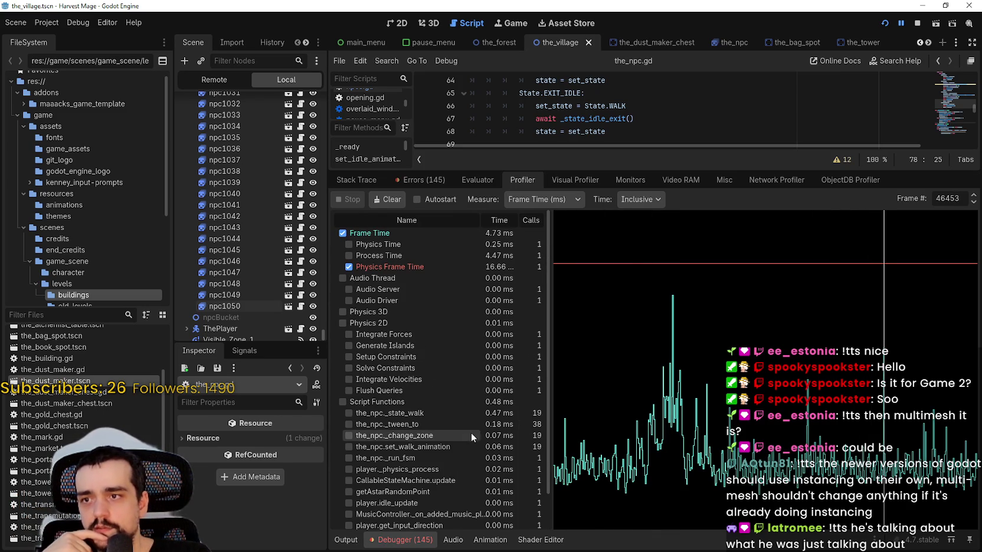
scroll(472, 432, down, 1)
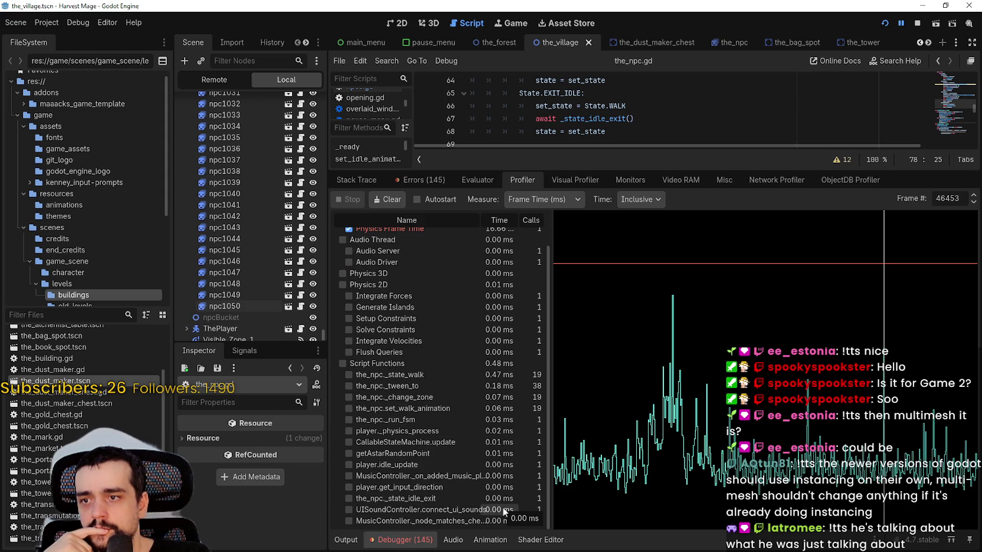
scroll(502, 507, up, 1)
Step: Stop the running Harvest Mage game and give the script editor more vertical space
key(alt+Tab)
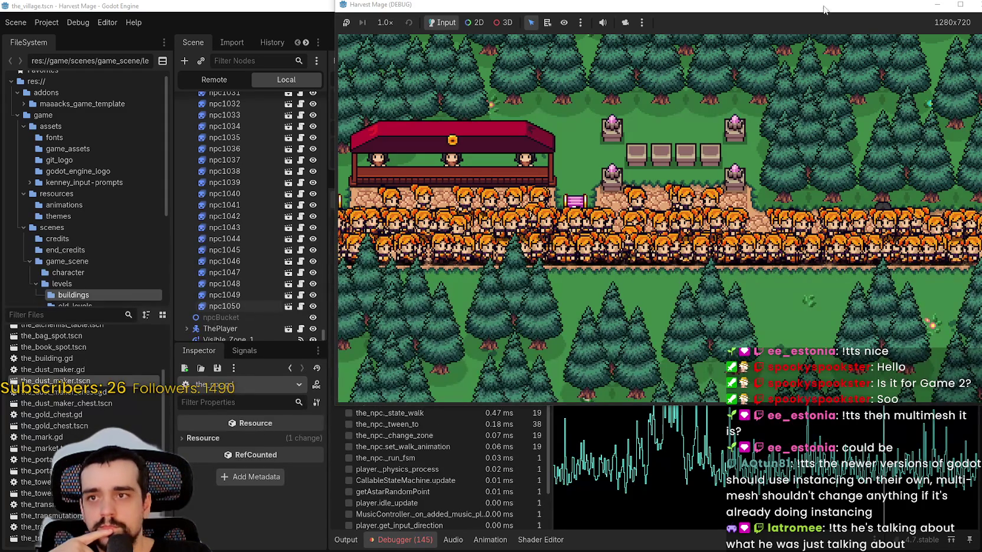
drag(821, 8, 801, 47)
click(916, 23)
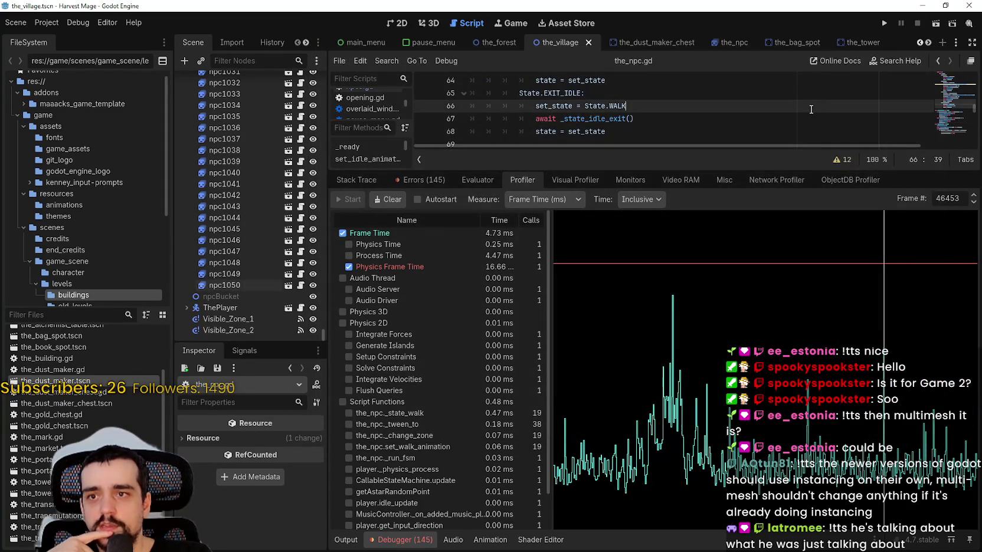
drag(762, 172, 762, 296)
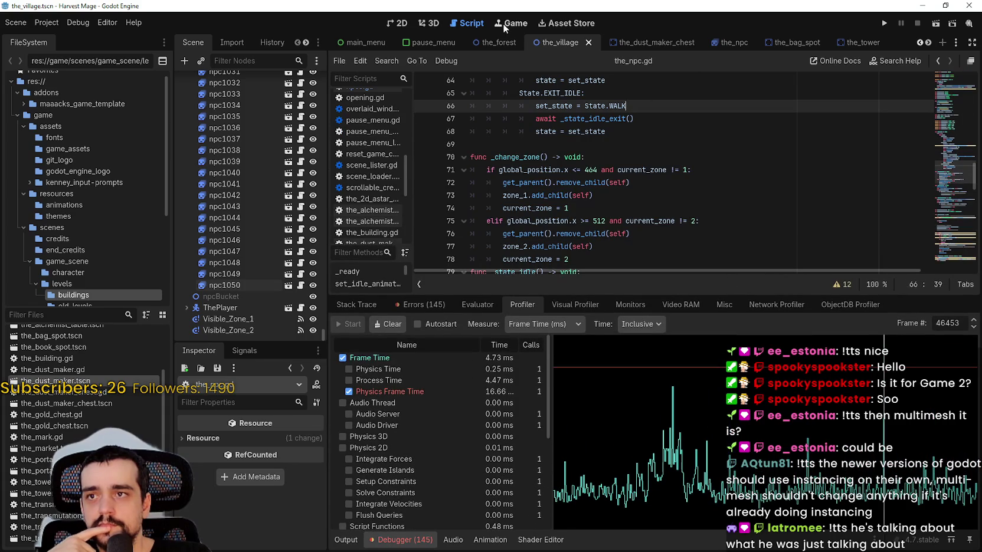
Step: In the Game workspace, uncheck Embed Game on Next Play
click(502, 23)
click(969, 62)
click(908, 79)
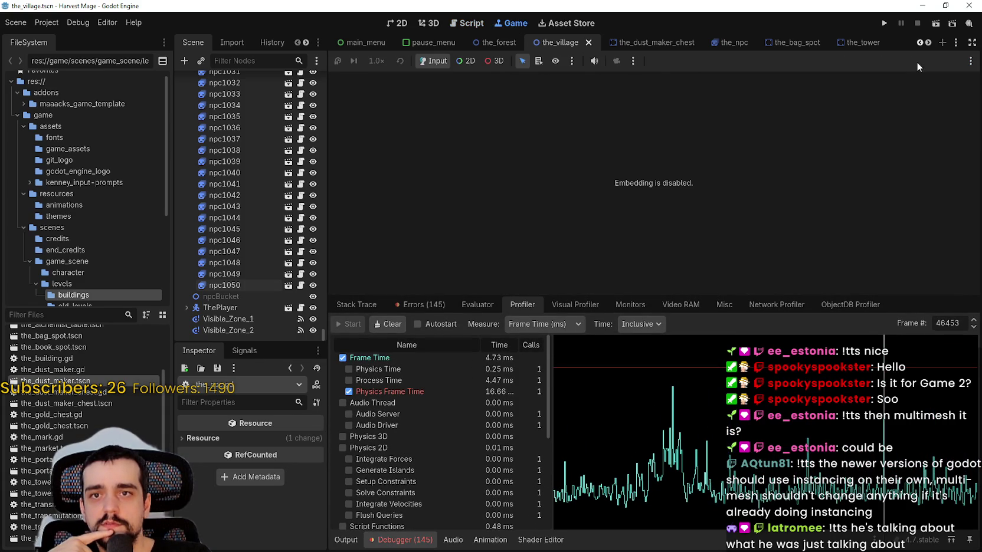
scroll(304, 245, up, 6)
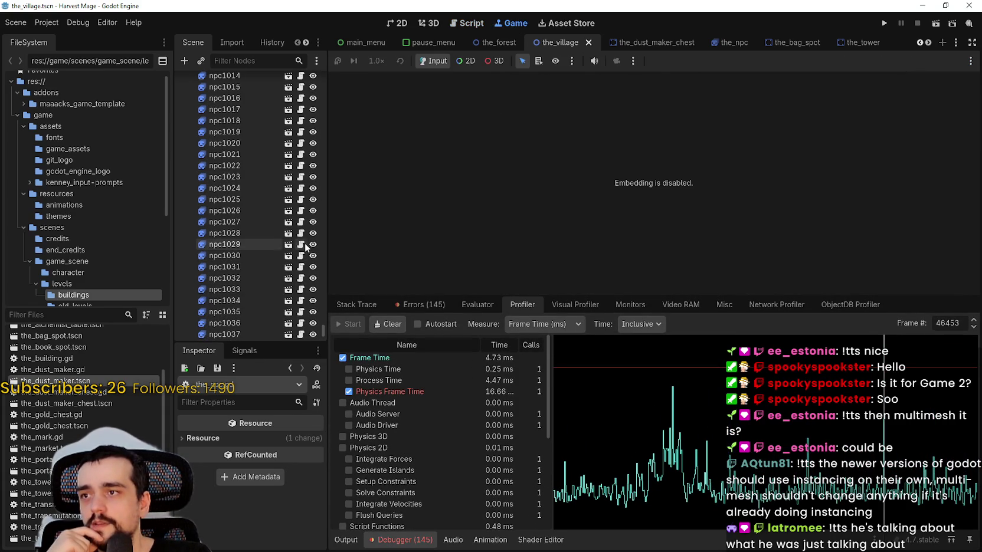
Step: Review the zone show/hide functions in npcs.gd, then show the_village map in 2D
drag(322, 324, 334, 66)
click(300, 126)
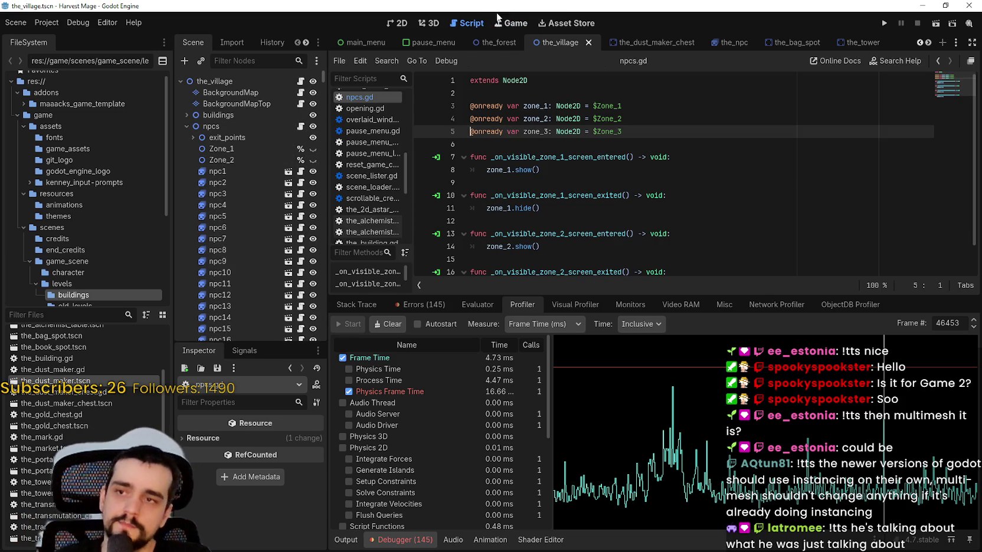
click(395, 28)
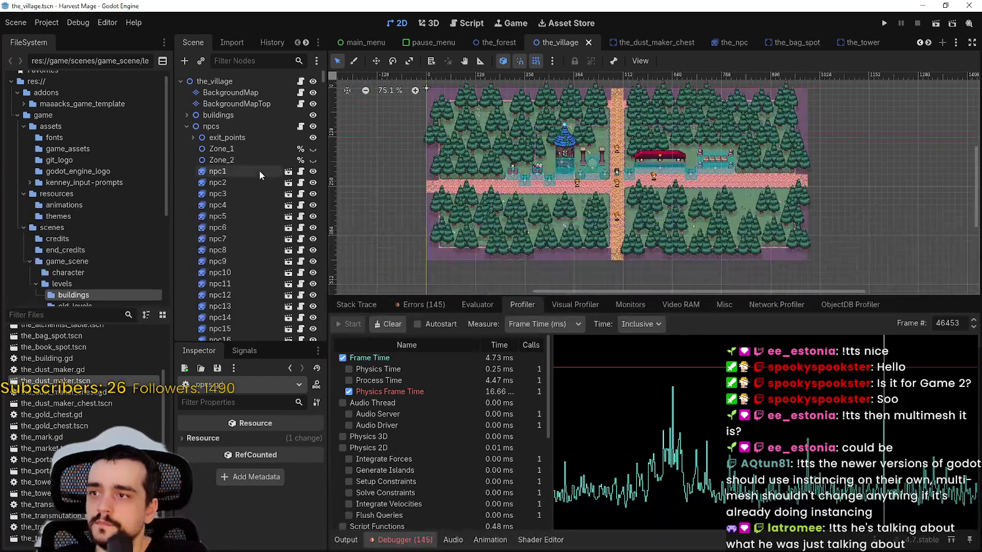
Step: Duplicate Zone_2 into a new Zone_3 and pan the map to view the zones
click(231, 154)
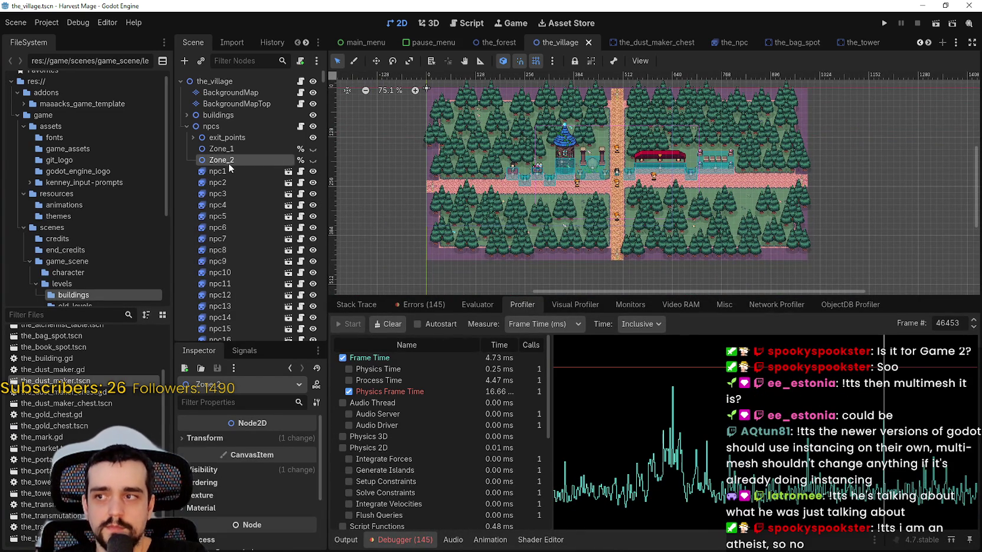
key(ctrl+d)
scroll(425, 166, up, 2)
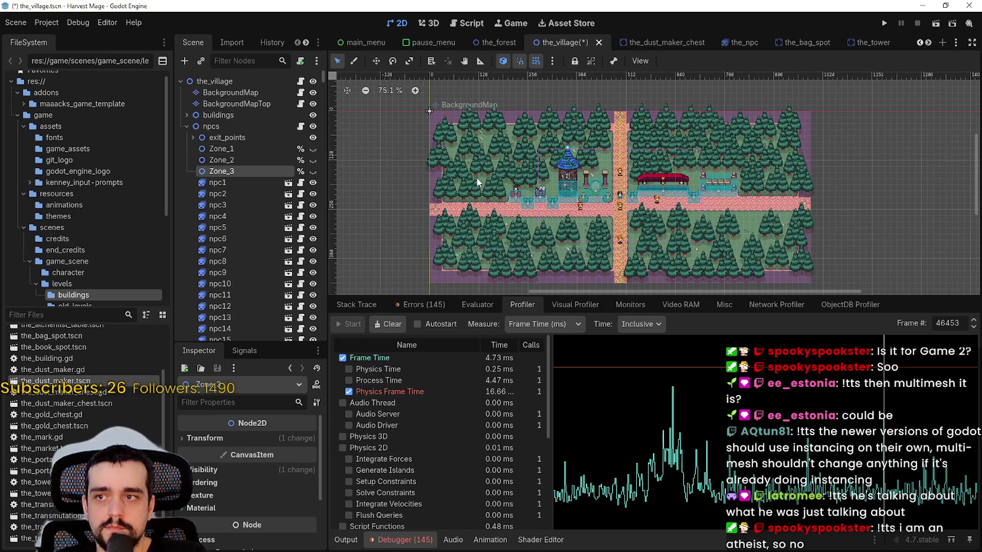
scroll(476, 177, up, 2)
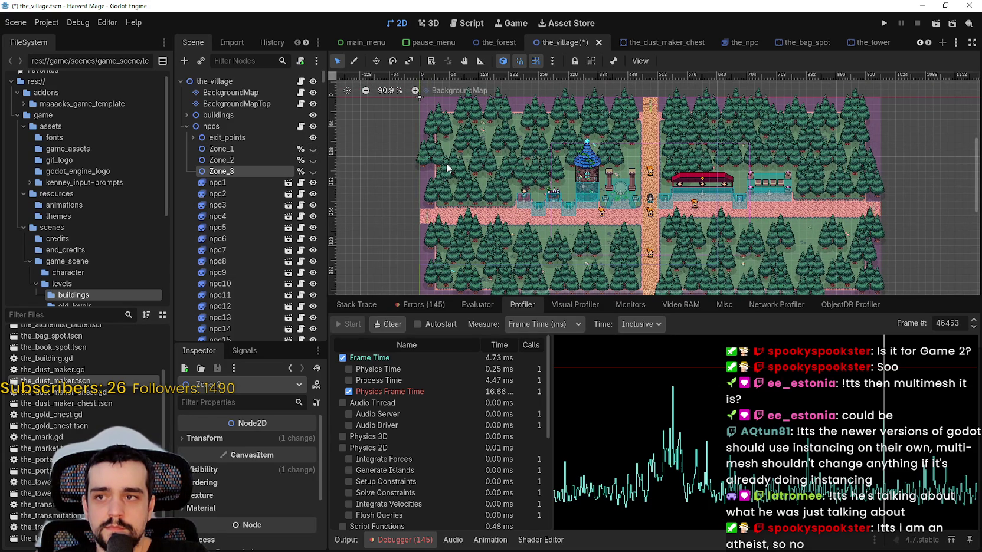
click(215, 159)
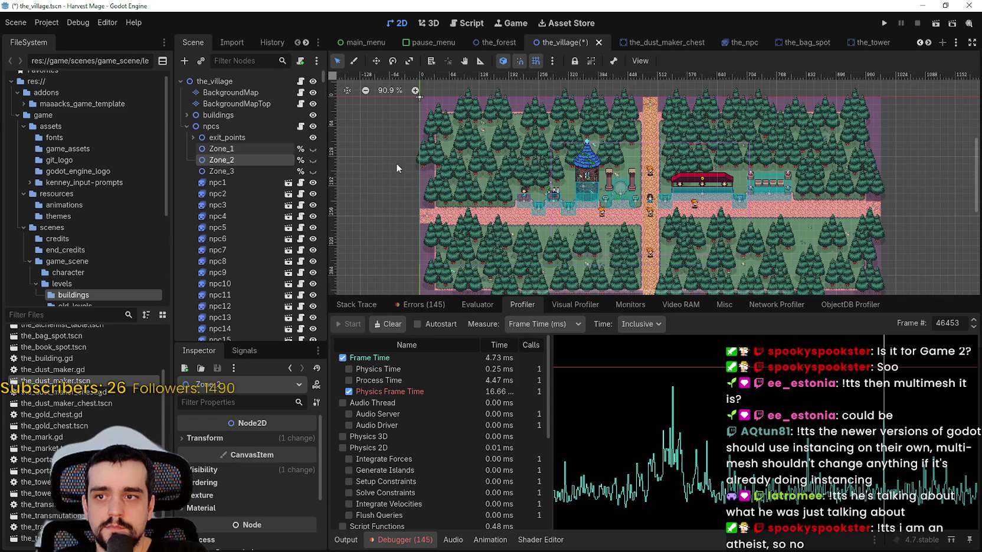
scroll(337, 157, down, 2)
scroll(337, 156, up, 1)
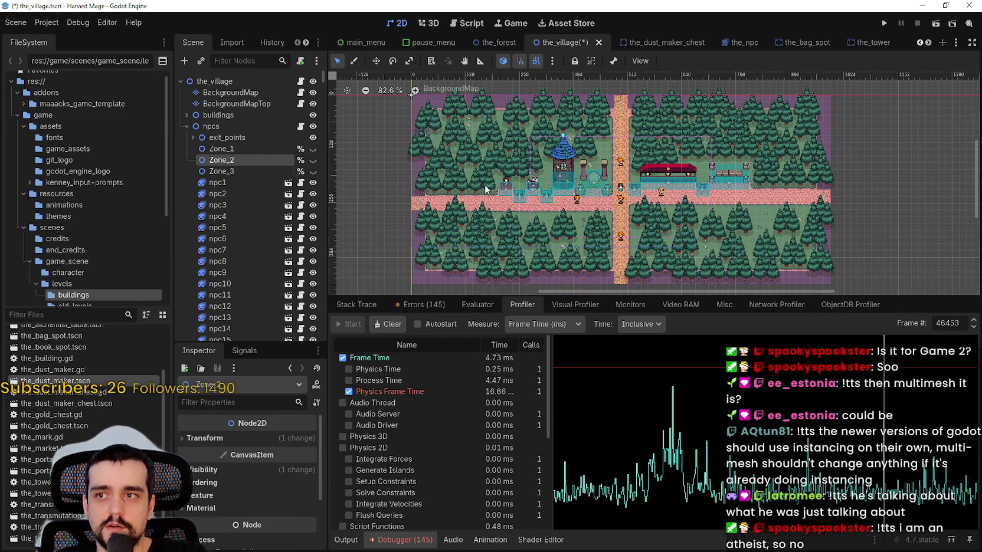
drag(488, 185, 550, 232)
scroll(626, 248, up, 5)
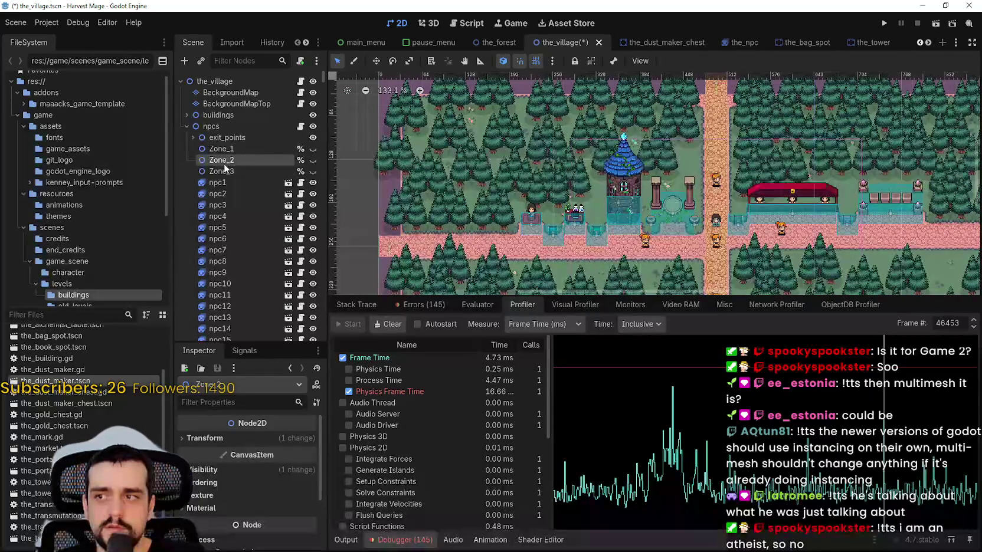
Step: Make the Zone_3 node visible in the scene tree
click(232, 151)
scroll(489, 205, down, 5)
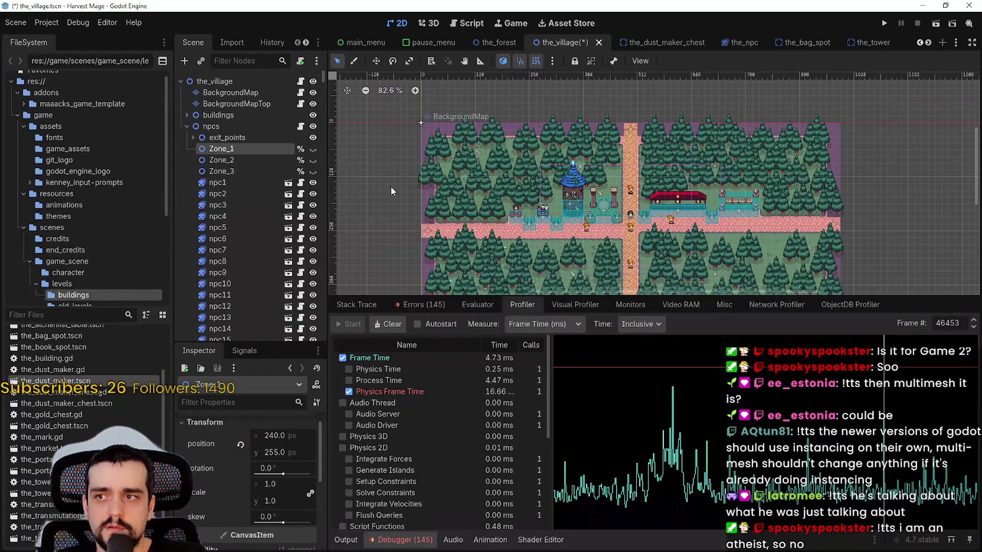
click(233, 161)
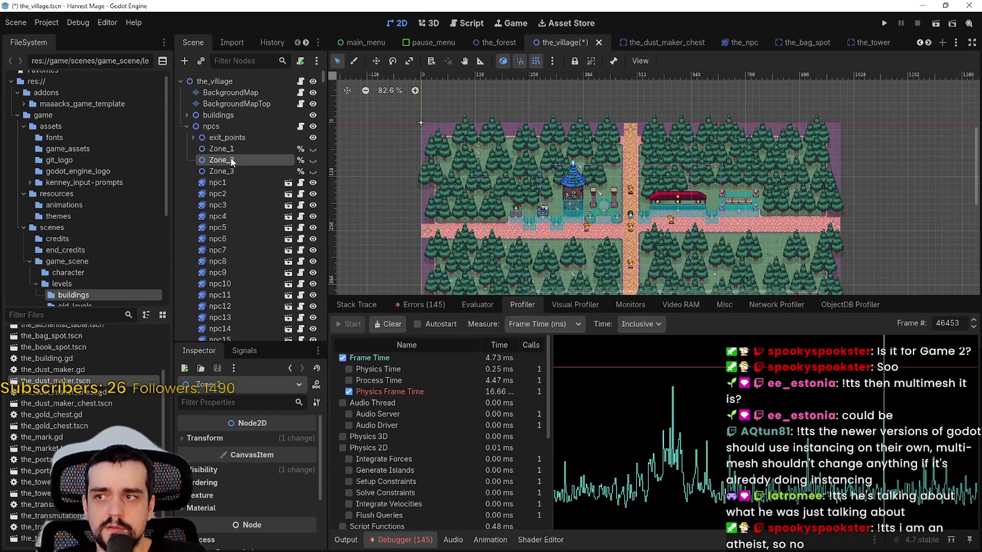
click(312, 171)
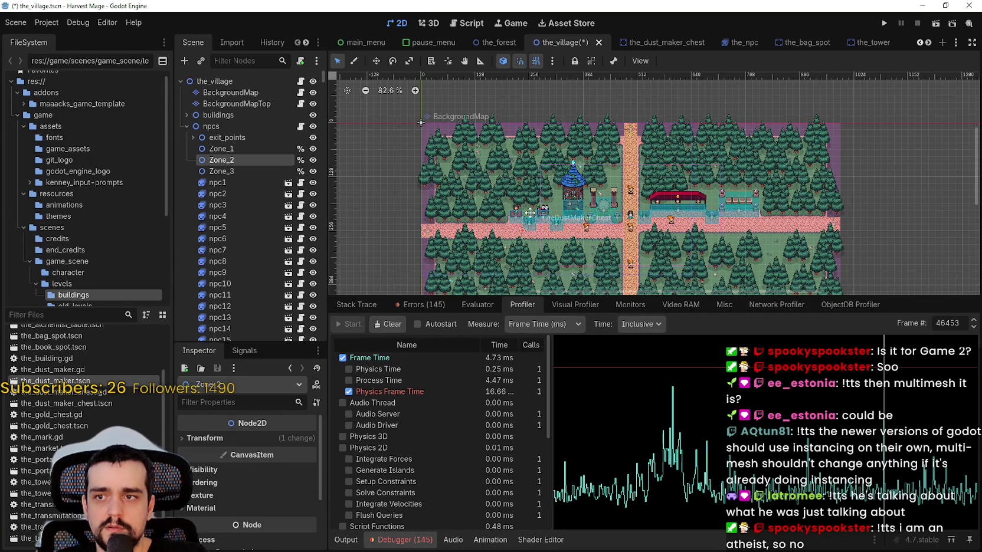
scroll(472, 200, down, 1)
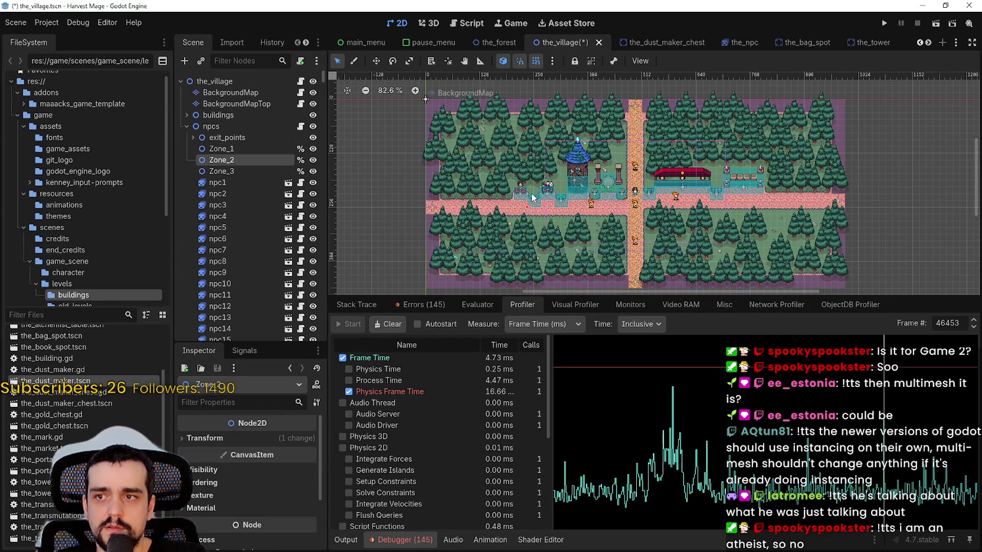
Step: Reset Zone_2's and Zone_1's positions to 0,0 and save the village scene
click(236, 439)
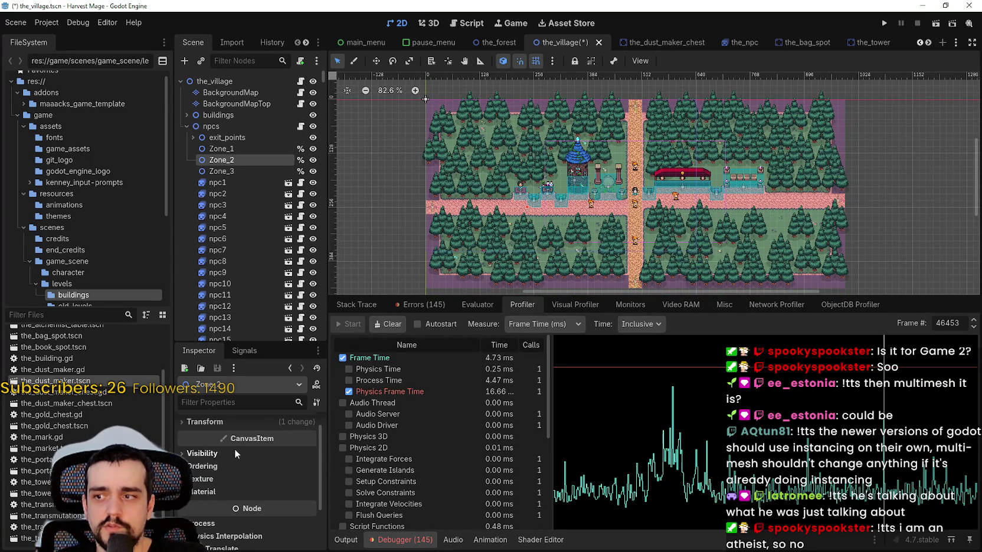
scroll(232, 447, down, 2)
click(241, 427)
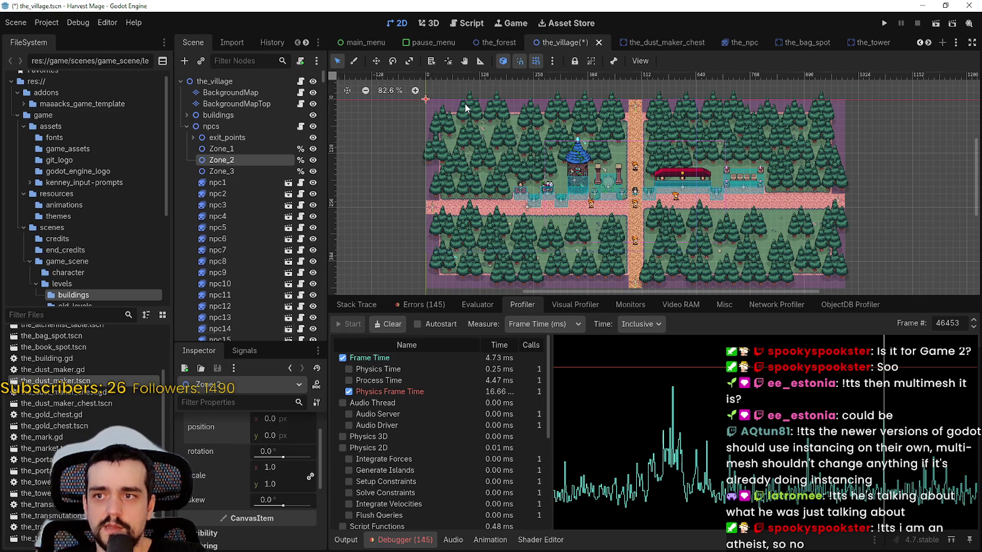
click(225, 176)
scroll(244, 439, up, 2)
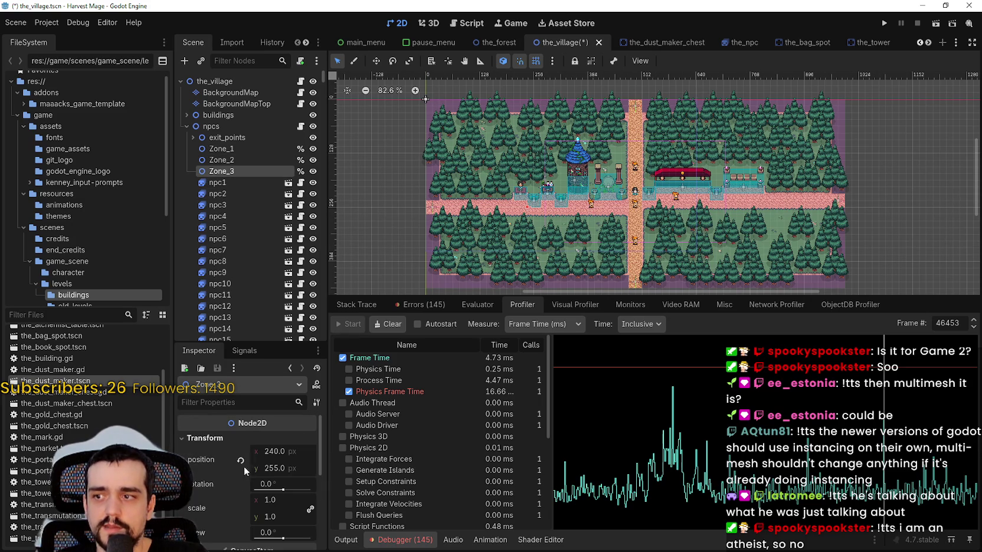
click(241, 149)
click(240, 443)
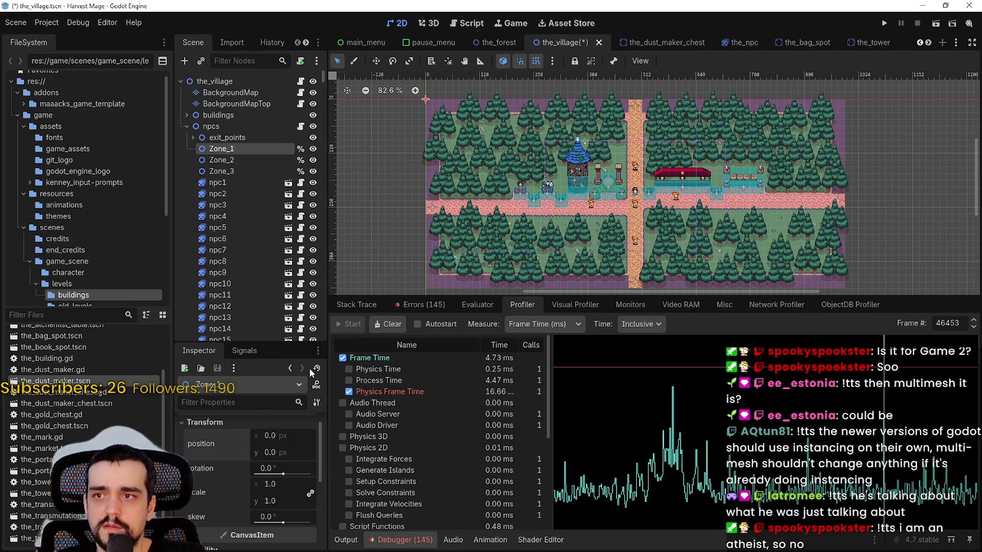
key(ctrl+s)
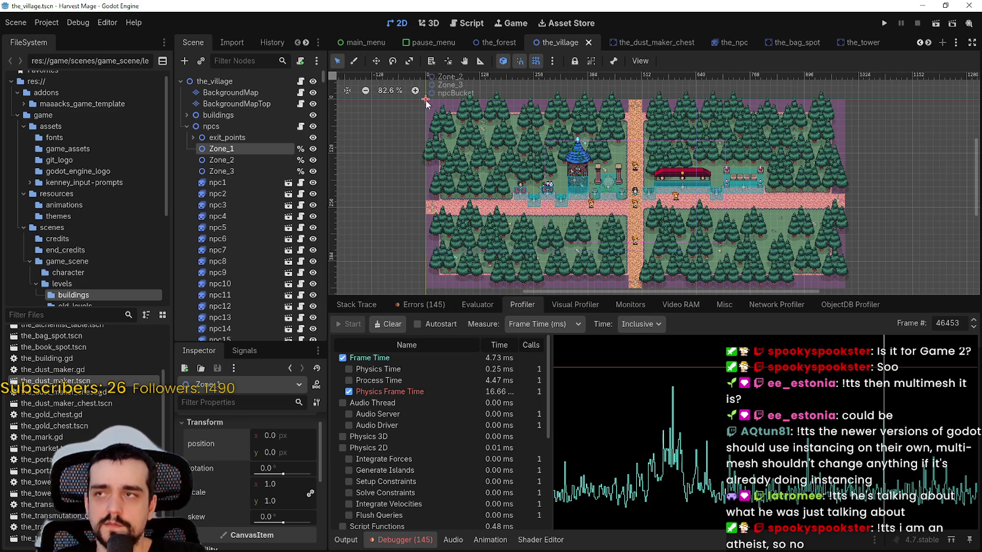
Step: Duplicate Zone_3 twice to create Zone_4 and Zone_5, then collapse the npcs branch
click(245, 168)
key(ctrl+d)
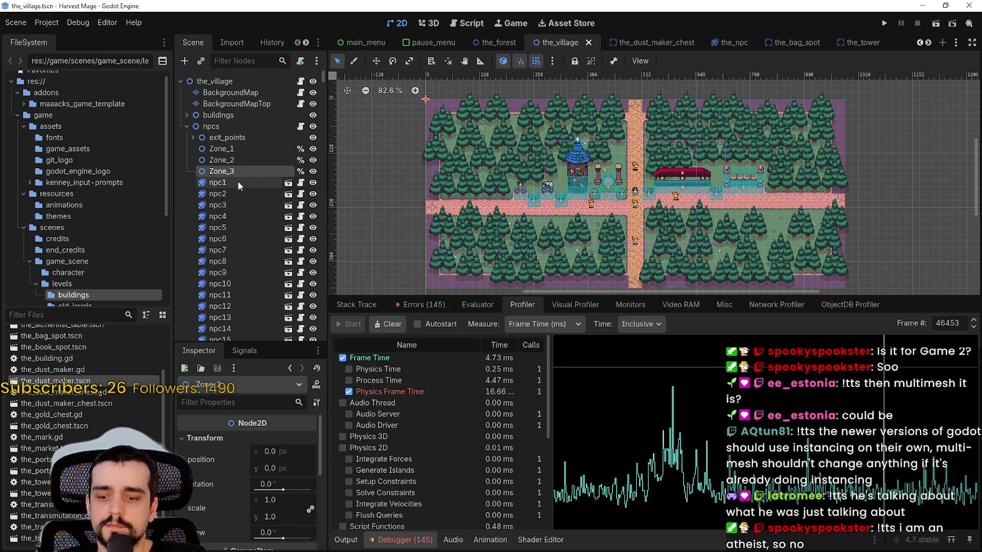
key(ctrl+d)
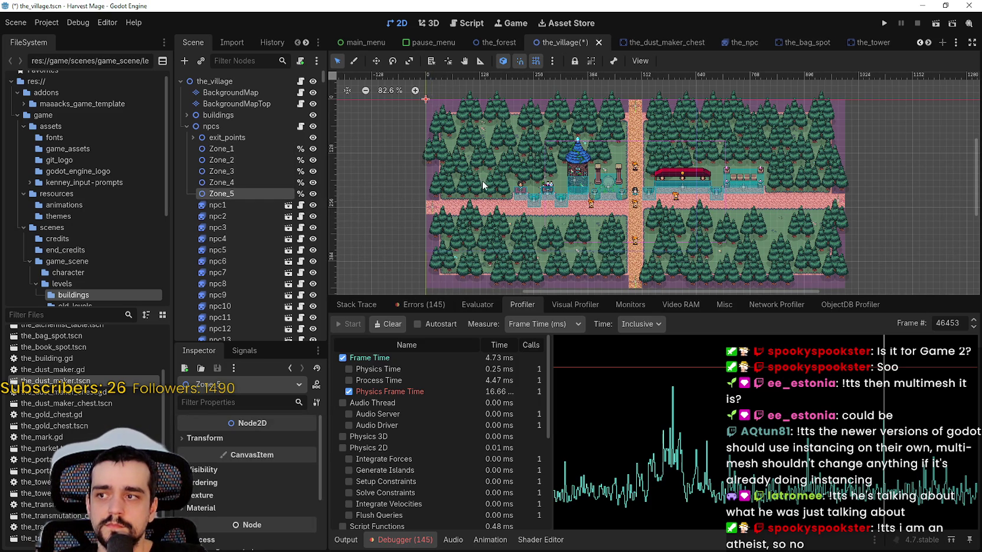
scroll(546, 201, down, 2)
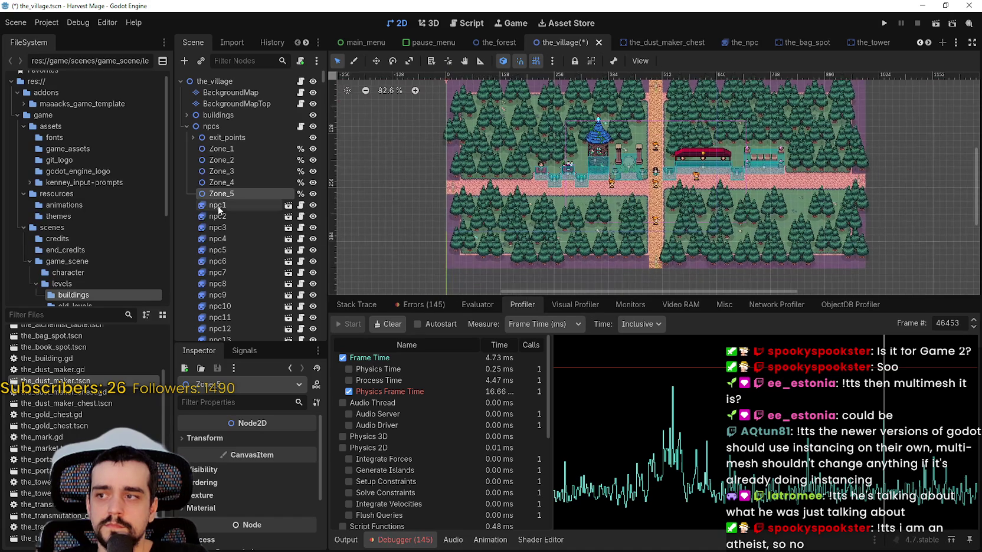
click(186, 126)
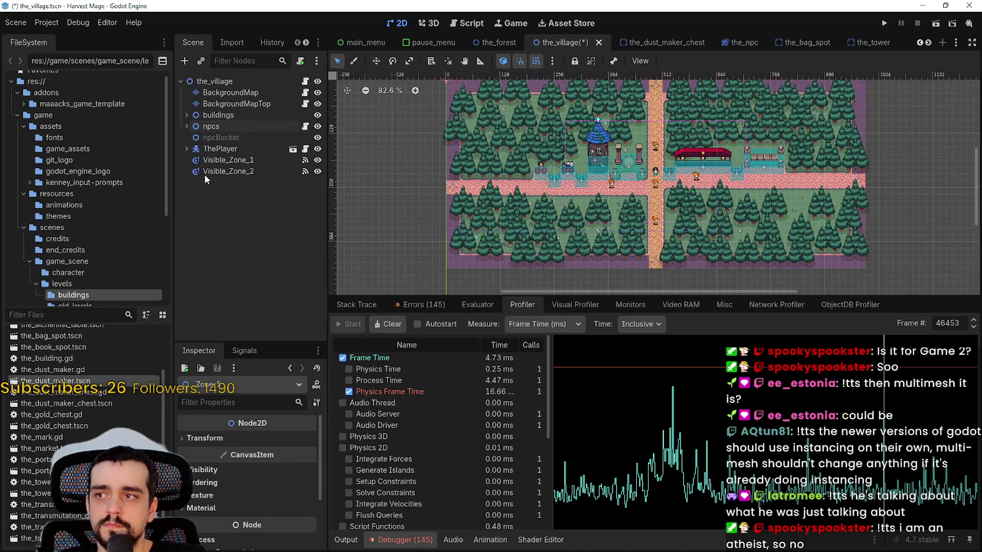
Step: Roughly resize Visible_Zone_1's rect by dragging its corner, top and bottom edges
click(231, 161)
scroll(565, 195, down, 1)
scroll(611, 131, up, 3)
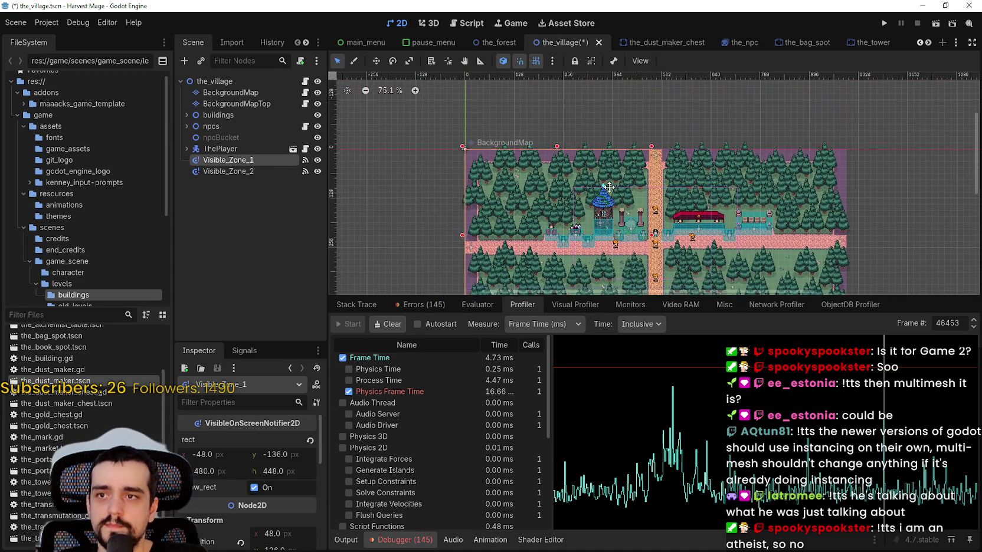
mouse_move(653, 150)
mouse_down()
mouse_move(613, 295)
mouse_move(658, 199)
mouse_up()
drag(653, 196, 653, 126)
drag(574, 226, 579, 175)
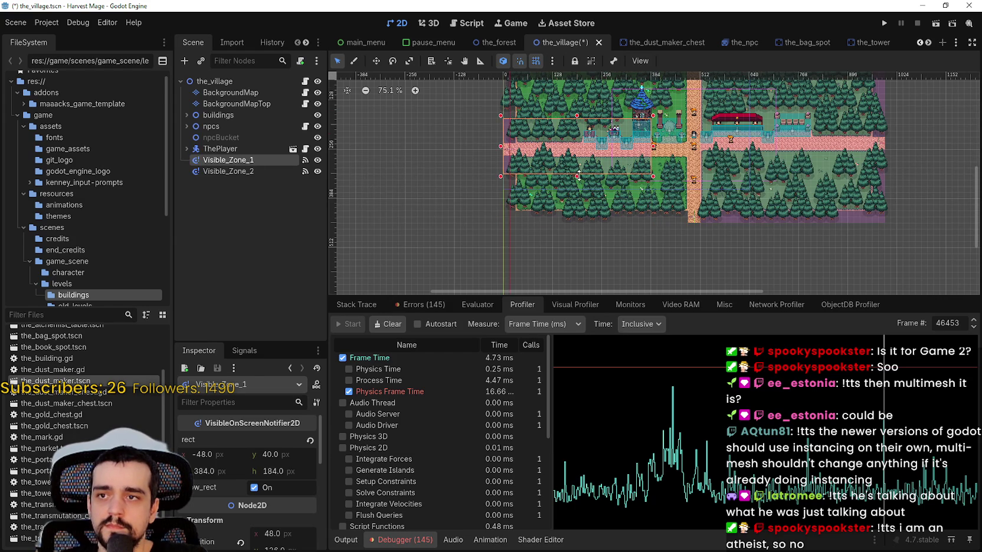
scroll(575, 150, up, 4)
Step: Fine-tune Visible_Zone_1's edges to 208 × 204 px, then resize Visible_Zone_2 to 240 × 208
mouse_move(466, 150)
mouse_down()
mouse_move(481, 150)
mouse_move(466, 152)
mouse_up()
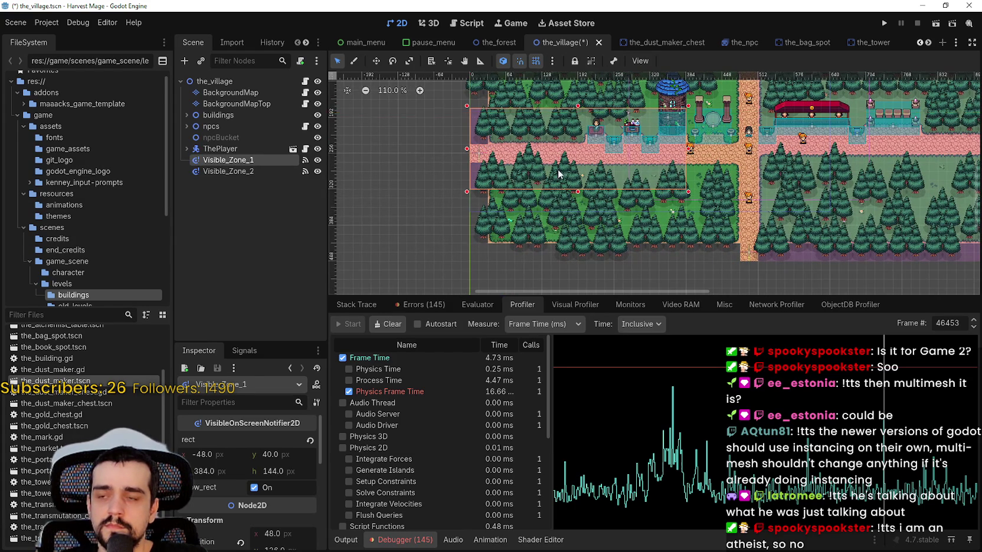
scroll(559, 165, up, 1)
drag(547, 161, 547, 147)
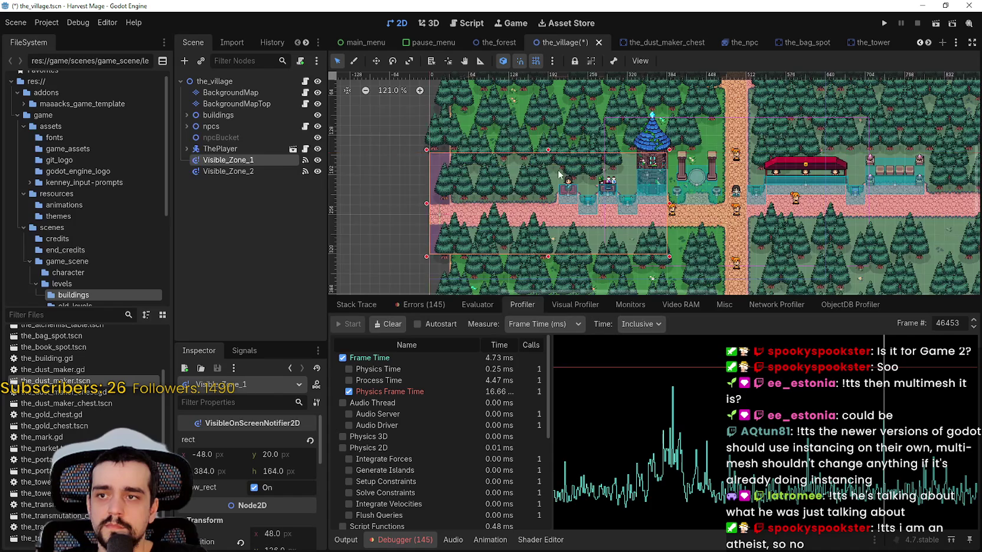
scroll(569, 195, down, 3)
drag(553, 254, 554, 260)
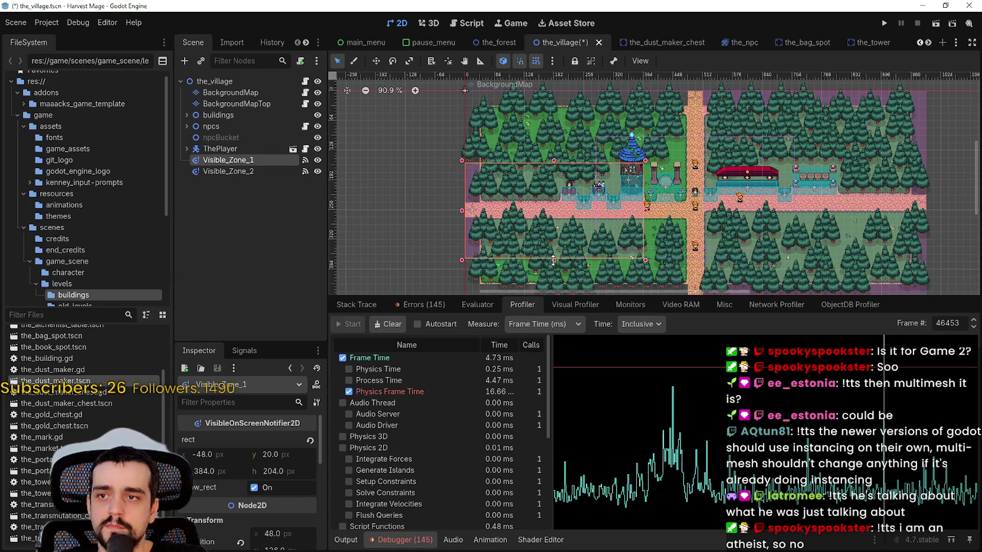
scroll(606, 238, down, 2)
scroll(613, 206, right, 2)
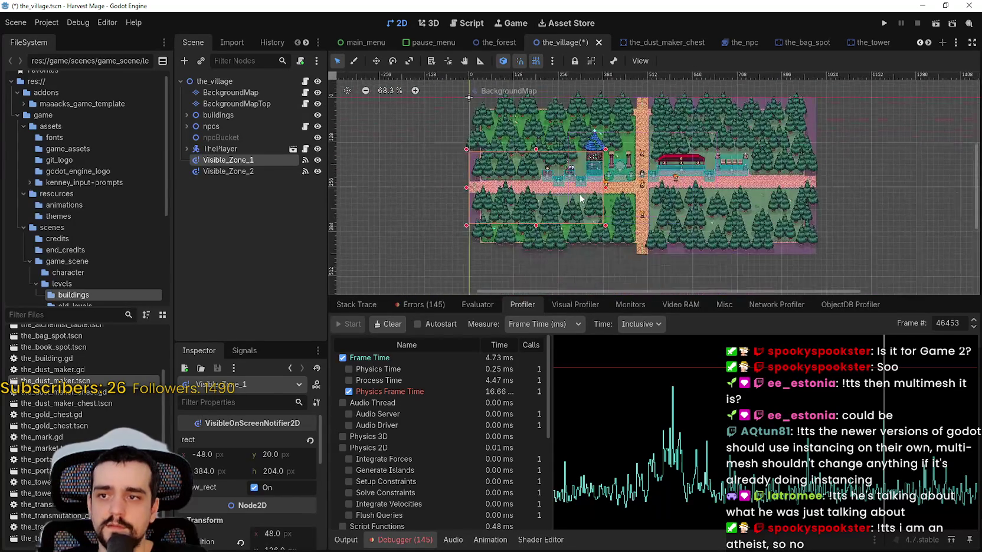
drag(591, 184, 550, 186)
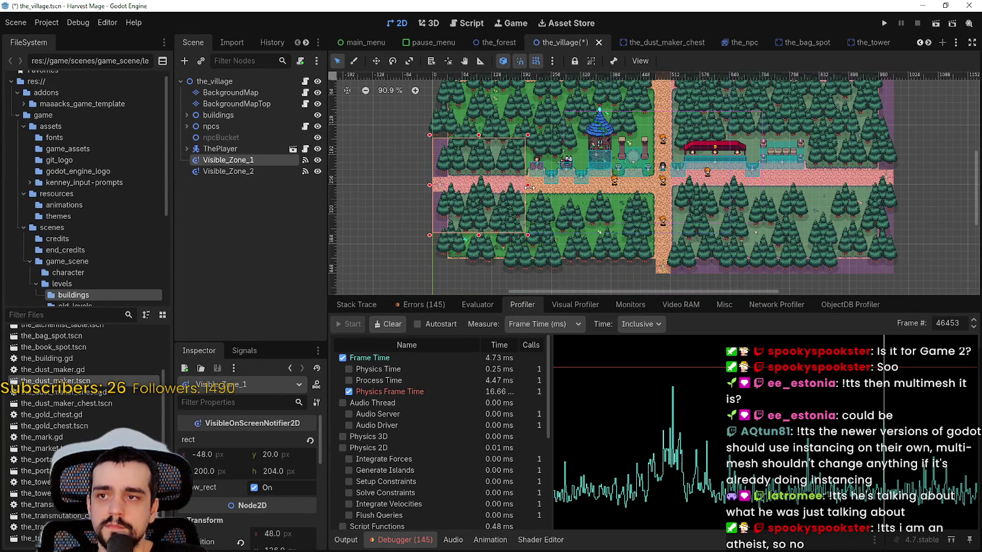
scroll(623, 196, down, 2)
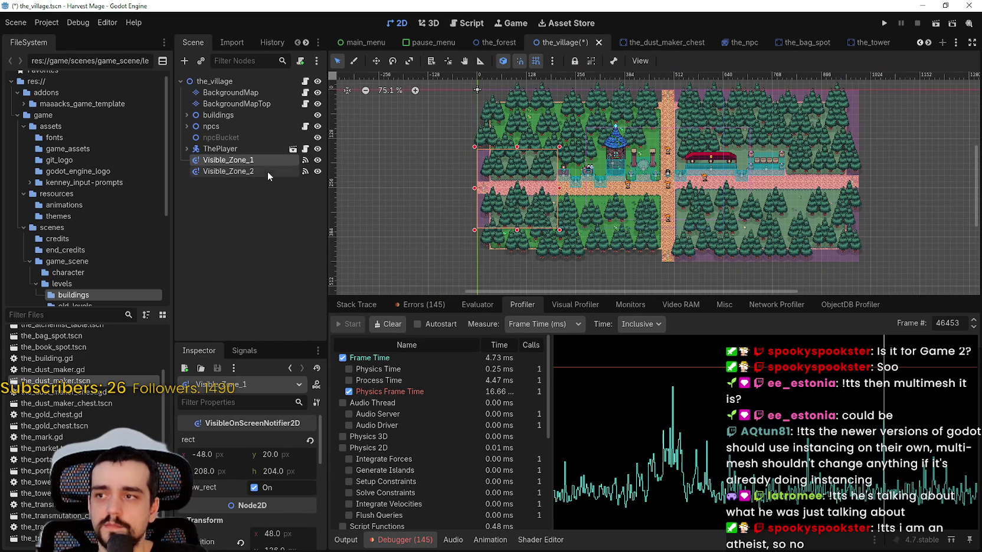
click(267, 172)
mouse_move(860, 88)
mouse_down()
mouse_move(837, 141)
mouse_move(767, 179)
mouse_up()
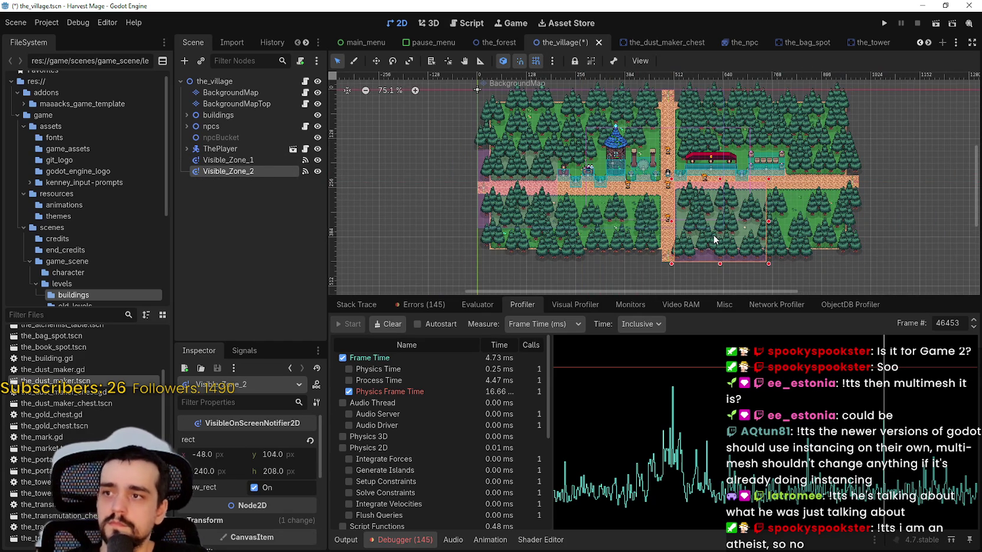
Step: Nudge Visible_Zone_2's 240×208 notifier rectangle up 16 px
scroll(704, 217, up, 1)
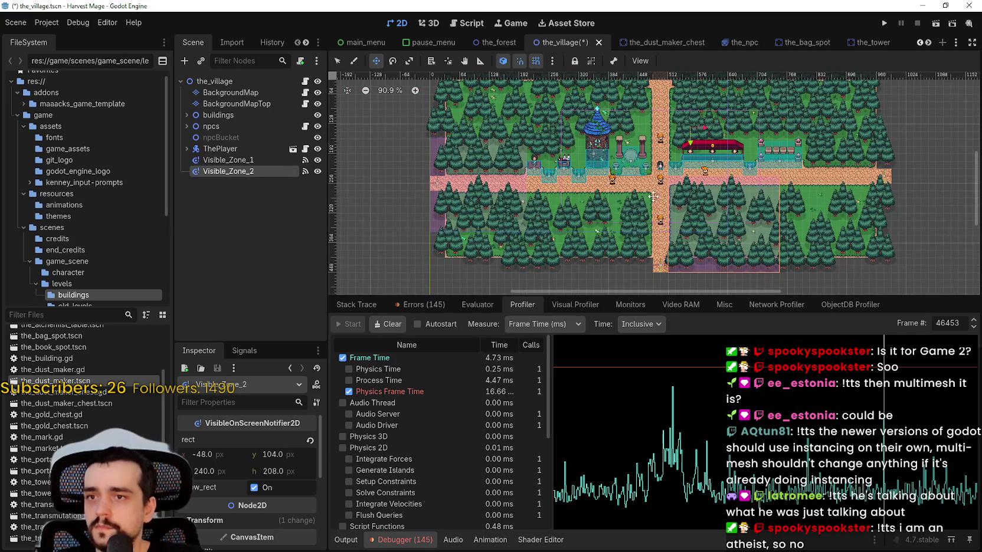
scroll(527, 183, up, 4)
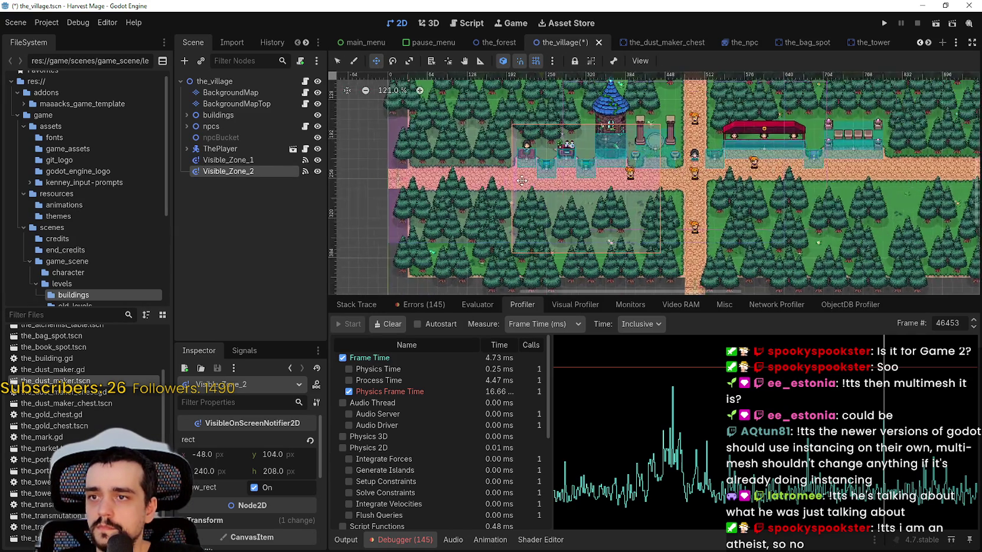
scroll(578, 196, down, 2)
drag(589, 202, 590, 195)
scroll(555, 180, left, 2)
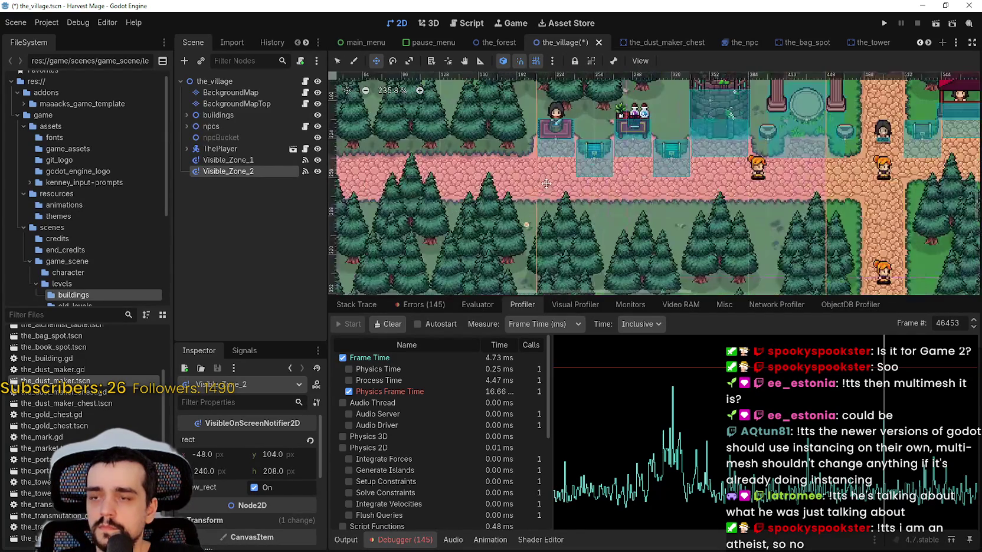
scroll(555, 181, down, 1)
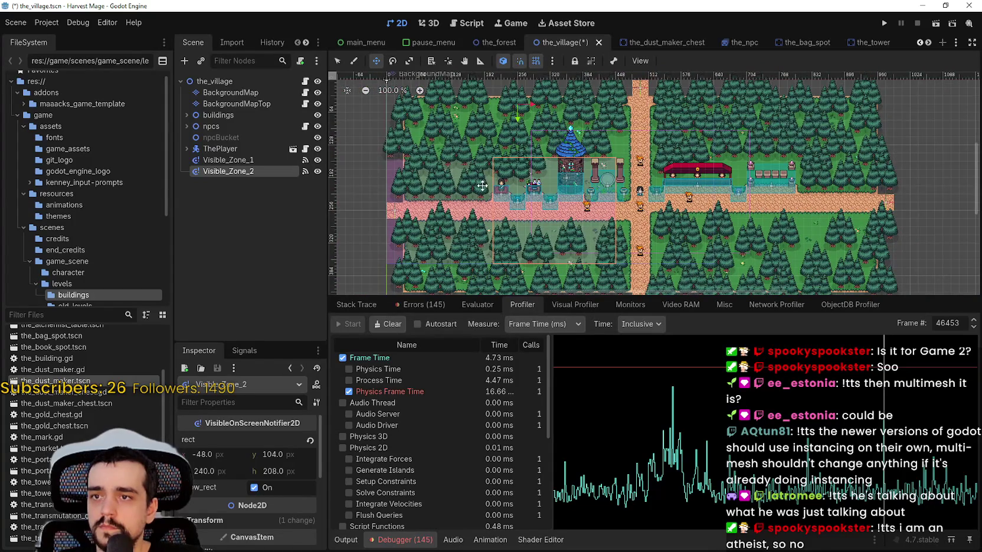
scroll(555, 177, down, 2)
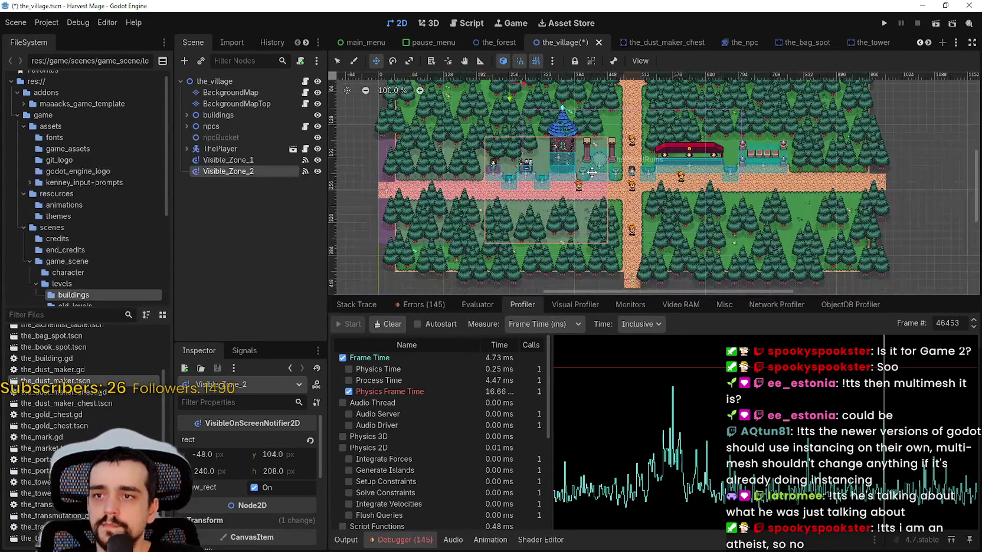
Step: Duplicate the zone as Visible_Zone_3 and drag it to its own area of the village
key(ctrl+d)
mouse_move(589, 177)
mouse_down()
mouse_move(684, 145)
mouse_move(688, 166)
mouse_move(612, 189)
mouse_up()
scroll(685, 144, up, 2)
scroll(662, 185, up, 8)
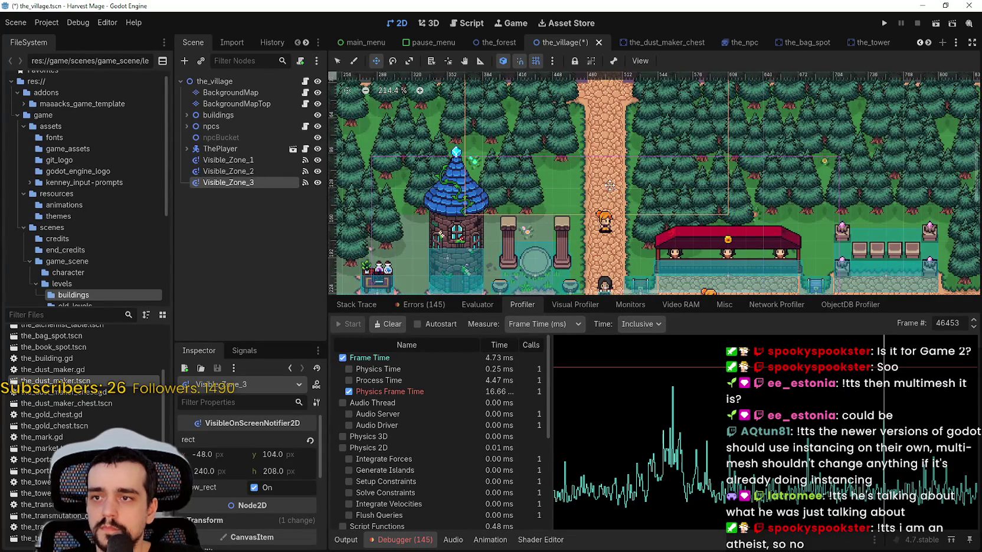
Step: Duplicate zones into Visible_Zone_4 on the village's right side and Visible_Zone_5 left and below it
scroll(610, 185, down, 8)
scroll(620, 165, down, 3)
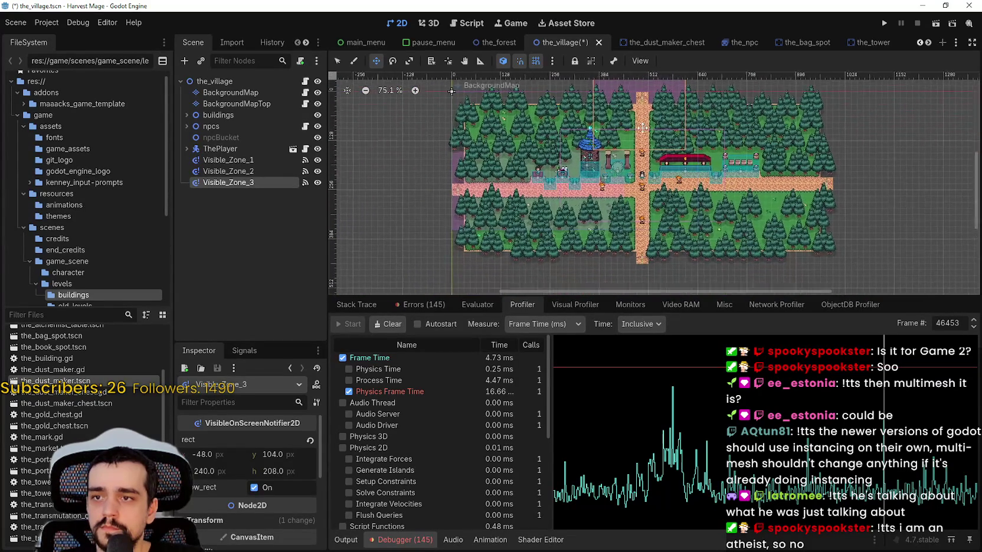
scroll(626, 146, up, 3)
key(ctrl+d)
mouse_move(604, 106)
mouse_down()
mouse_move(745, 294)
mouse_move(746, 237)
mouse_move(784, 231)
mouse_move(686, 232)
mouse_move(854, 228)
mouse_move(864, 219)
mouse_move(833, 207)
mouse_up()
scroll(858, 223, down, 1)
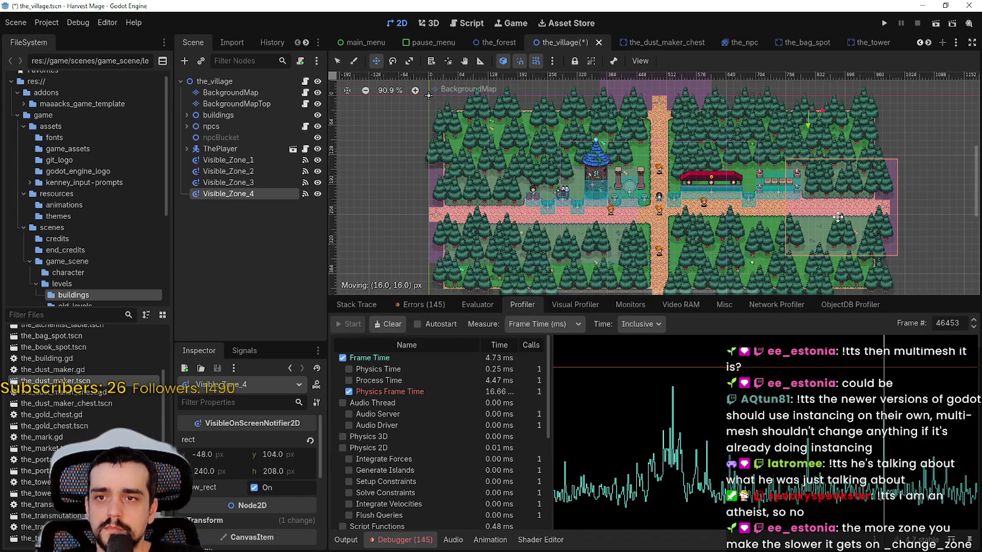
key(ctrl+d)
mouse_move(836, 177)
mouse_down()
mouse_move(737, 191)
mouse_move(705, 183)
mouse_move(680, 221)
mouse_move(738, 225)
mouse_move(727, 231)
mouse_move(740, 221)
mouse_up()
Step: Duplicate Visible_Zone_5 into Visible_Zone_6 and place it over the lower-right village area
scroll(705, 183, up, 11)
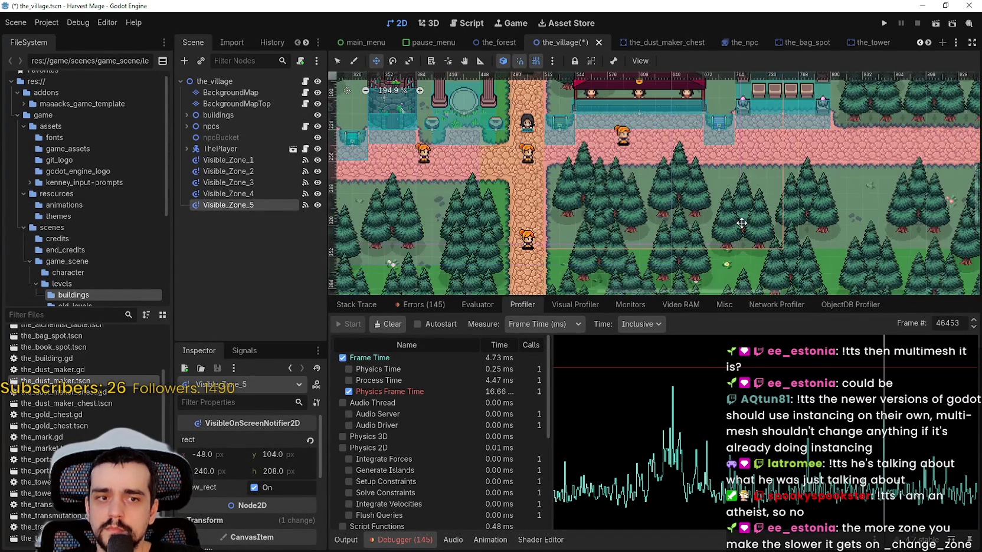
scroll(740, 221, down, 10)
scroll(735, 215, down, 2)
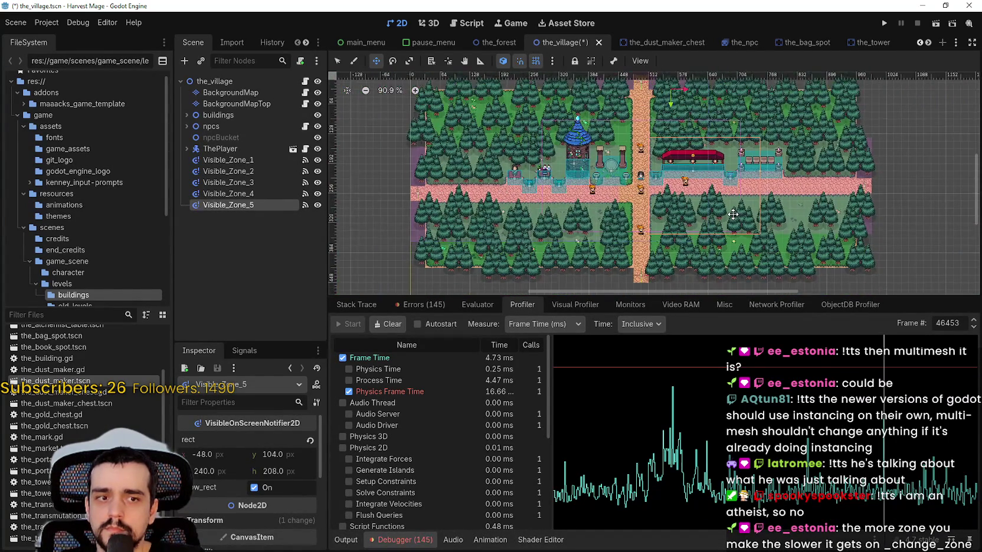
scroll(730, 214, up, 3)
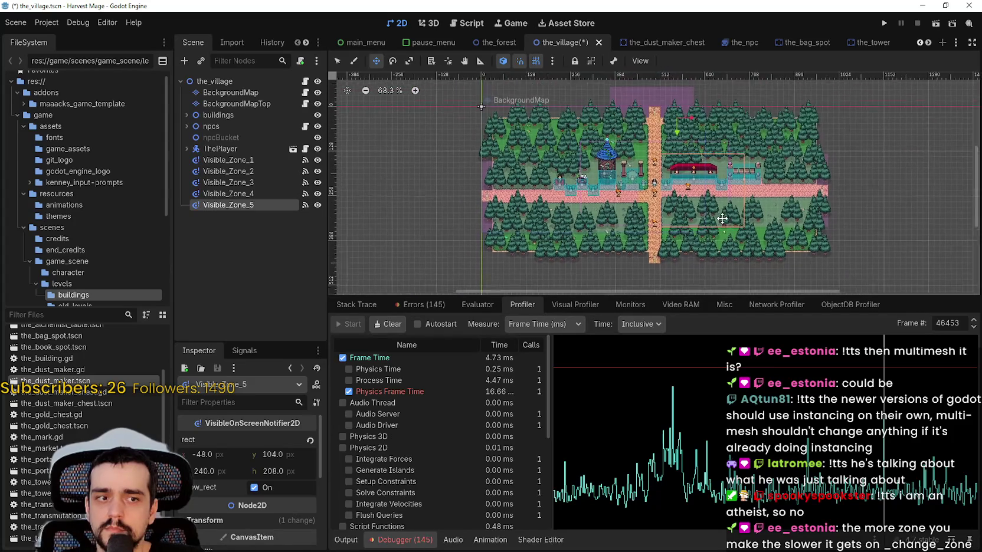
drag(696, 177, 719, 160)
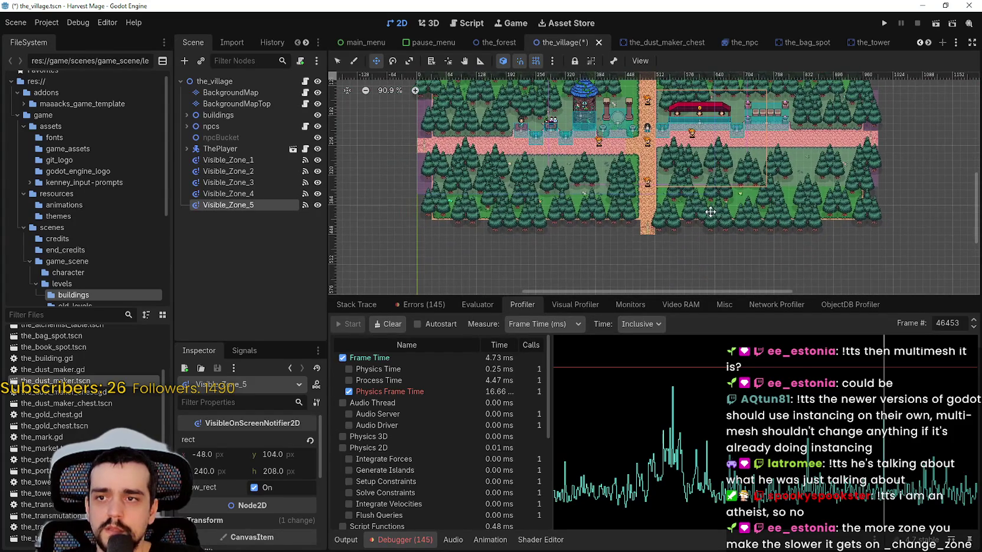
scroll(686, 162, up, 6)
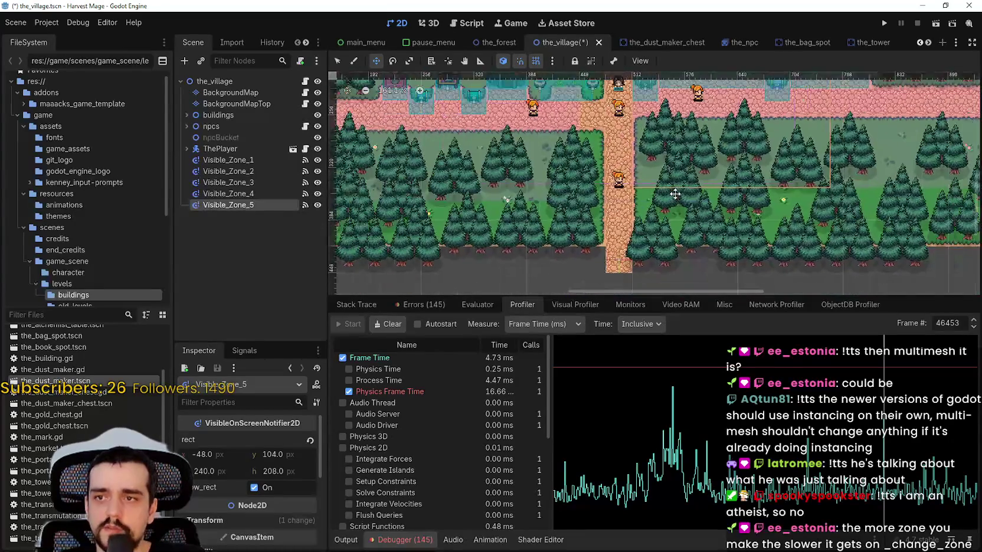
key(ctrl+d)
scroll(631, 185, up, 5)
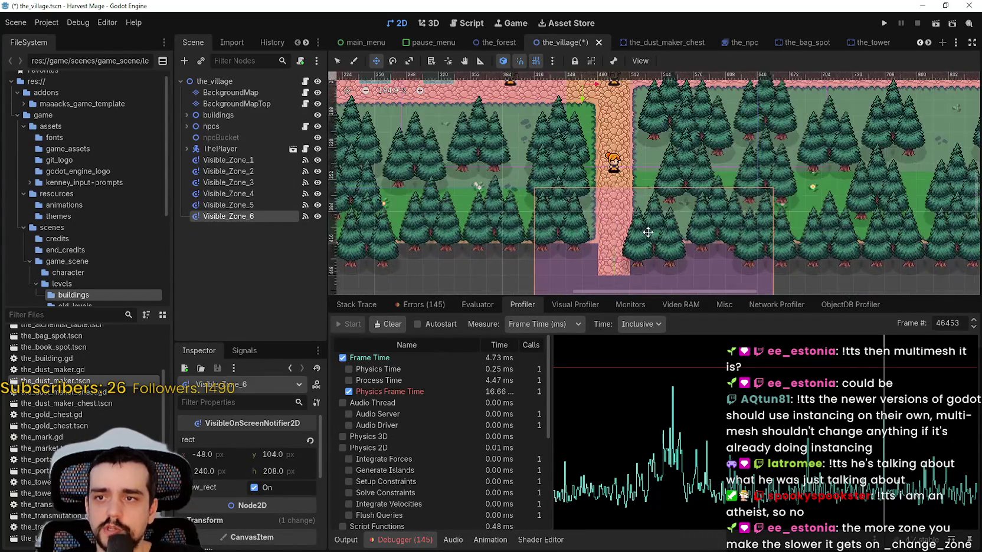
mouse_move(607, 221)
mouse_down()
mouse_move(709, 222)
mouse_move(710, 198)
mouse_move(689, 207)
mouse_move(699, 218)
mouse_up()
Step: Save the_village.tscn with Ctrl+S
scroll(700, 201, down, 6)
scroll(702, 215, down, 4)
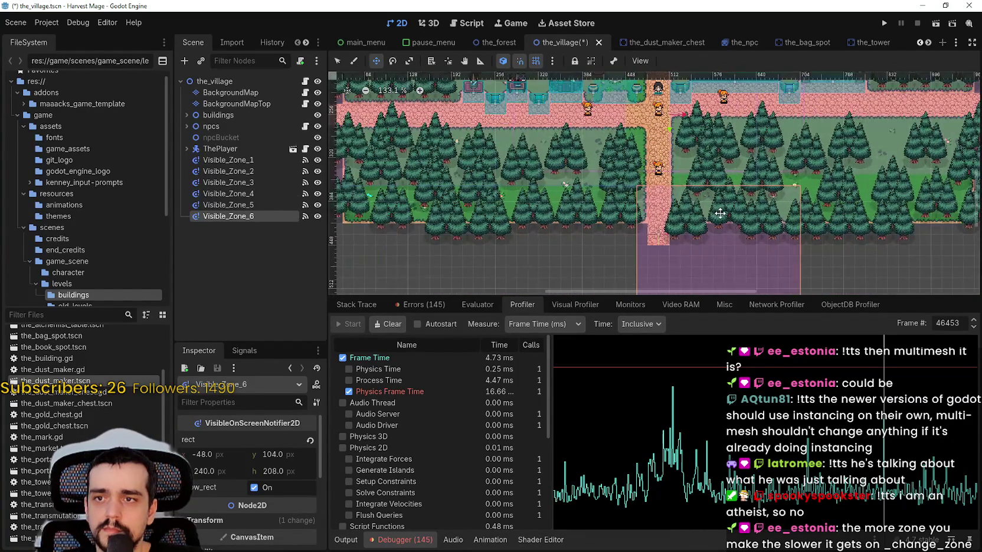
scroll(721, 237, down, 3)
key(ctrl+s)
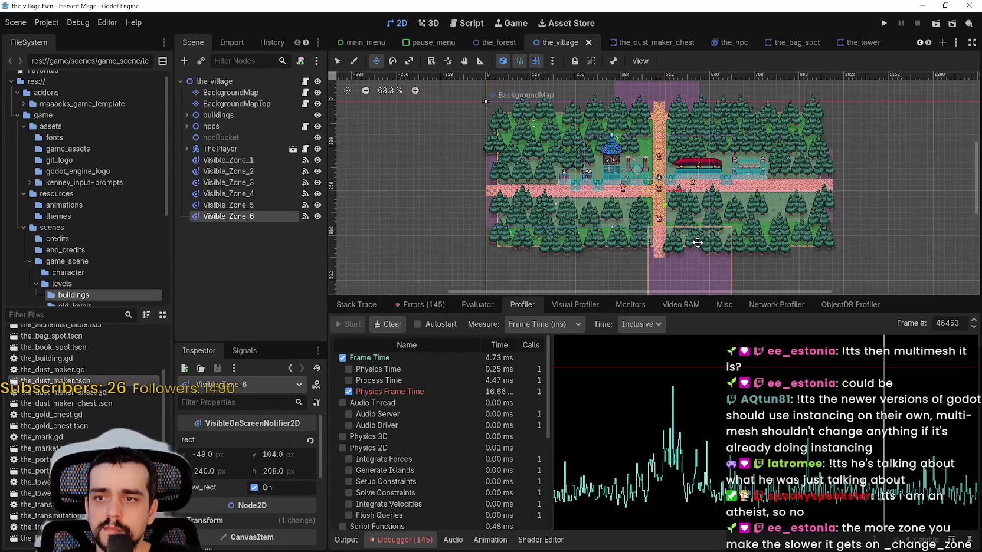
scroll(708, 166, up, 1)
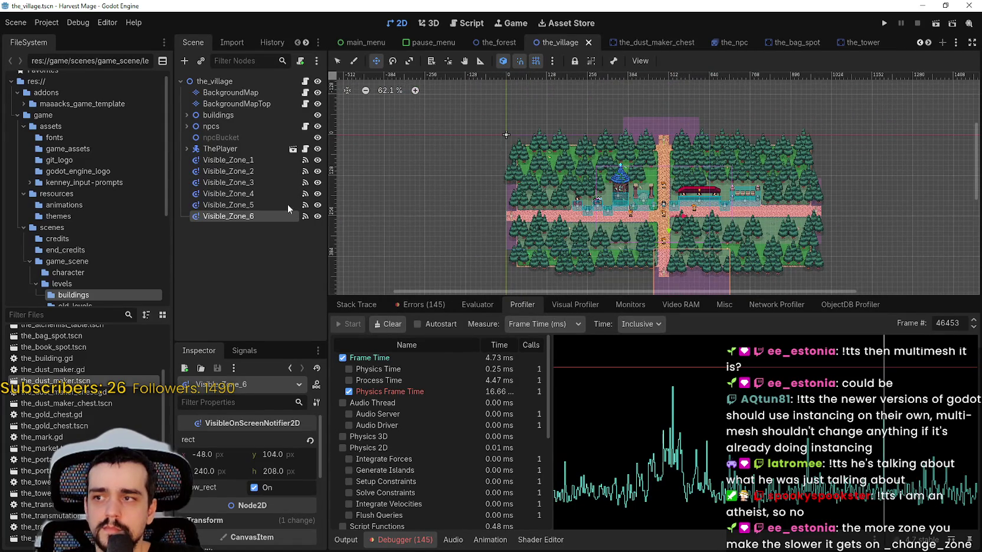
Step: Open npcs.gd and try dropping a Visible_Zone_4 reference twice, undoing both attempts
click(305, 149)
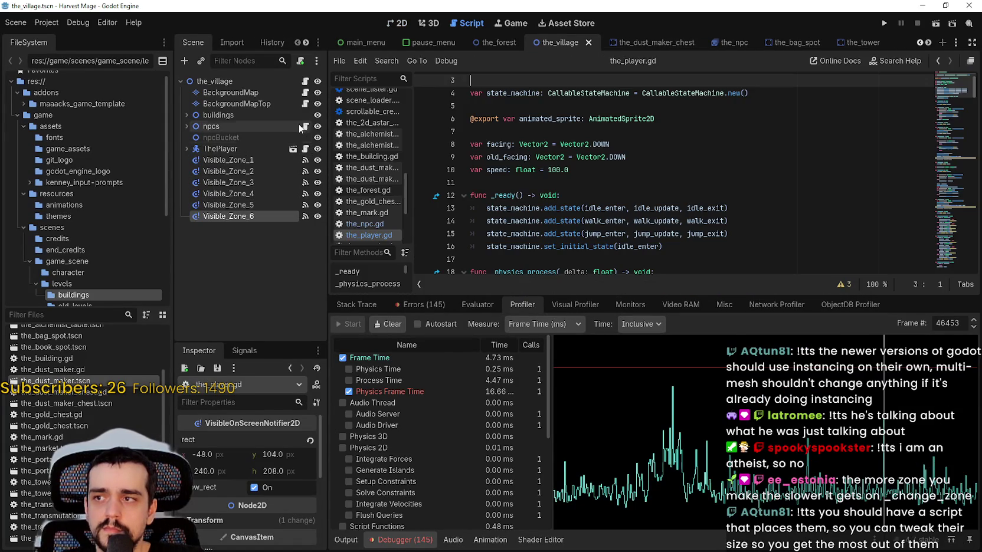
click(305, 127)
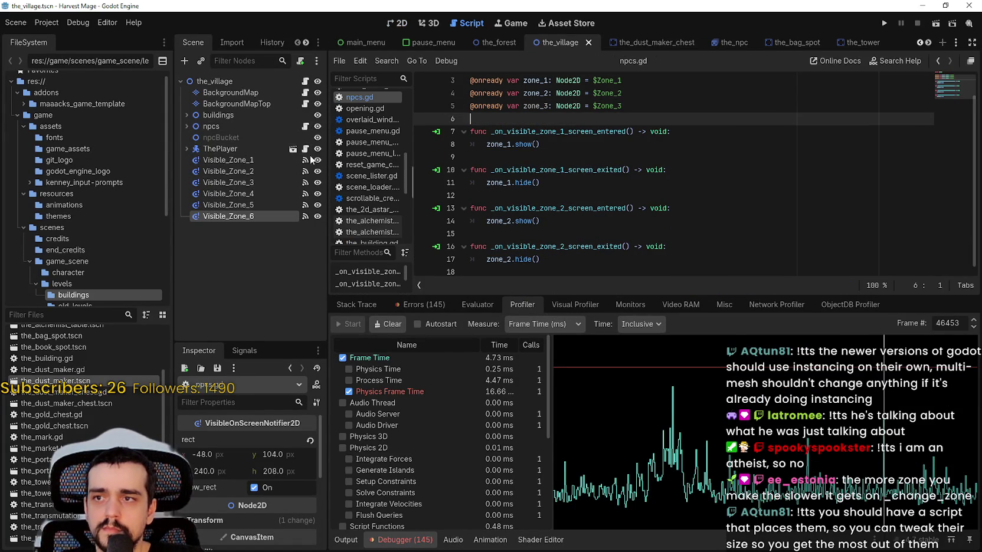
click(244, 182)
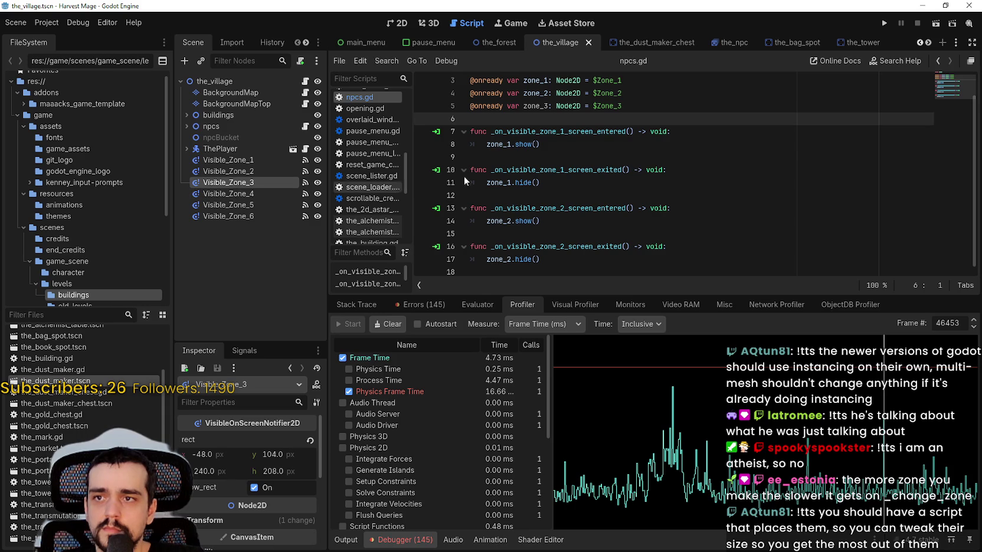
mouse_move(246, 194)
mouse_down()
mouse_move(219, 200)
mouse_move(528, 143)
mouse_up()
key(ctrl+z)
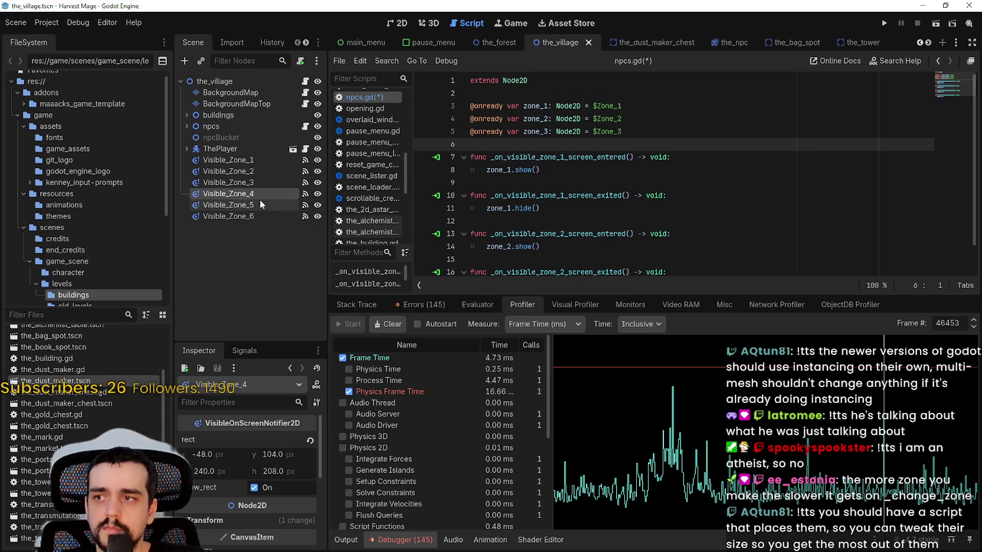
key(ctrl+s)
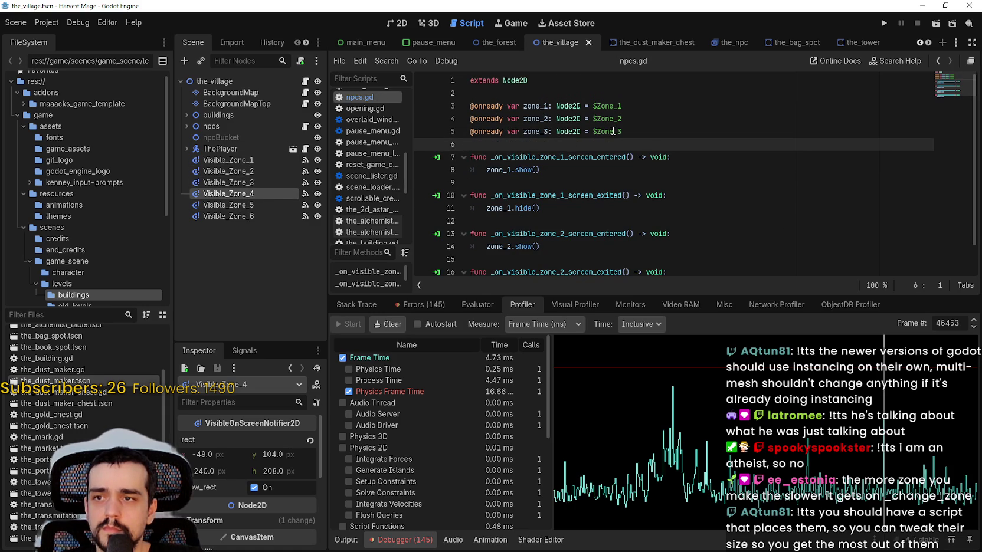
click(634, 131)
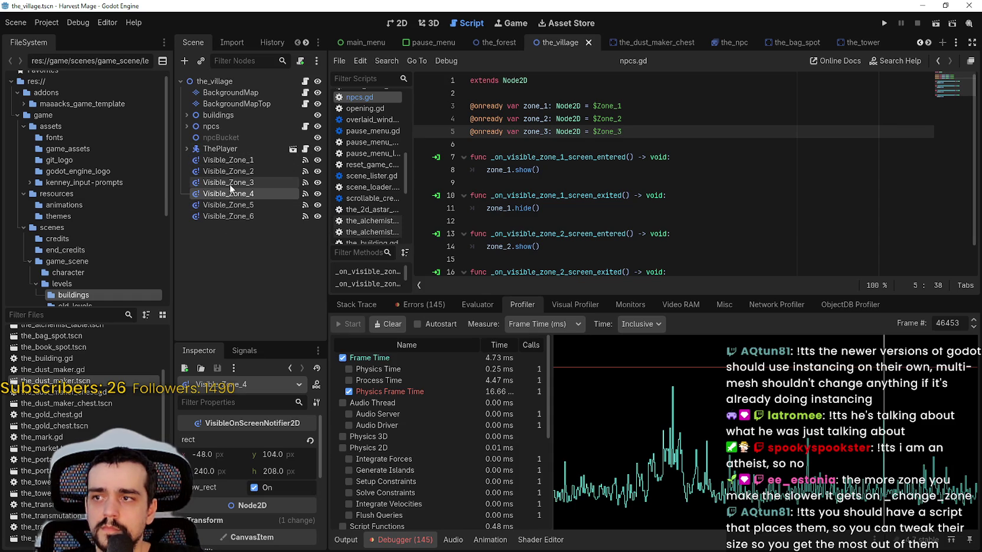
mouse_move(229, 194)
mouse_down()
mouse_move(533, 136)
mouse_move(522, 144)
mouse_up()
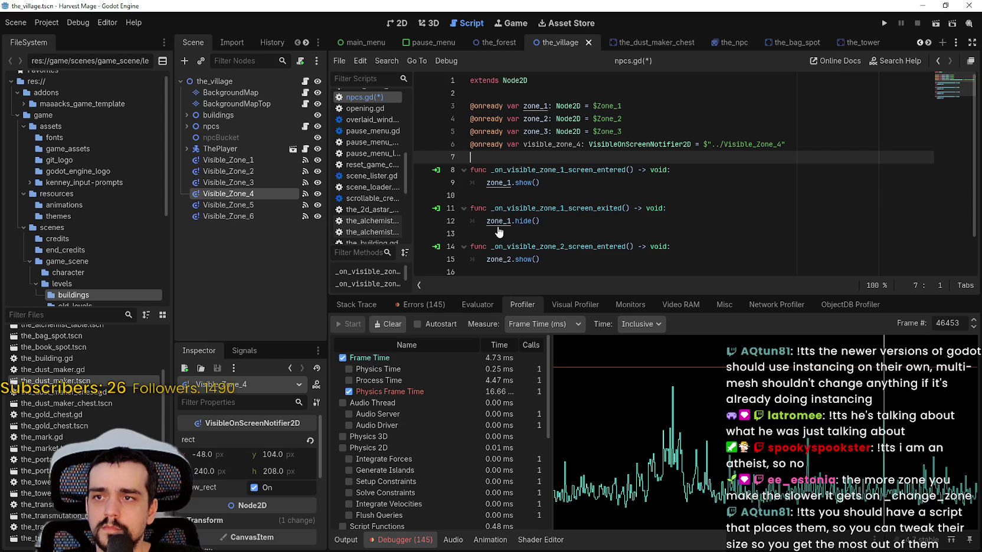
key(ctrl+z)
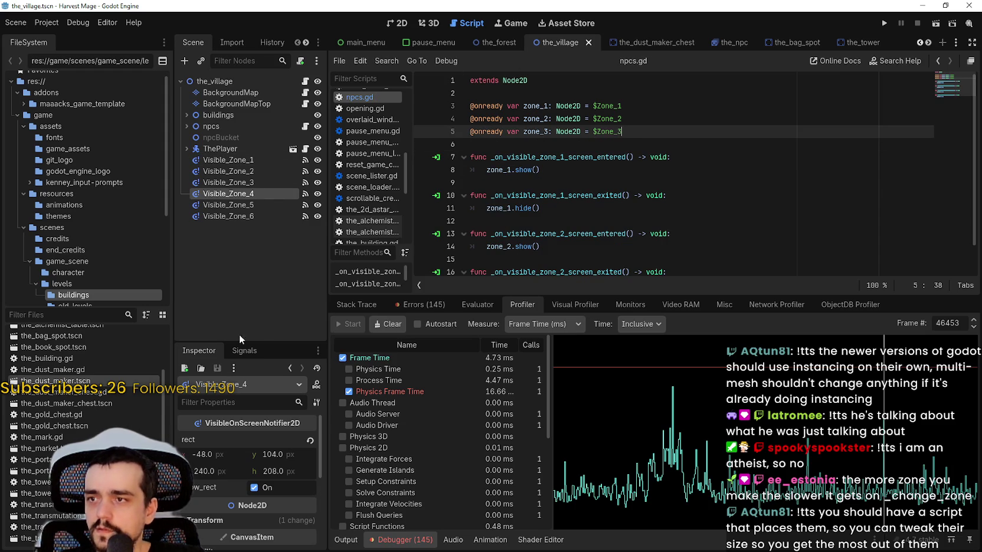
Step: Jump to the zone_2 handler and add an unindented blank line after the last handler
click(243, 354)
double_click(253, 416)
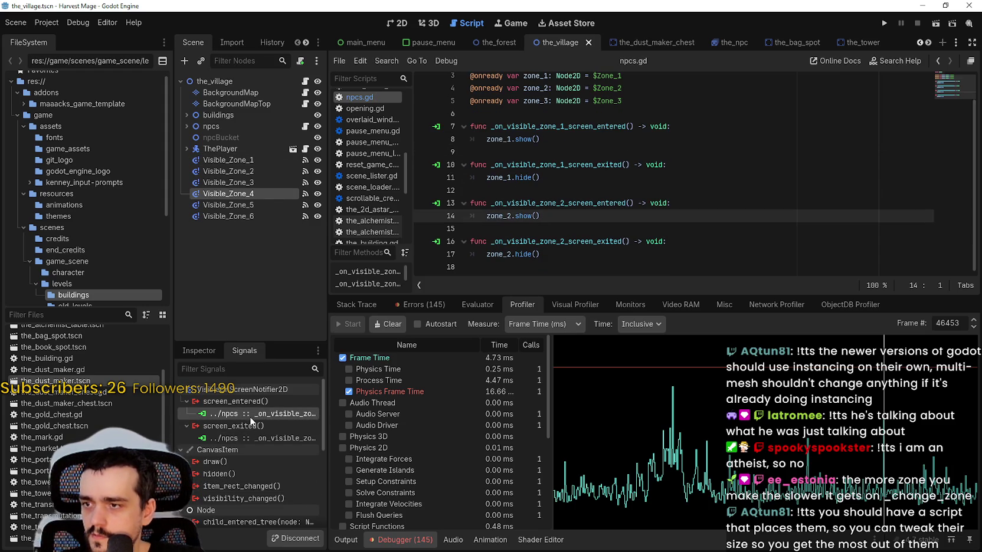
click(559, 262)
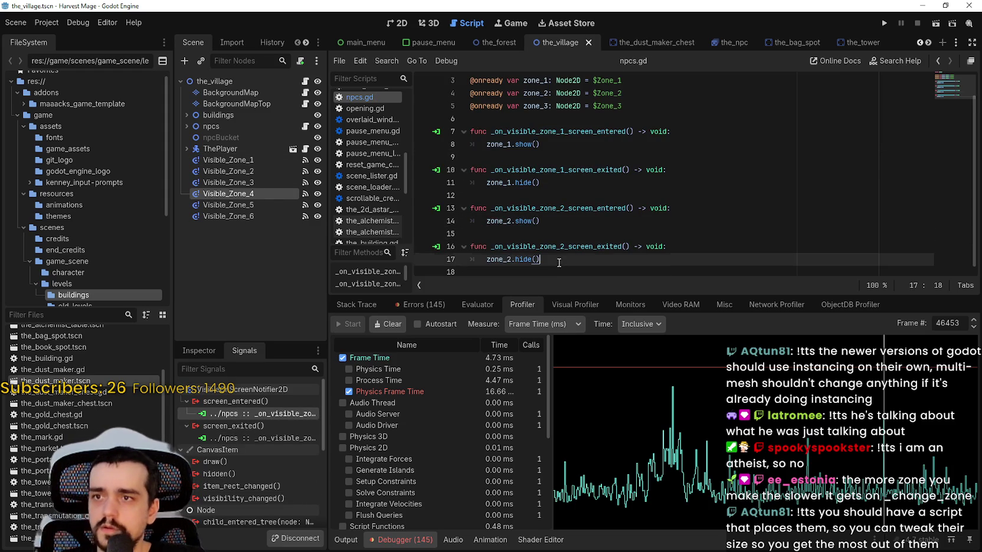
key(Return)
key(Return)
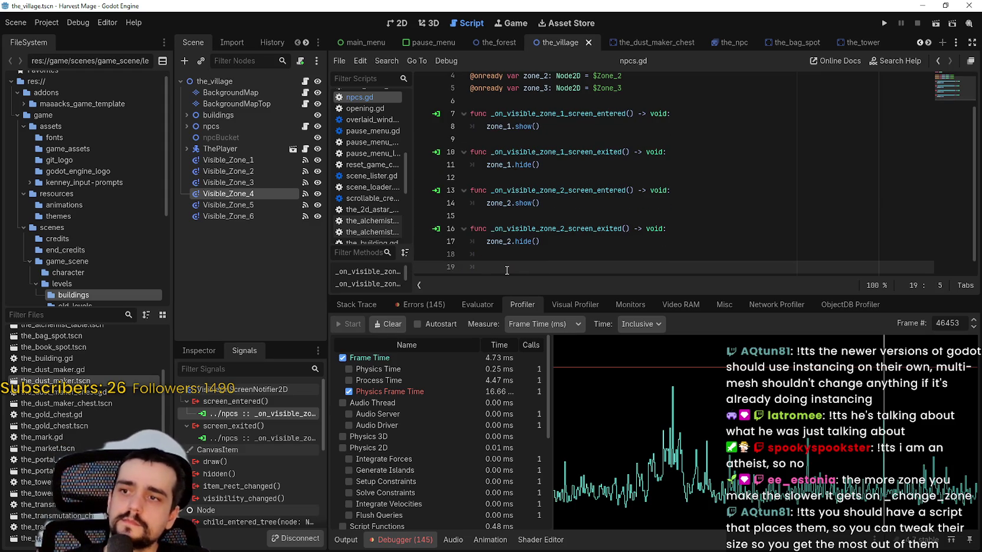
key(BackSpace)
scroll(483, 187, up, 1)
Step: Declare onready zone_4 and zone_5, duplicate Zone_5 into Zone_6, and declare zone_6
click(187, 126)
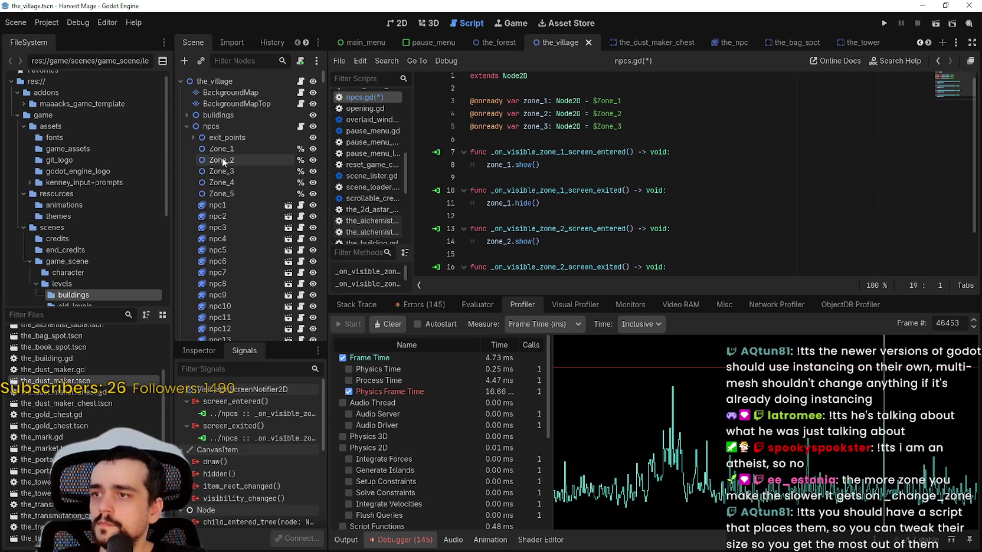
drag(221, 182, 528, 139)
mouse_move(248, 194)
mouse_down()
mouse_move(581, 149)
mouse_move(535, 151)
mouse_up()
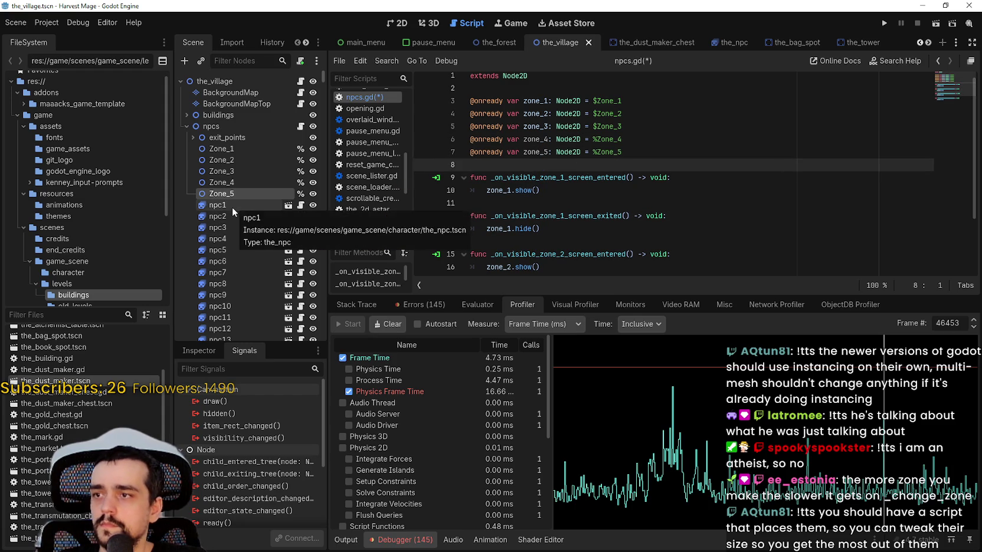
key(ctrl+d)
mouse_move(230, 206)
mouse_down()
mouse_move(590, 215)
mouse_move(532, 166)
mouse_up()
scroll(533, 186, down, 2)
click(554, 259)
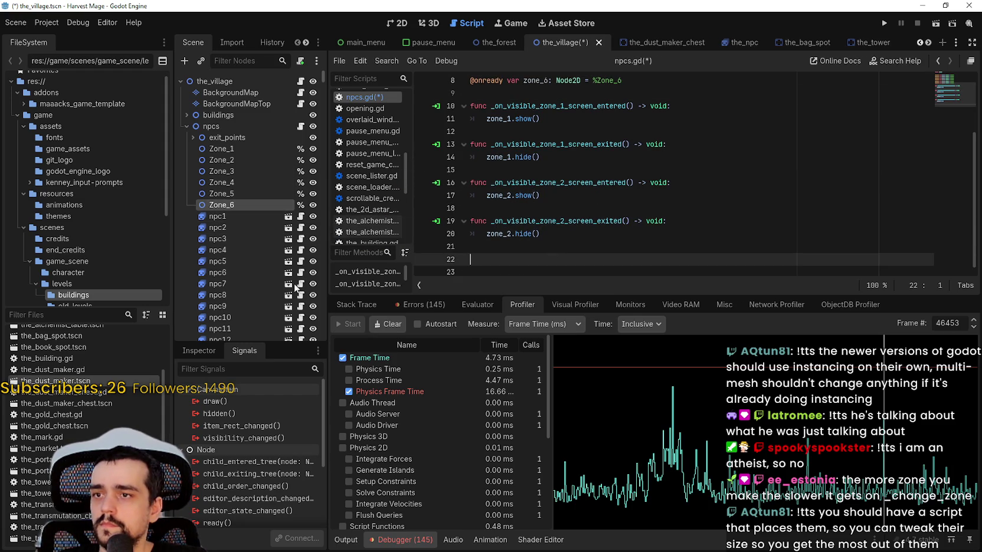
scroll(257, 257, down, 5)
scroll(253, 251, up, 5)
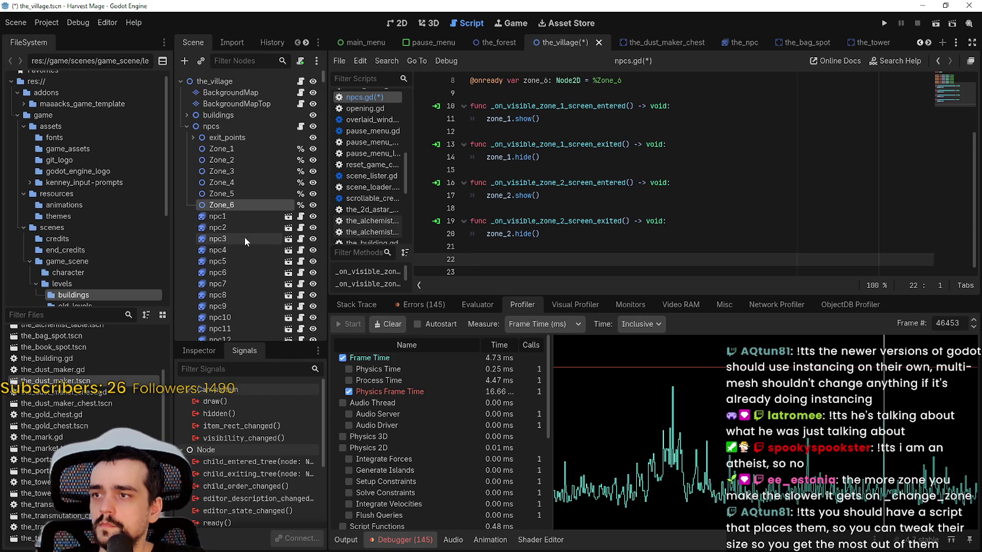
click(186, 127)
click(232, 182)
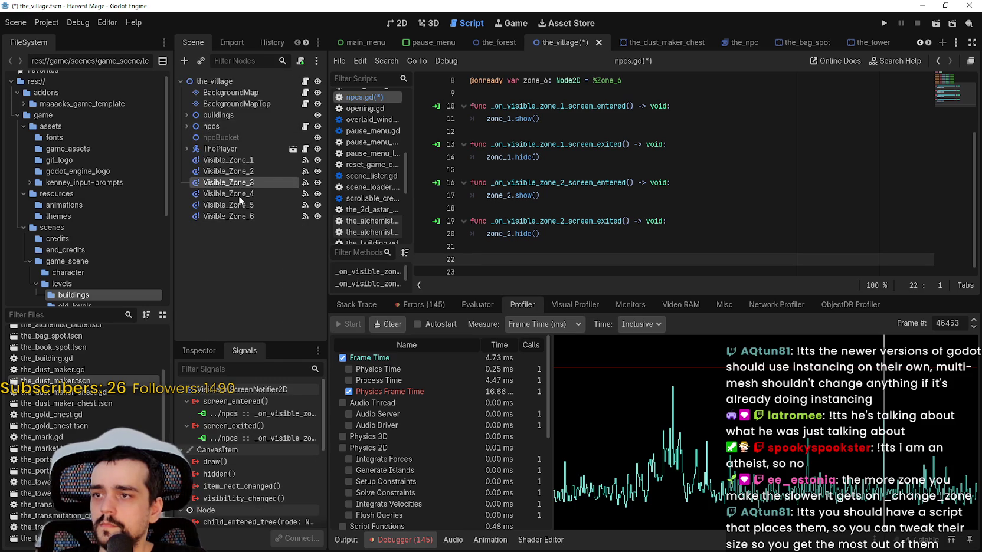
Step: Rewire Visible_Zone_3's screen_entered and screen_exited signals to new npcs handlers
right_click(251, 415)
click(282, 449)
right_click(265, 425)
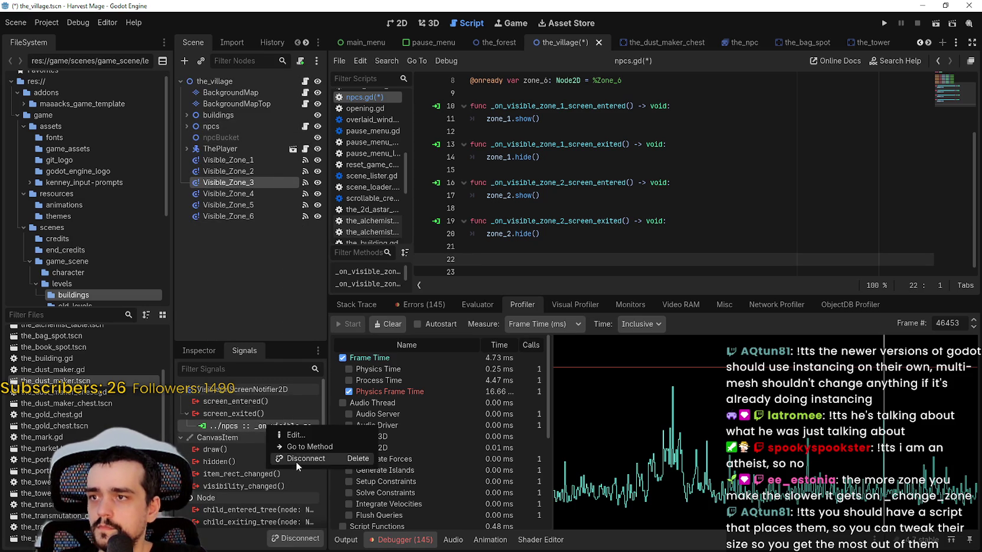
click(295, 458)
double_click(243, 405)
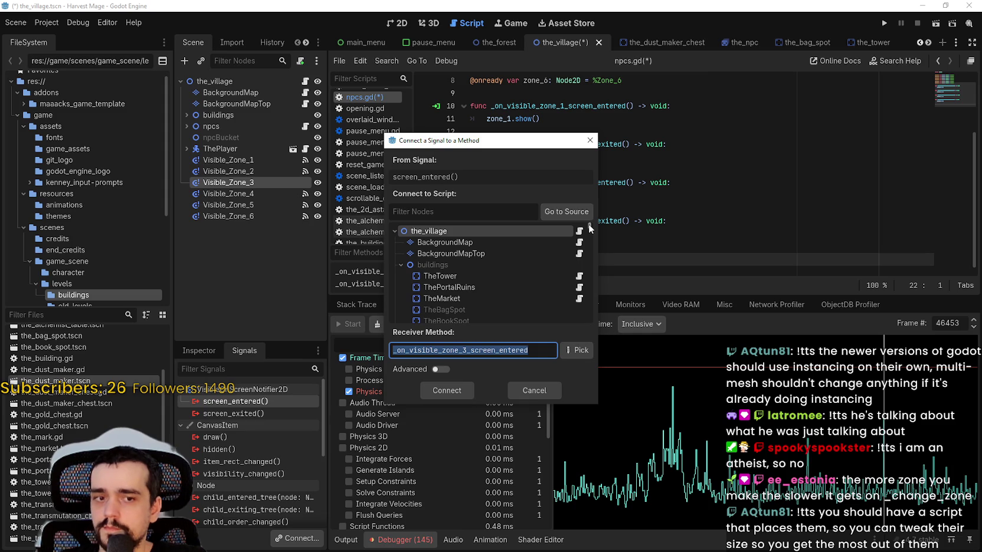
drag(588, 224, 588, 224)
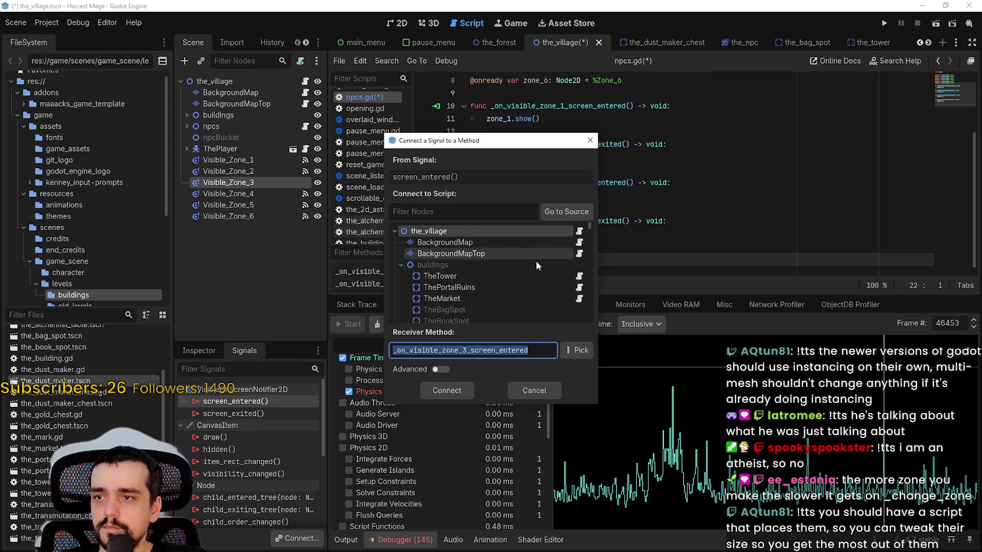
scroll(497, 283, down, 3)
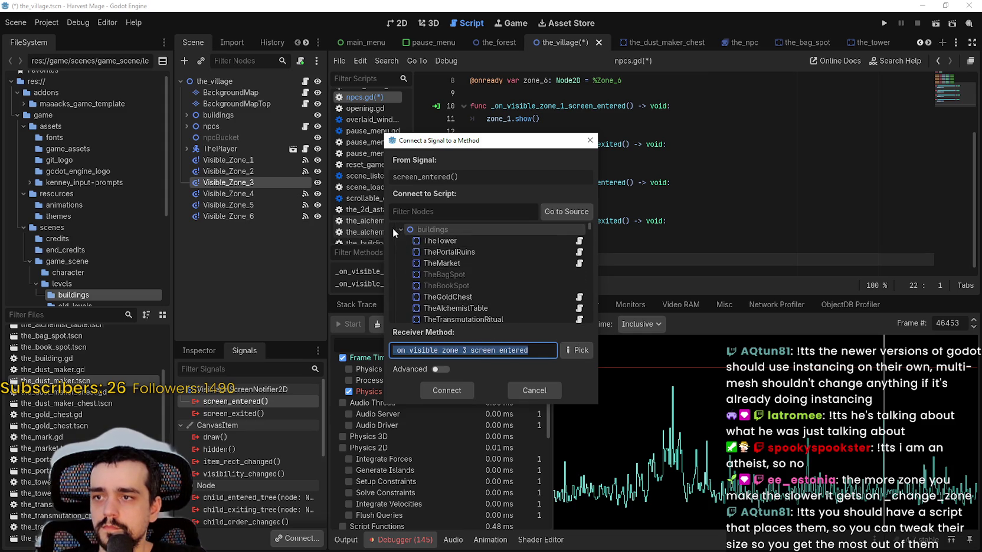
click(400, 230)
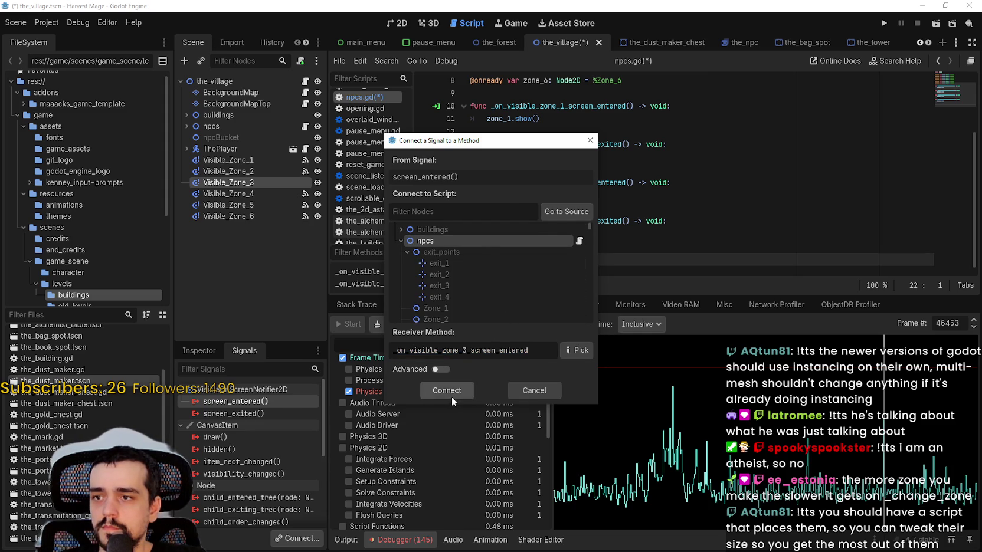
click(451, 397)
double_click(242, 426)
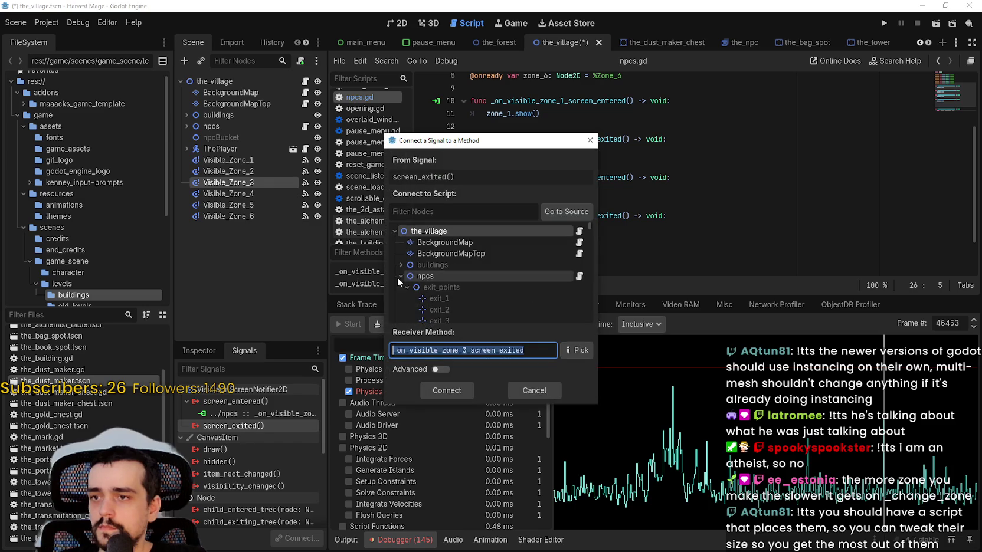
click(408, 277)
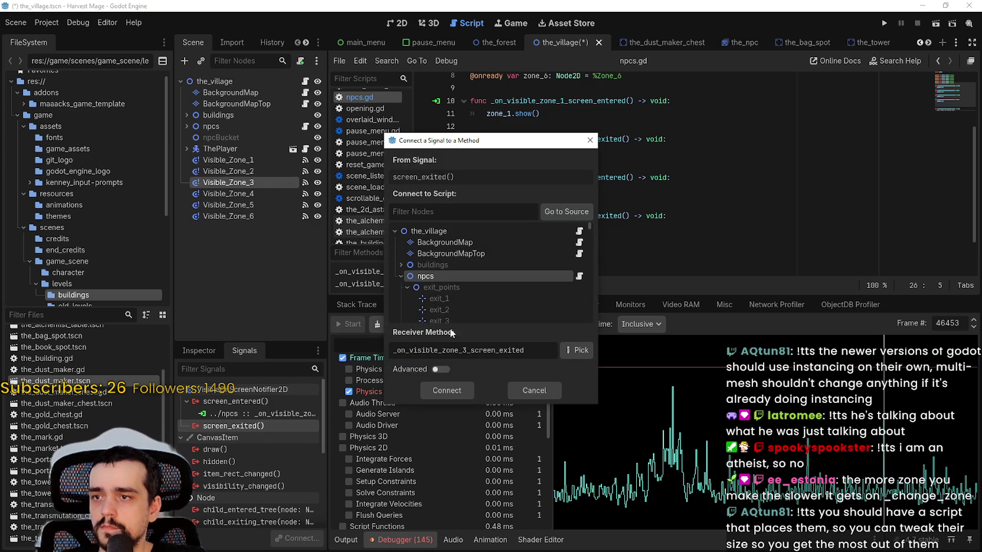
click(395, 231)
click(394, 231)
click(425, 276)
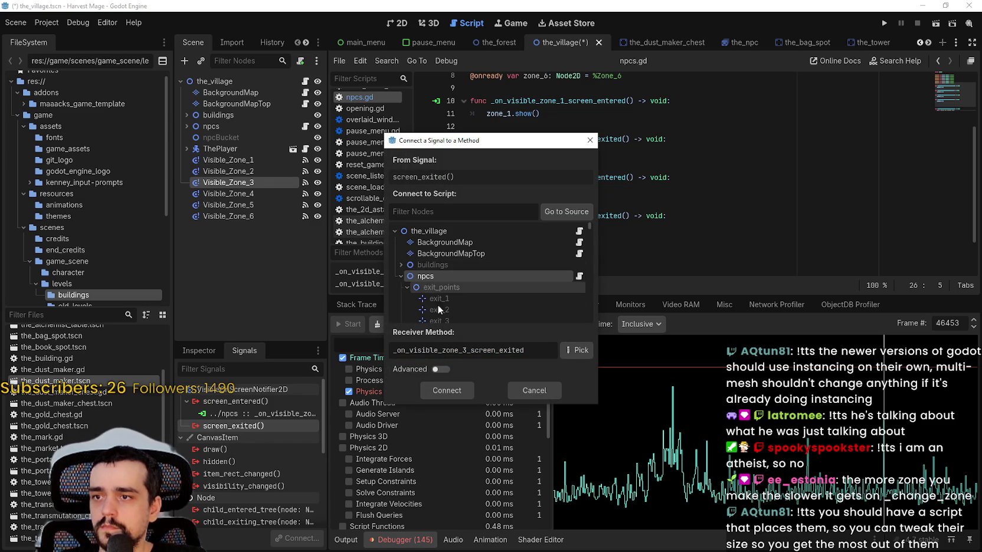
click(447, 390)
Step: Replace Visible_Zone_4's old connections with screen_entered and screen_exited handlers on npcs
click(256, 194)
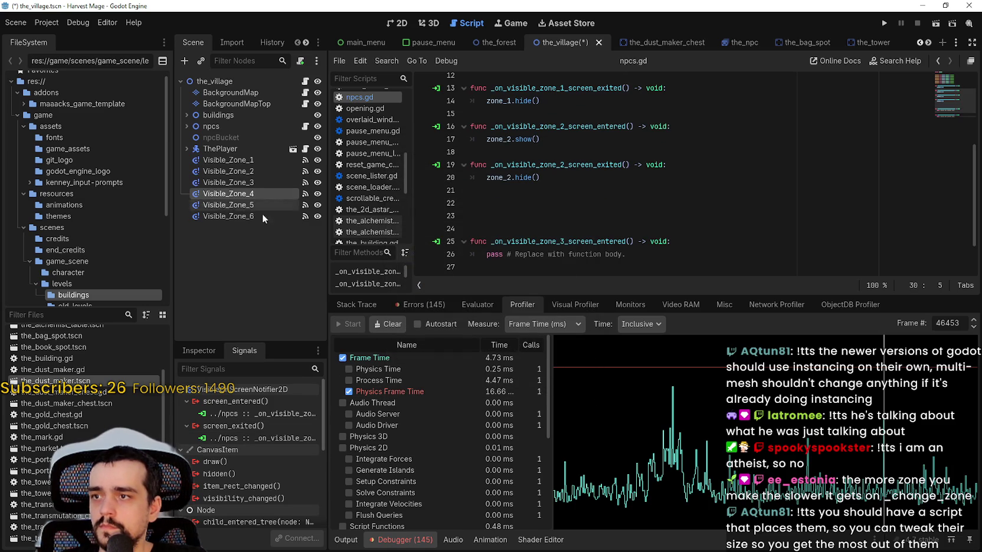
right_click(258, 414)
click(282, 442)
right_click(247, 426)
click(275, 453)
double_click(248, 401)
click(437, 277)
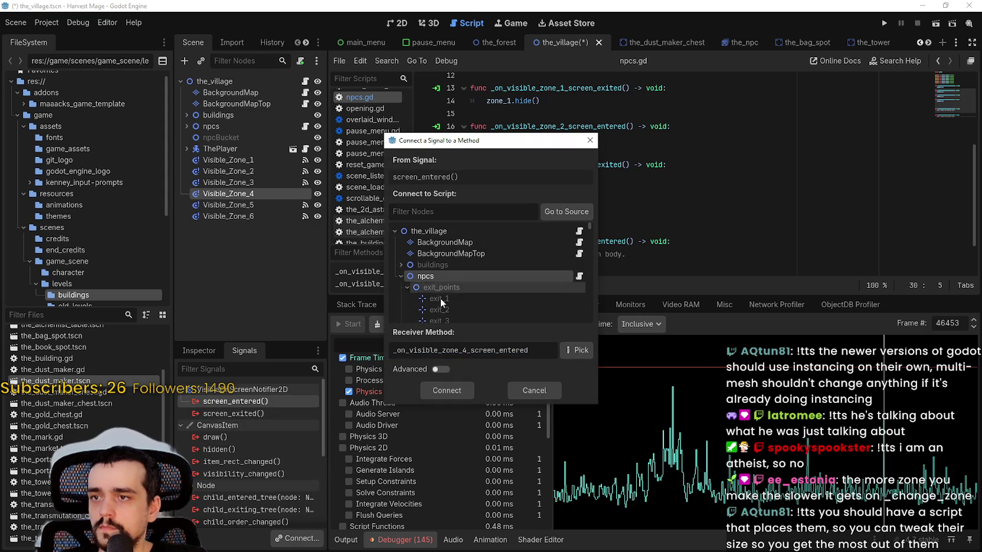
click(435, 390)
double_click(235, 426)
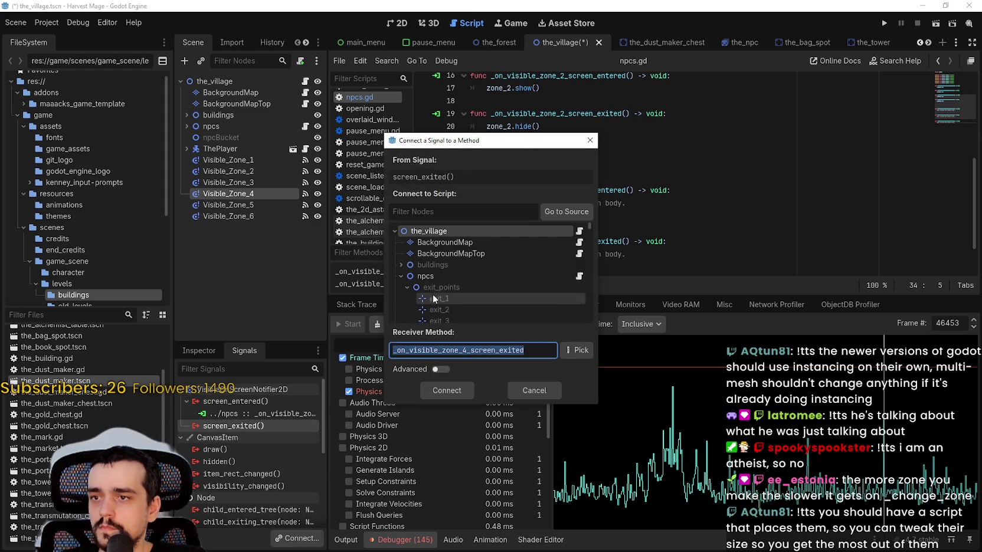
click(429, 277)
click(447, 390)
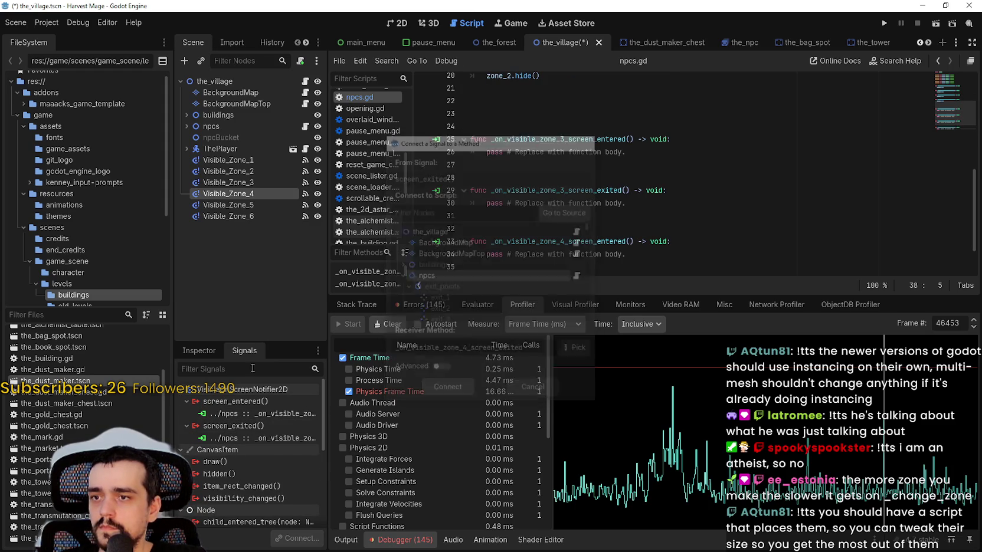
Step: Replace Visible_Zone_5's old npcs connections with fresh screen_entered and screen_exited handlers
click(230, 206)
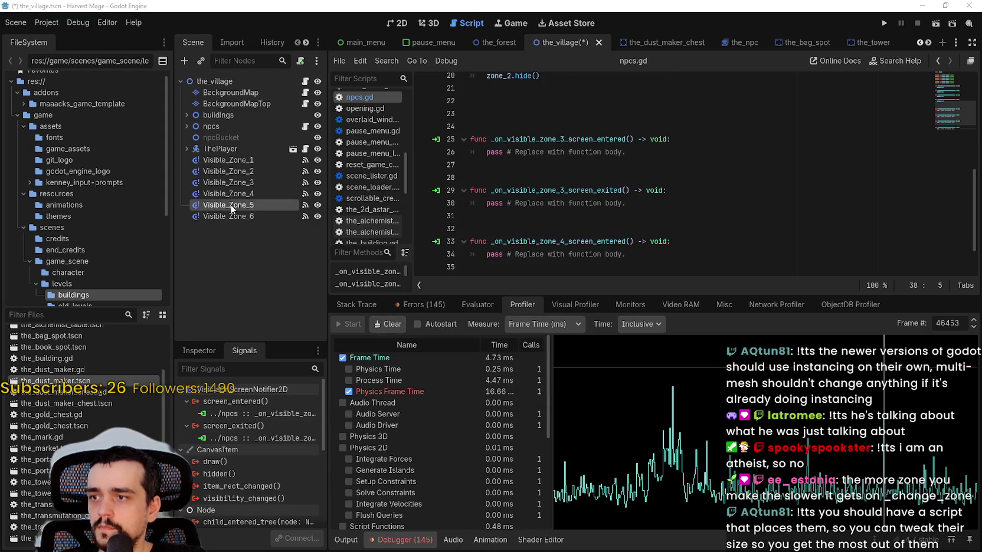
right_click(284, 413)
click(320, 445)
right_click(257, 423)
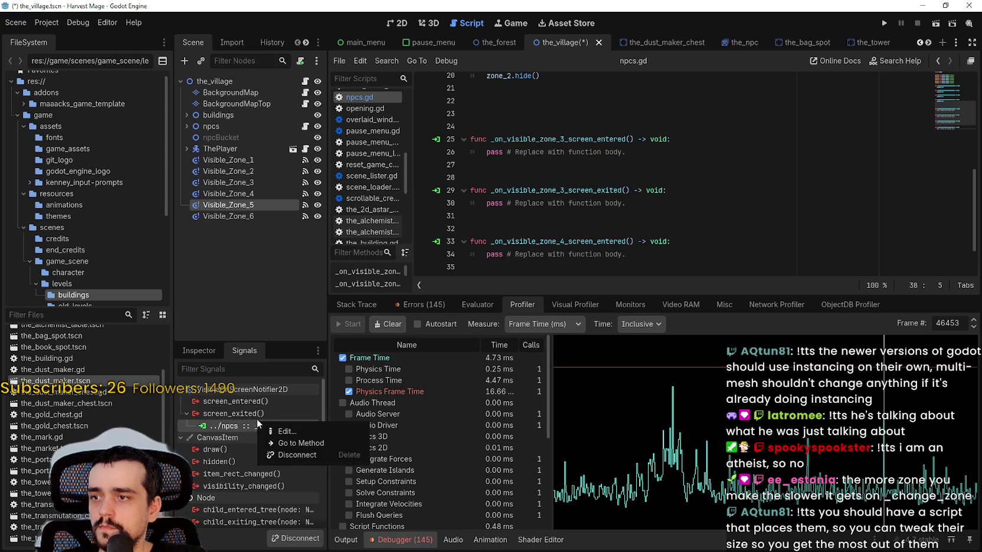
click(310, 455)
double_click(251, 403)
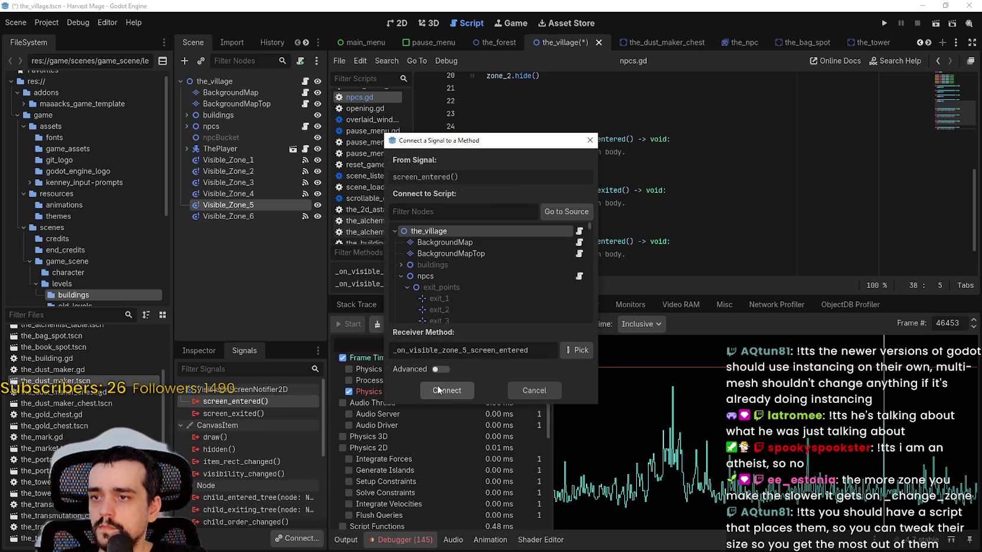
click(453, 277)
click(446, 391)
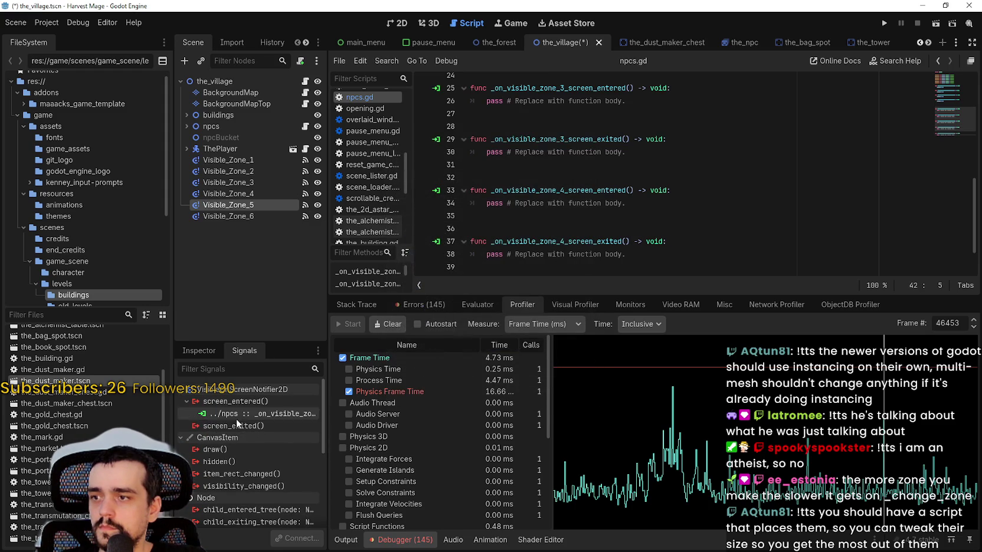
double_click(240, 427)
click(424, 275)
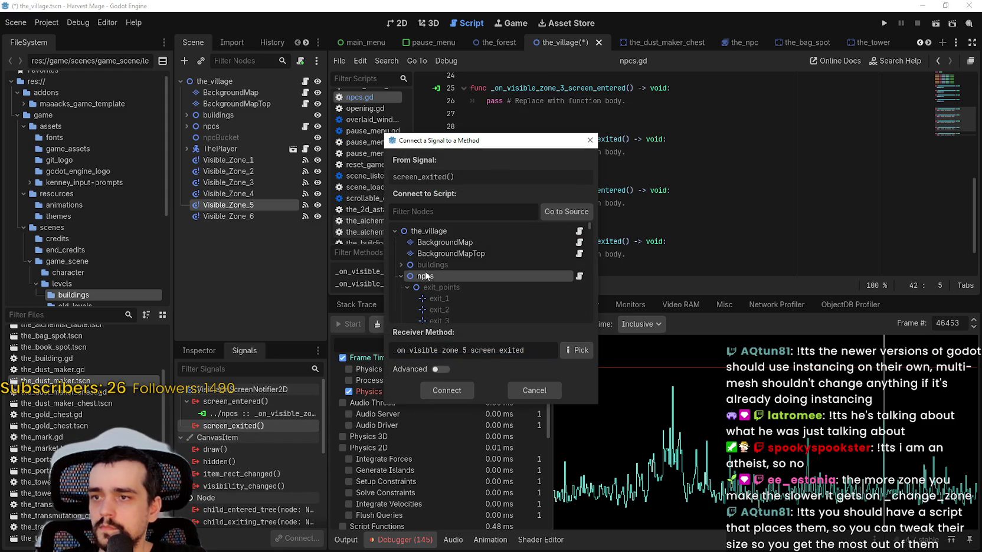
click(453, 392)
Step: Replace Visible_Zone_6's old npcs connections with fresh screen_entered and screen_exited handlers
click(261, 215)
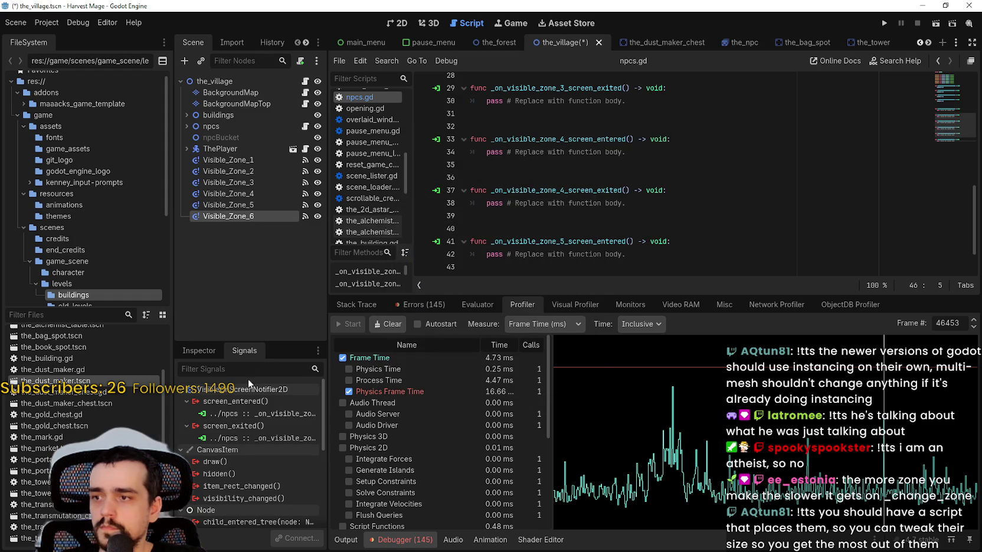
right_click(255, 417)
click(291, 450)
right_click(253, 426)
click(288, 451)
double_click(236, 401)
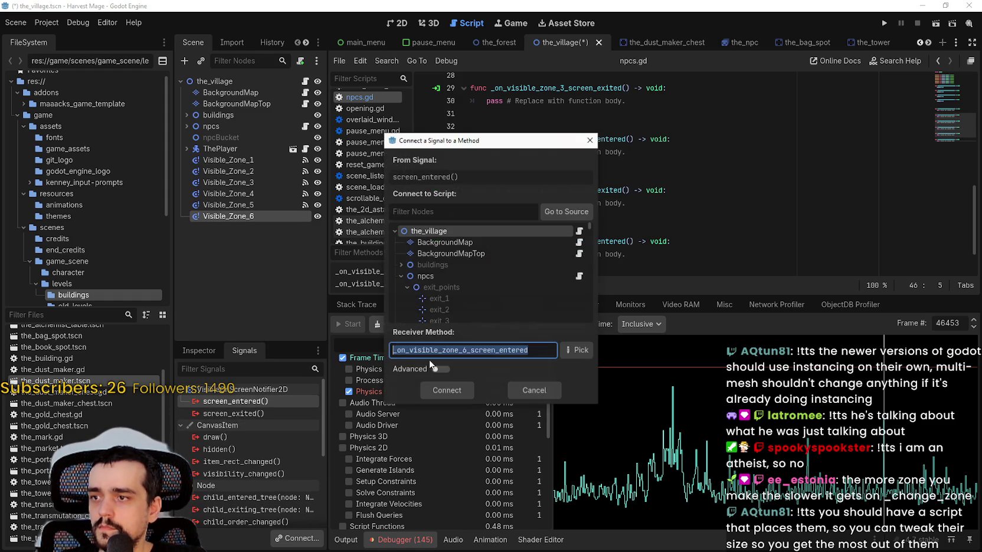
click(429, 276)
key(Return)
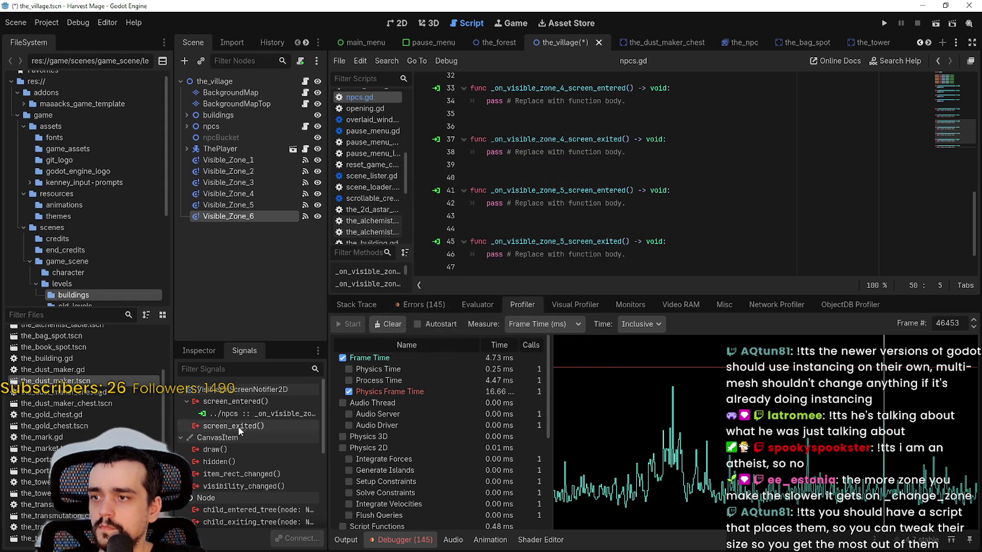
double_click(233, 425)
click(441, 276)
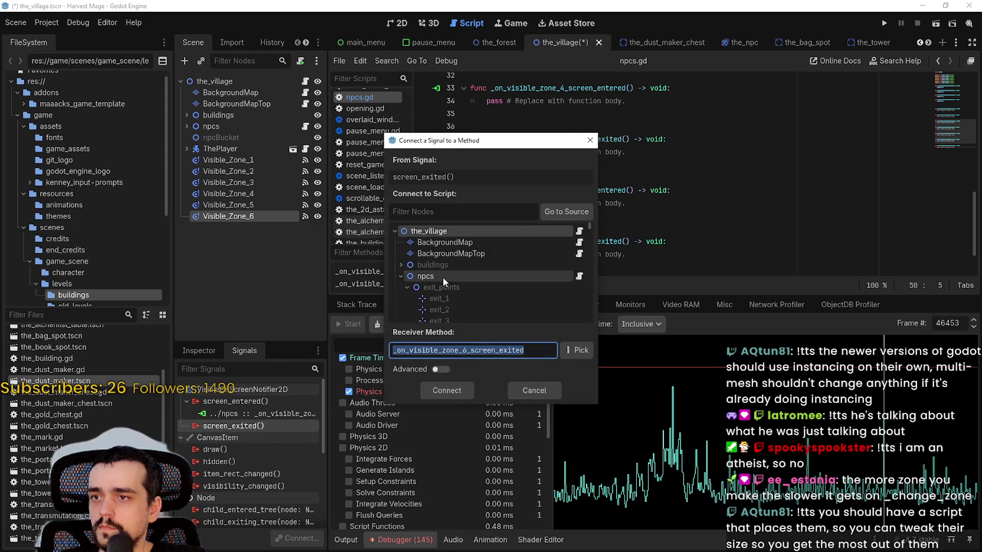
click(449, 393)
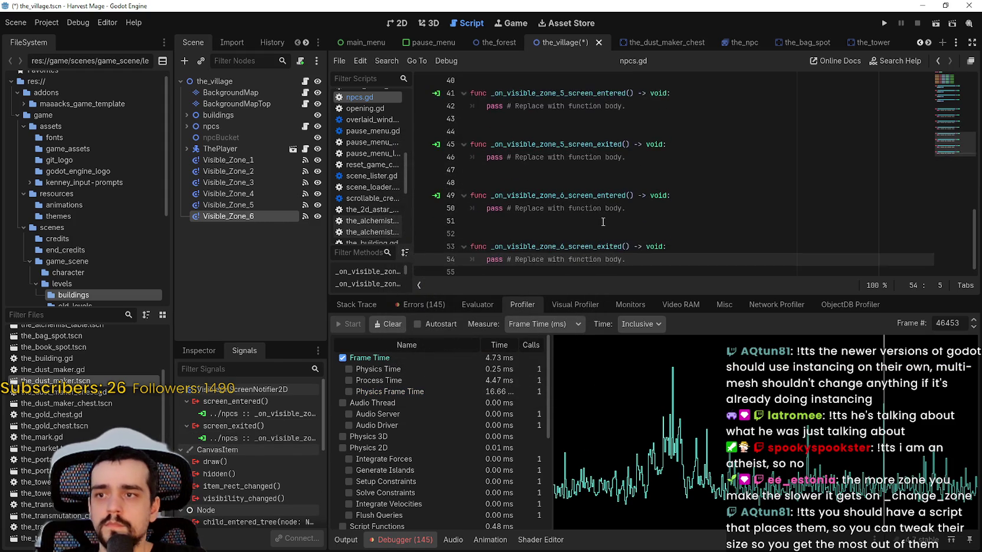
scroll(599, 185, up, 5)
scroll(595, 186, up, 2)
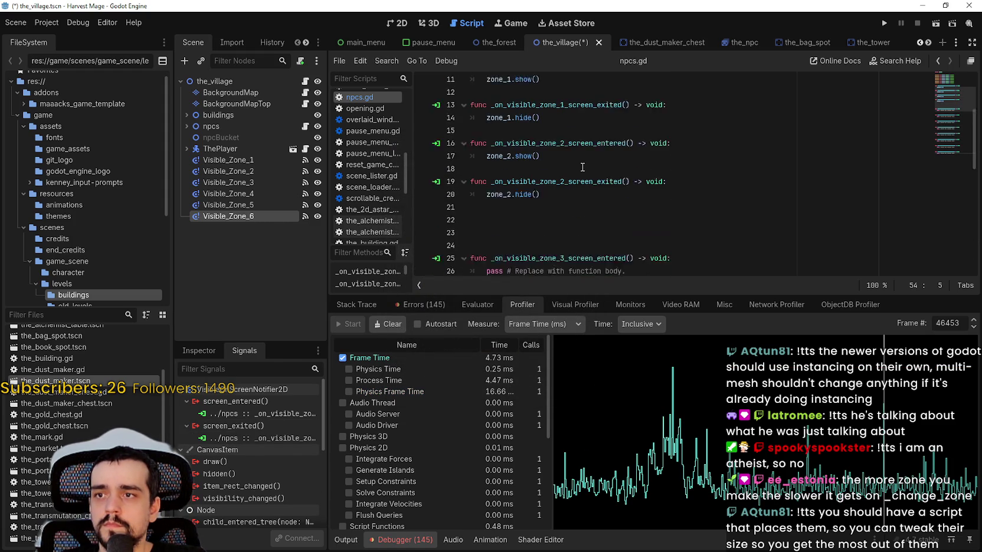
Step: Fix the misspelled zone 3 handler name and tidy the blank lines above it
click(537, 214)
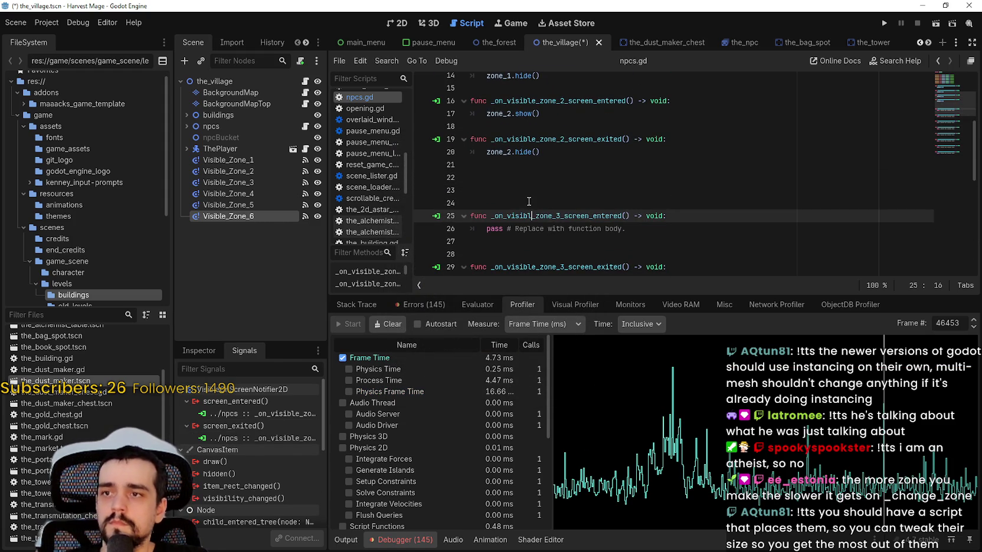
text(e)
key(Home)
key(BackSpace)
key(BackSpace)
key(BackSpace)
click(538, 197)
key(Return)
key(BackSpace)
Step: Replace the placeholder in zone 3's entered handler with a zone_3.show() call
drag(649, 192, 486, 191)
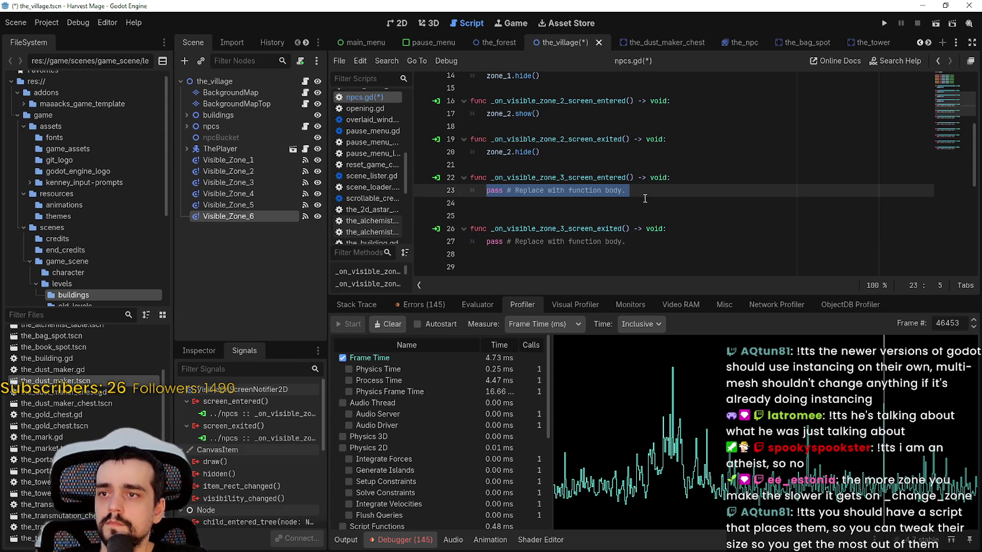
text(zone_3.)
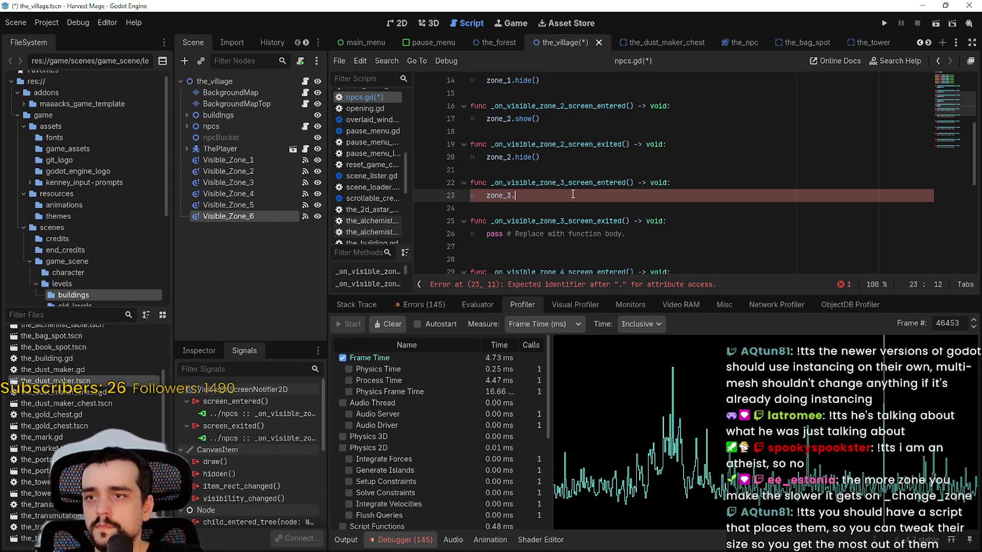
text(hide)
key(Return)
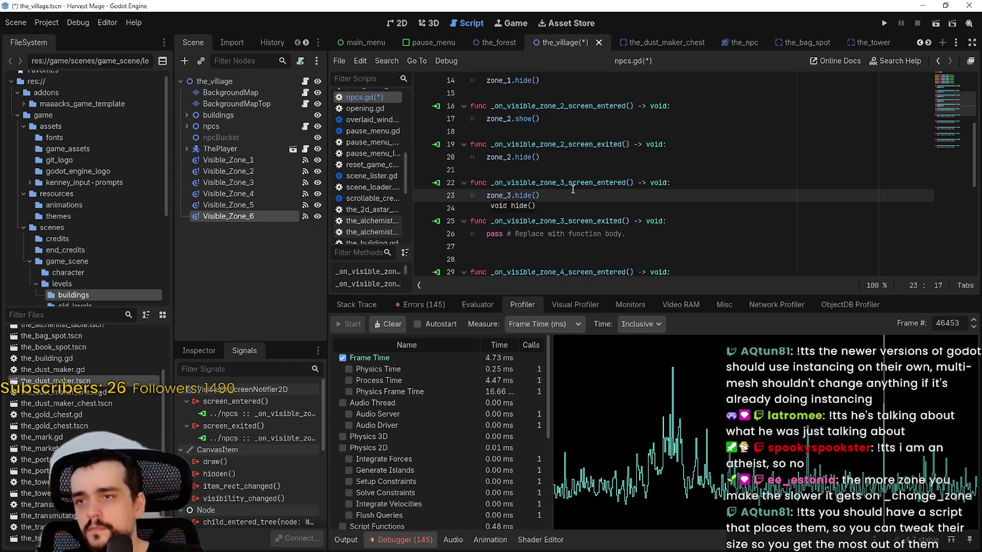
double_click(524, 158)
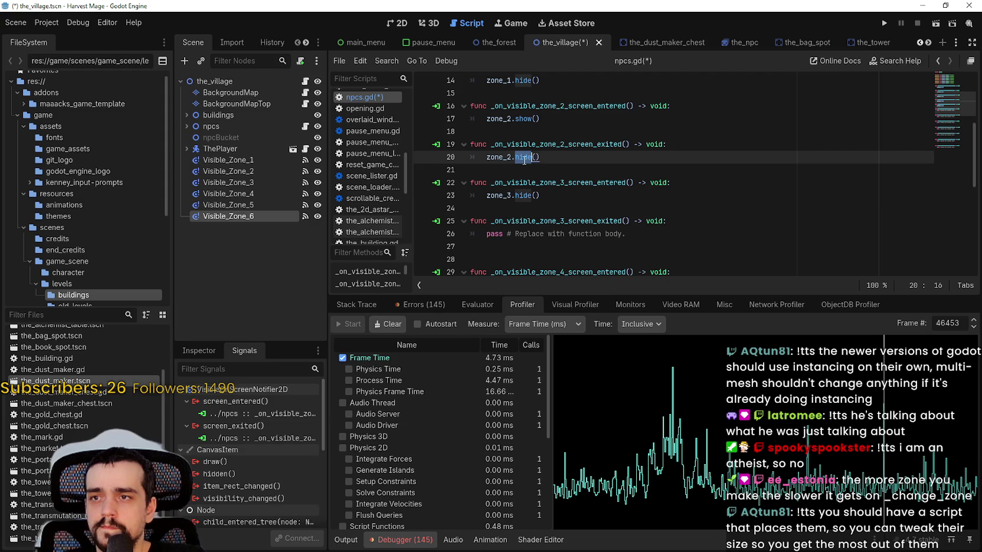
double_click(522, 195)
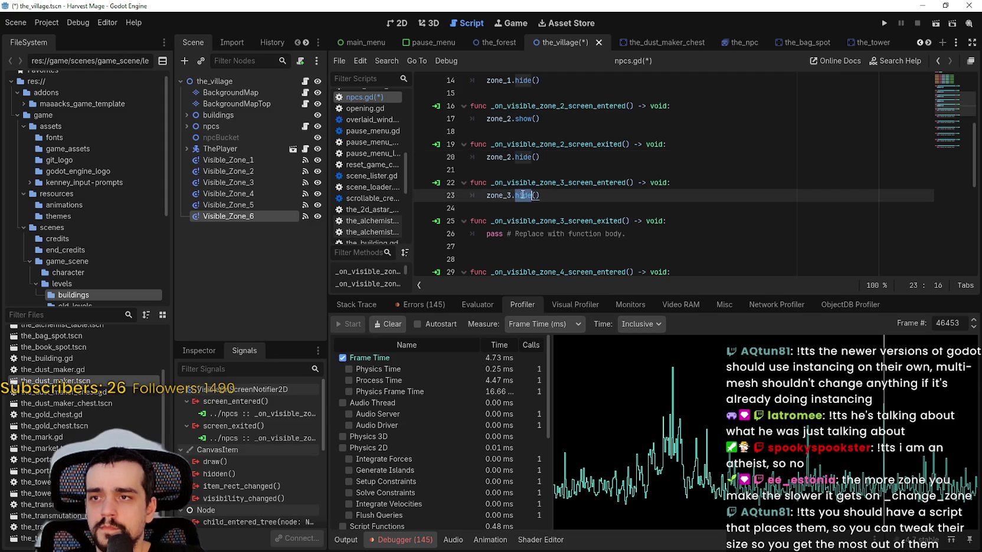
text(show)
drag(487, 195, 539, 195)
Step: Hide Zone_1 through Zone_6 under npcs in the scene tree so all zones start hidden
click(182, 126)
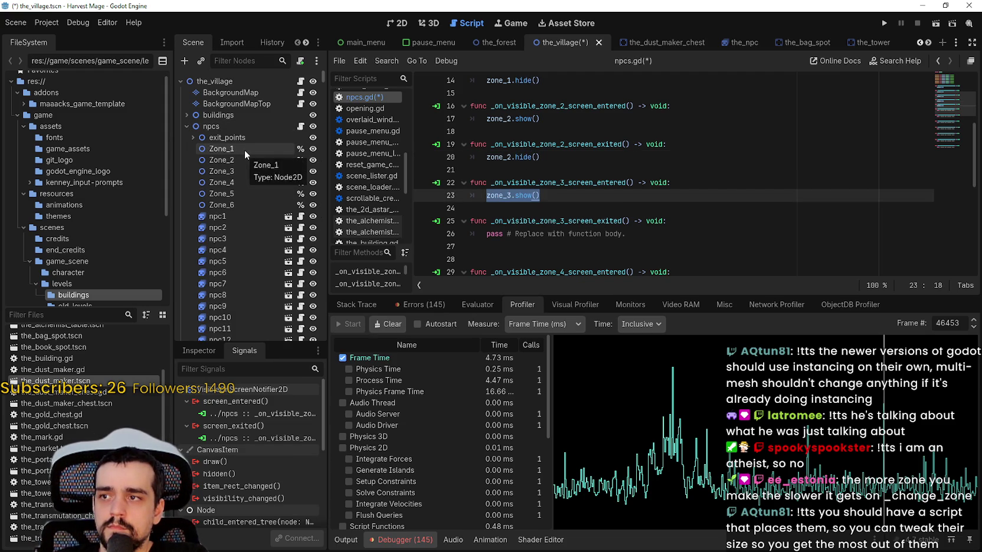
click(236, 172)
click(313, 148)
click(313, 160)
click(313, 172)
click(313, 182)
click(313, 193)
click(313, 206)
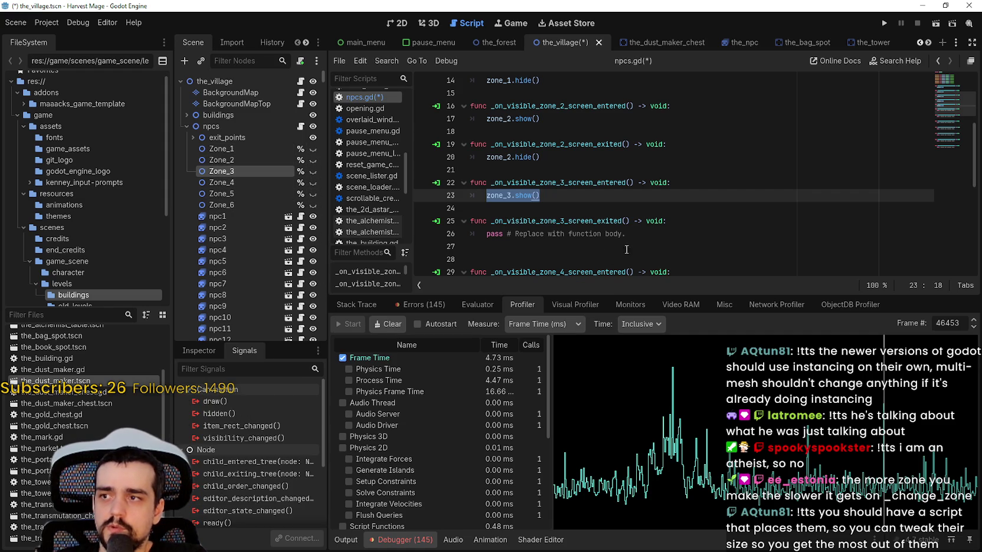
Step: Make zone 3's exited handler call zone_3.hide() and remove the extra blank line
drag(489, 196, 541, 196)
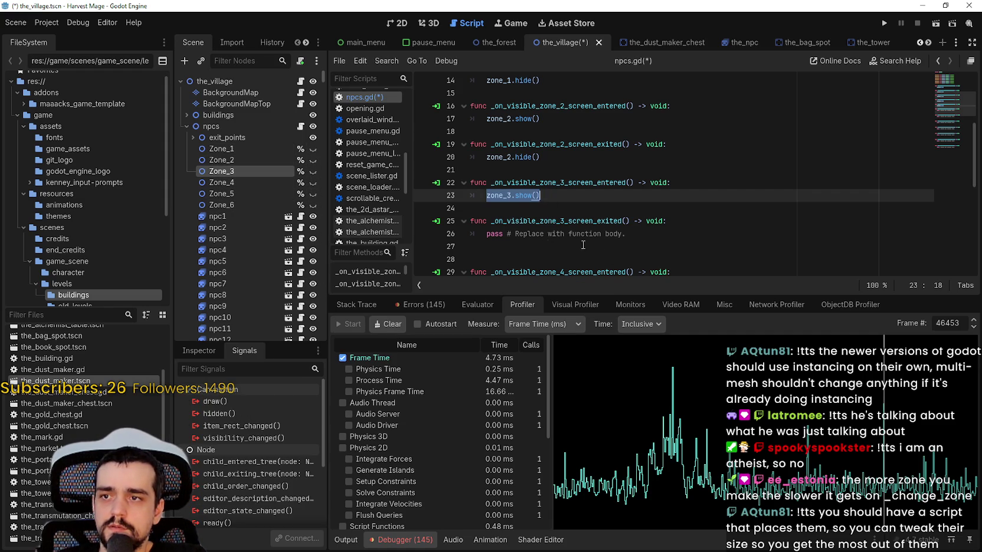
key(ctrl+c)
triple_click(554, 236)
key(ctrl+v)
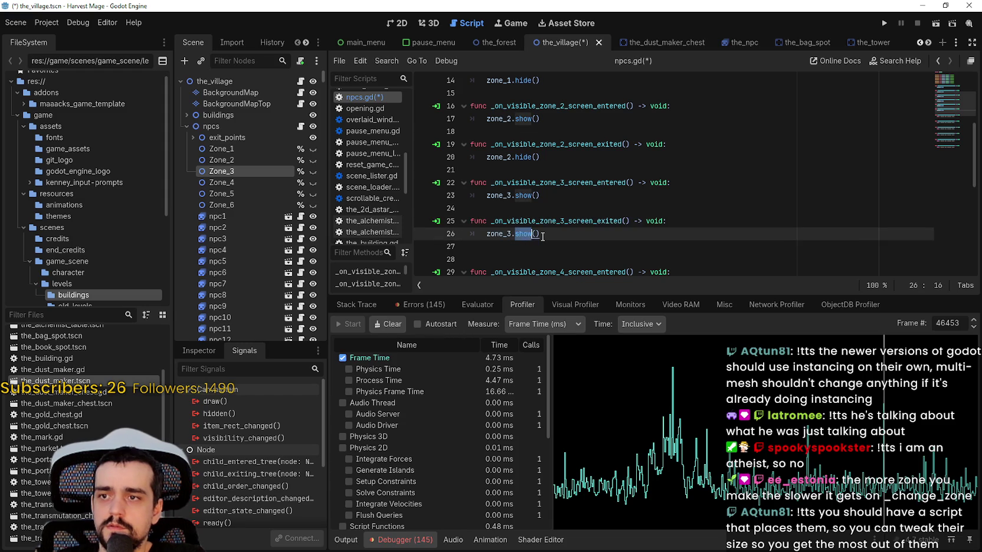
text(hide)
scroll(591, 222, down, 1)
click(591, 222)
key(BackSpace)
Step: Replace zone 4's entered-handler placeholder with zone_4.show()
drag(625, 233, 490, 234)
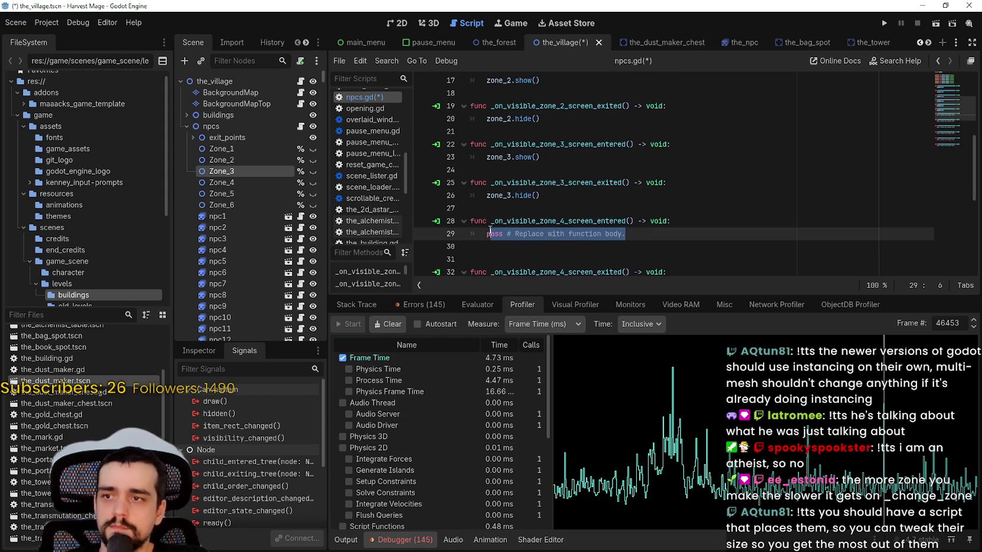
text(Zo)
key(BackSpace)
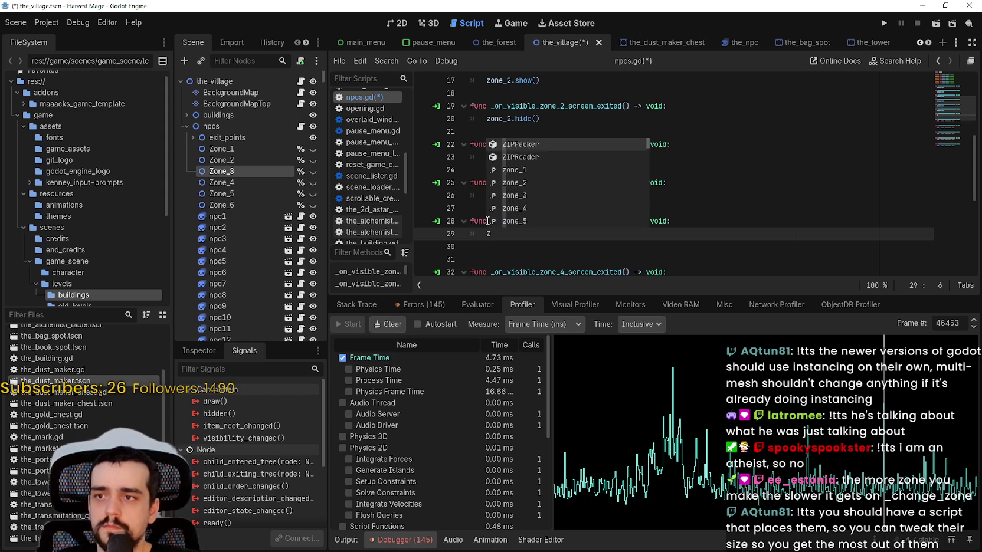
key(BackSpace)
text(zone_4.show()
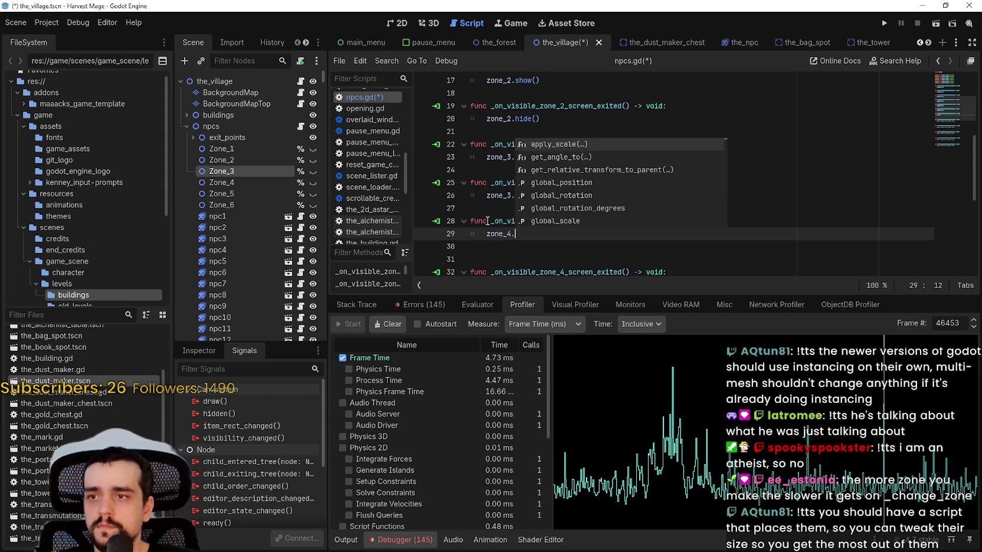
Step: Make zone 4's exited handler call zone_4.hide() and delete the extra blank line
scroll(487, 221, down, 3)
drag(626, 170, 486, 170)
text(zone)
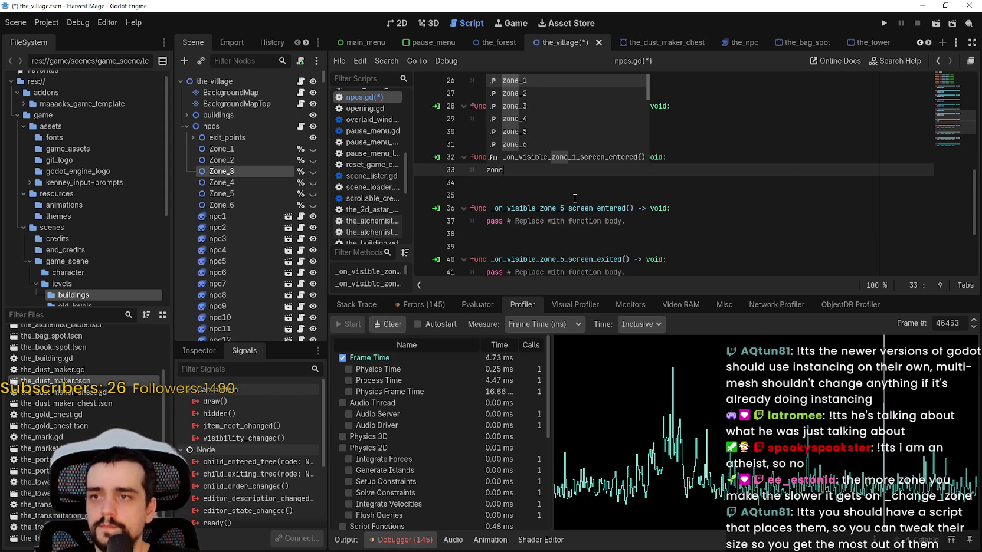
text(_4.sh)
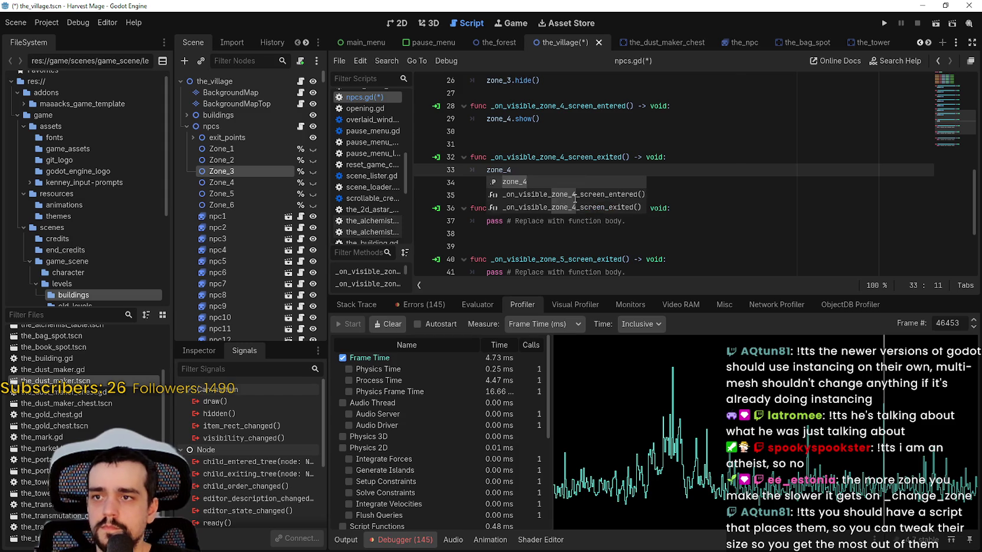
key(BackSpace)
key(BackSpace)
text(hi)
key(Return)
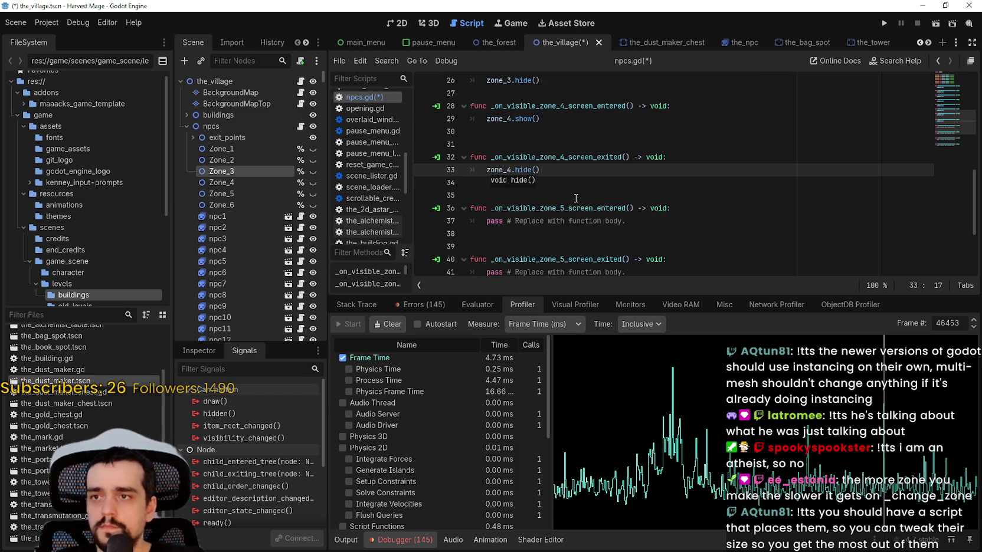
click(604, 146)
key(BackSpace)
Step: Make zone 5's entered handler call zone_5.show() and remove surrounding blank lines
click(572, 171)
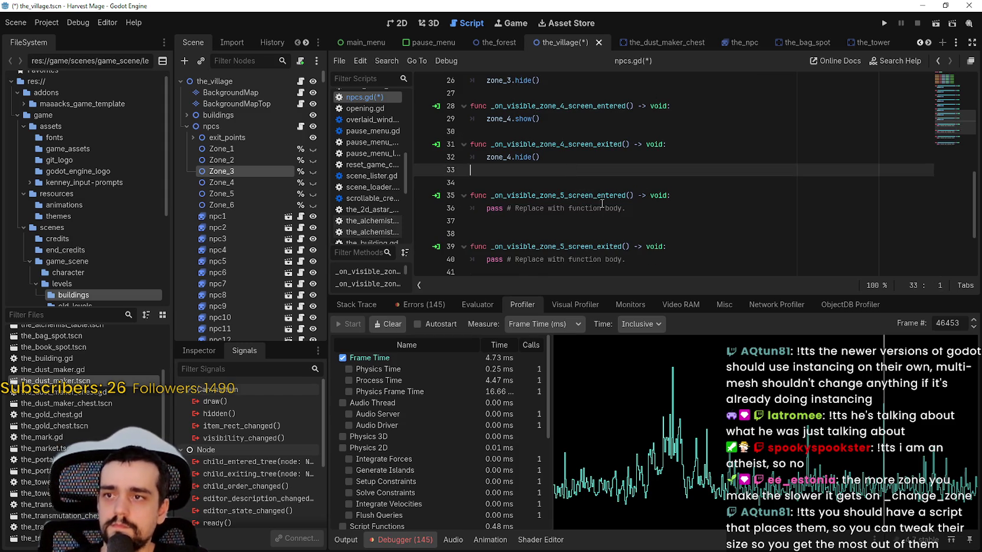
click(628, 210)
shift+click(480, 210)
text(zo)
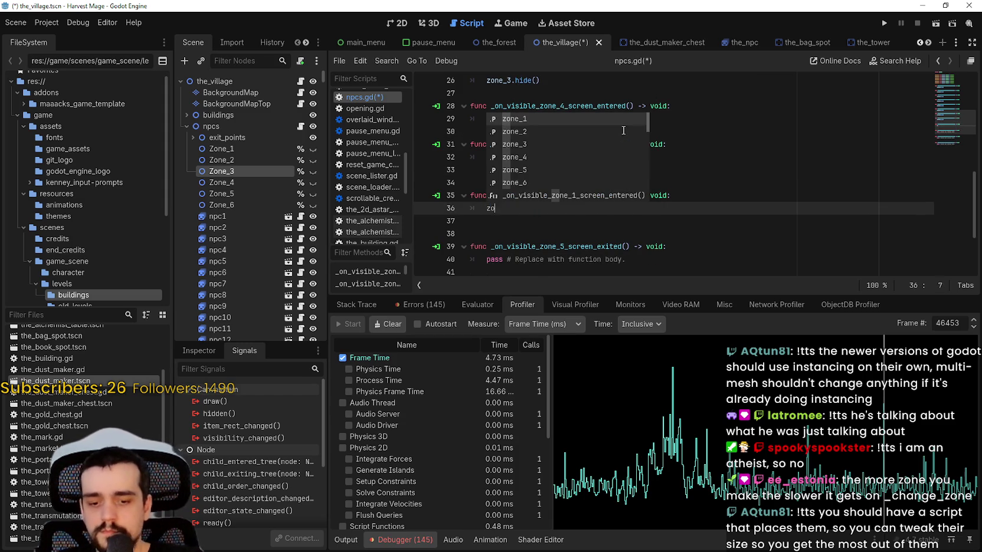
text(ne_5.show()
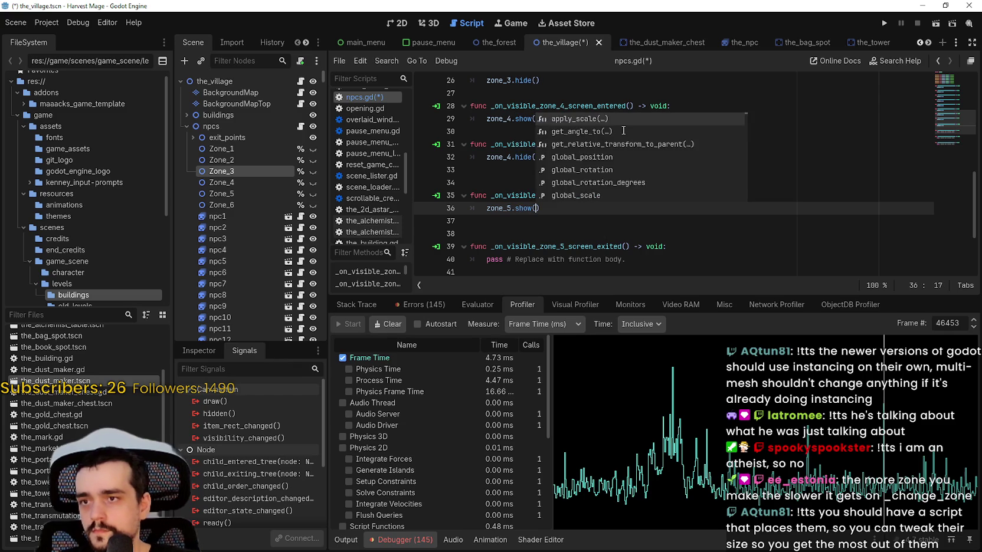
key(Return)
click(535, 172)
click(535, 183)
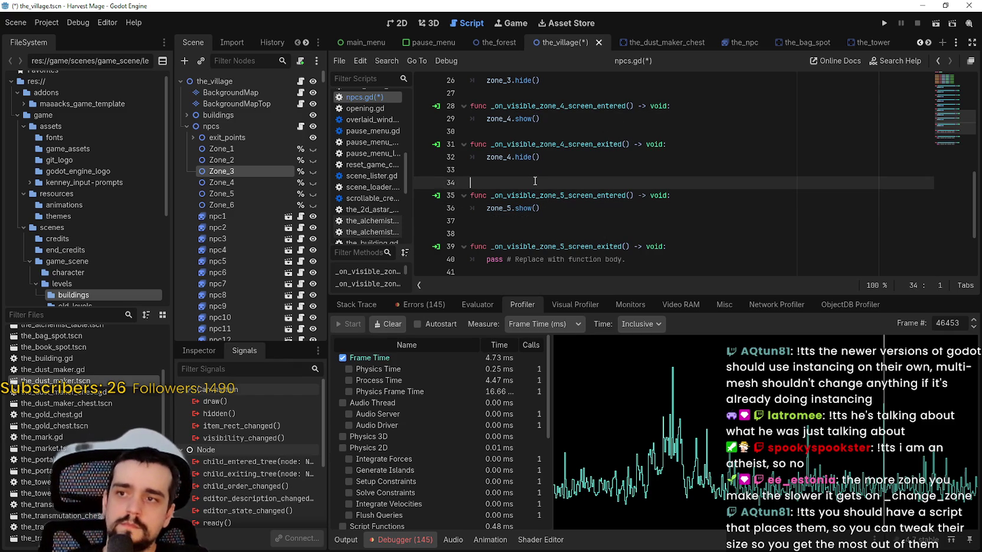
key(BackSpace)
click(545, 216)
key(BackSpace)
Step: Replace zone 5's exited-handler placeholder with zone_5.hide() and tidy the following blank line
drag(649, 233, 476, 241)
text(zon)
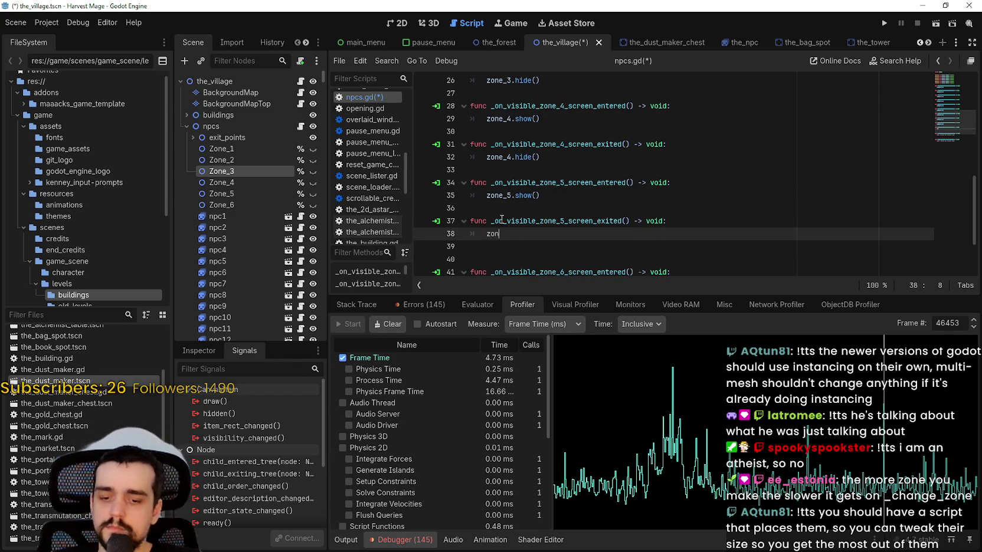
text(e_5.hide()
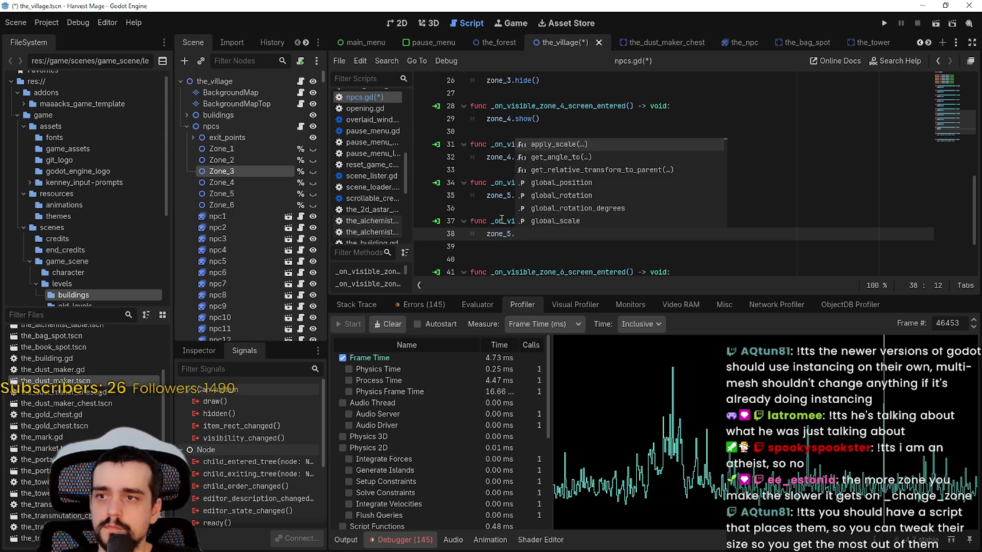
scroll(582, 193, down, 2)
scroll(582, 193, down, 1)
key(Down)
key(Down)
key(BackSpace)
Step: Make zone 6's entered handler call zone_6.show()
drag(626, 190, 535, 189)
key(shift+Home)
text(zone_6.s)
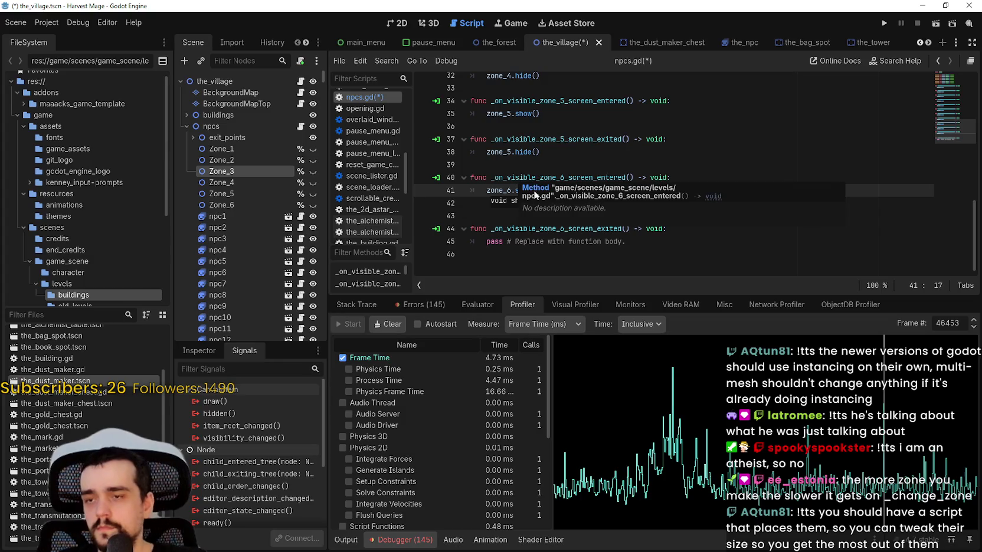
key(Return)
Step: Make zone 6's exited handler call zone_6.hide() and save the script
key(Down)
key(Down)
key(BackSpace)
drag(626, 229, 466, 228)
text(zone_)
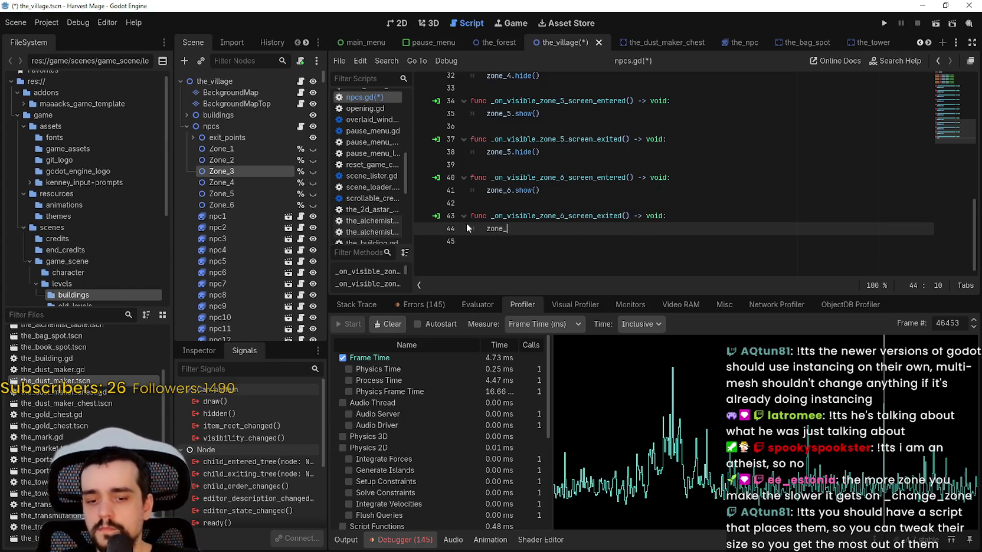
text(6.hide)
key(Return)
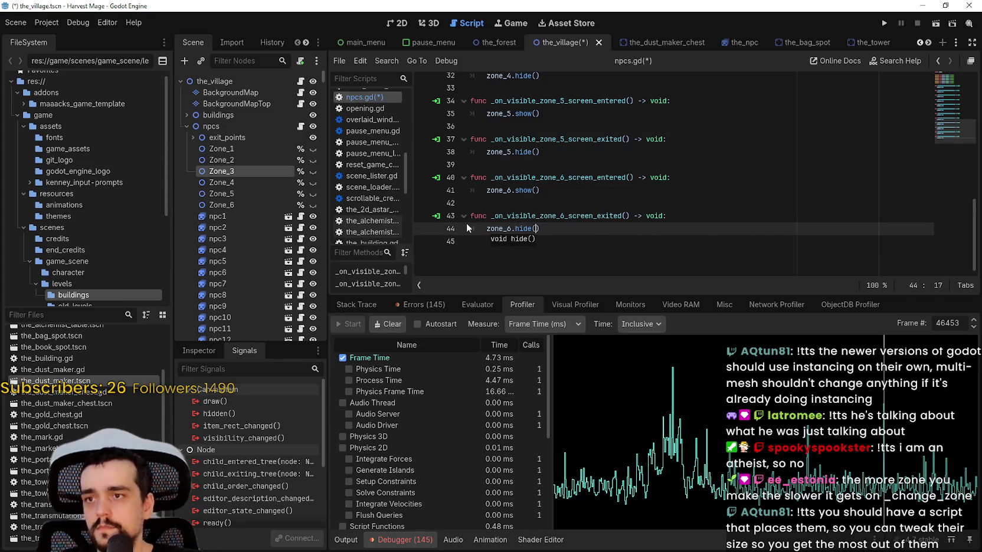
scroll(466, 195, up, 10)
key(ctrl+s)
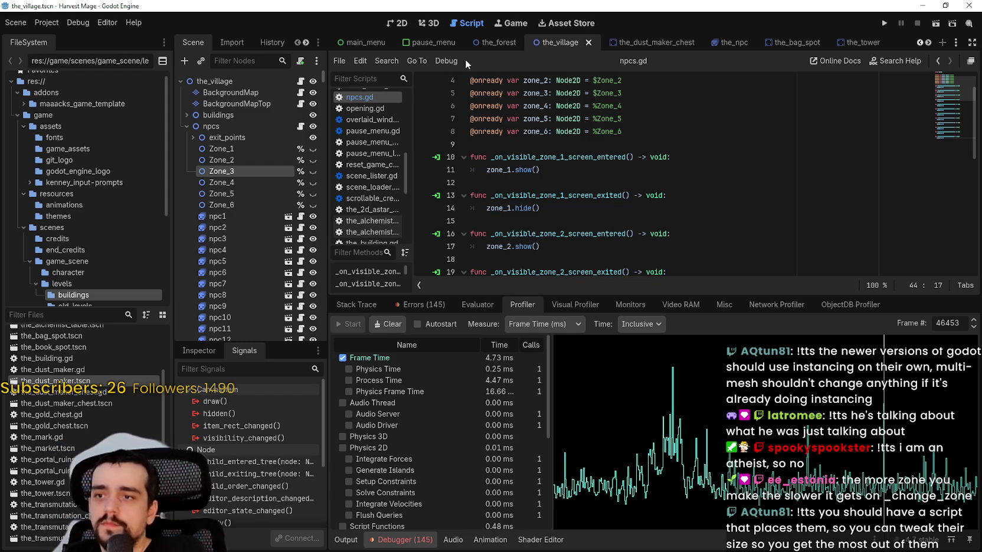
Step: Launch the project, continue the saved game, walk the player down and right, and move the game window aside
click(884, 23)
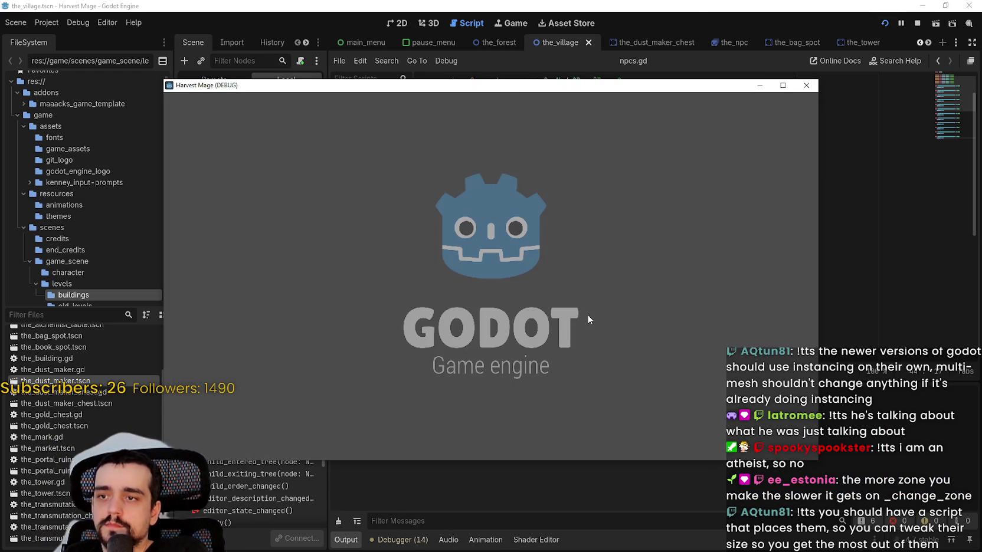
key(Down)
key(Return)
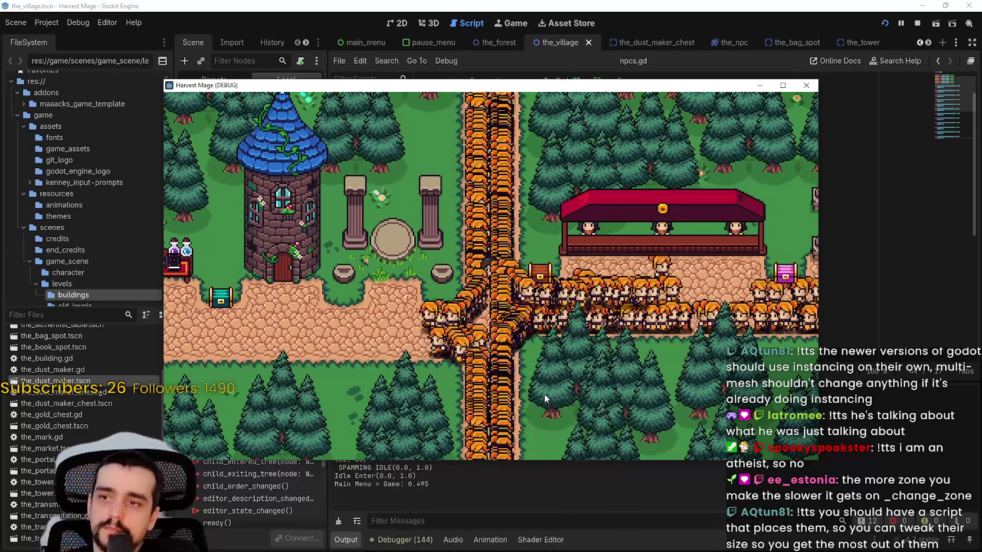
key(Down)
key(Right)
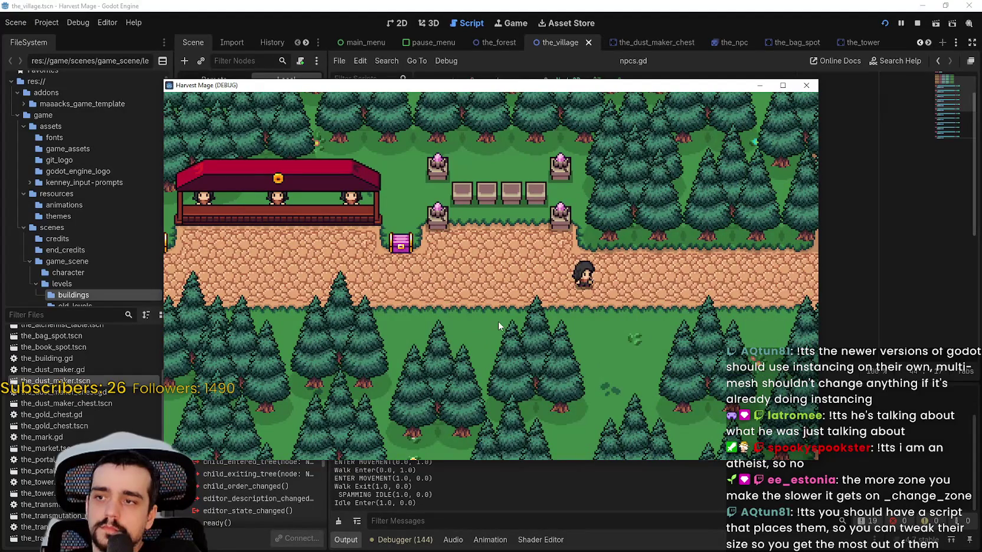
mouse_move(409, 85)
mouse_down()
mouse_move(527, 21)
mouse_move(518, 34)
mouse_up()
Step: Show the debugger's FPS and process-time monitors in a shrunken bottom panel
click(411, 538)
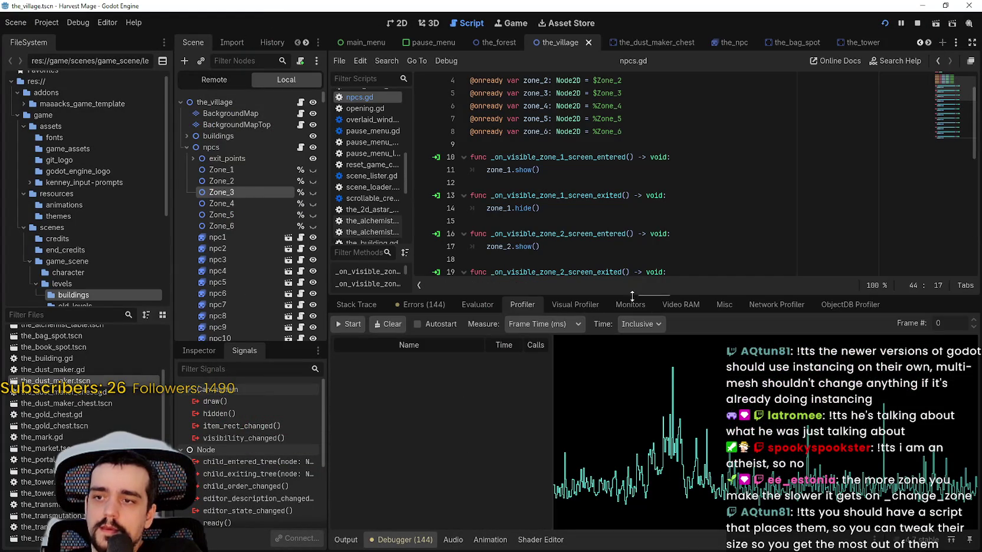
click(667, 307)
click(619, 305)
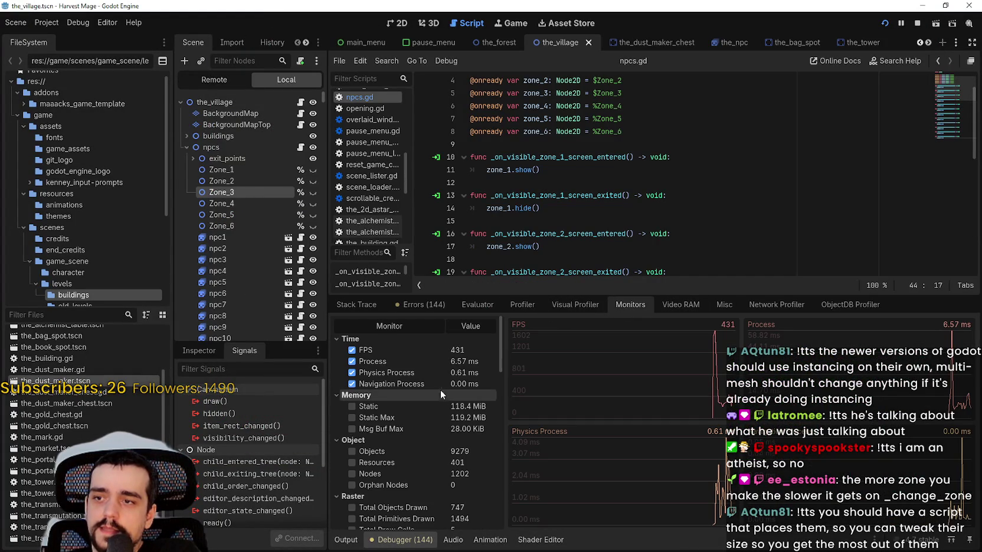
mouse_move(542, 299)
mouse_down()
mouse_move(596, 351)
mouse_move(651, 478)
mouse_up()
Step: Walk the player left and right through the village until the NPC crowd disappears on the eastern road
key(alt+Tab)
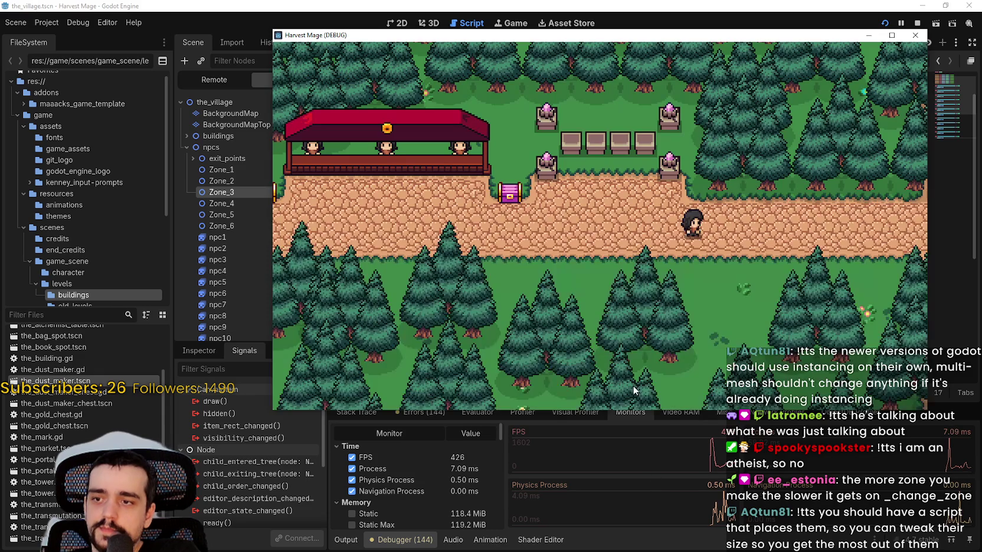
key(Left)
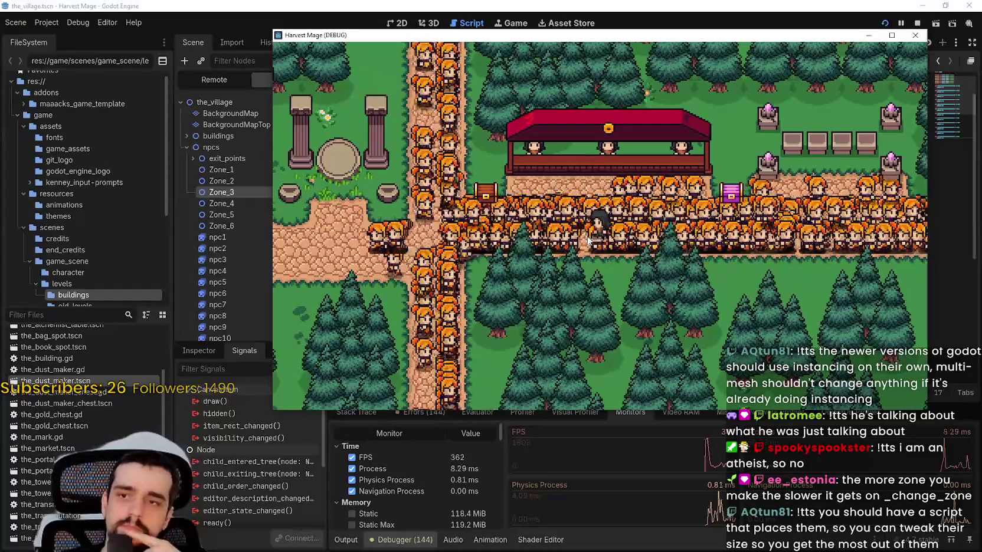
key(Left)
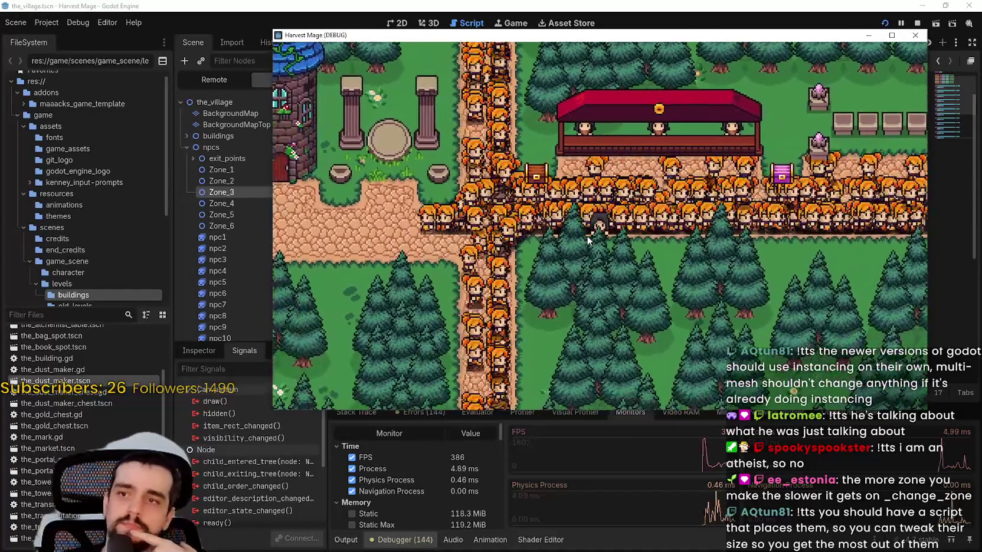
key(Left)
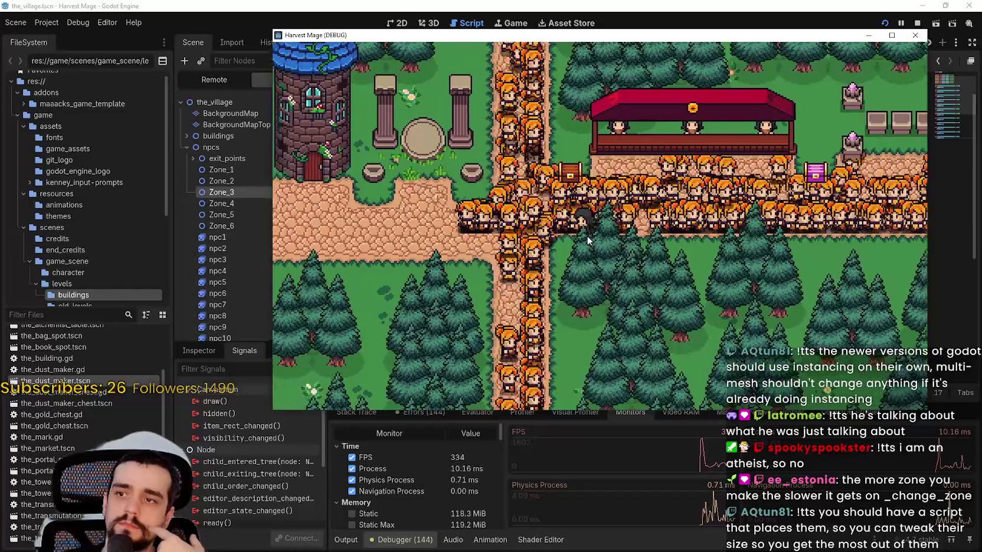
key(Left)
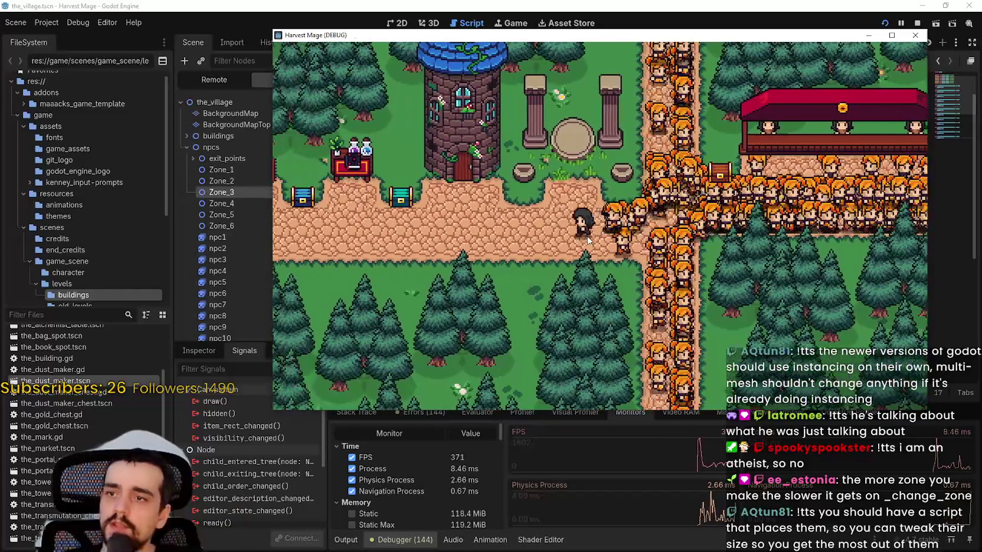
key(Left)
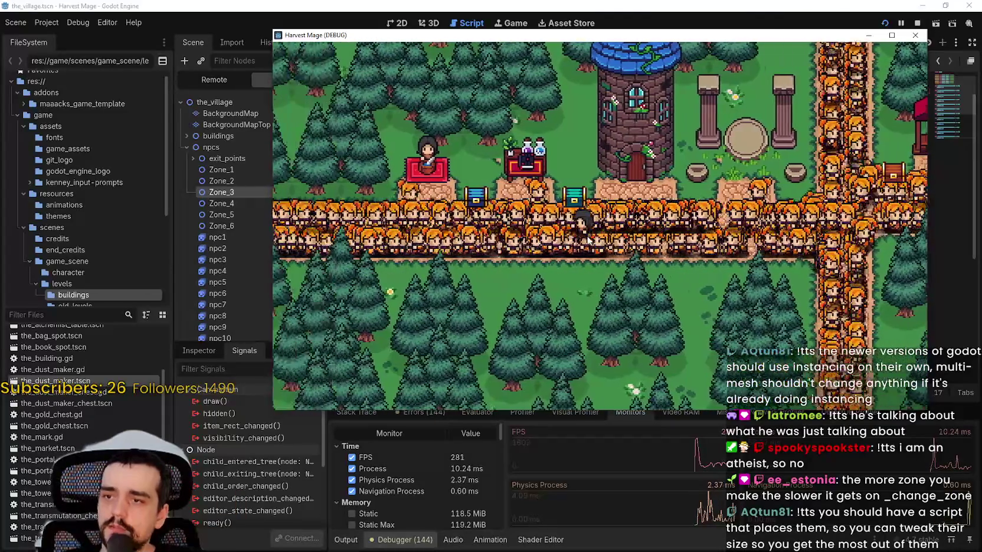
key(Left)
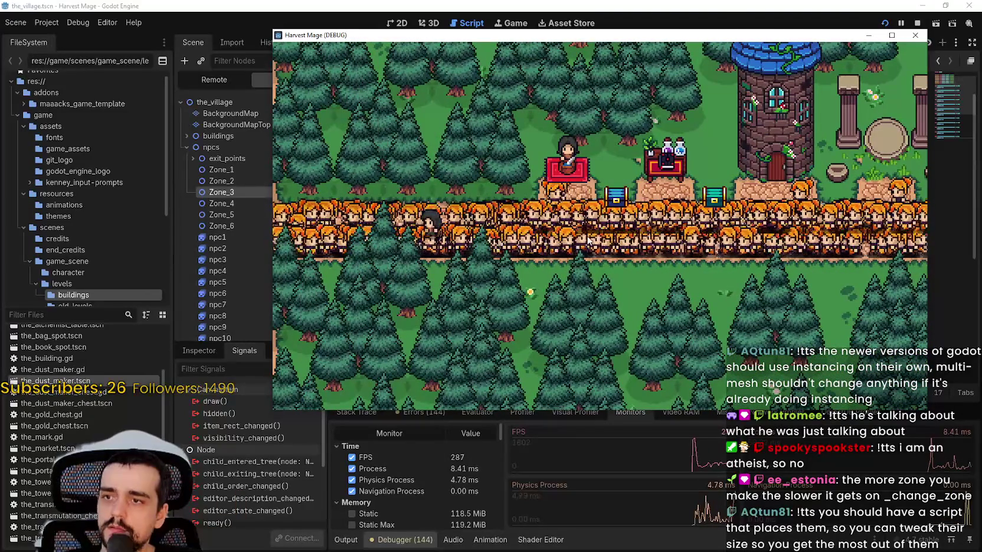
key(Right)
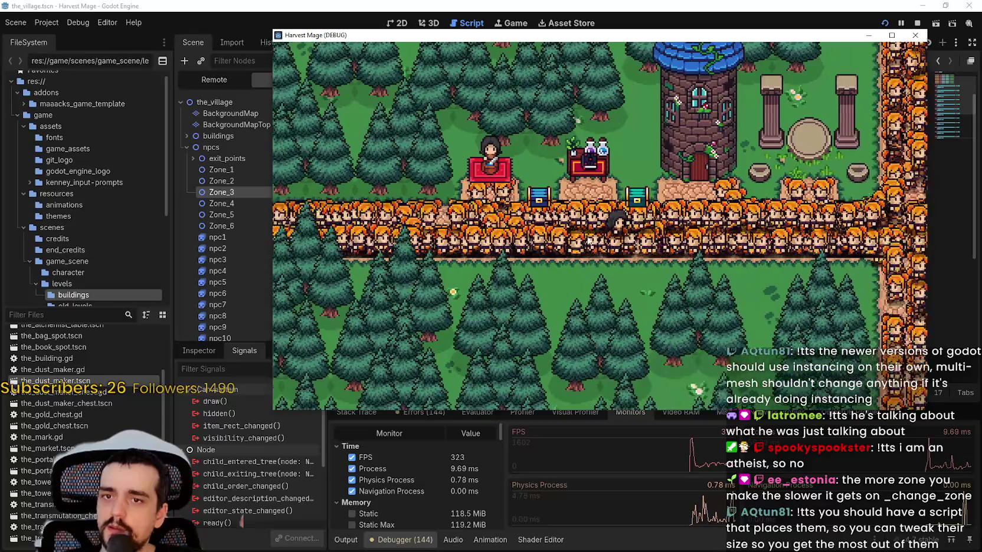
key(Right)
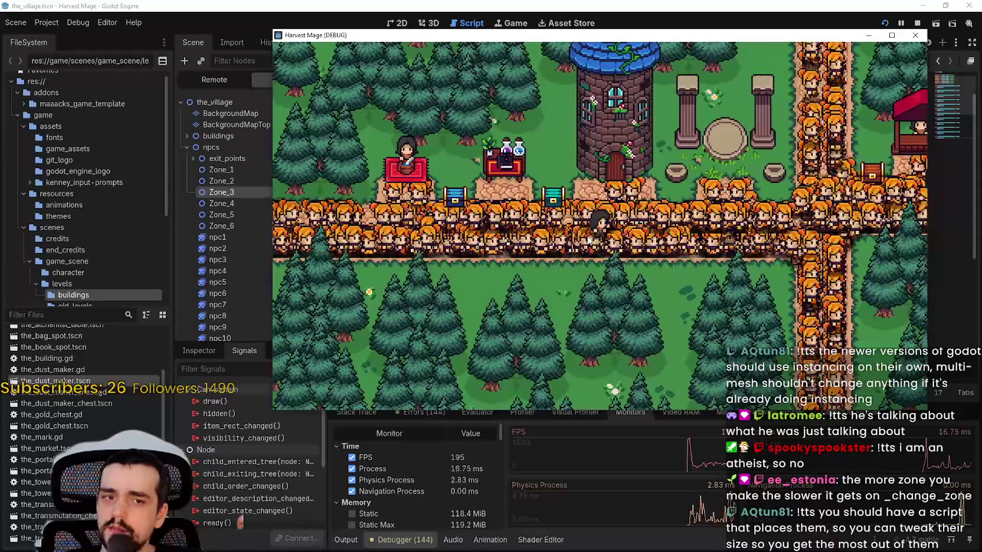
key(Right)
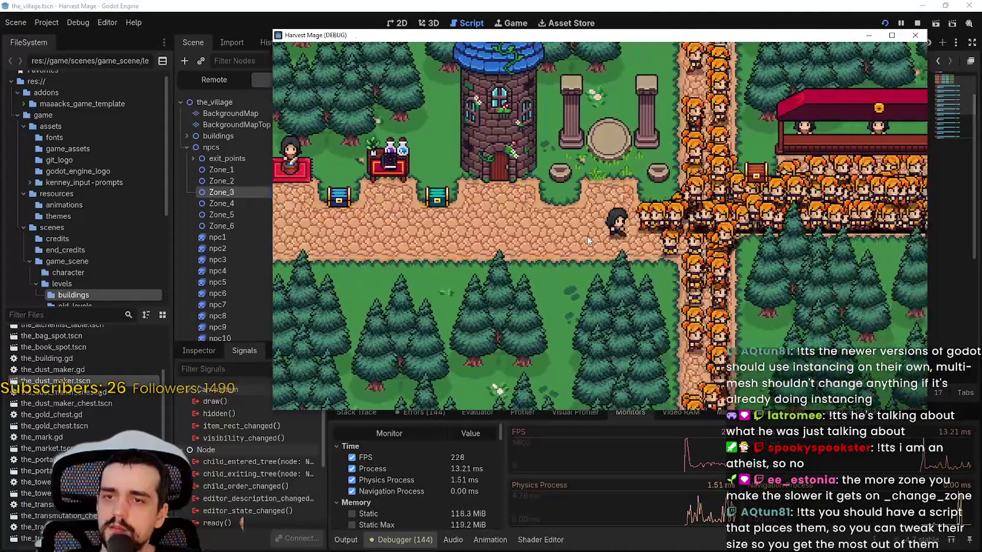
key(Left)
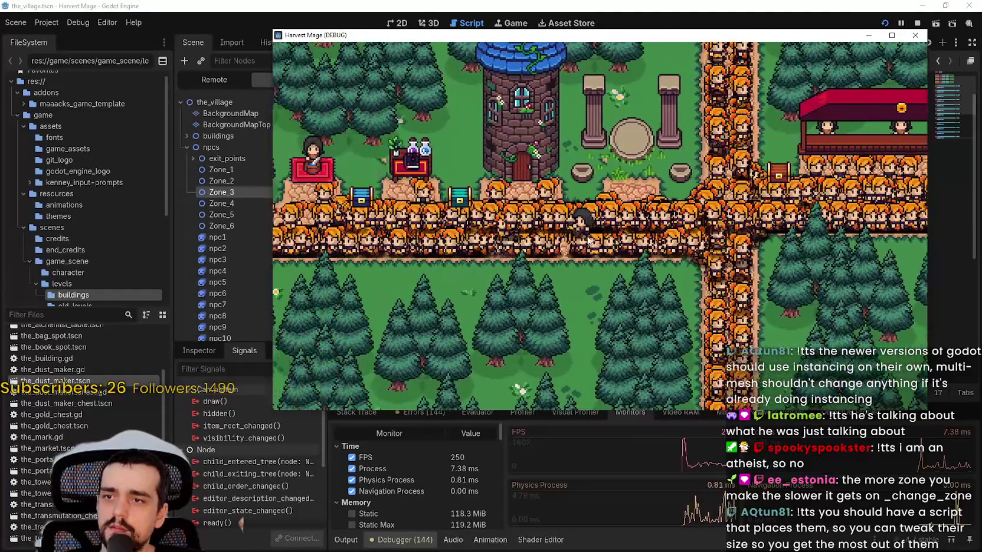
key(Right)
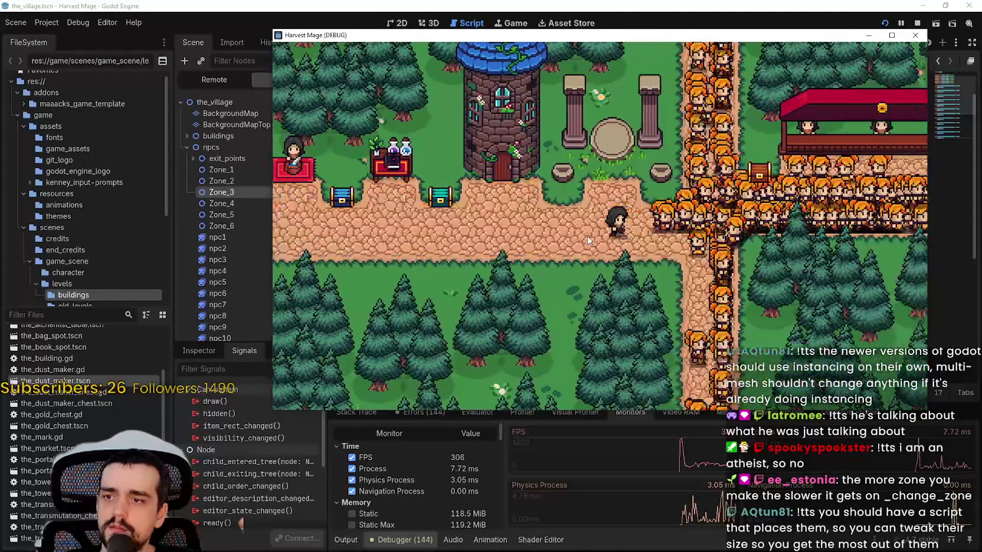
key(Left)
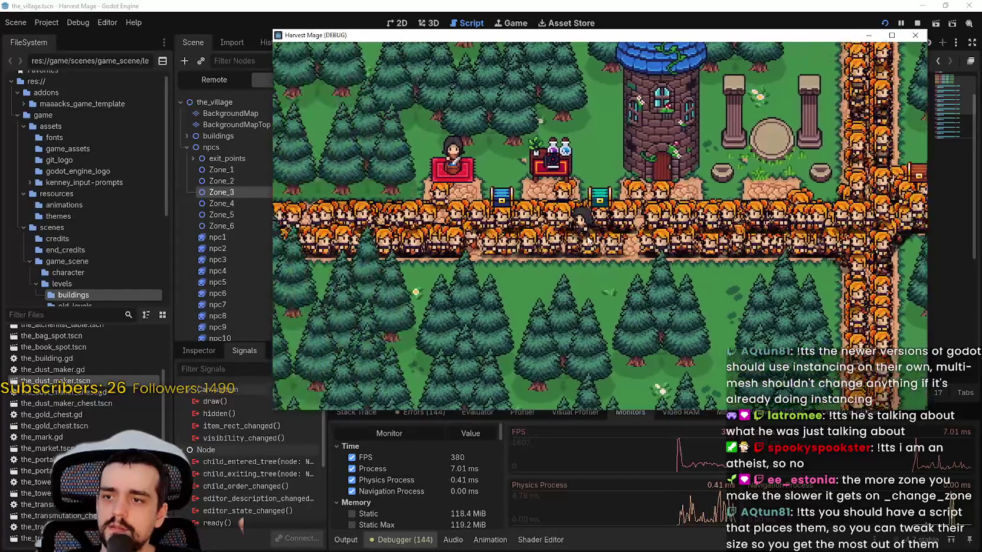
key(Left)
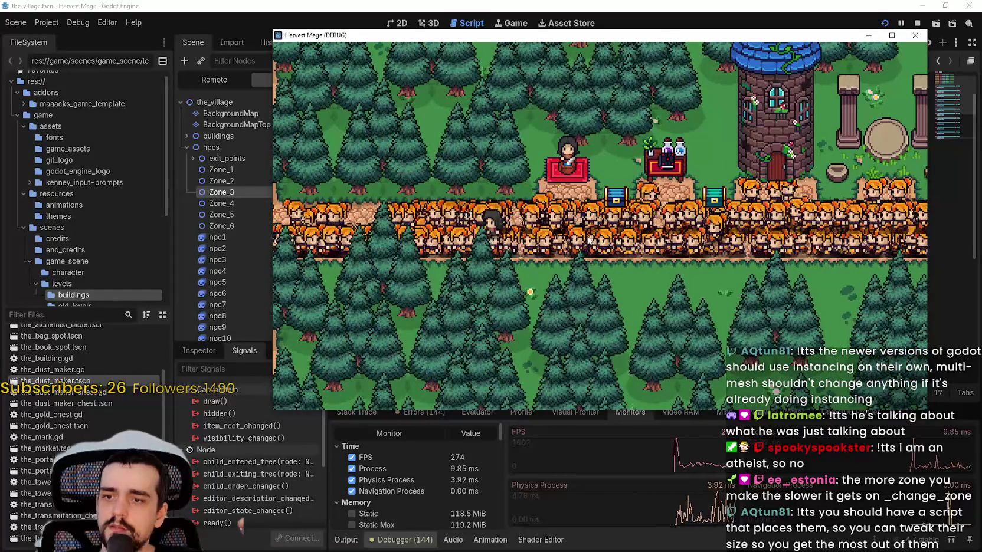
key(Right)
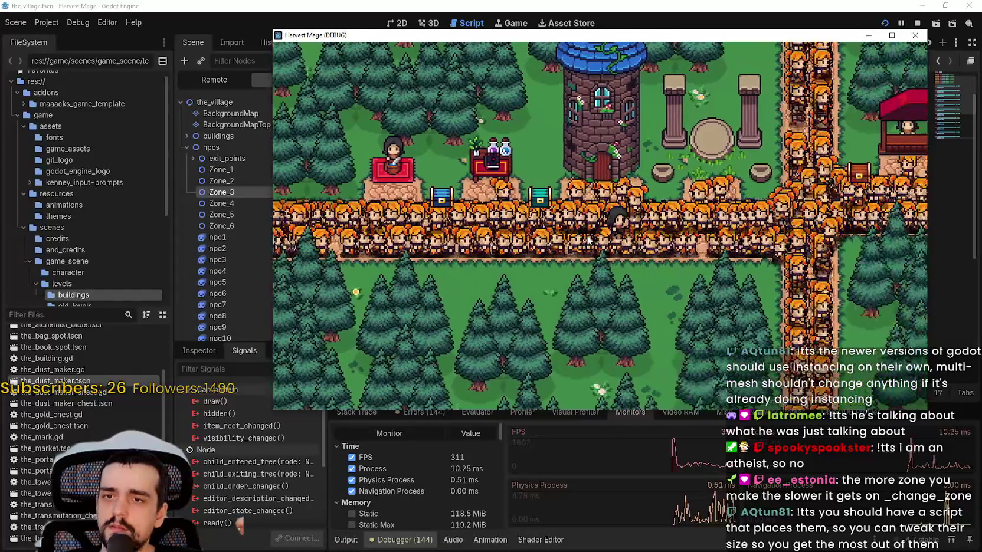
key(Right)
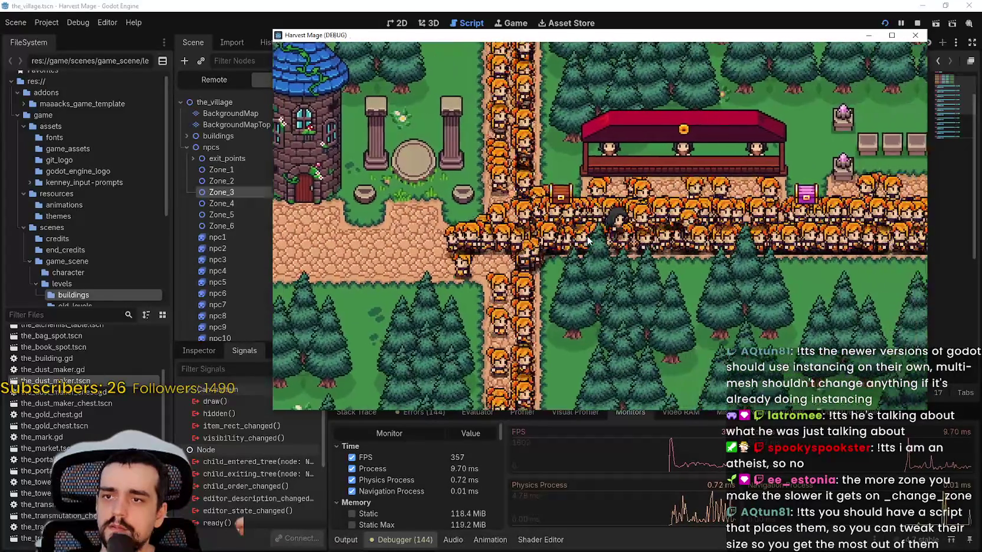
key(Right)
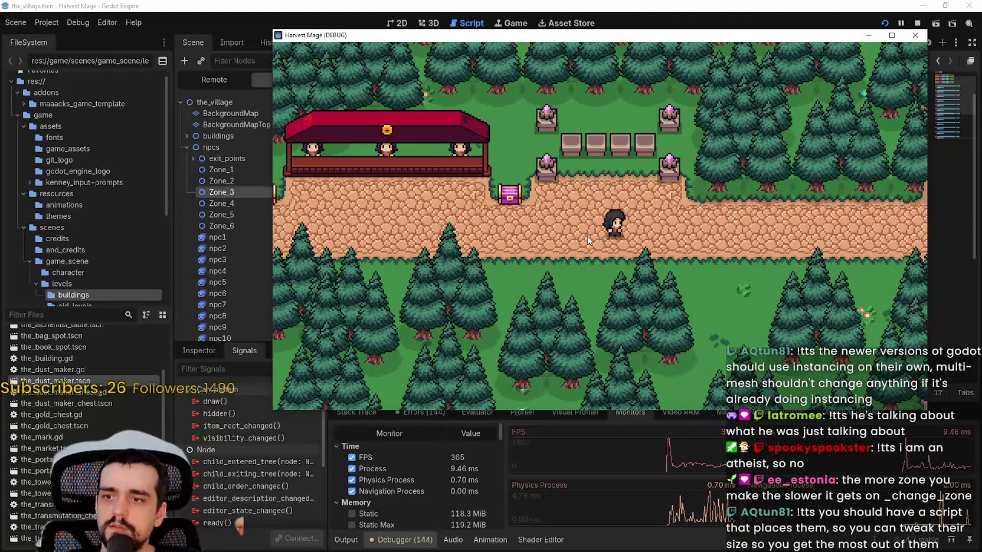
key(Left)
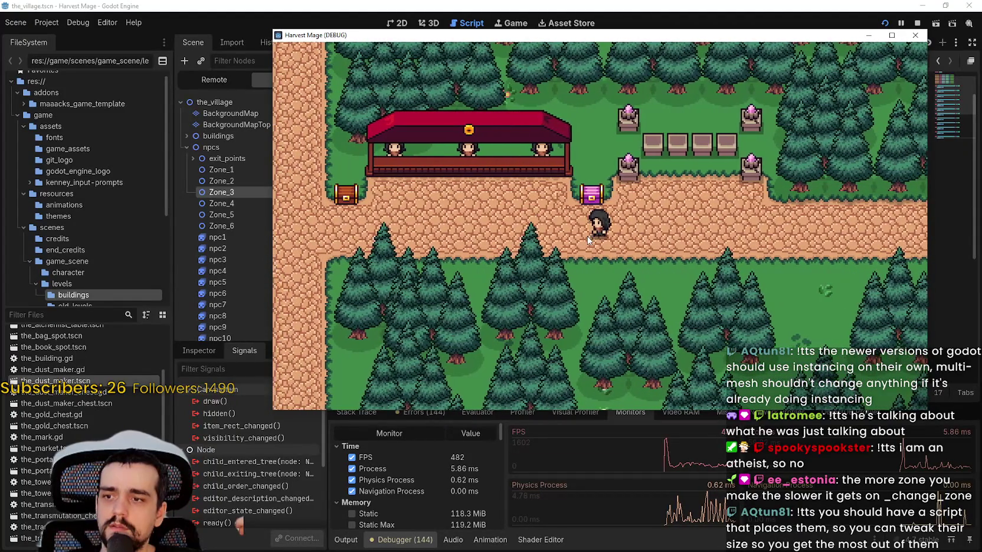
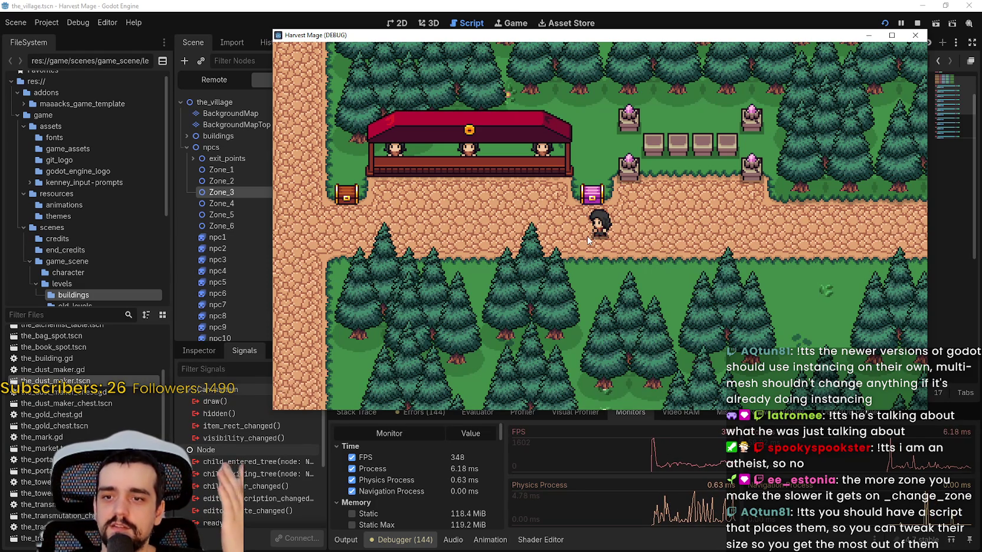
Step: Stop the running game and select the zone 2 branch of _change_zone in the_npc.gd
click(915, 24)
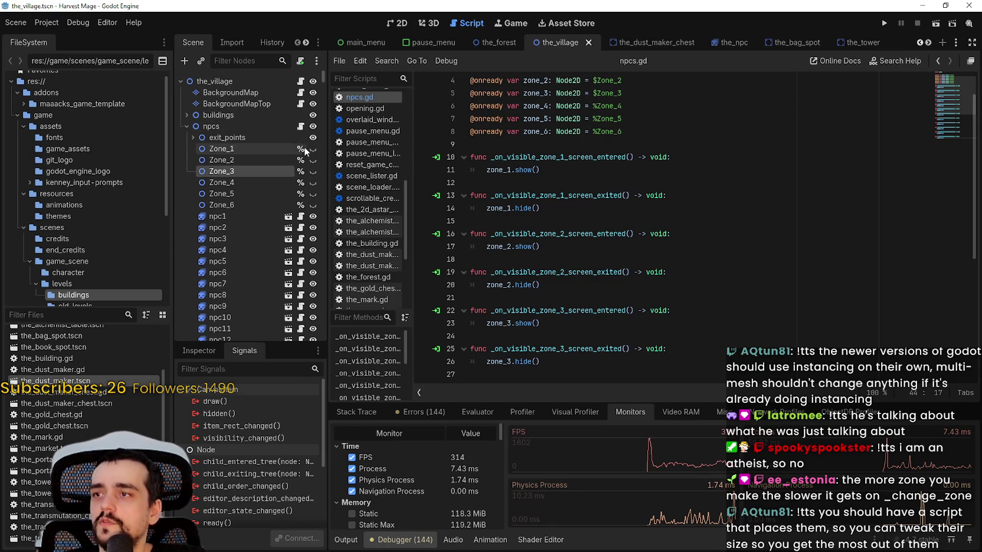
click(301, 239)
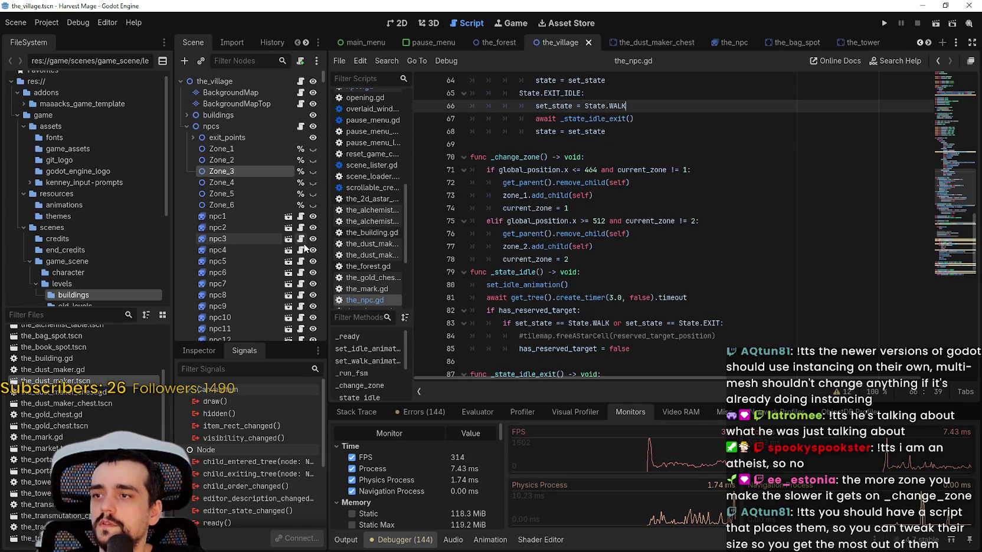
scroll(598, 258, up, 3)
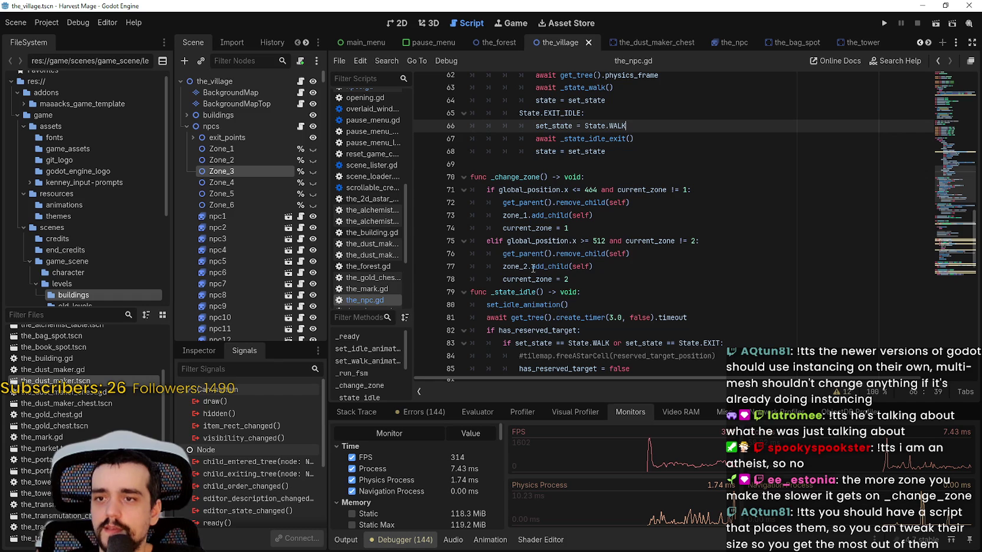
drag(608, 277, 457, 236)
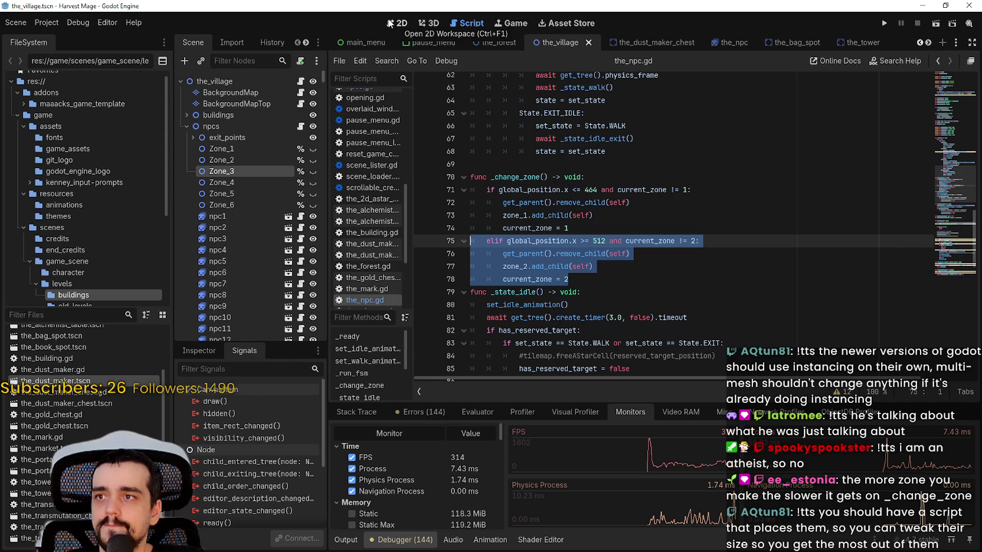
click(392, 26)
Step: On the 2D village map, select Visible_Zone_2 to inspect its area
scroll(375, 98, up, 5)
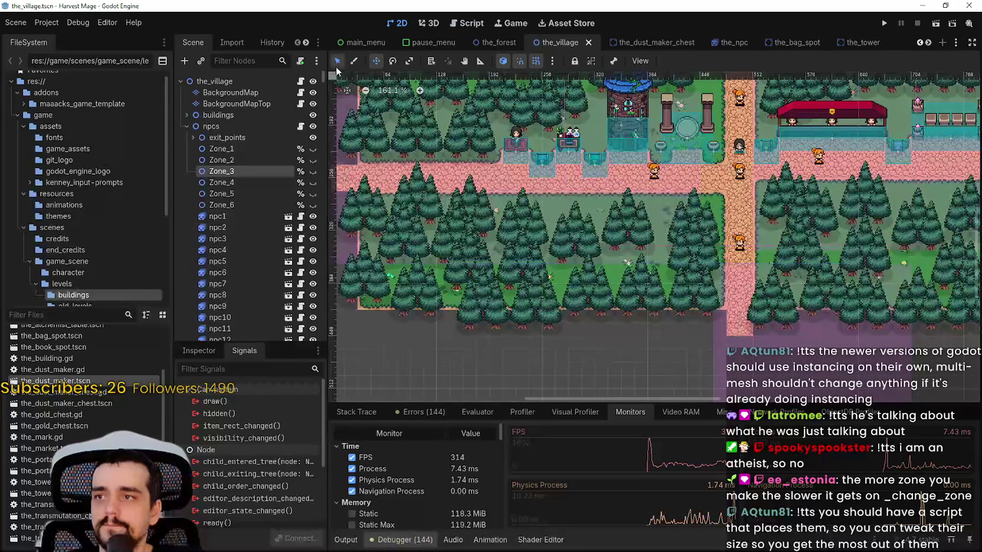
click(662, 233)
scroll(661, 230, up, 1)
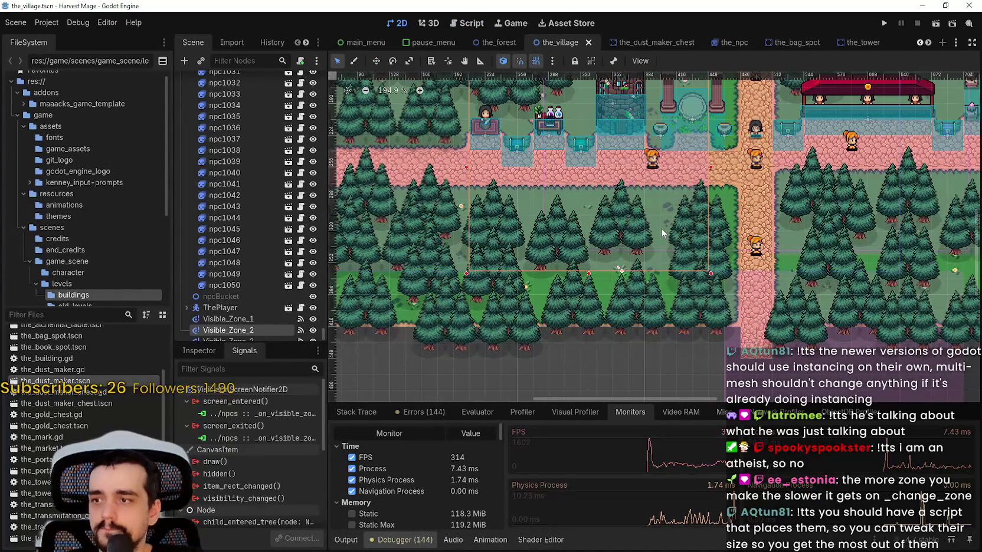
scroll(661, 227, up, 2)
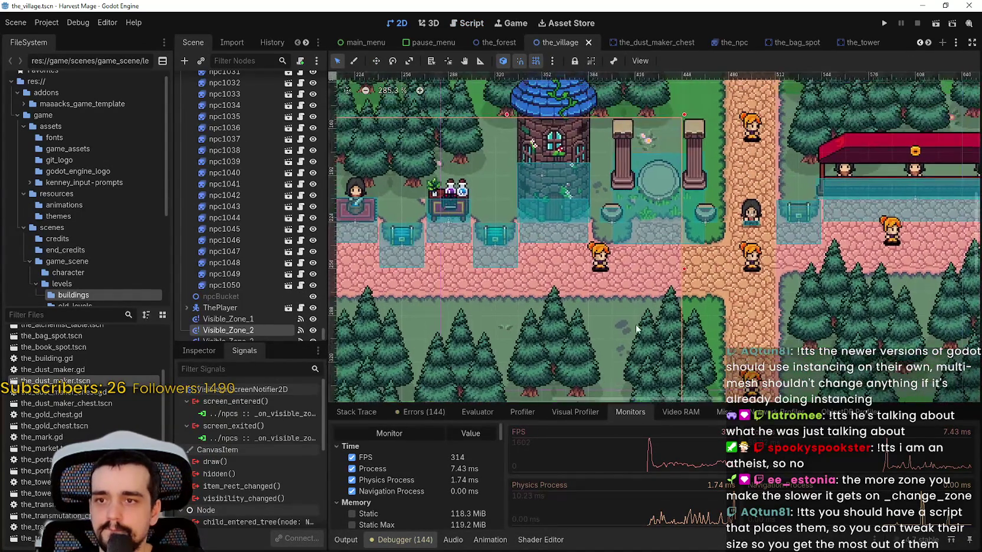
scroll(639, 310, down, 1)
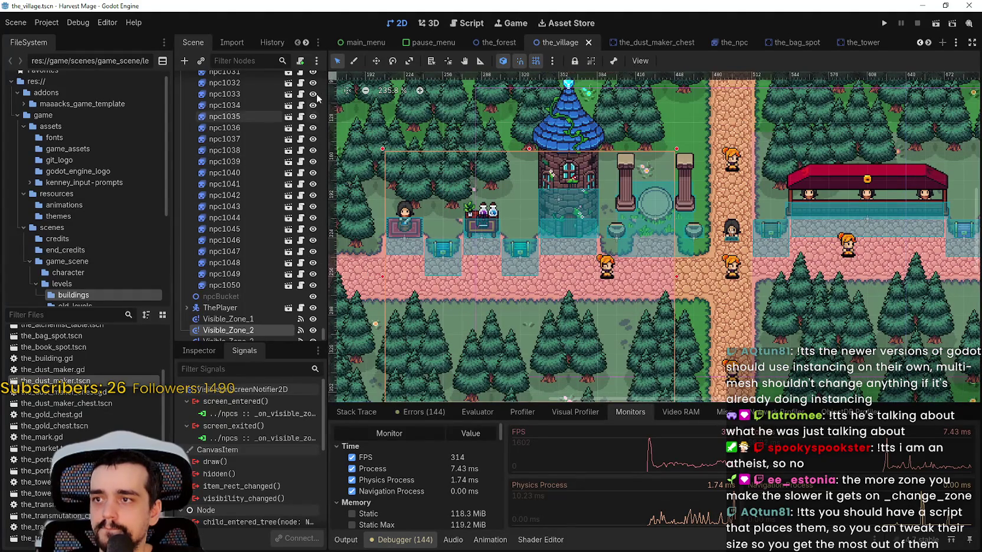
drag(322, 330, 287, 33)
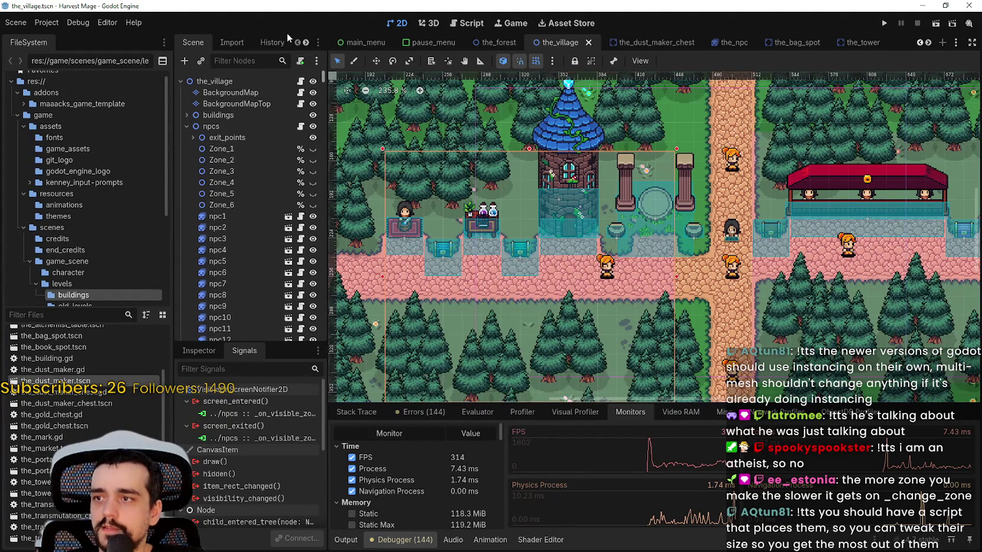
Step: Select BackgroundMap, pan across the map, then collapse the npcs node to list the Visible_Zone nodes
click(260, 93)
scroll(684, 285, up, 2)
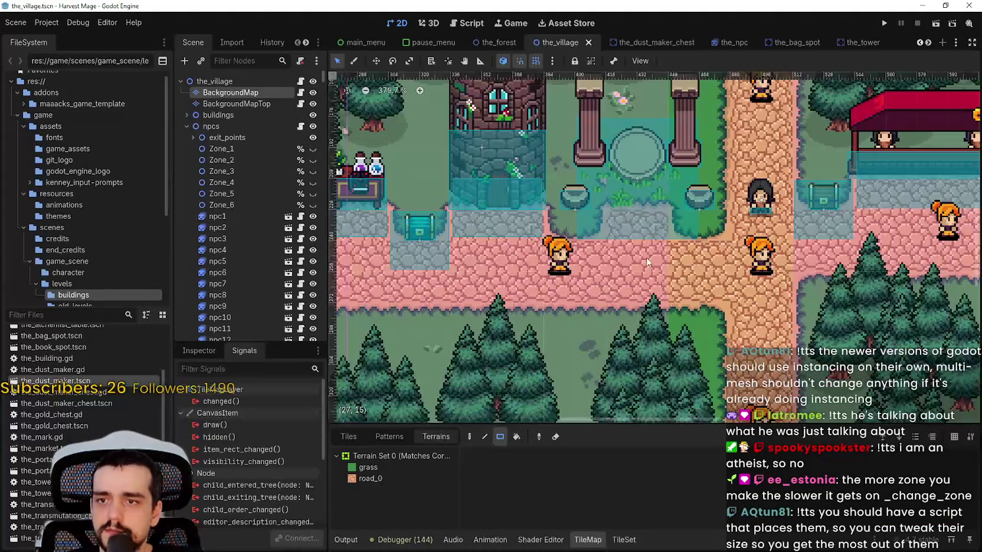
scroll(650, 264, down, 3)
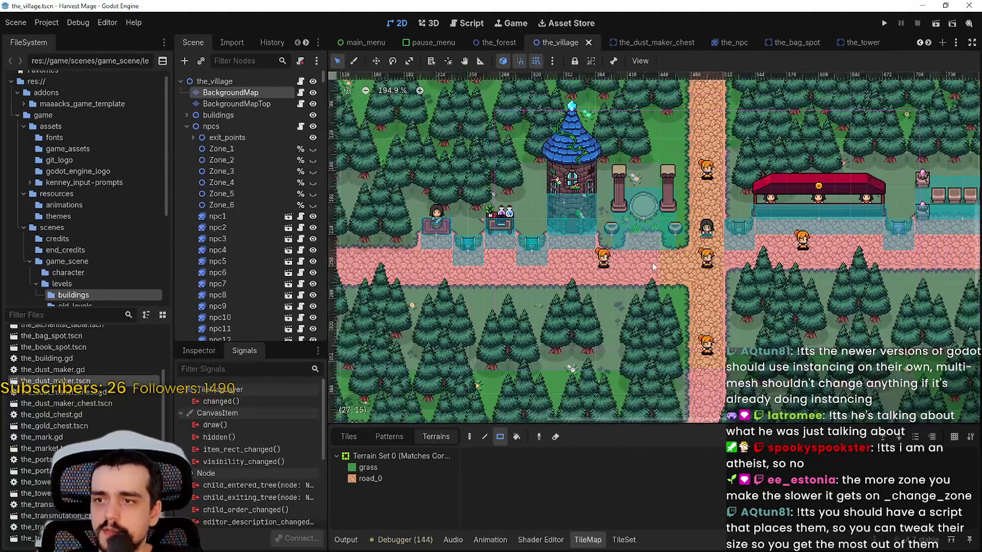
drag(767, 283, 839, 284)
scroll(838, 283, left, 3)
scroll(846, 285, up, 2)
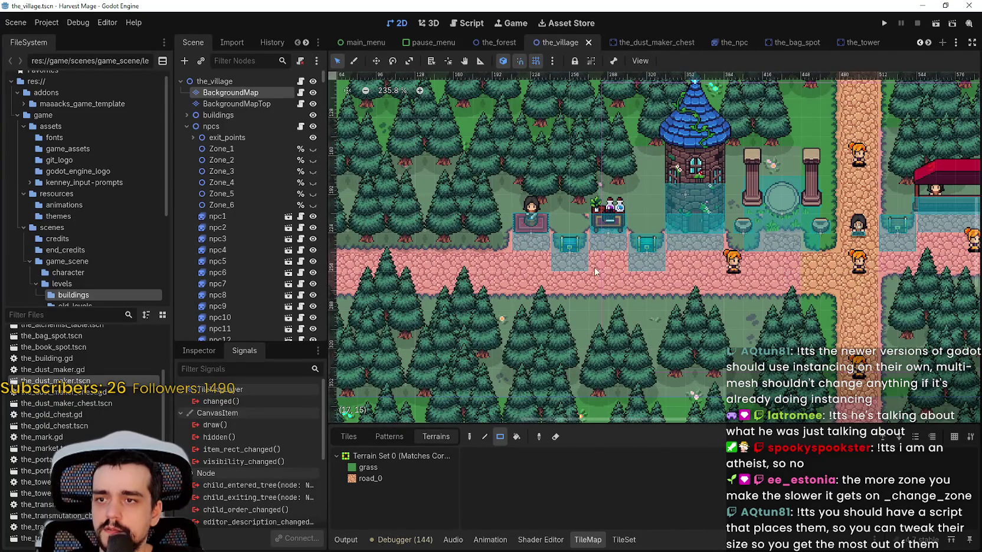
scroll(701, 272, up, 3)
scroll(686, 257, left, 3)
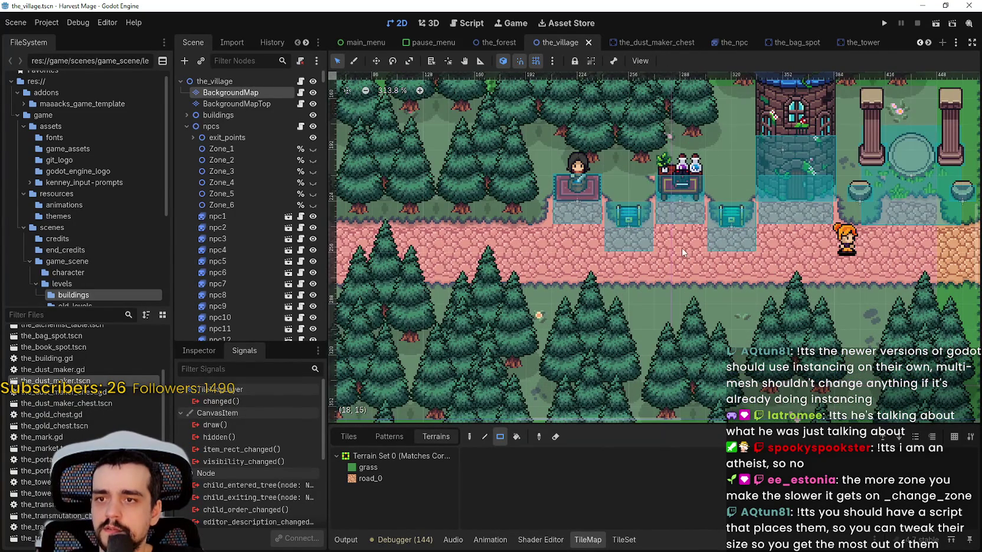
scroll(680, 248, down, 2)
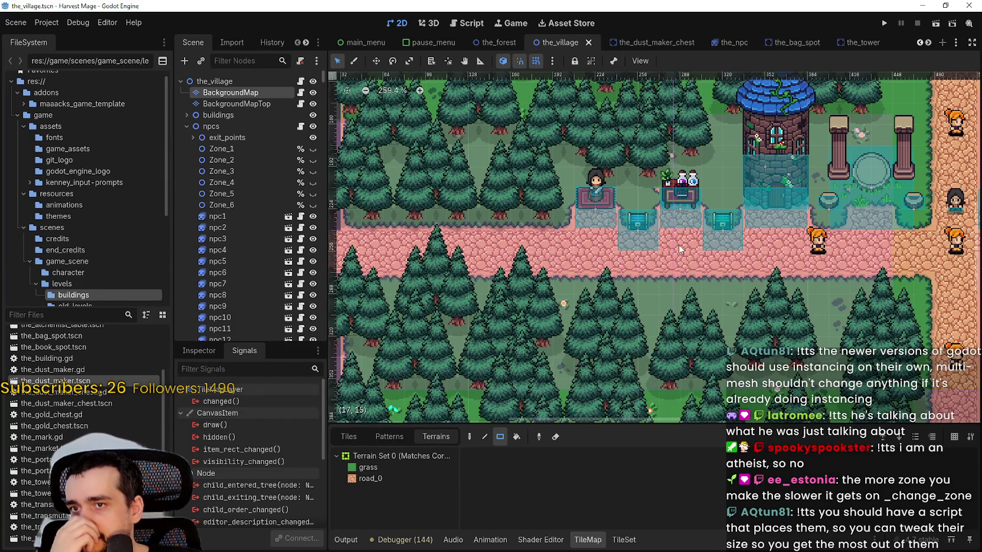
scroll(679, 244, up, 1)
click(186, 127)
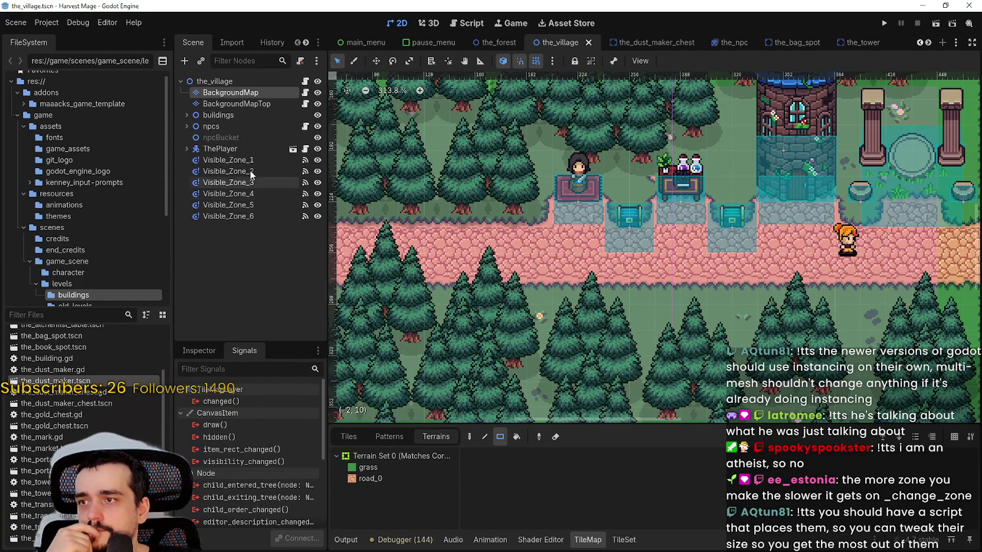
click(248, 160)
Step: Move the Visible_Zone_2 rectangle about 40 px to the right
click(248, 173)
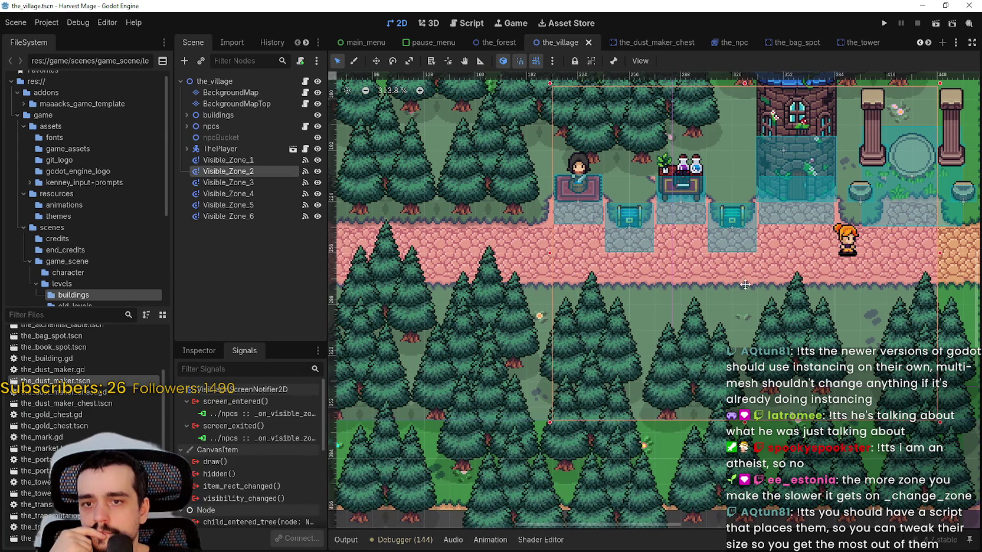
drag(755, 283, 598, 276)
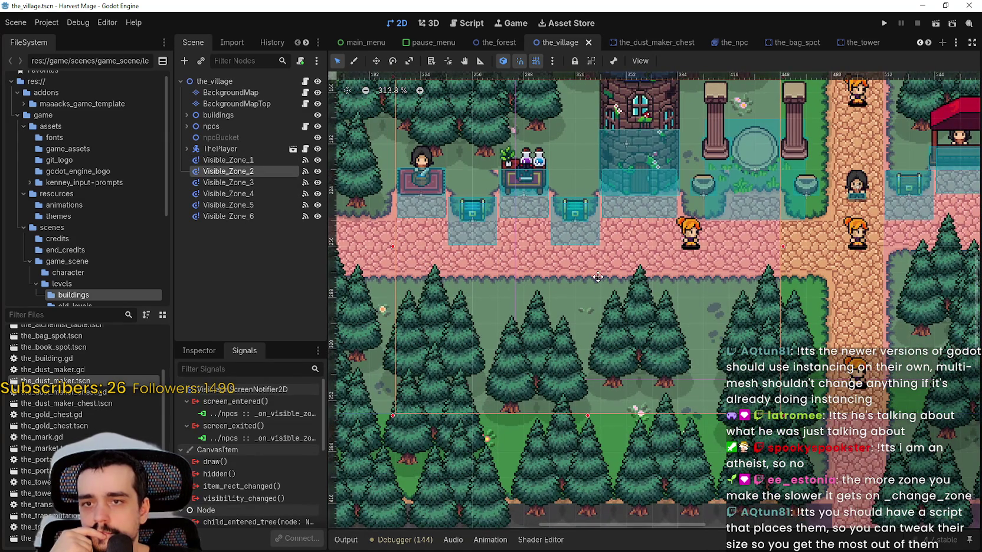
scroll(598, 276, down, 1)
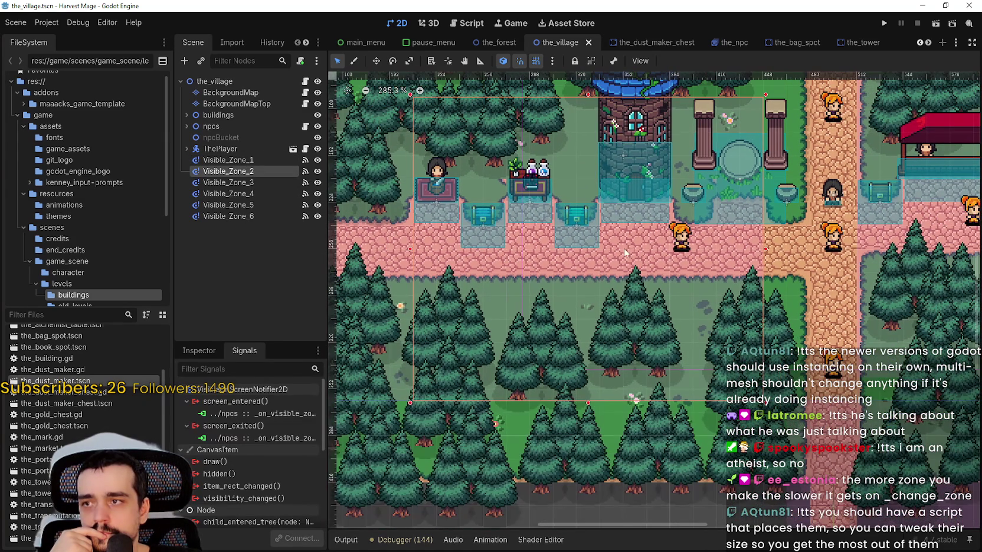
click(376, 61)
drag(549, 256, 573, 254)
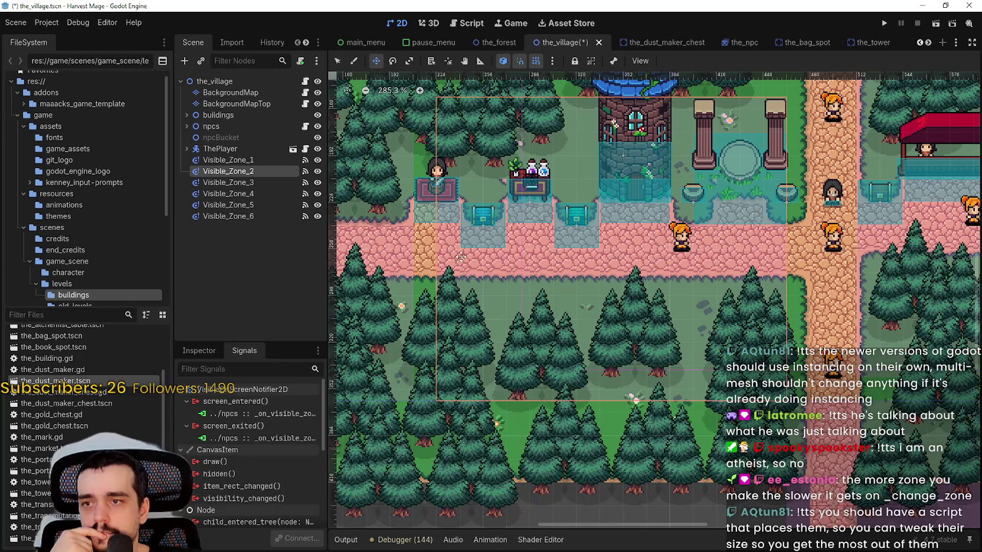
scroll(713, 249, right, 2)
scroll(714, 249, up, 1)
Step: Return to Select mode and select the BackgroundMap tilemap
key(q)
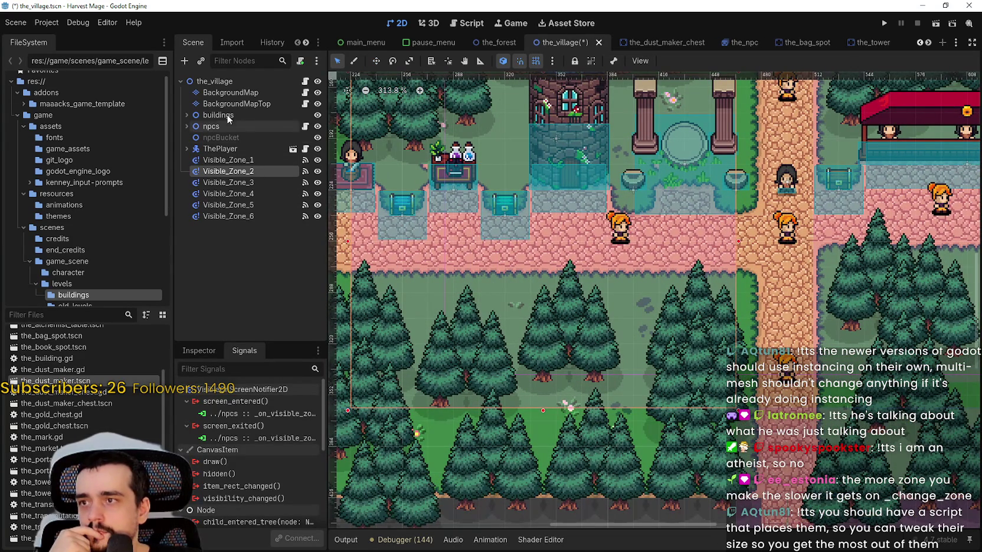
click(230, 93)
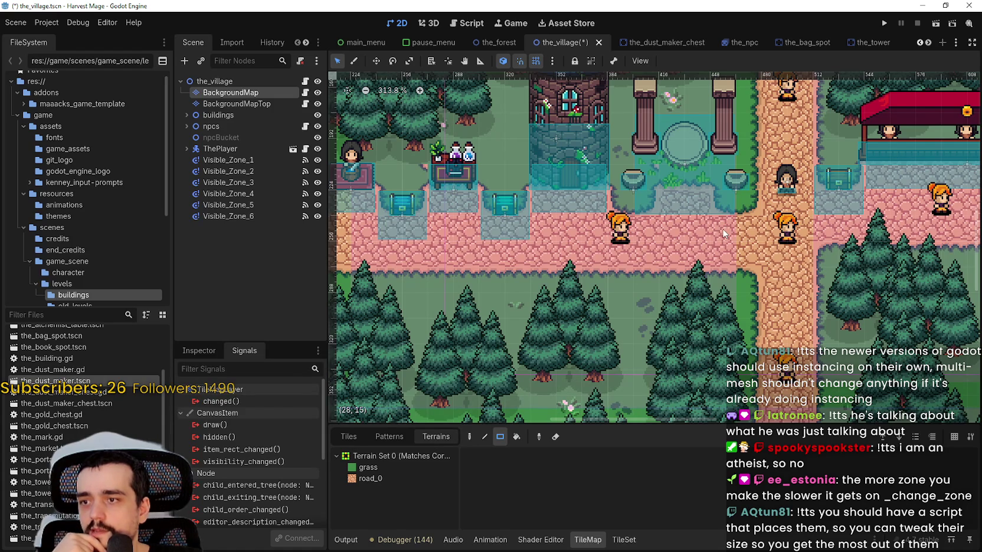
scroll(478, 243, left, 5)
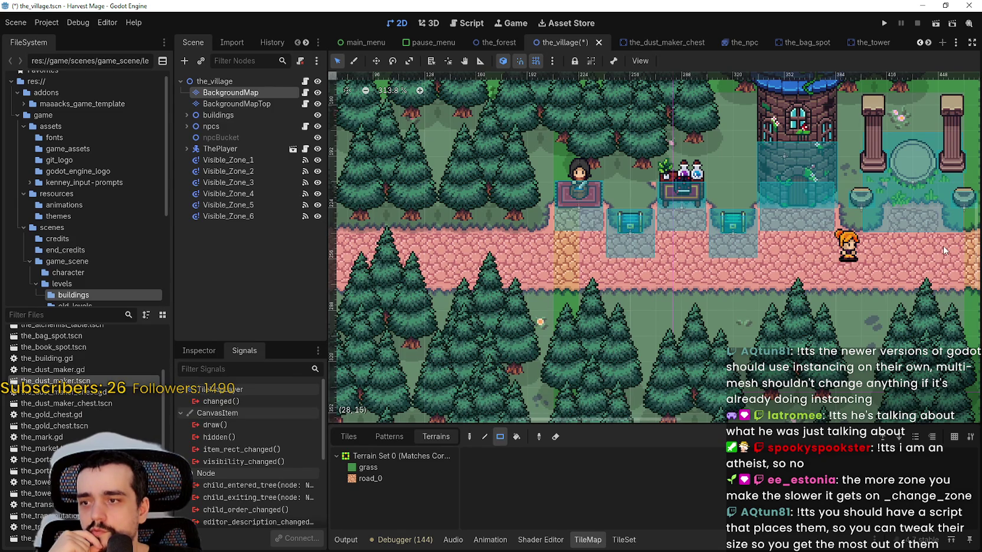
scroll(891, 236, down, 2)
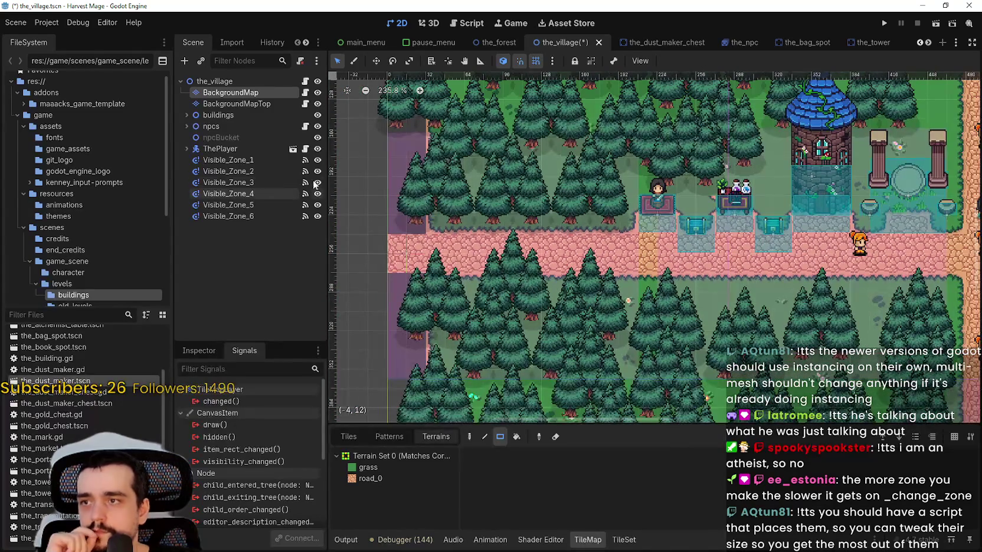
click(305, 129)
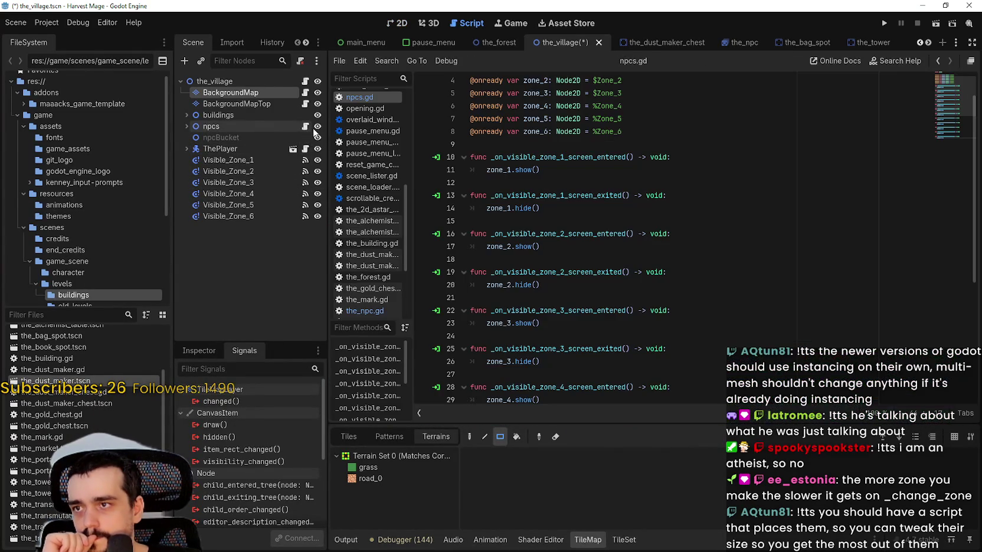
Step: Open the_npc.gd and place the caret on the _change_zone function line
scroll(451, 103, down, 5)
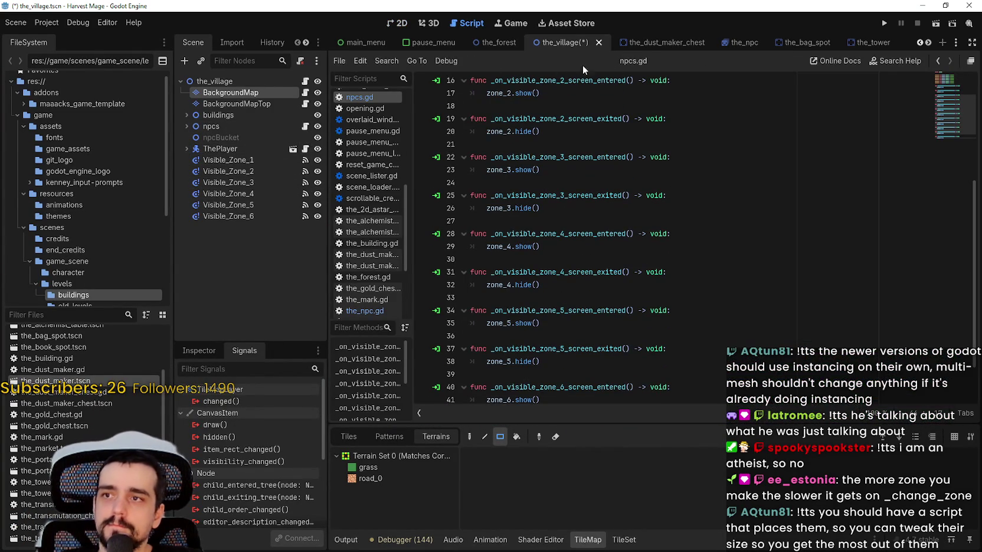
click(737, 44)
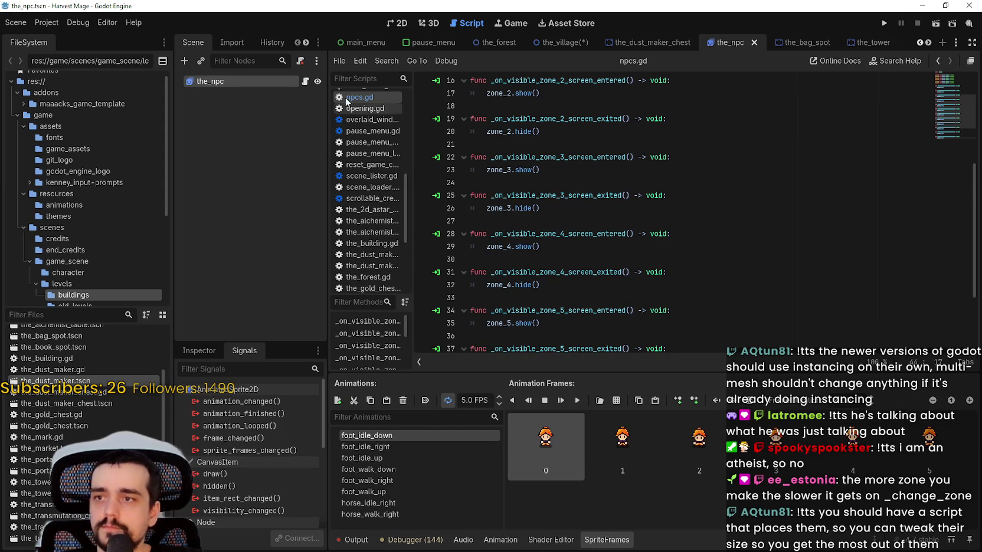
click(305, 81)
click(634, 239)
key(Up)
key(Up)
key(Up)
key(End)
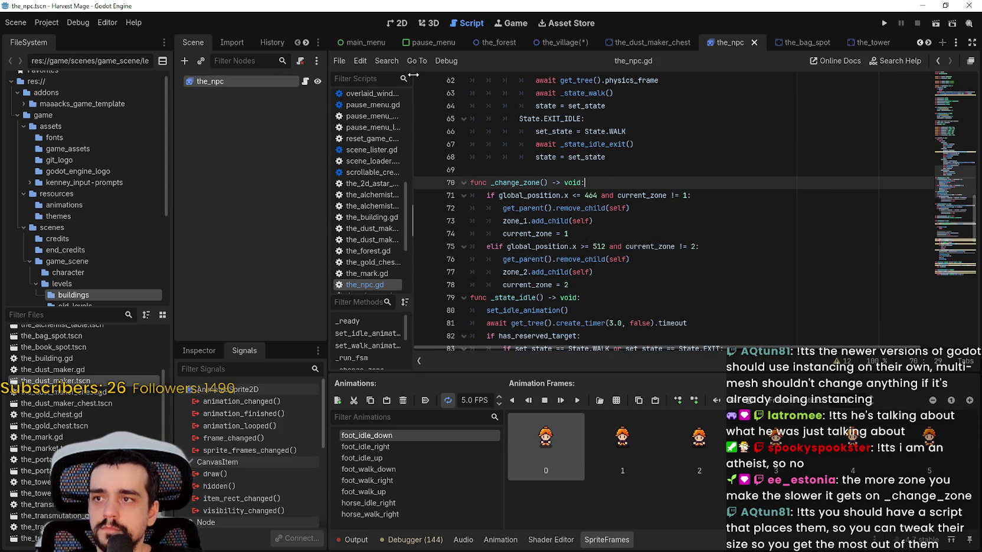
Step: Check Visible_Zone_1 and BackgroundMap on the village map, then return to the NPC scene
click(558, 46)
click(229, 160)
click(397, 23)
scroll(421, 263, up, 2)
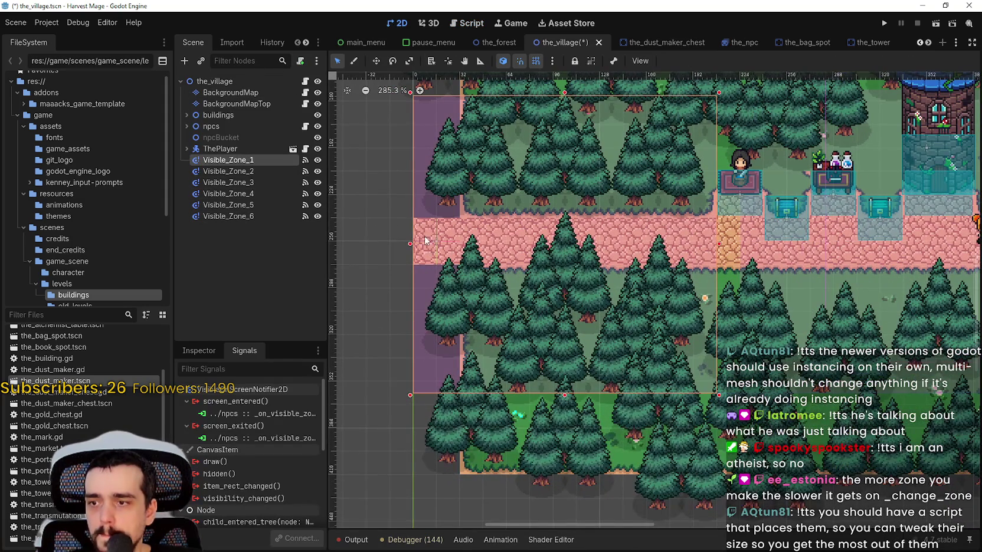
click(230, 93)
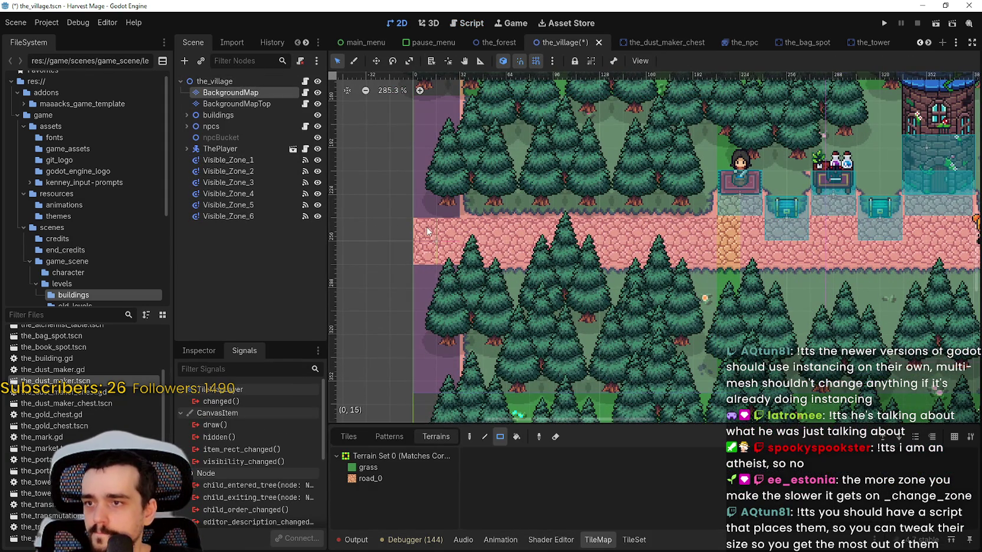
scroll(701, 237, down, 3)
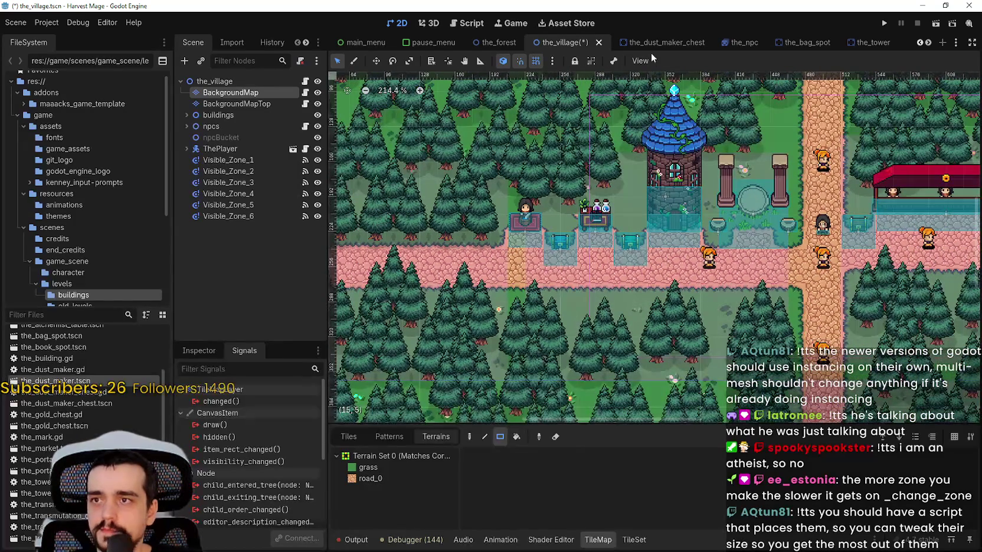
click(744, 42)
Step: Replace the zone 1 boundary 464 with 12*16 and evaluate it to 192
double_click(596, 196)
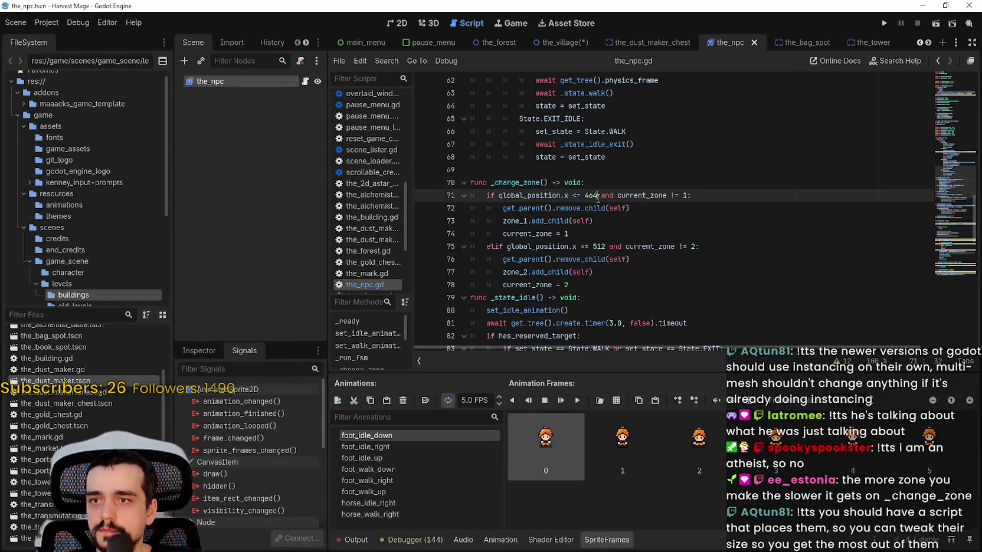
text(0)
key(BackSpace)
text(12)
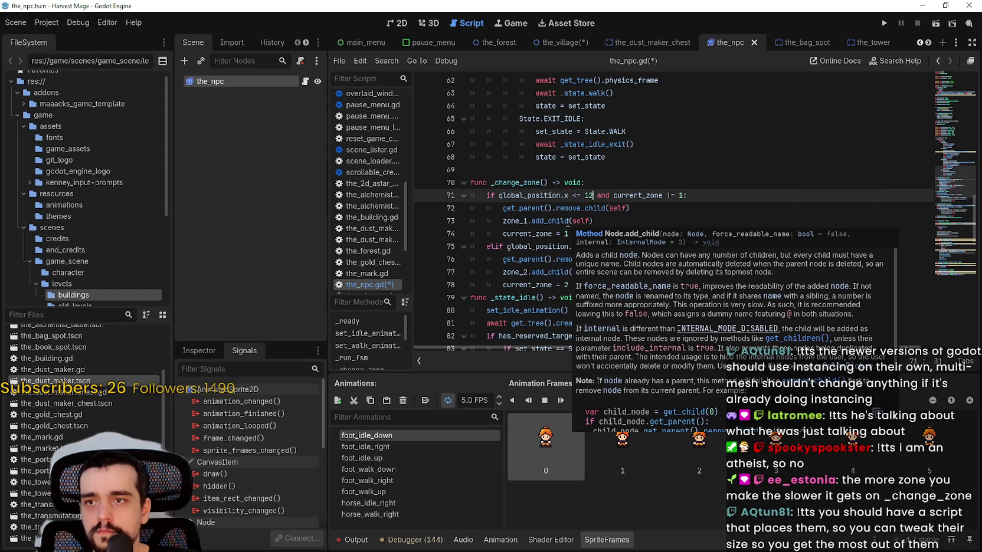
text(*16)
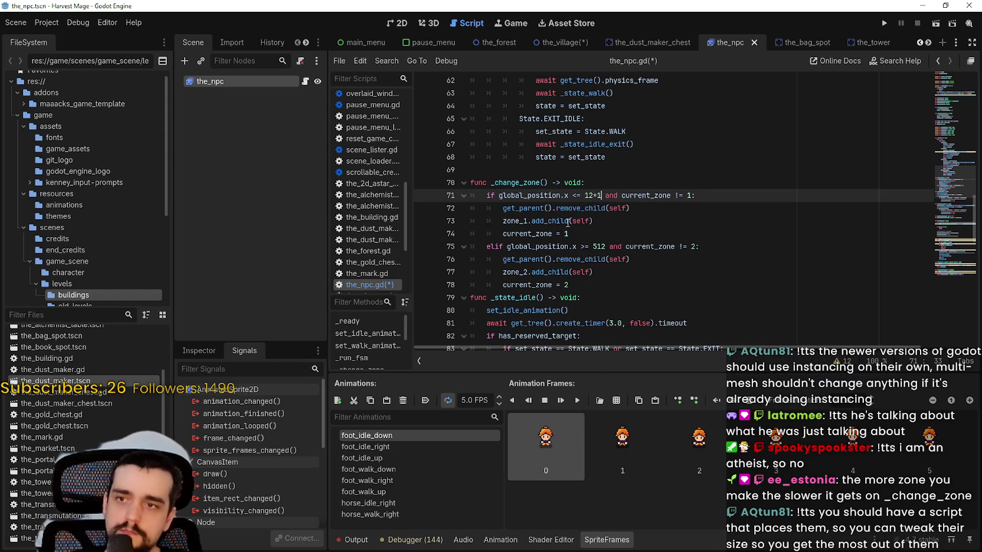
drag(584, 196, 605, 195)
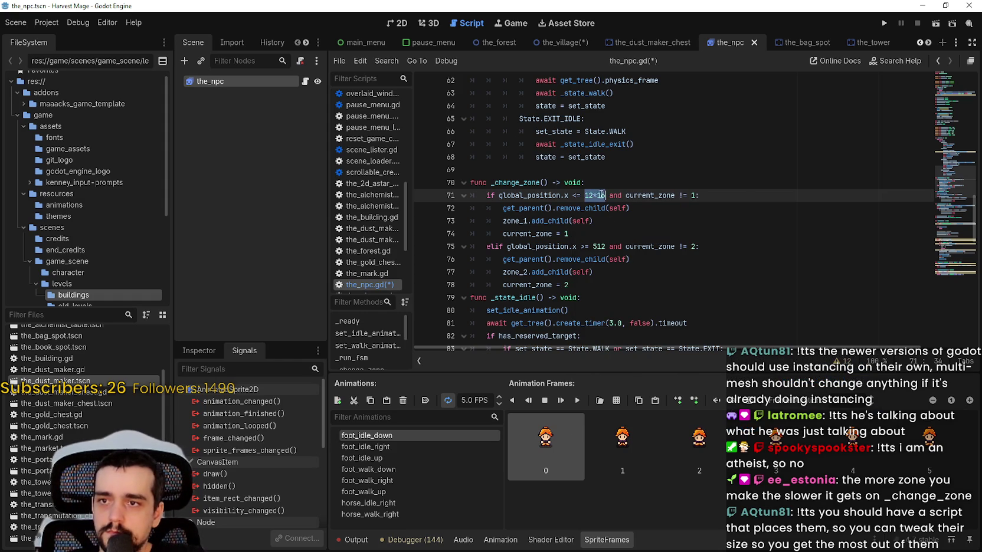
right_click(602, 196)
key(Escape)
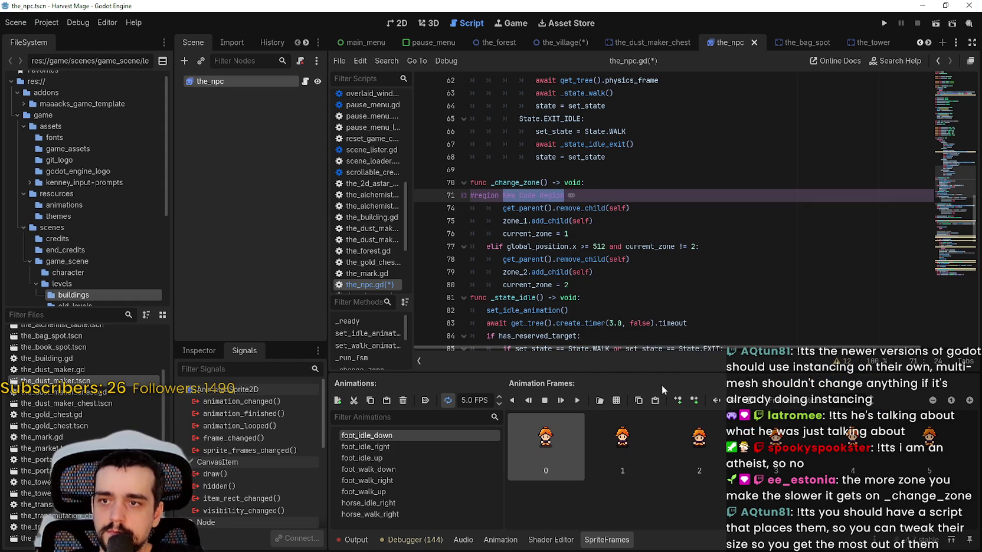
right_click(600, 196)
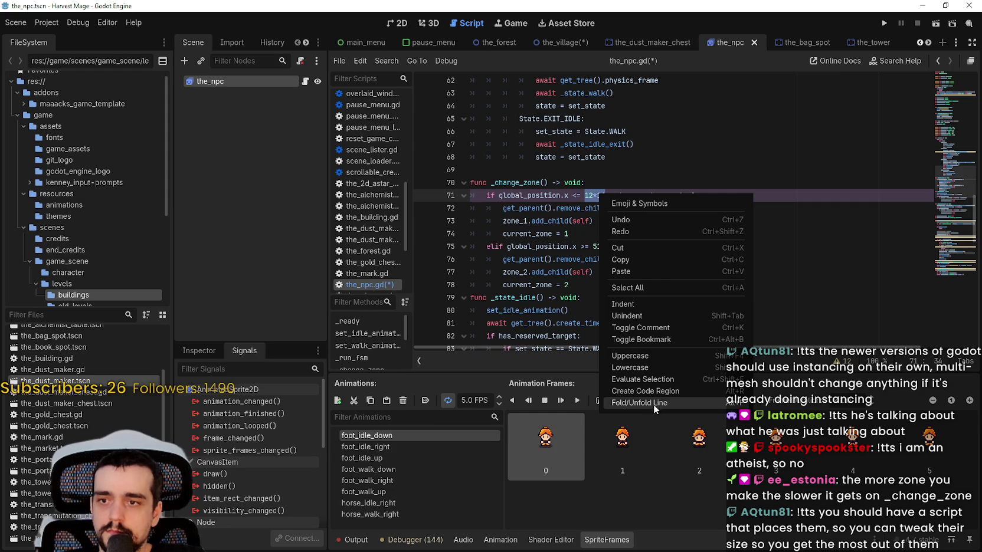
click(642, 379)
Step: Change the zone 2 comparison on line 75 from >= to <=
click(600, 247)
double_click(599, 246)
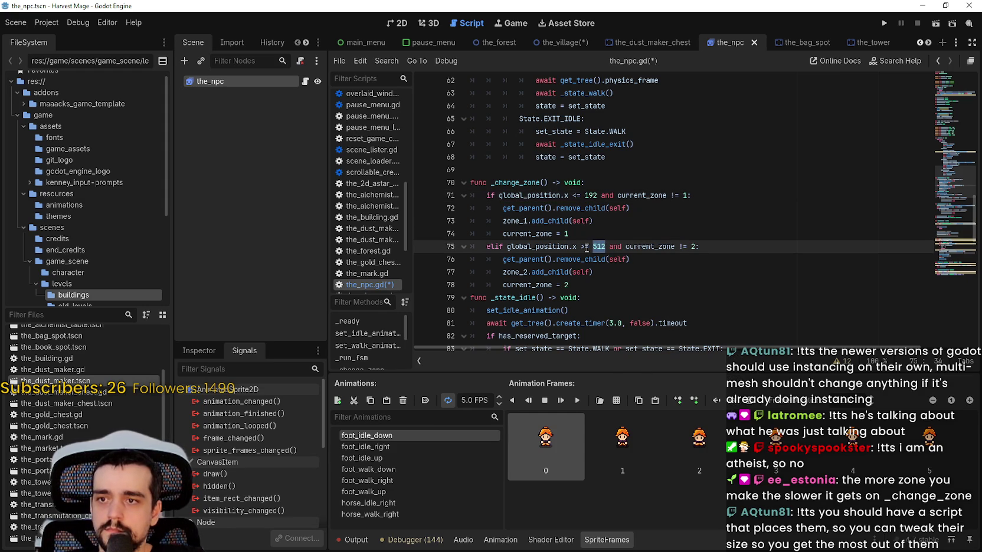
drag(589, 248, 582, 247)
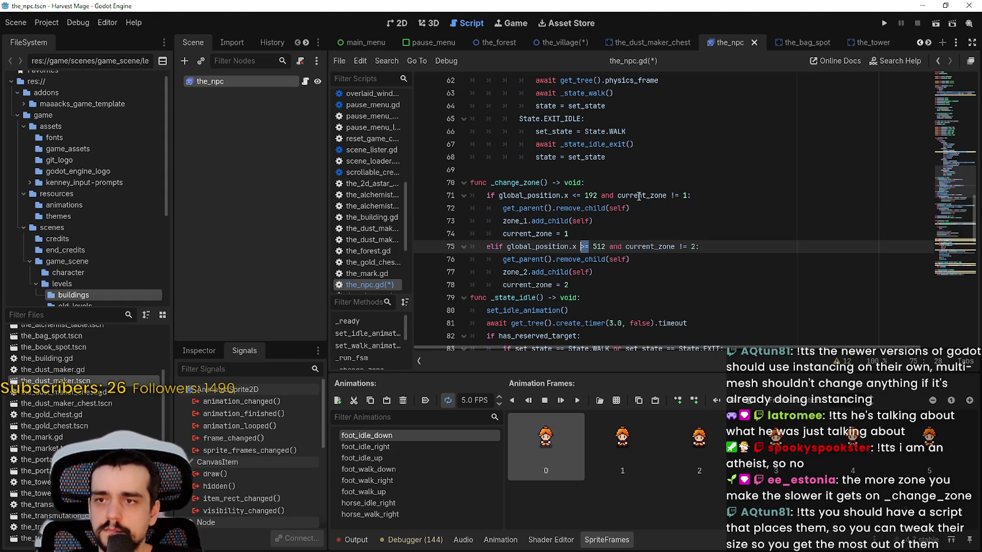
text(M)
key(Escape)
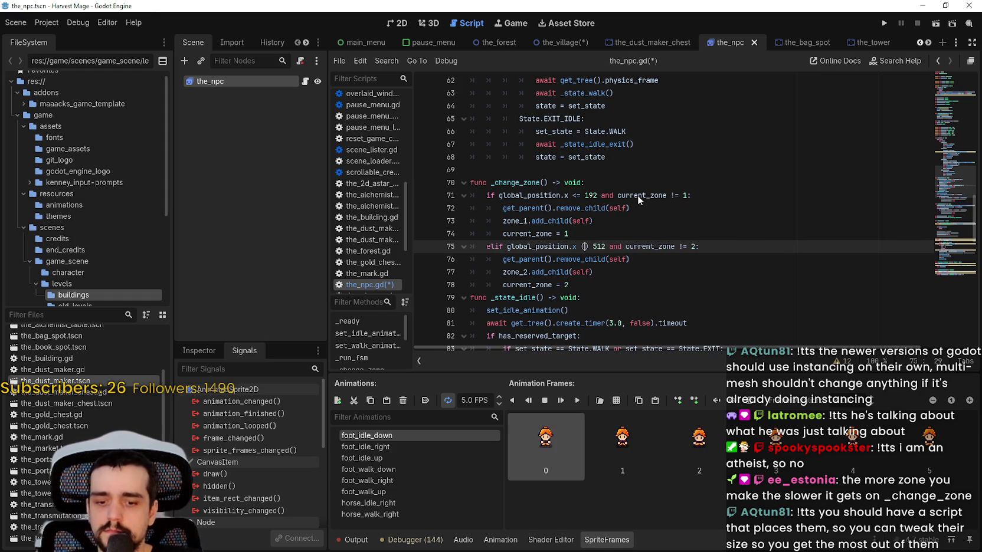
key(BackSpace)
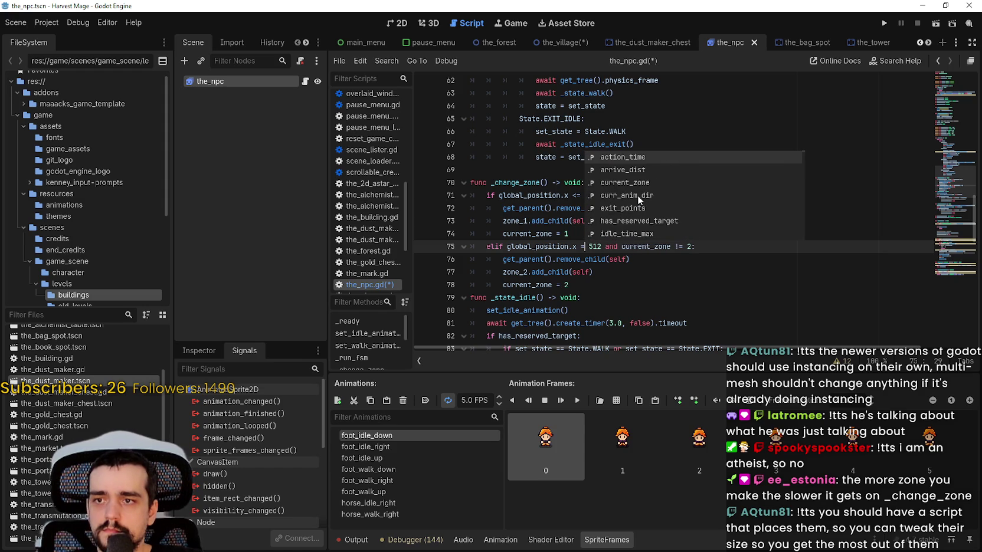
text())
key(BackSpace)
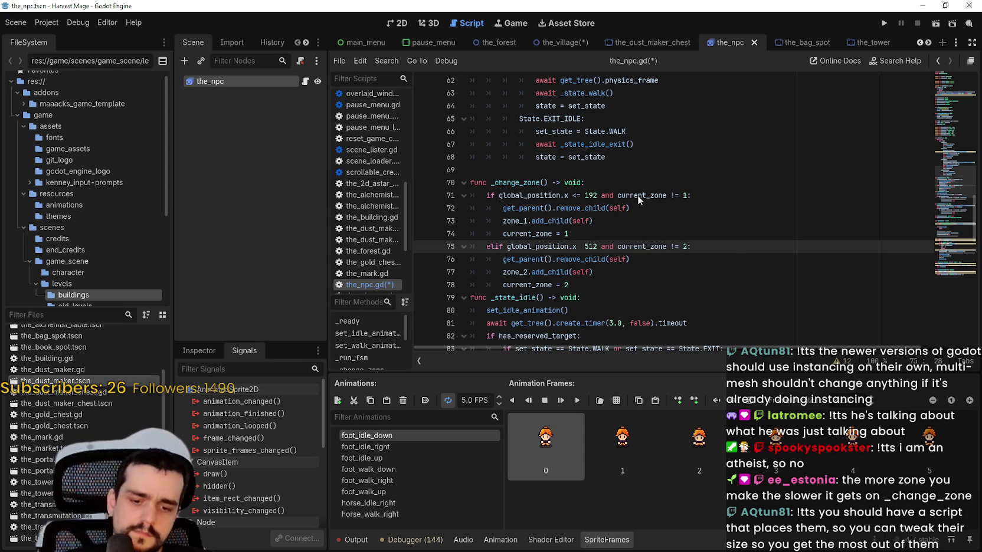
text(<=)
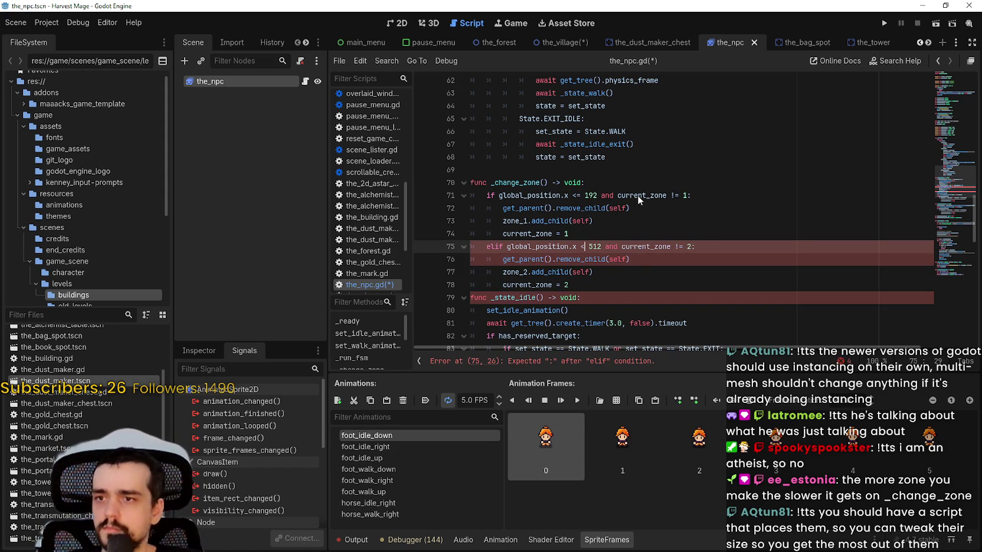
click(531, 258)
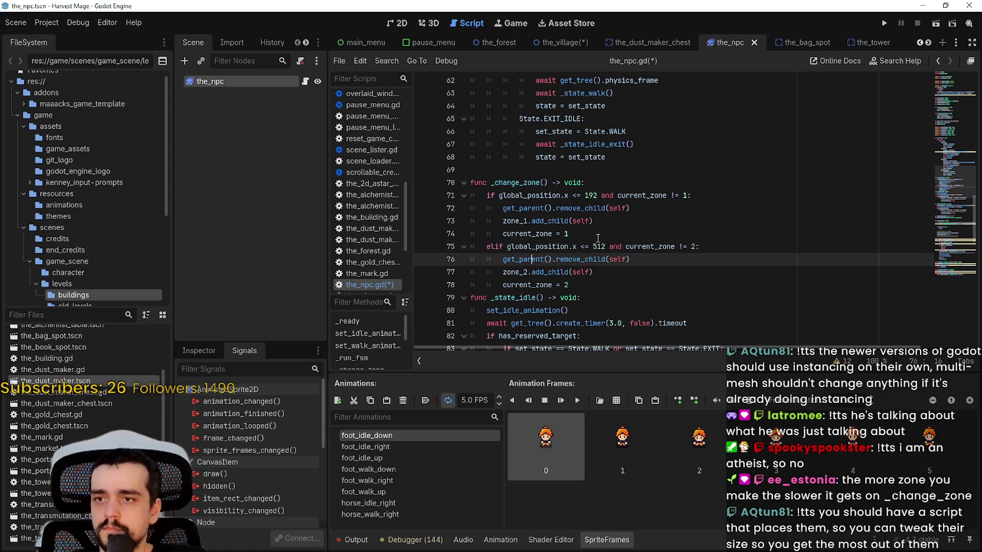
double_click(597, 244)
Step: Check BackgroundMap tile coordinates on the village map
click(563, 42)
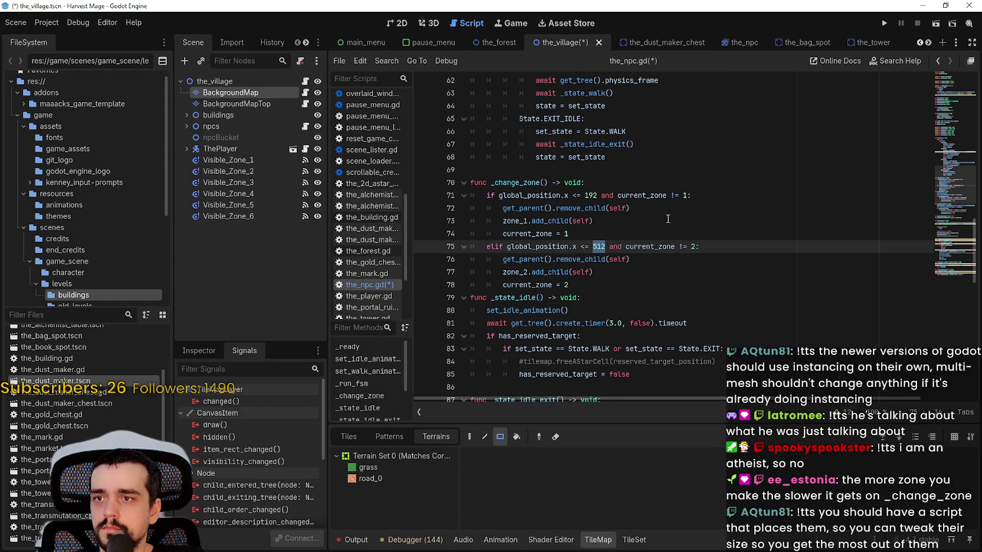
click(391, 23)
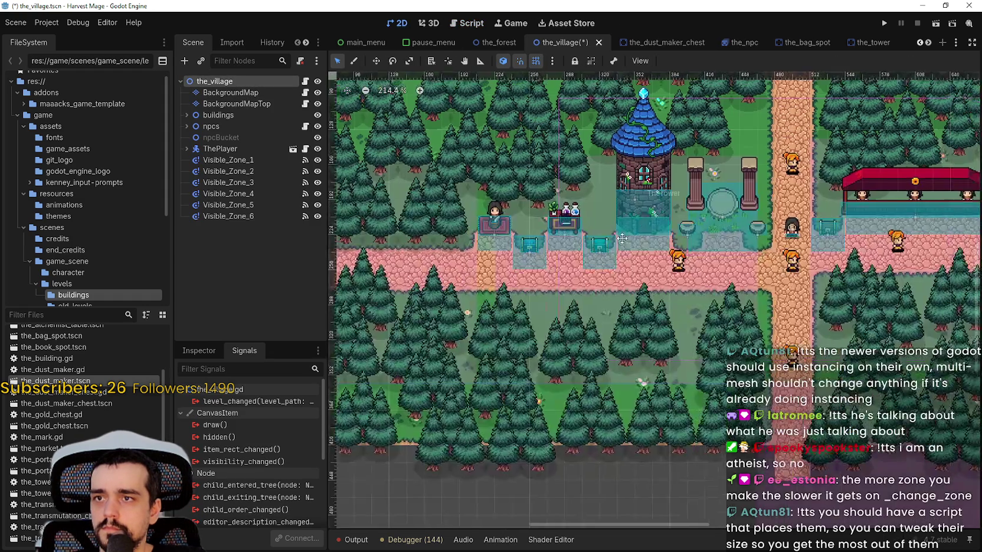
scroll(712, 295, up, 1)
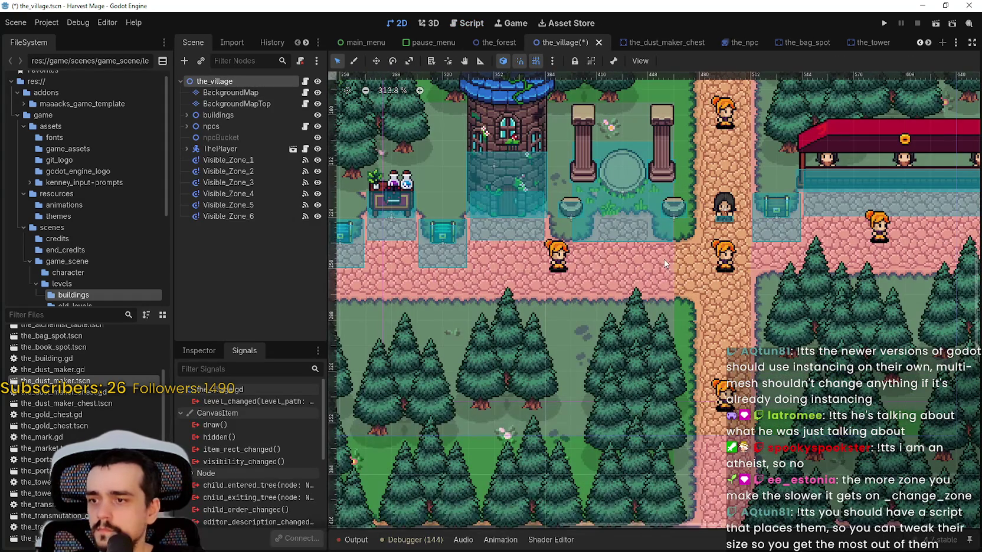
click(249, 92)
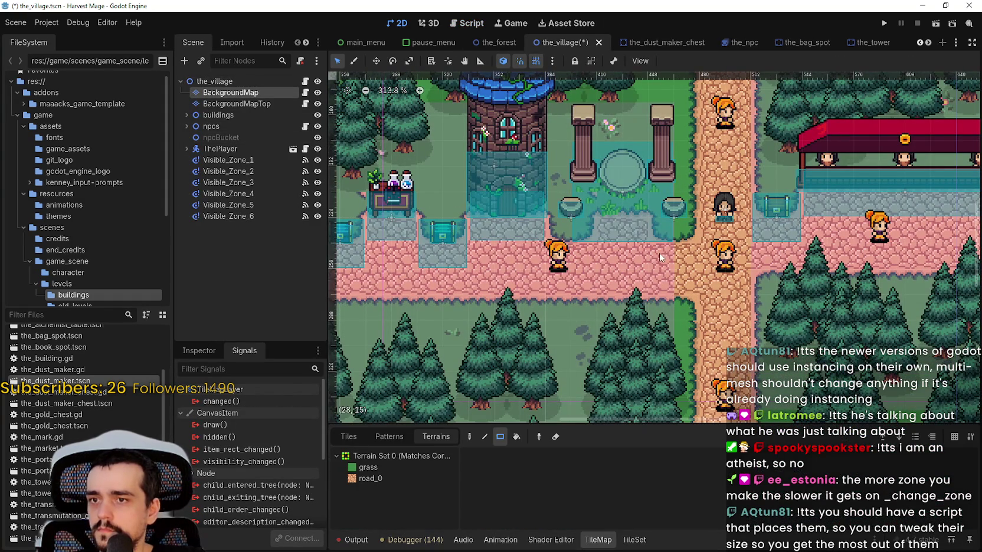
Step: Set the zone 2 boundary to 28*16, evaluate it to 448, and compare with 192
click(745, 43)
click(306, 82)
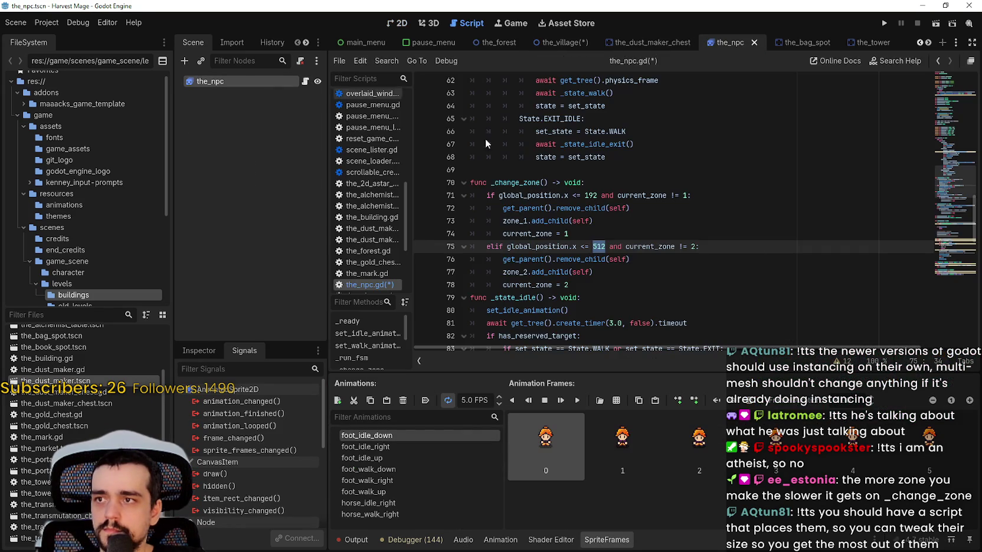
text(28)
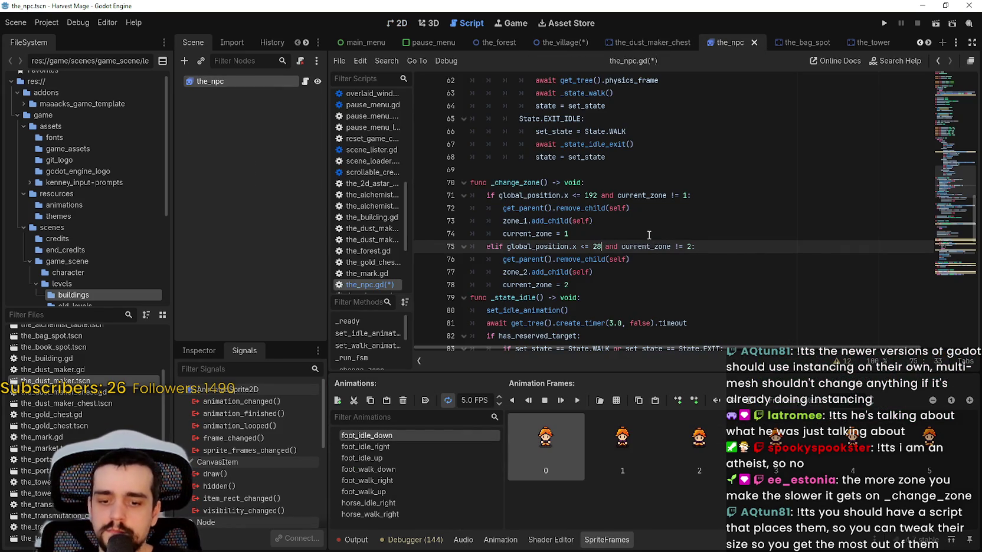
text(*16)
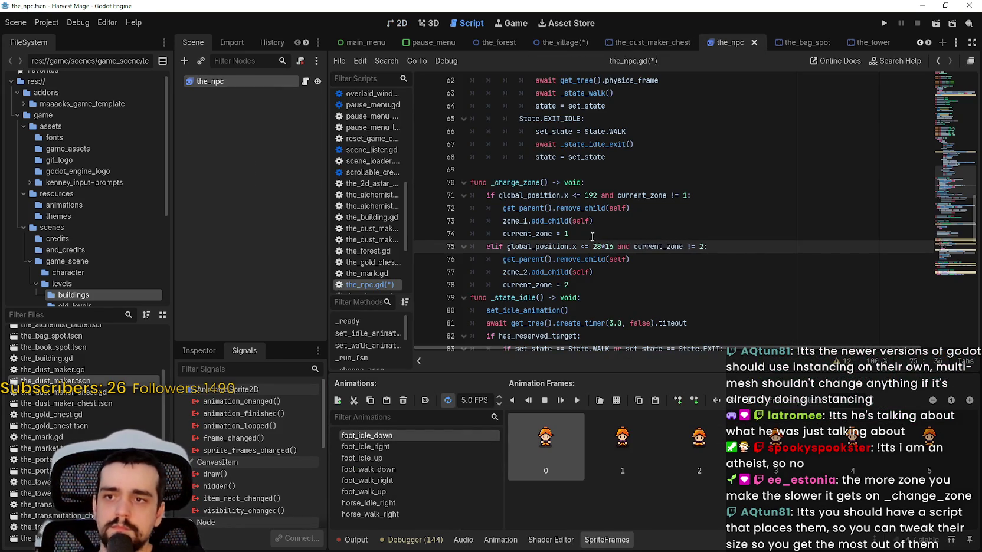
drag(592, 246, 613, 246)
right_click(602, 242)
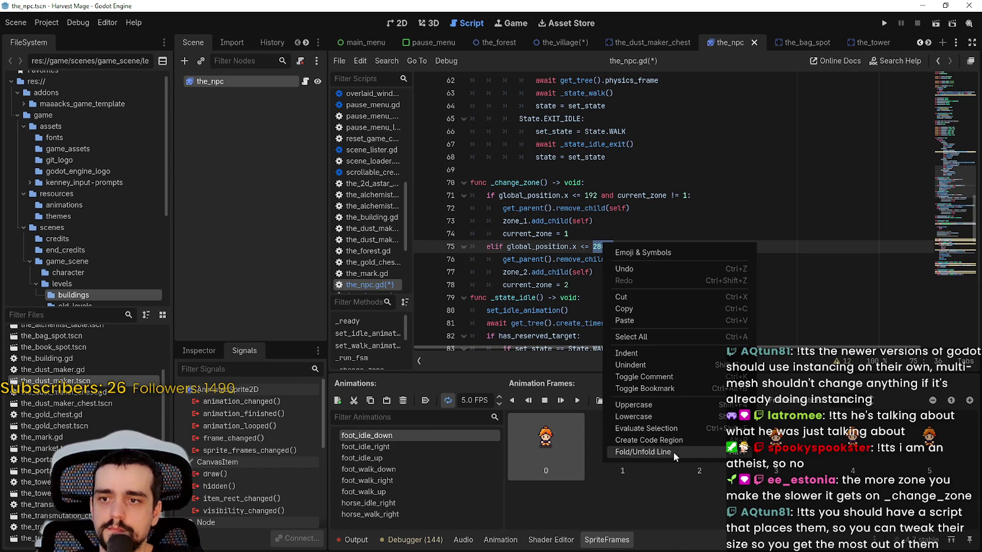
click(665, 427)
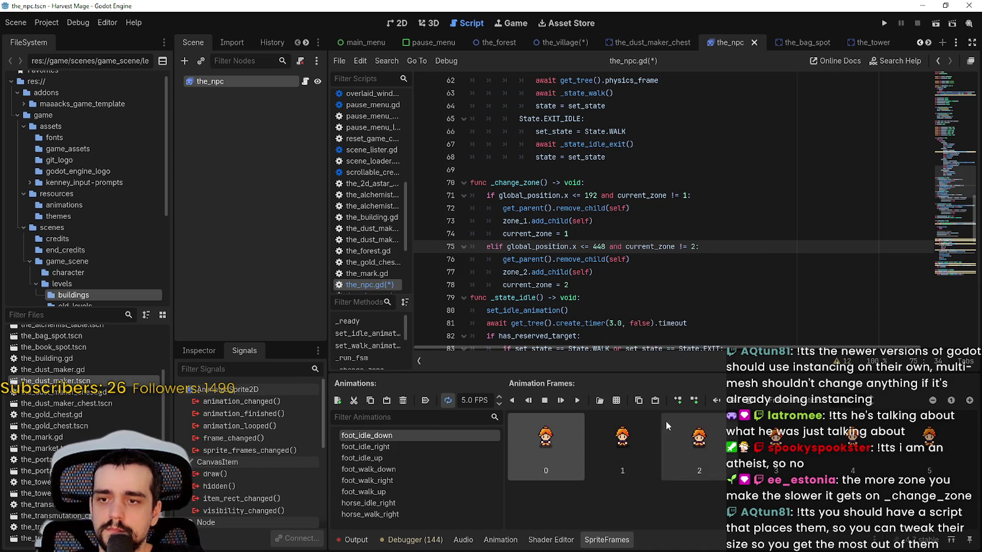
click(653, 285)
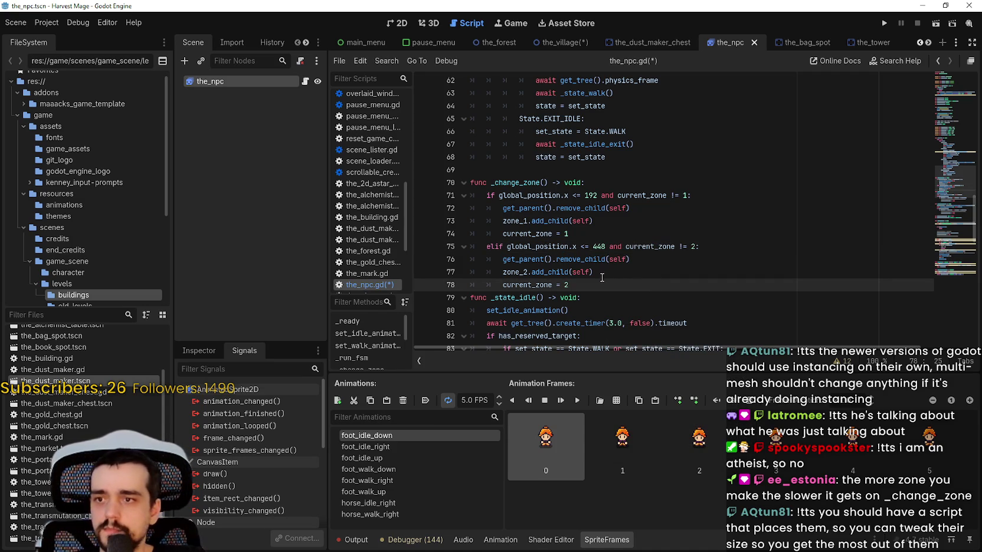
double_click(599, 247)
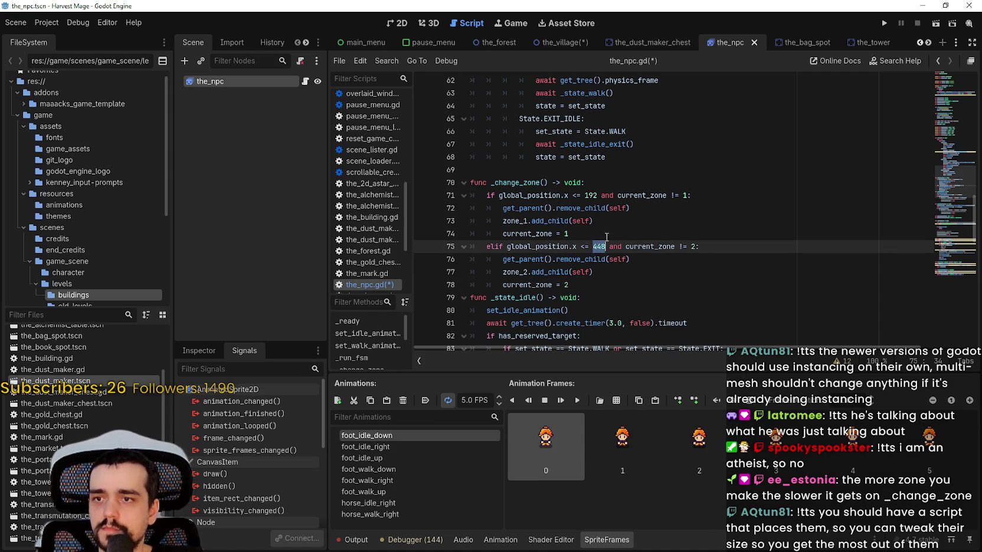
double_click(592, 196)
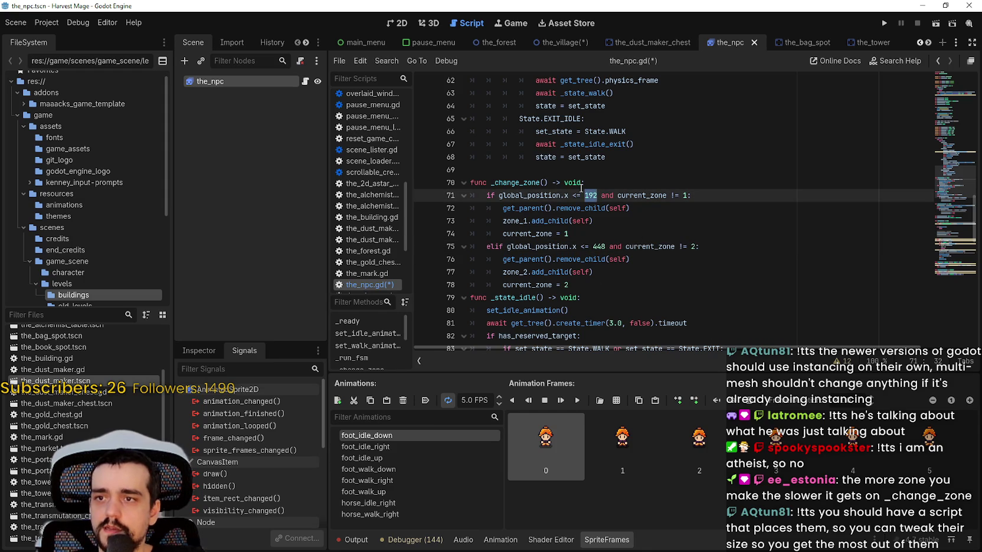
Step: Duplicate the zone 2 elif block (lines 75–78) directly below itself
mouse_move(690, 196)
mouse_down()
mouse_move(437, 195)
mouse_move(433, 182)
mouse_move(432, 192)
mouse_up()
drag(711, 245, 464, 245)
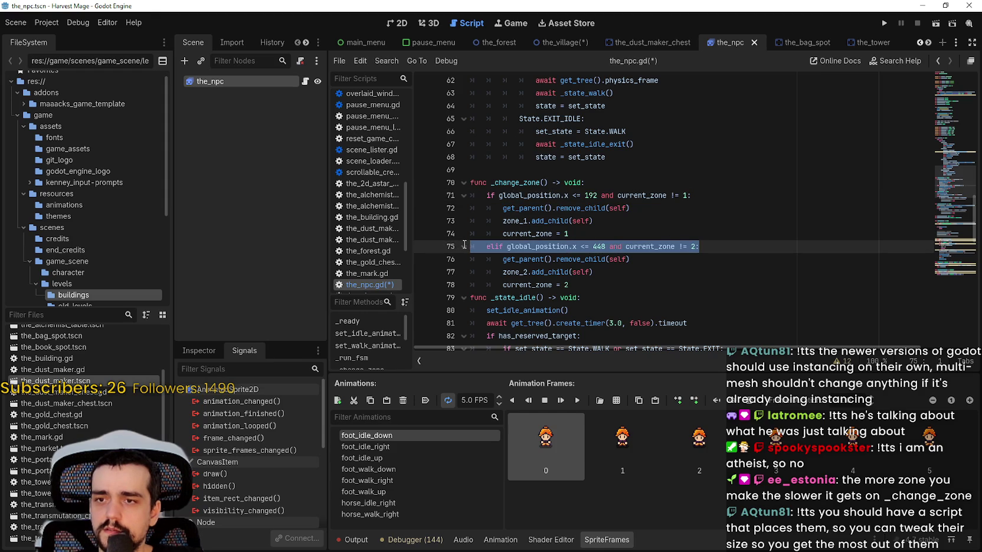
drag(464, 245, 468, 196)
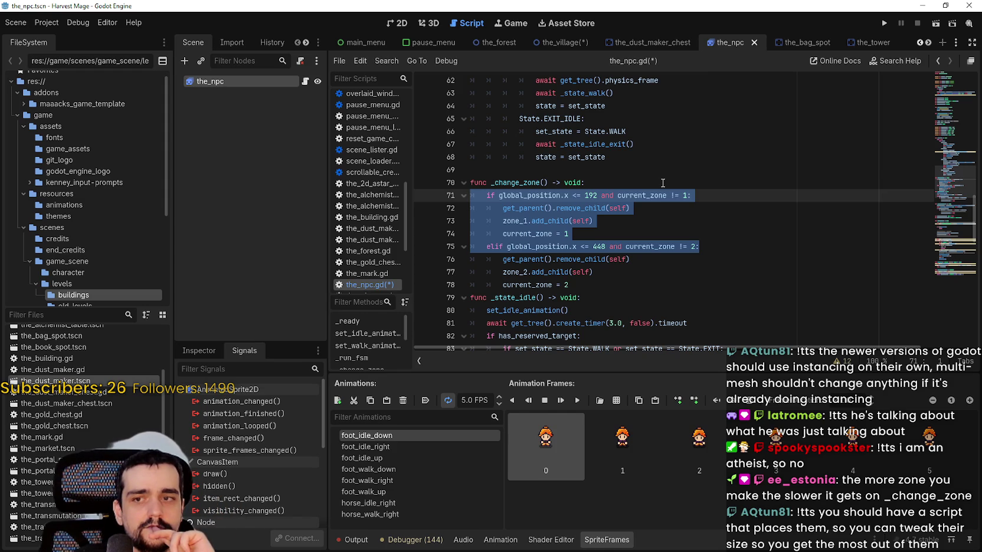
mouse_move(618, 288)
mouse_down()
mouse_move(566, 260)
mouse_move(461, 243)
mouse_up()
click(586, 288)
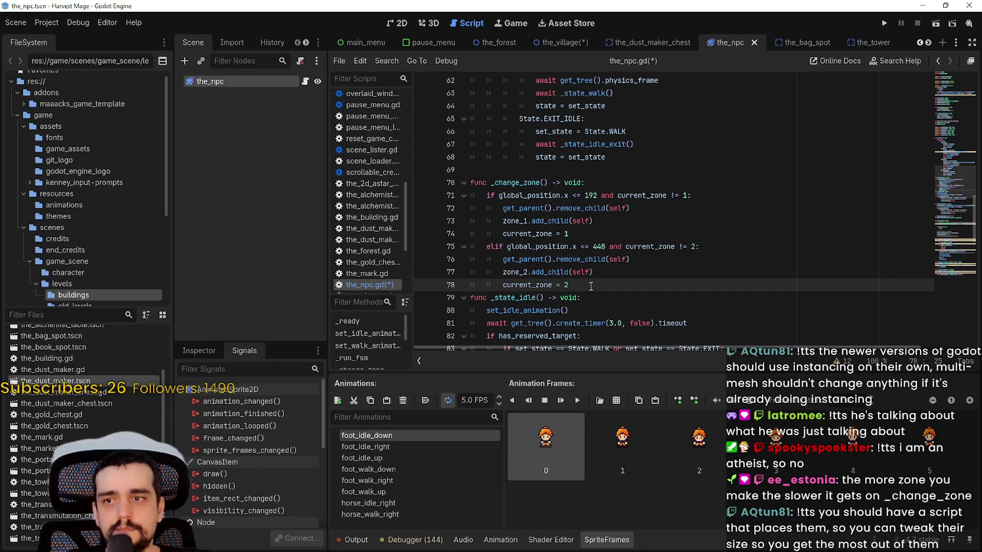
key(Return)
mouse_move(511, 298)
mouse_down()
mouse_move(455, 288)
mouse_move(516, 301)
mouse_move(434, 296)
mouse_up()
key(ctrl+v)
scroll(604, 231, down, 2)
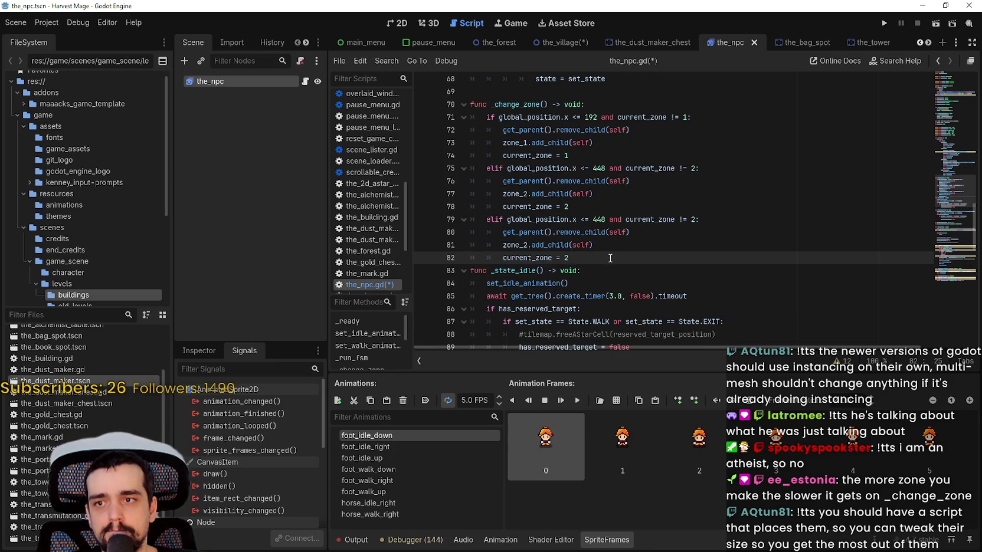
Step: Change the copied branch's zone numbers from 2 to 3 so NPCs join zone_3
click(695, 220)
key(BackSpace)
text(3)
click(649, 257)
key(BackSpace)
text(3)
click(531, 244)
key(BackSpace)
text(3)
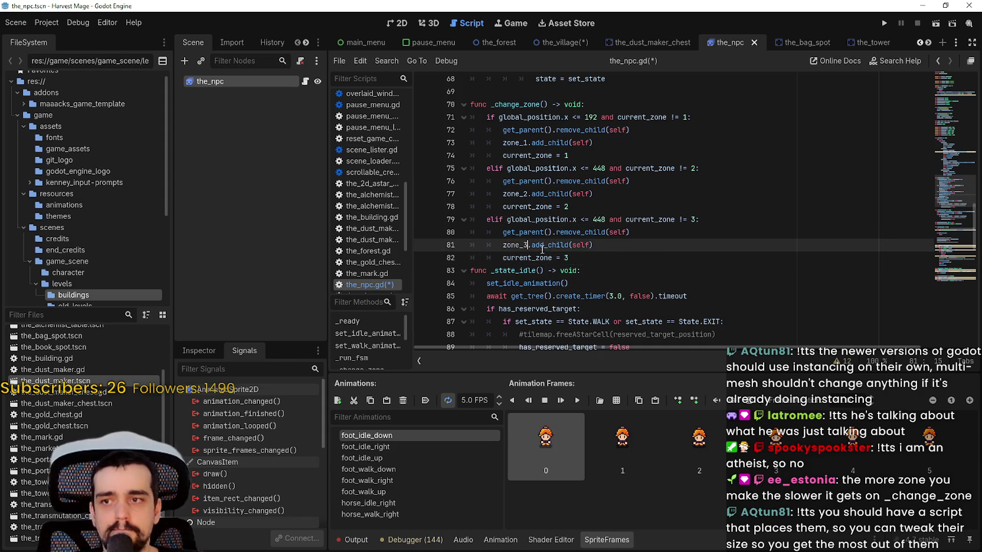
click(617, 232)
click(396, 23)
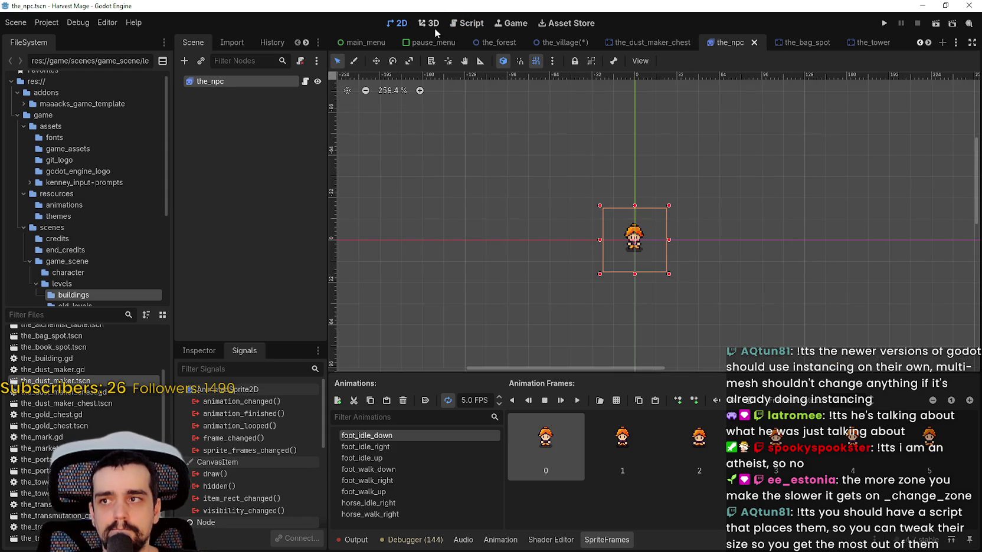
click(562, 42)
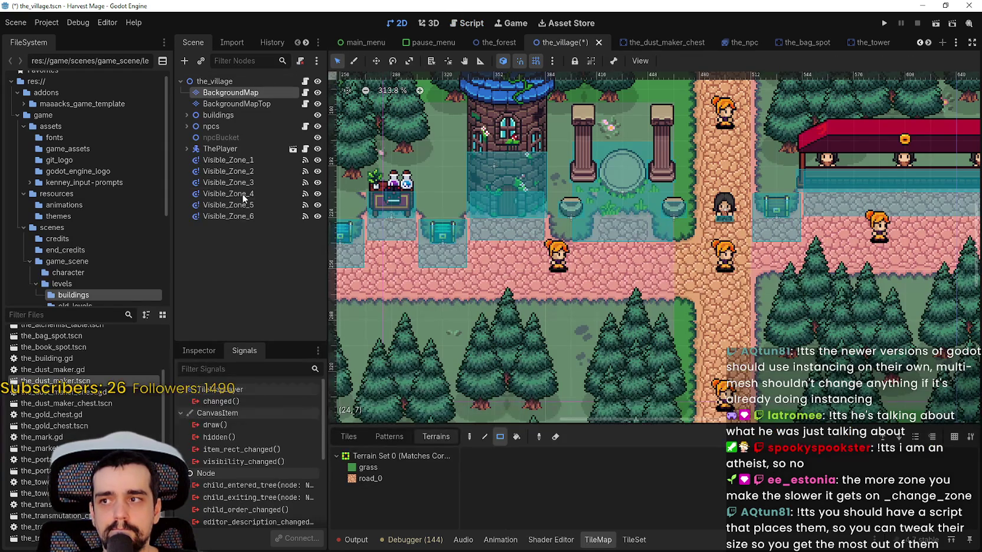
Step: Select the_village root and BackgroundMap, zoom out over the map, and frame Visible_Zone_1
scroll(654, 267, down, 3)
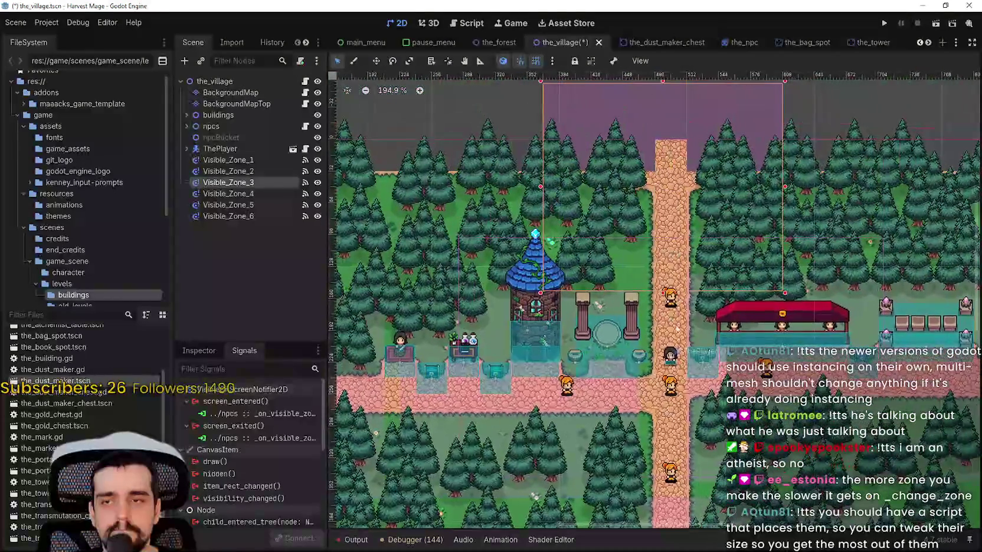
scroll(746, 288, down, 1)
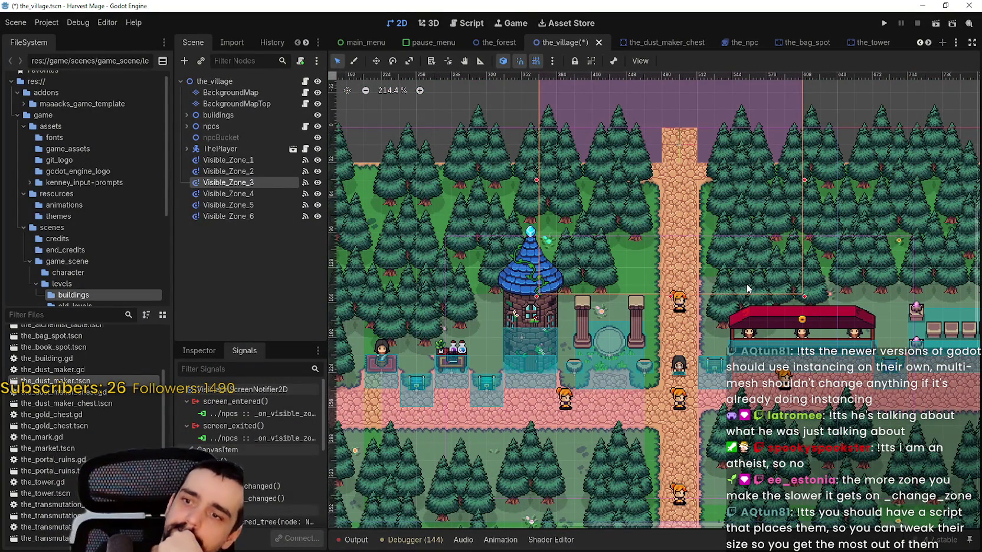
click(662, 212)
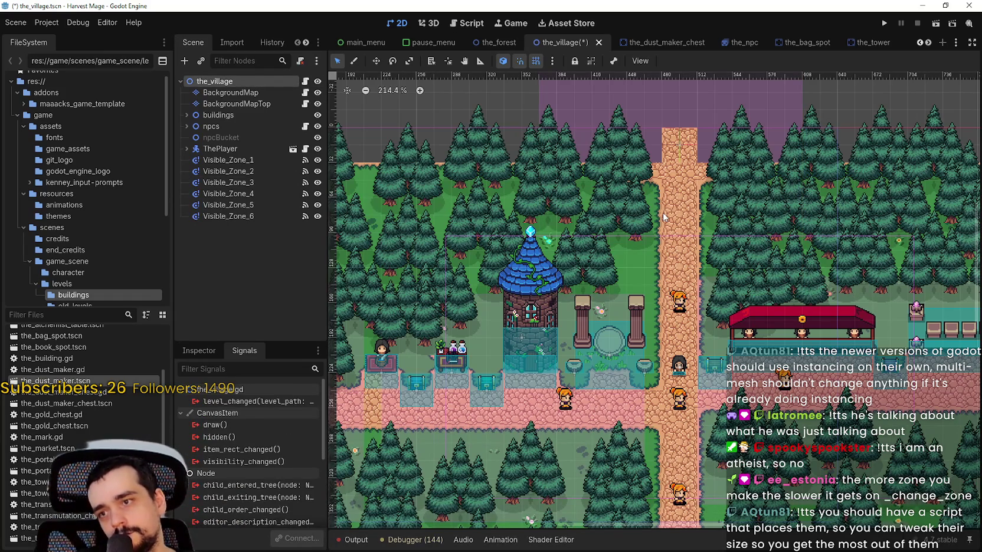
click(230, 92)
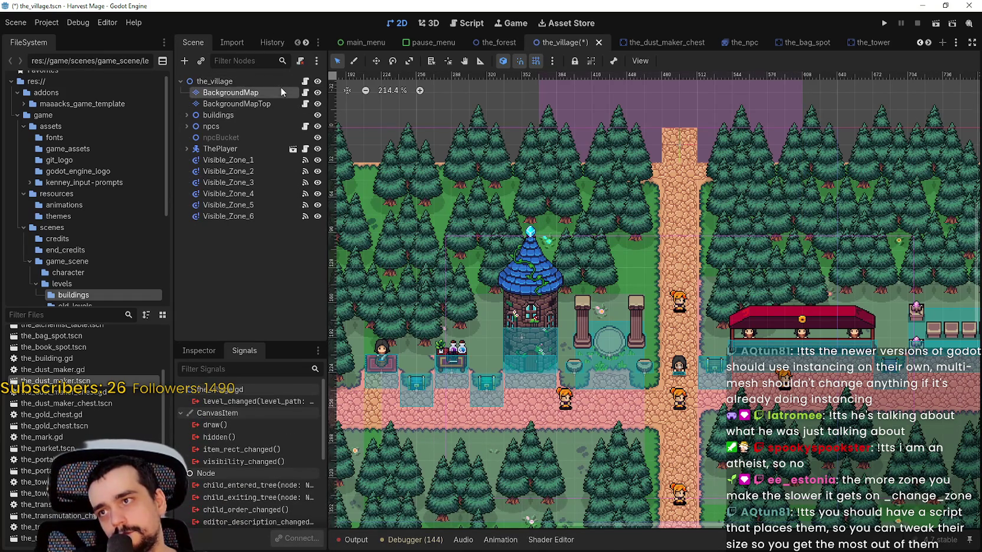
scroll(613, 192, down, 3)
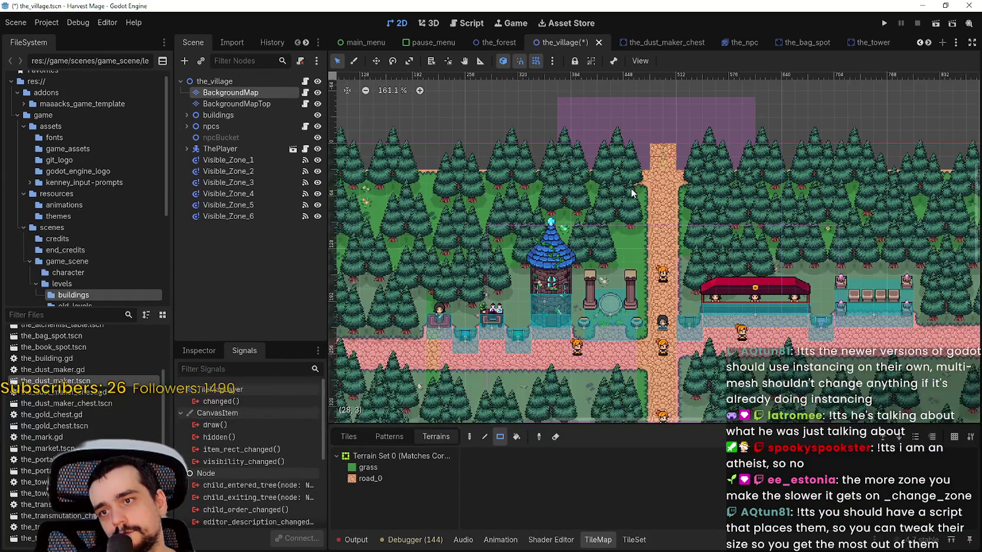
scroll(627, 188, down, 3)
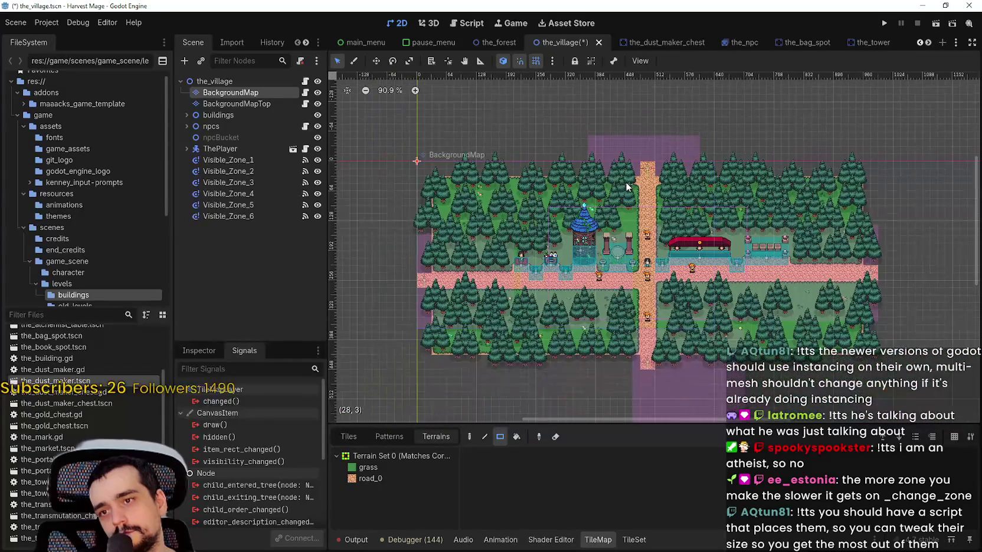
scroll(806, 278, up, 2)
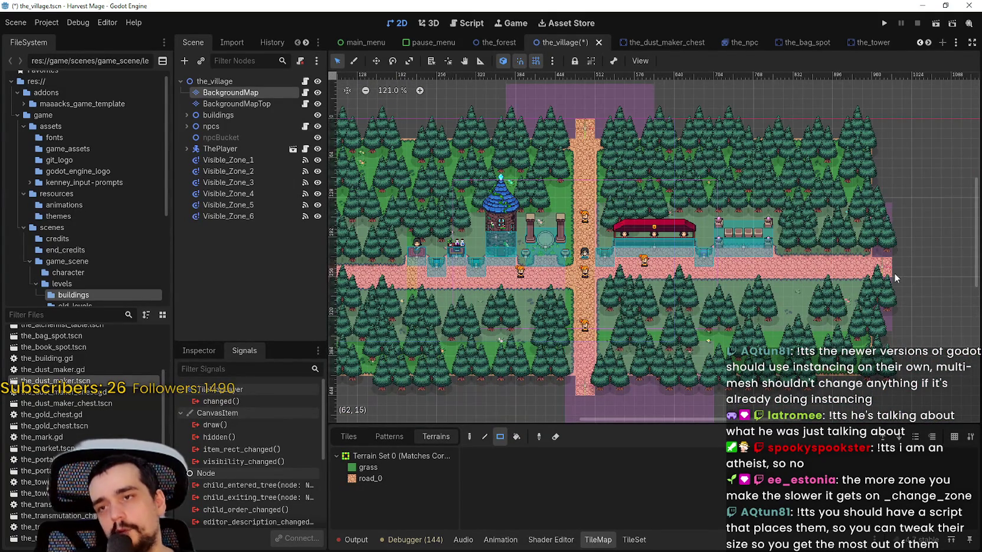
scroll(894, 273, down, 5)
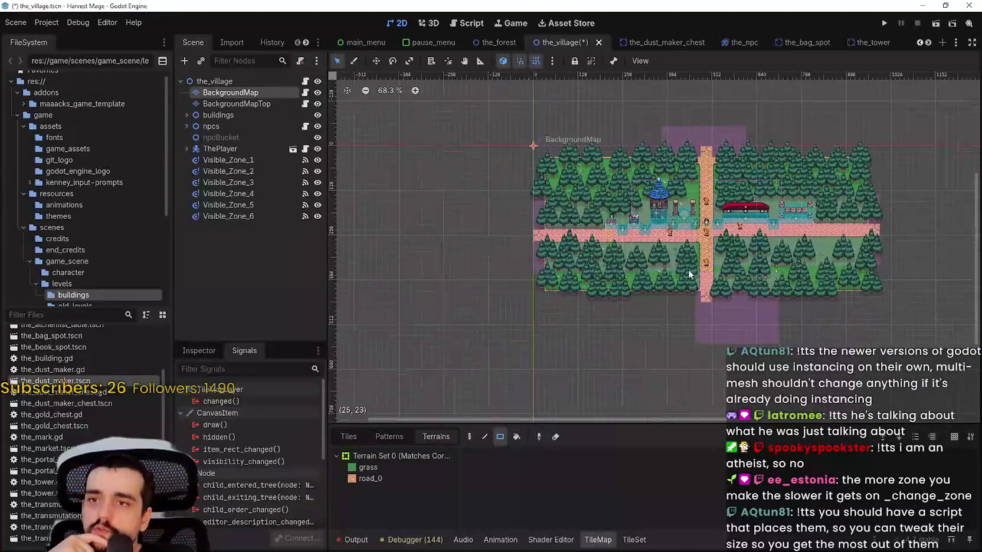
double_click(250, 160)
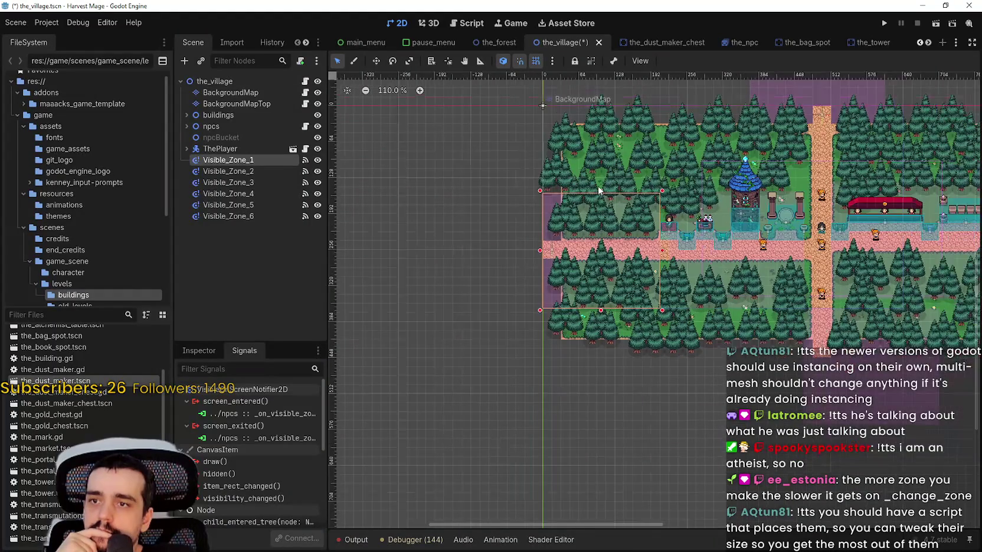
Step: Stretch Visible_Zone_1 up to the map top and down past the map bottom
drag(600, 193, 601, 104)
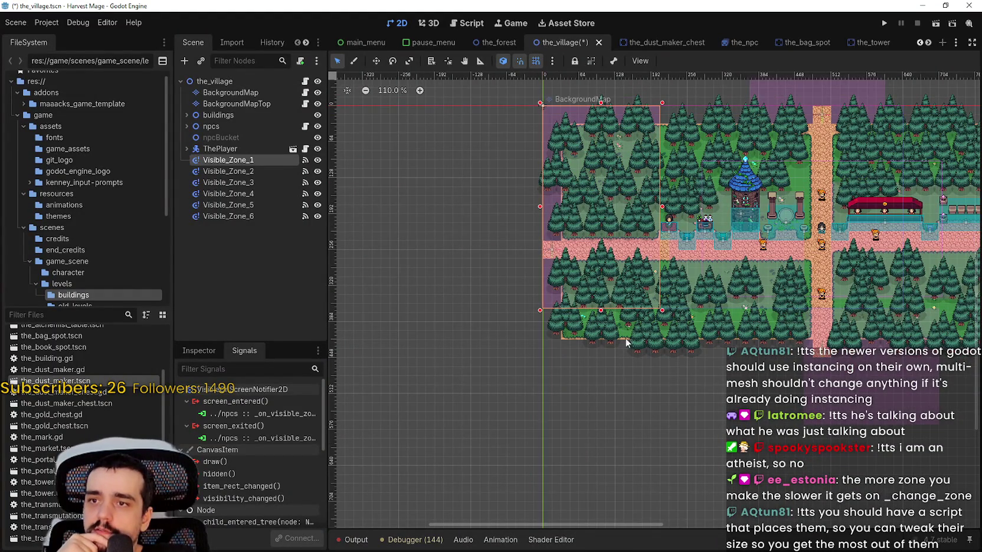
drag(605, 327, 605, 362)
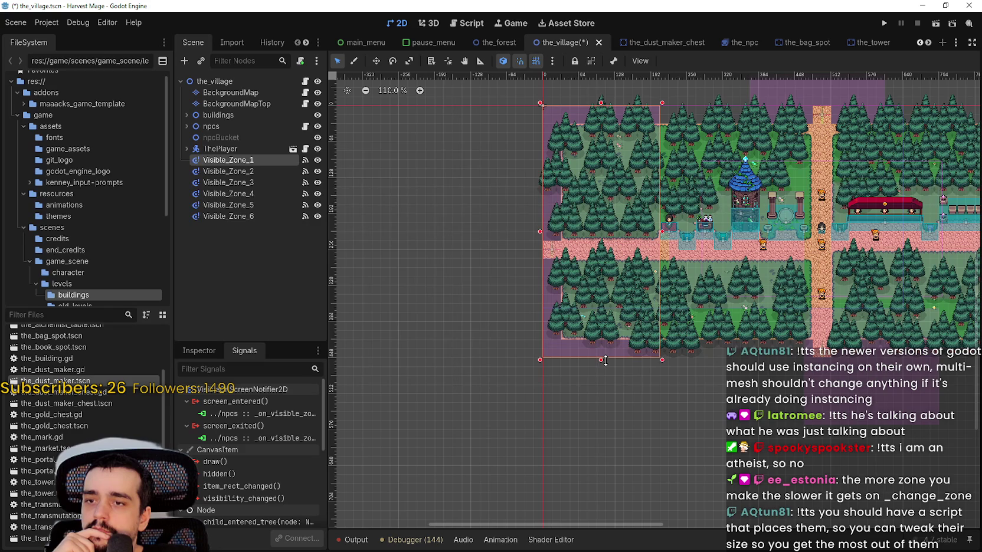
scroll(605, 267, down, 2)
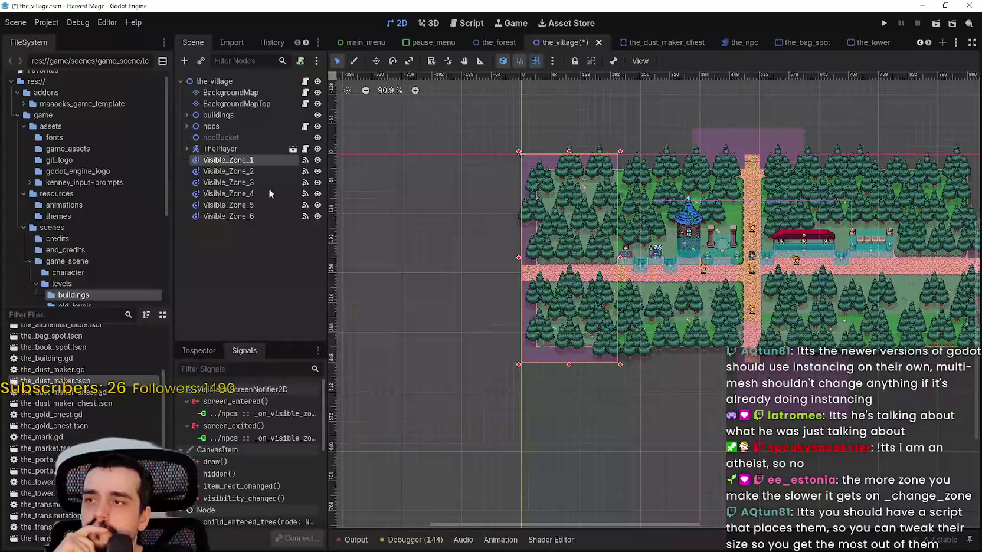
scroll(611, 208, right, 2)
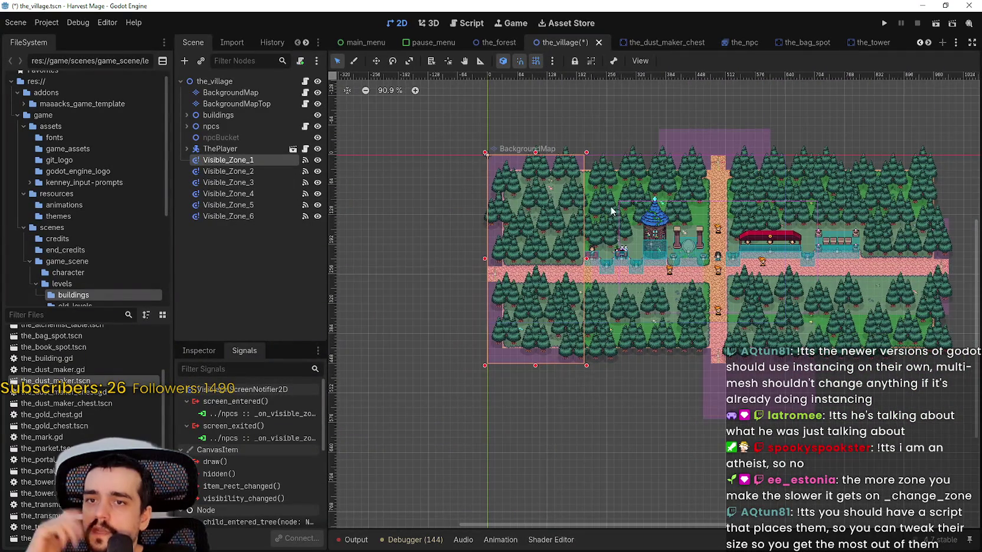
Step: Narrow Visible_Zone_2 by pulling its right edge inward
click(236, 171)
scroll(585, 204, up, 4)
scroll(630, 243, up, 3)
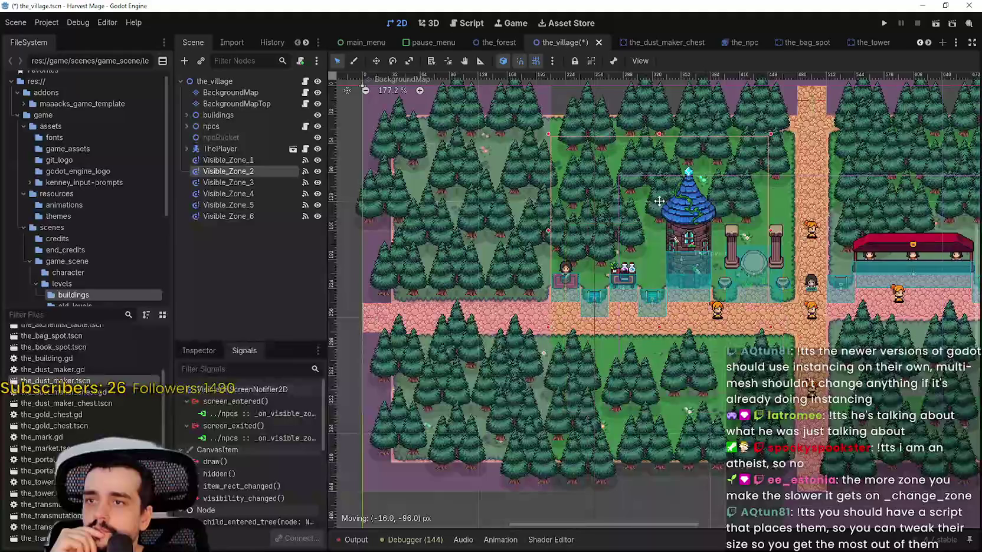
scroll(643, 155, up, 4)
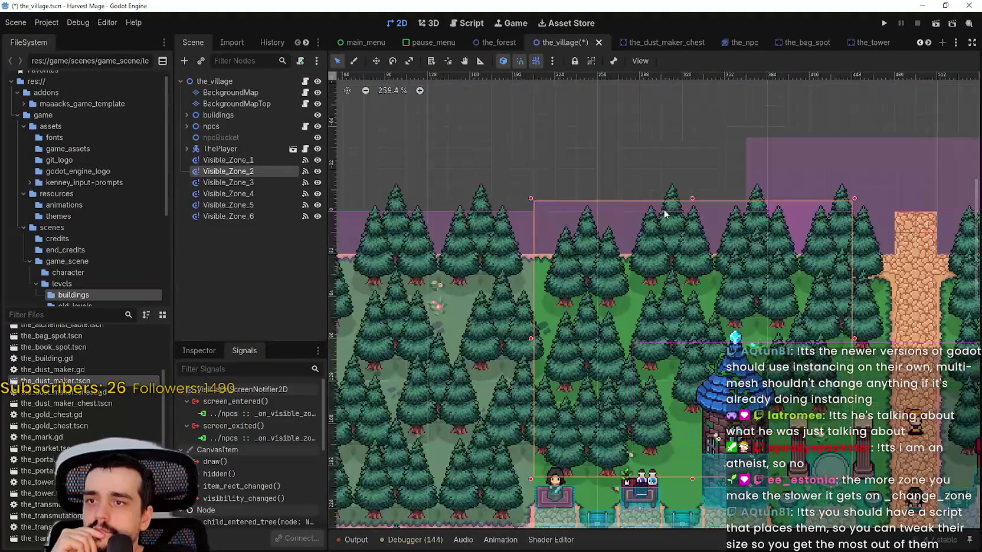
scroll(635, 273, down, 3)
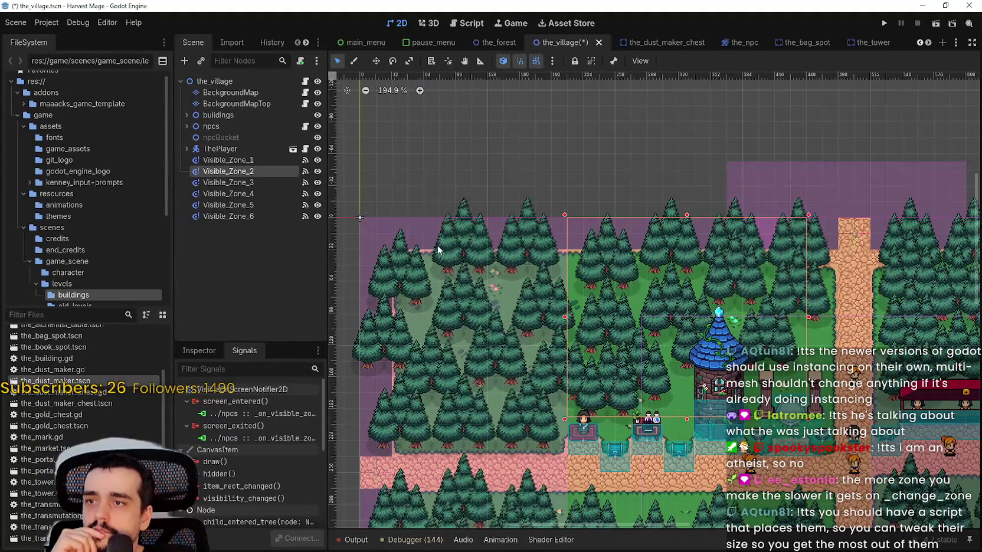
drag(760, 321, 716, 323)
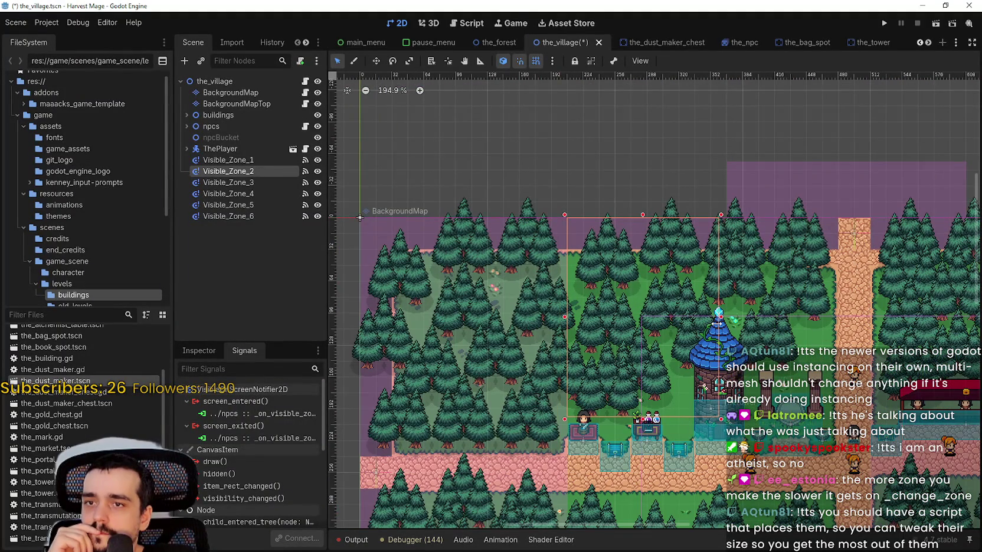
scroll(679, 283, down, 2)
scroll(634, 246, down, 3)
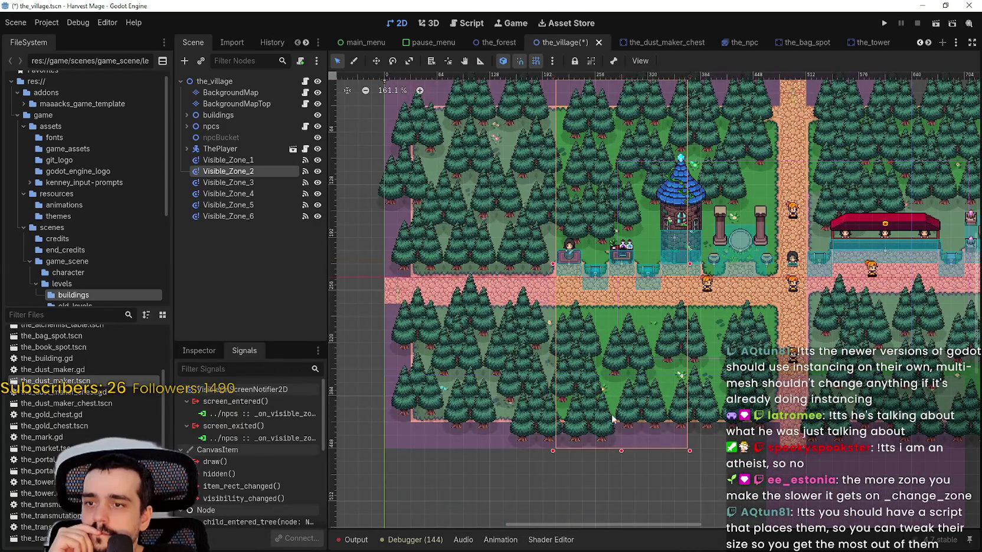
scroll(596, 207, down, 3)
Step: Narrow Visible_Zone_3 from both sides, extend it downward, and lower its top edge to the treeline
click(596, 205)
mouse_move(686, 321)
mouse_down()
mouse_move(657, 373)
mouse_move(606, 319)
mouse_move(601, 236)
mouse_move(605, 359)
mouse_up()
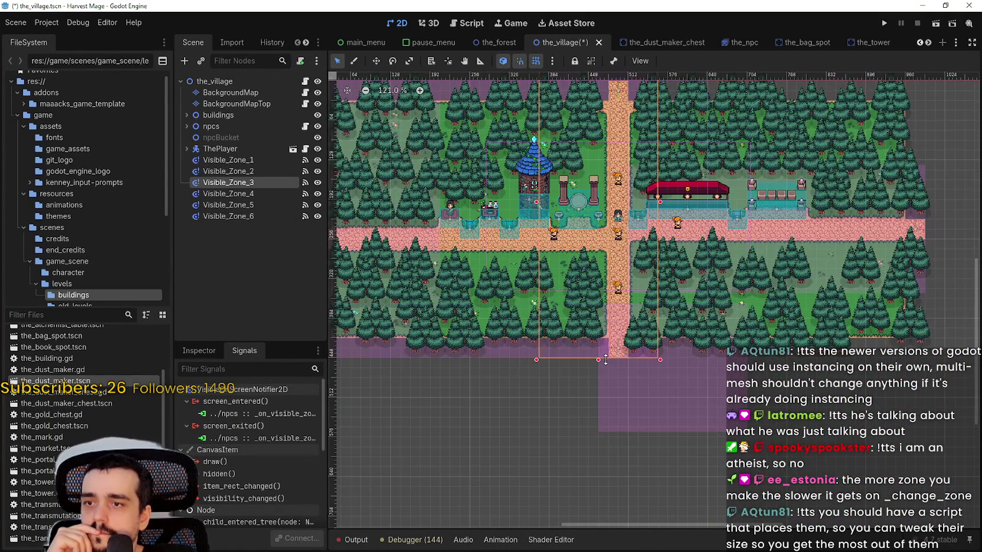
scroll(567, 260, up, 2)
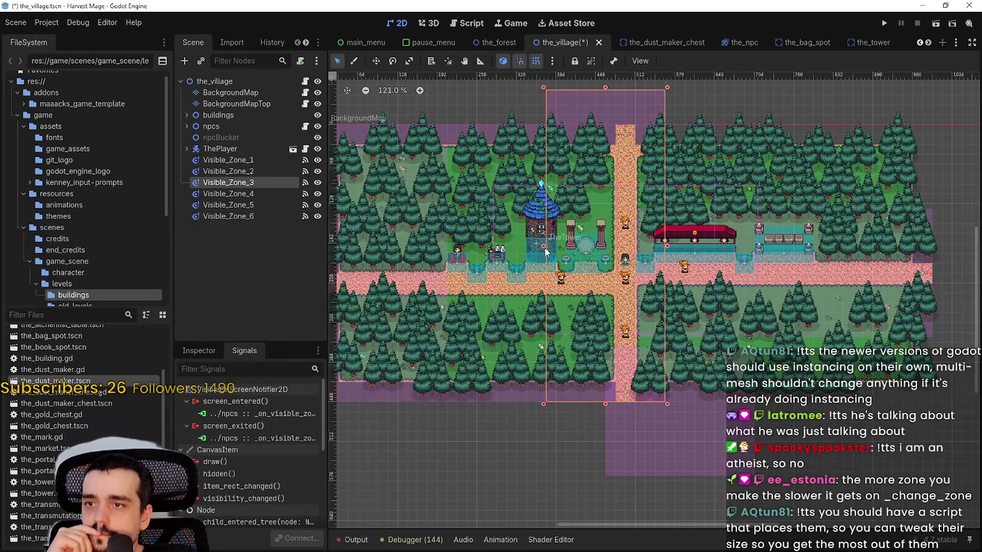
mouse_move(544, 251)
mouse_down()
mouse_move(604, 255)
mouse_move(587, 258)
mouse_up()
scroll(653, 150, up, 3)
ctrl+scroll(631, 181, up, 3)
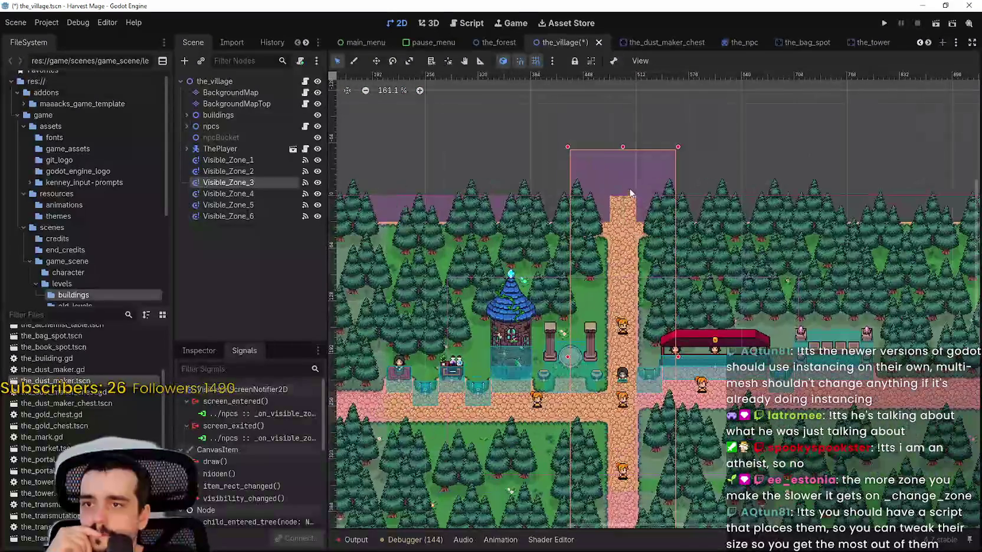
scroll(630, 181, up, 2)
drag(624, 141, 620, 197)
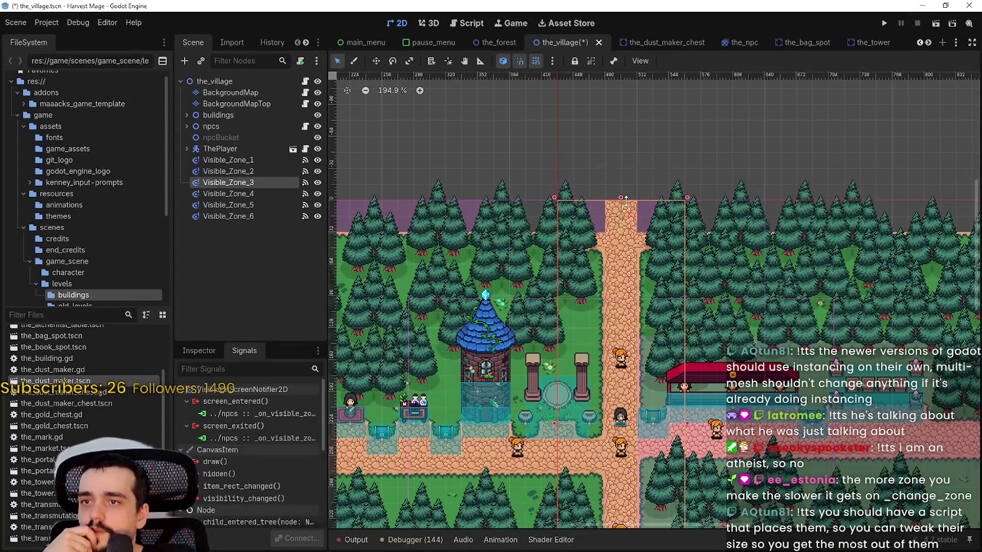
scroll(633, 330, down, 5)
scroll(611, 352, down, 1)
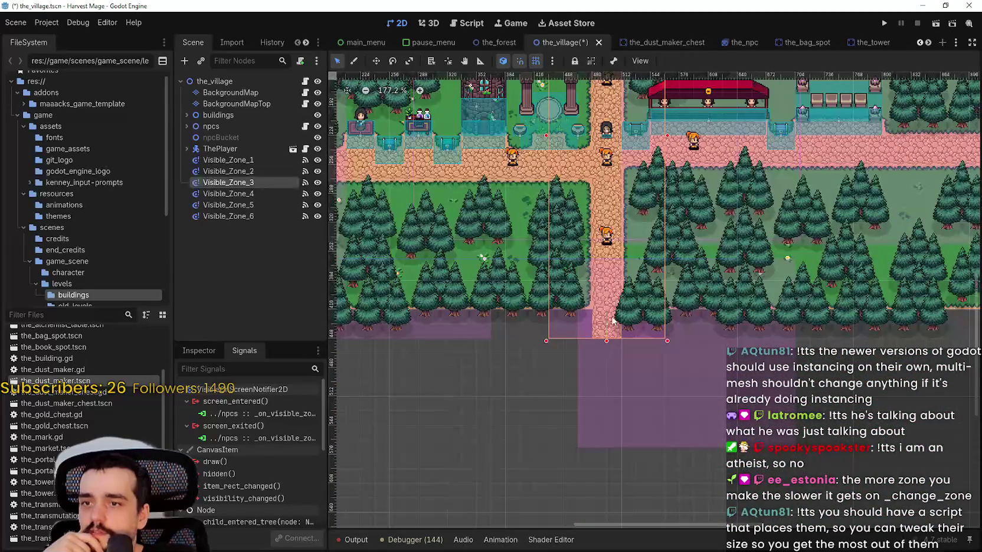
scroll(634, 337, up, 3)
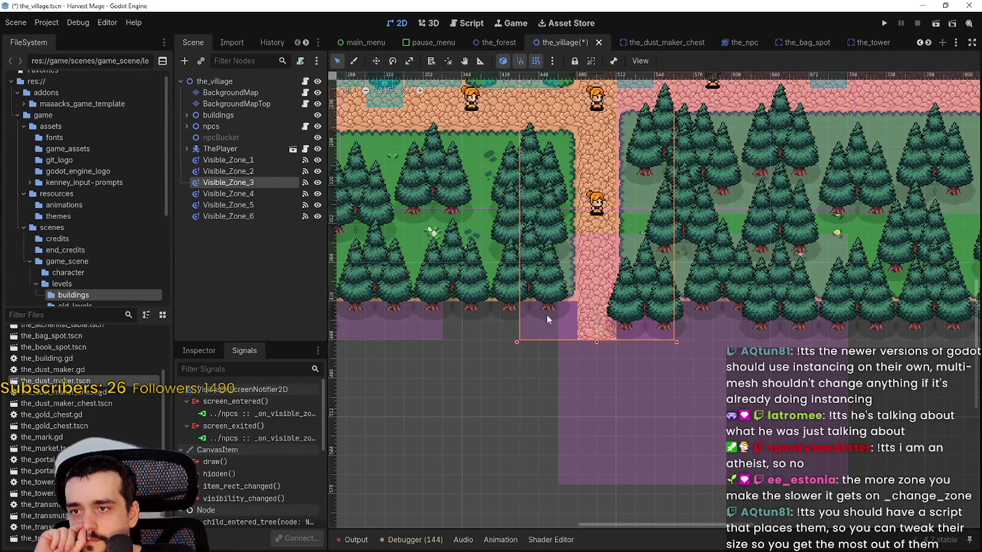
scroll(546, 318, down, 9)
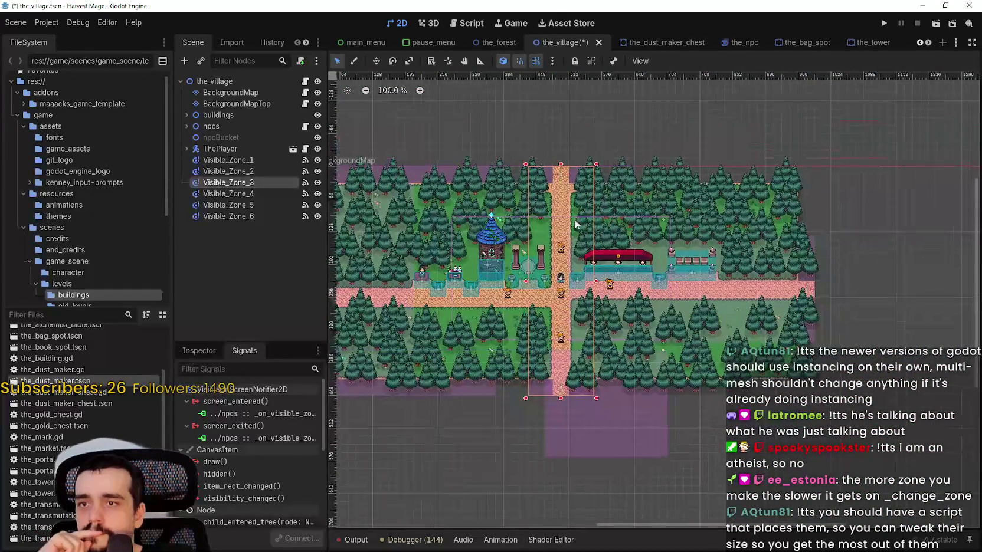
scroll(528, 229, up, 2)
Step: Move Visible_Zone_4 up and left over the market and raise its top edge to the map top
click(251, 193)
mouse_move(760, 324)
mouse_down()
mouse_move(646, 277)
mouse_move(633, 225)
mouse_up()
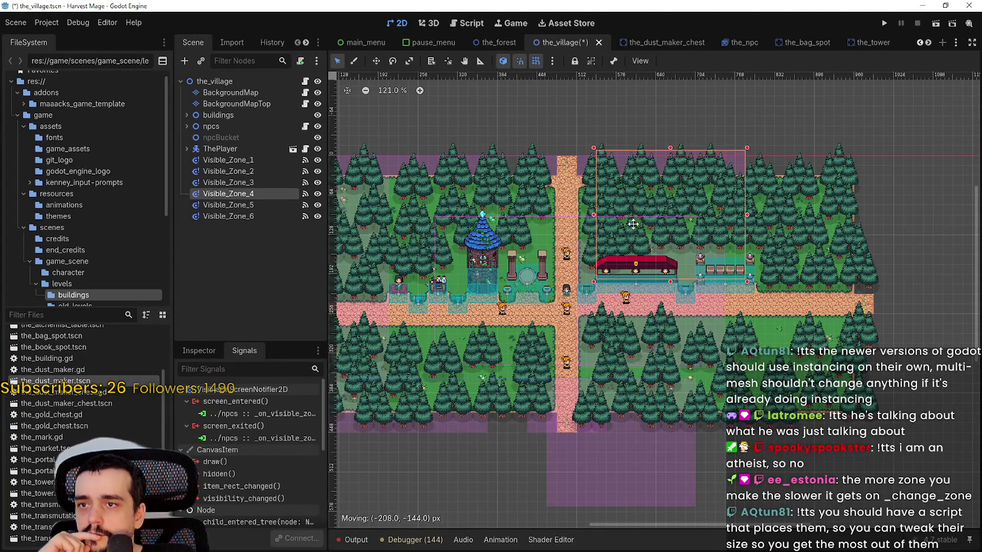
scroll(633, 225, up, 2)
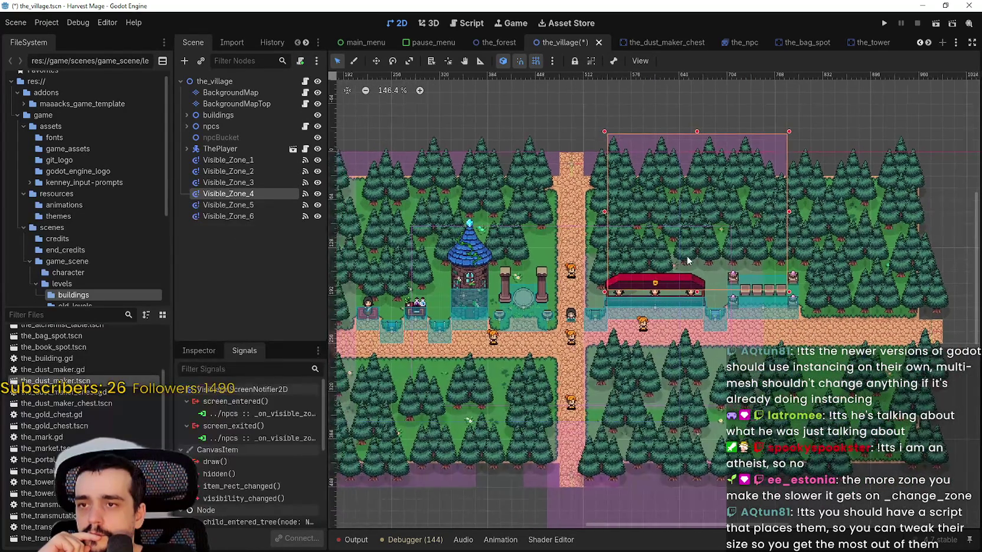
scroll(683, 261, down, 2)
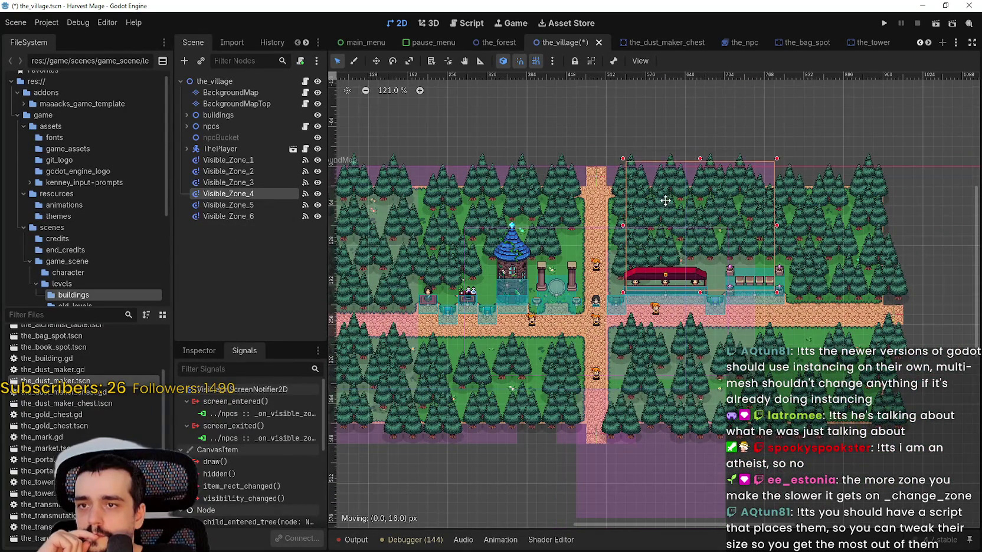
scroll(672, 223, up, 2)
scroll(672, 223, up, 1)
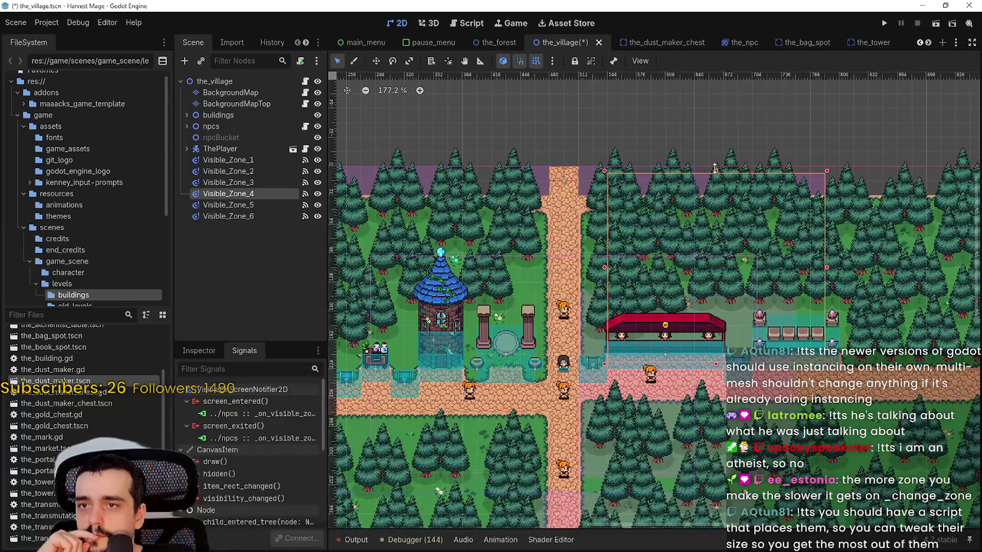
drag(714, 168, 715, 162)
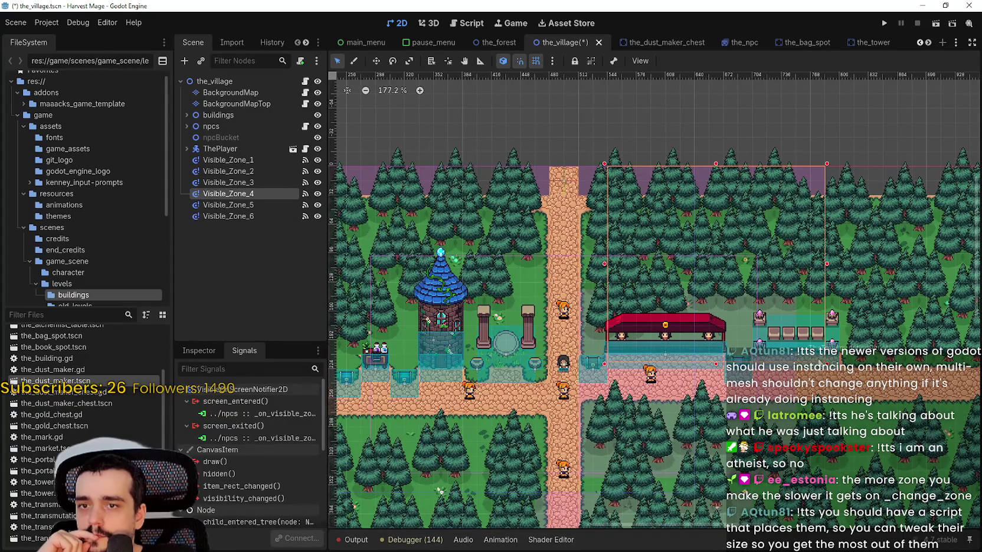
scroll(780, 241, down, 2)
scroll(740, 219, down, 1)
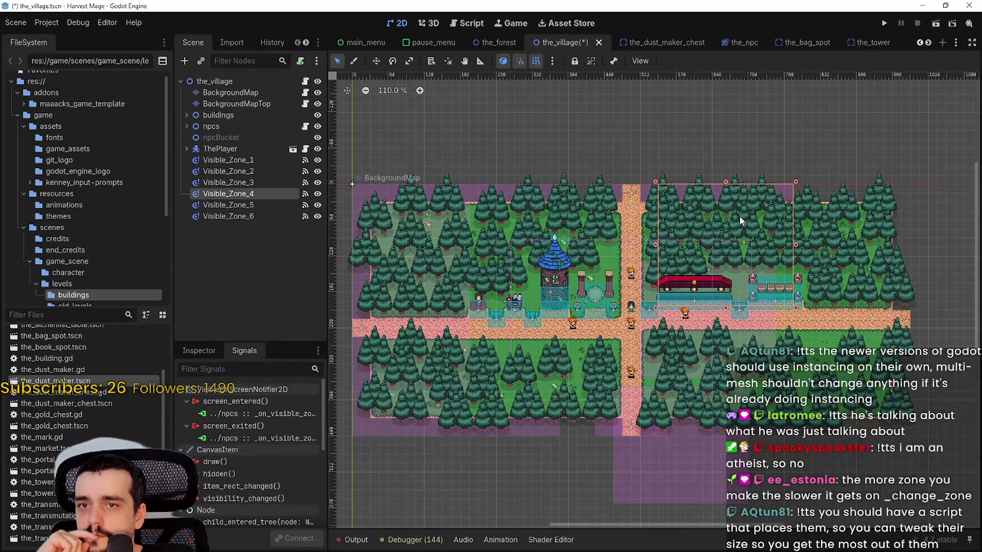
mouse_move(739, 217)
mouse_down()
mouse_move(798, 245)
mouse_move(786, 285)
mouse_move(754, 311)
mouse_move(750, 328)
mouse_up()
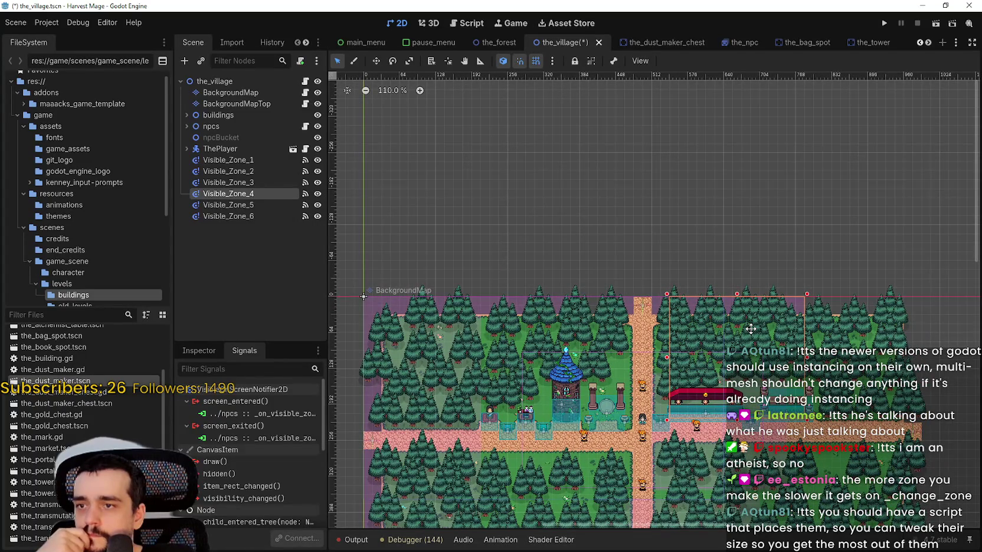
scroll(750, 329, down, 1)
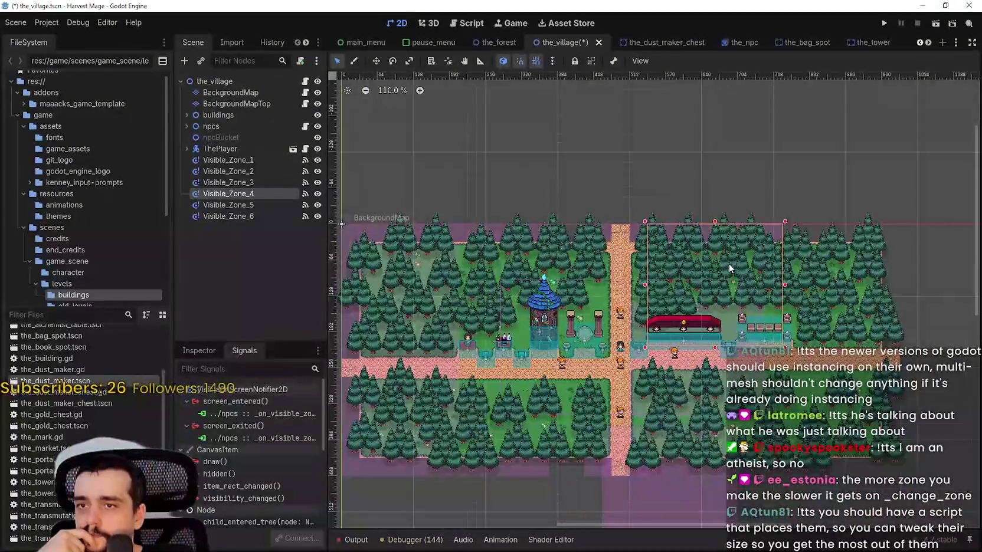
scroll(728, 262, down, 1)
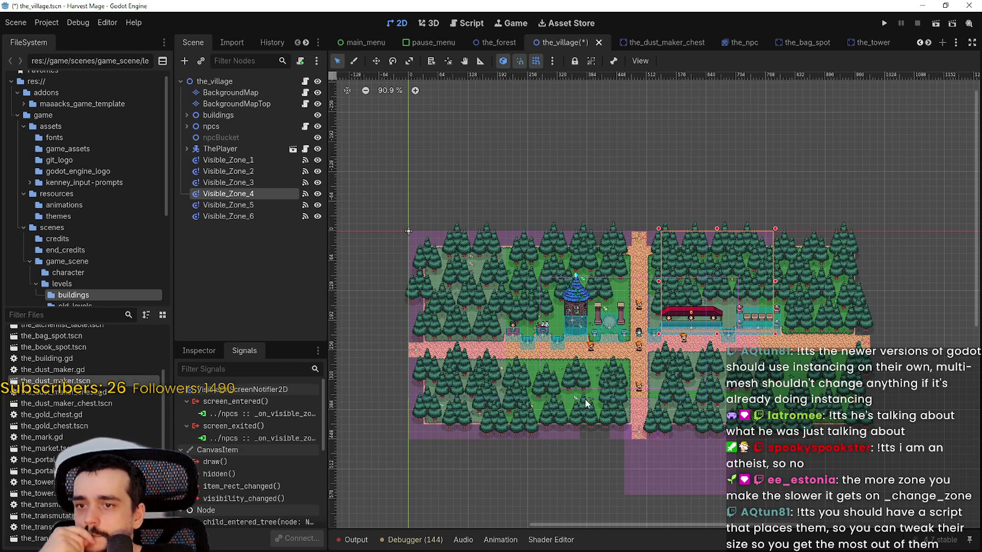
click(239, 207)
Step: Narrow Visible_Zone_1 by pulling in its right edge
click(277, 217)
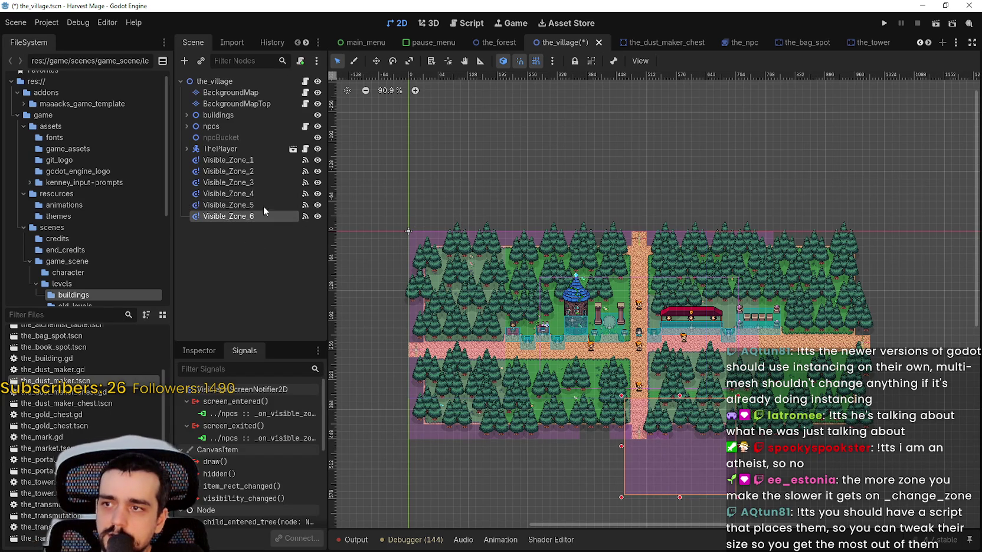
click(261, 160)
scroll(461, 261, up, 3)
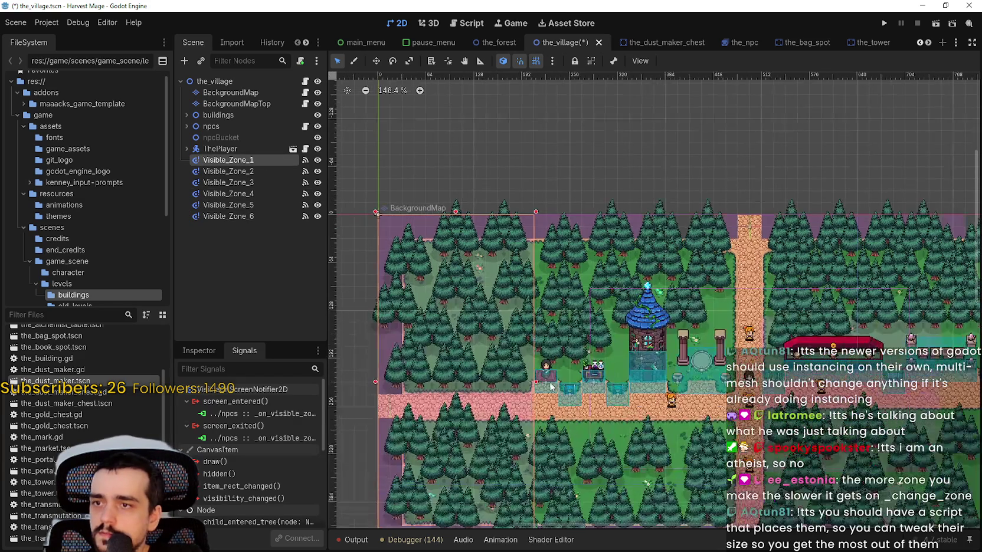
drag(536, 383, 477, 383)
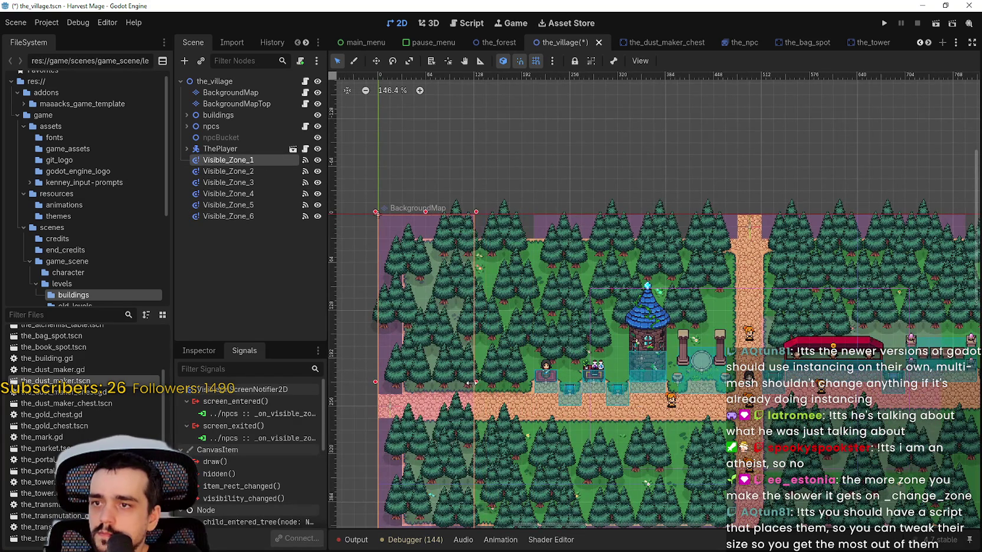
scroll(483, 324, down, 3)
Step: Shift Visible_Zone_2 left and narrow it from its right side
click(253, 171)
scroll(463, 294, up, 2)
drag(592, 317, 521, 317)
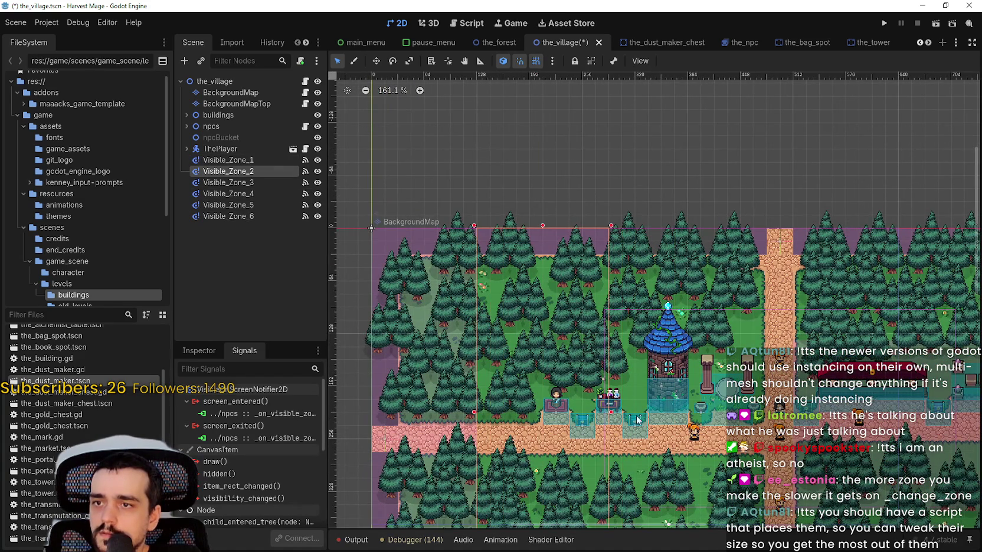
drag(611, 413, 582, 408)
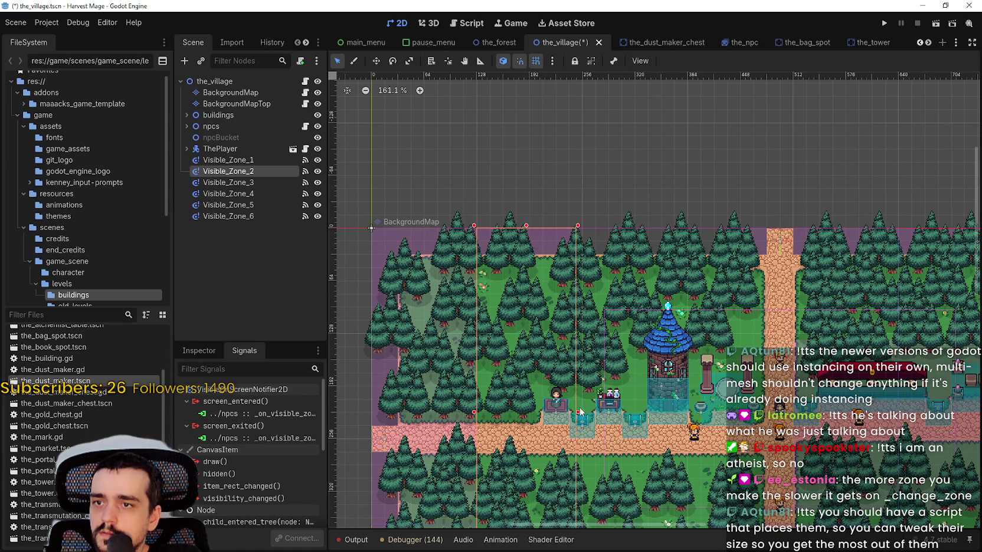
scroll(649, 368, down, 1)
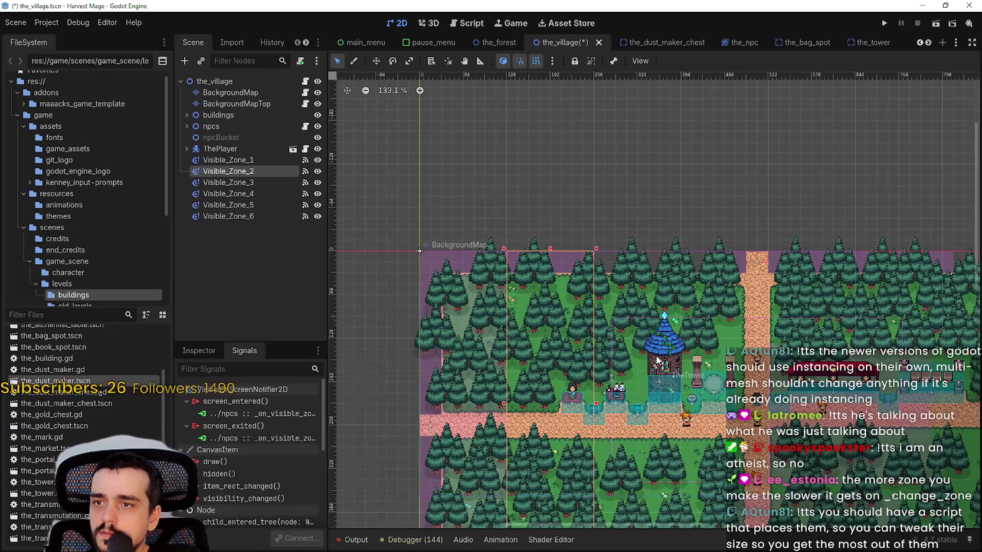
Step: Move Visible_Zone_3 left so it sits beside Visible_Zone_2
click(243, 184)
drag(727, 407, 613, 407)
scroll(620, 294, up, 5)
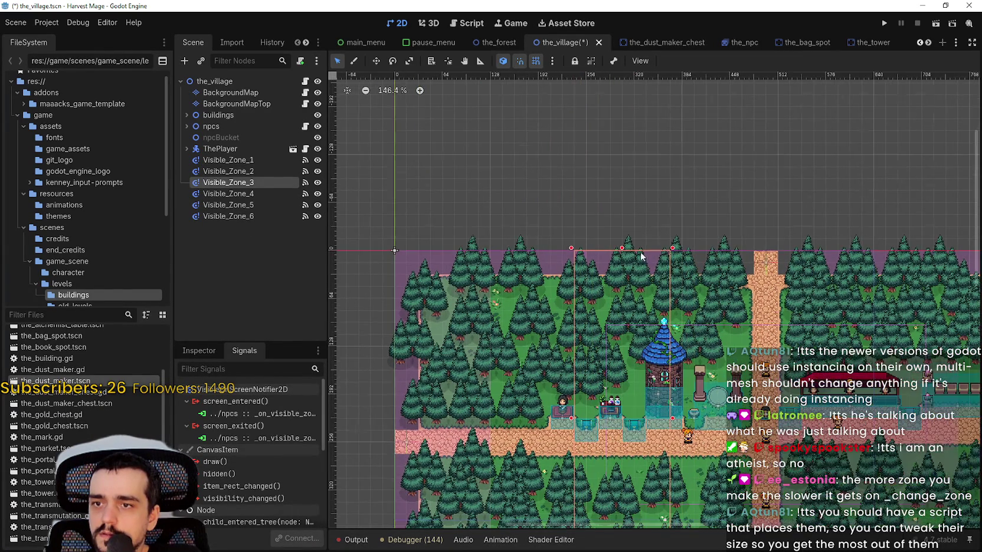
scroll(645, 290, down, 6)
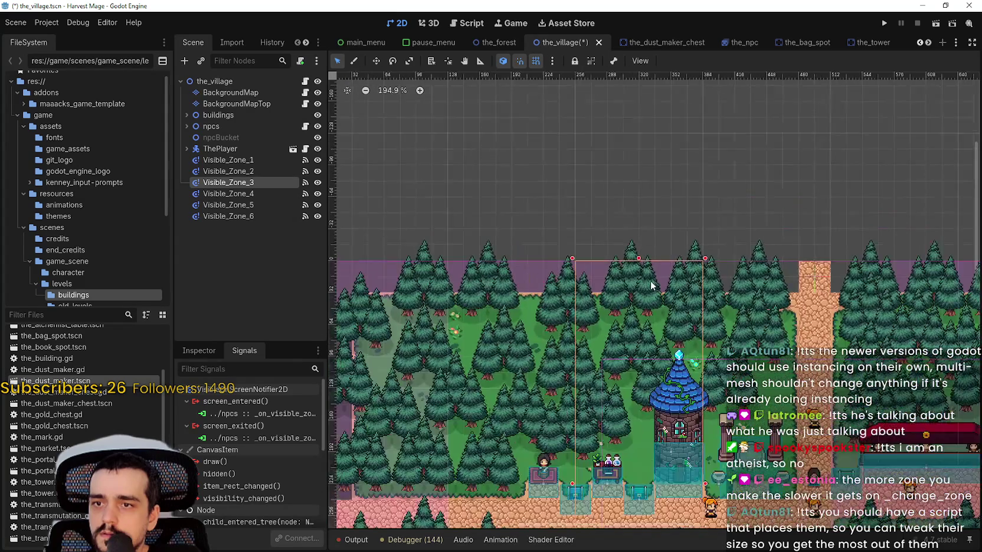
drag(740, 280, 568, 251)
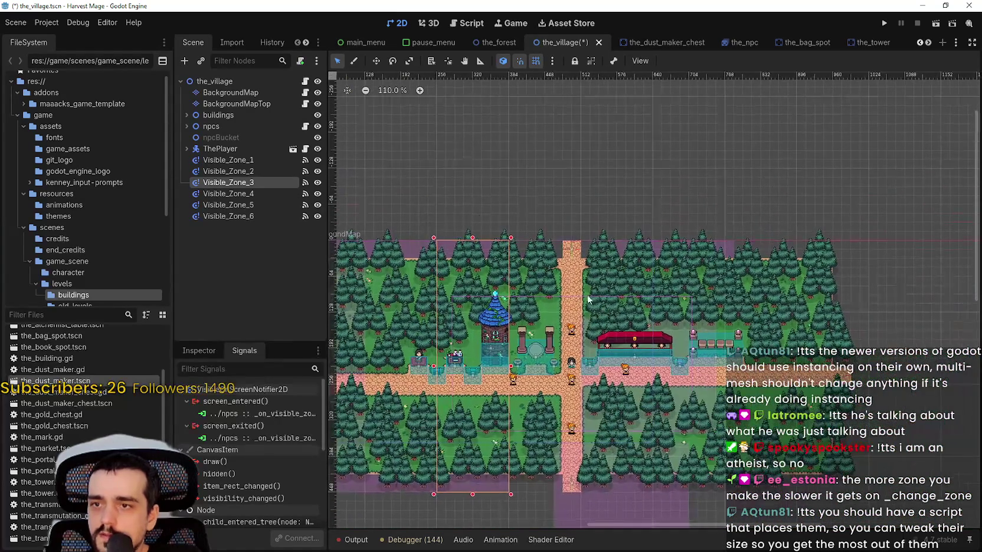
Step: Move Visible_Zone_4 beside Visible_Zone_3, narrowing it and extending it slightly down
click(236, 193)
scroll(550, 263, up, 1)
drag(635, 273, 535, 273)
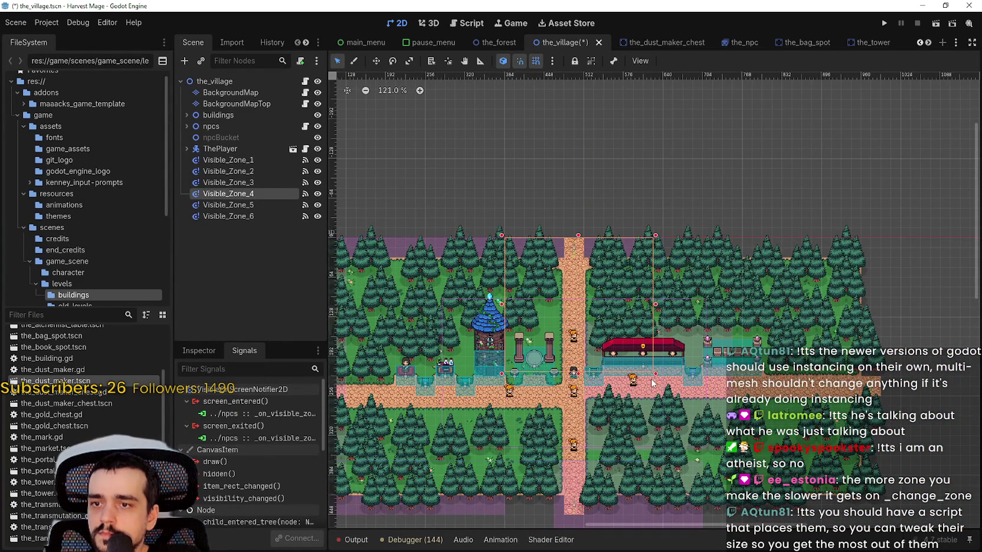
drag(652, 375, 583, 390)
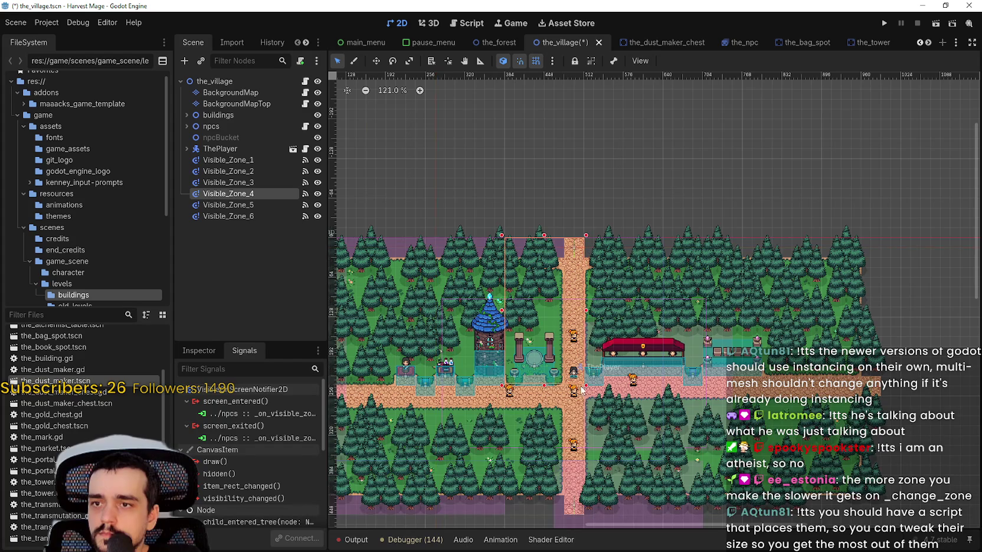
scroll(546, 389, down, 2)
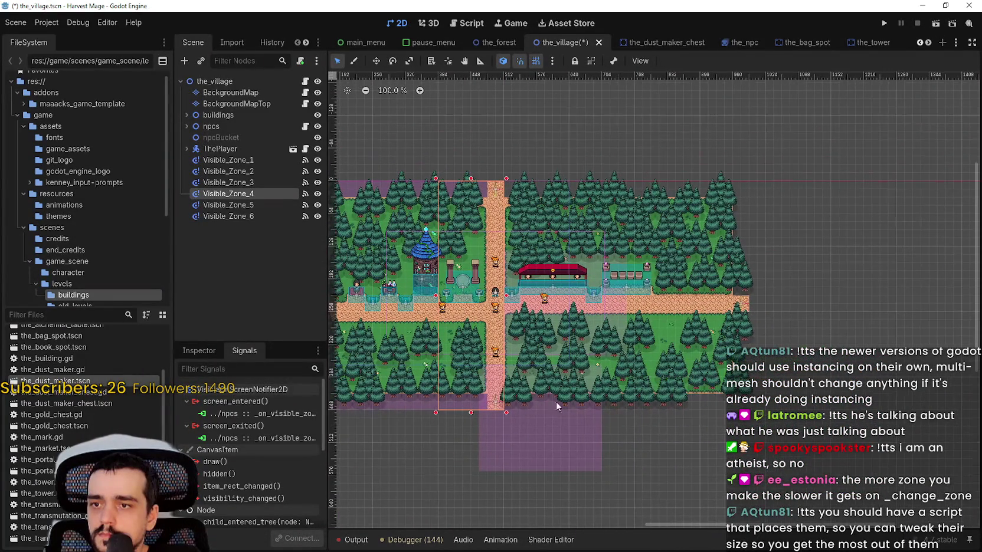
Step: Move Visible_Zone_5 up to the map top, narrow it, and extend it over the southern road
click(530, 435)
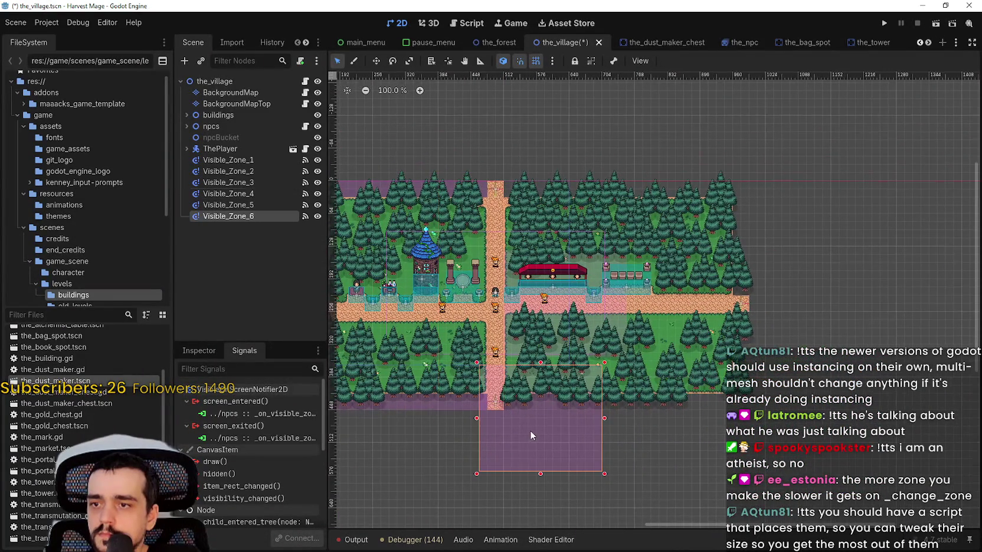
click(228, 205)
scroll(479, 260, up, 2)
scroll(565, 274, up, 1)
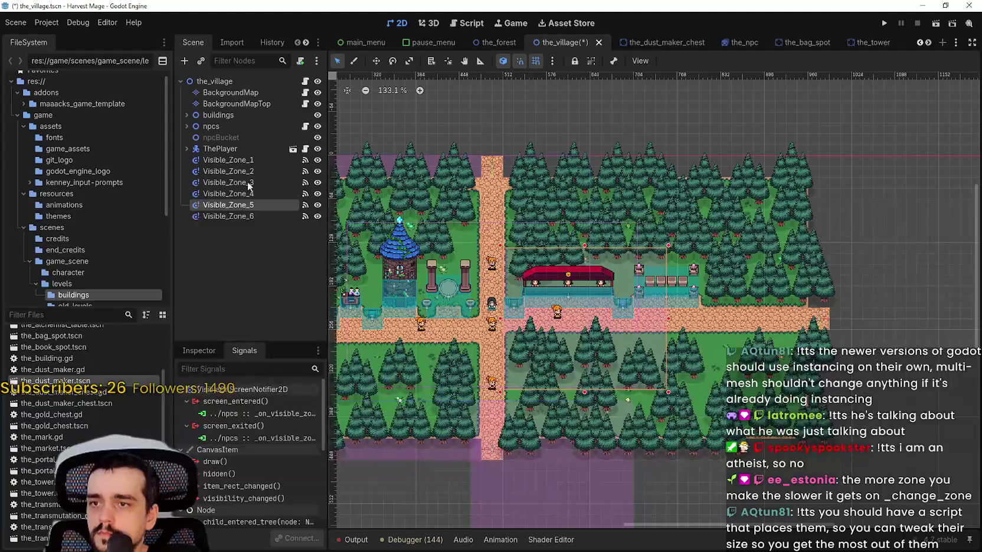
click(239, 195)
click(242, 205)
mouse_move(594, 294)
mouse_down()
mouse_move(584, 219)
mouse_move(617, 220)
mouse_move(597, 220)
mouse_up()
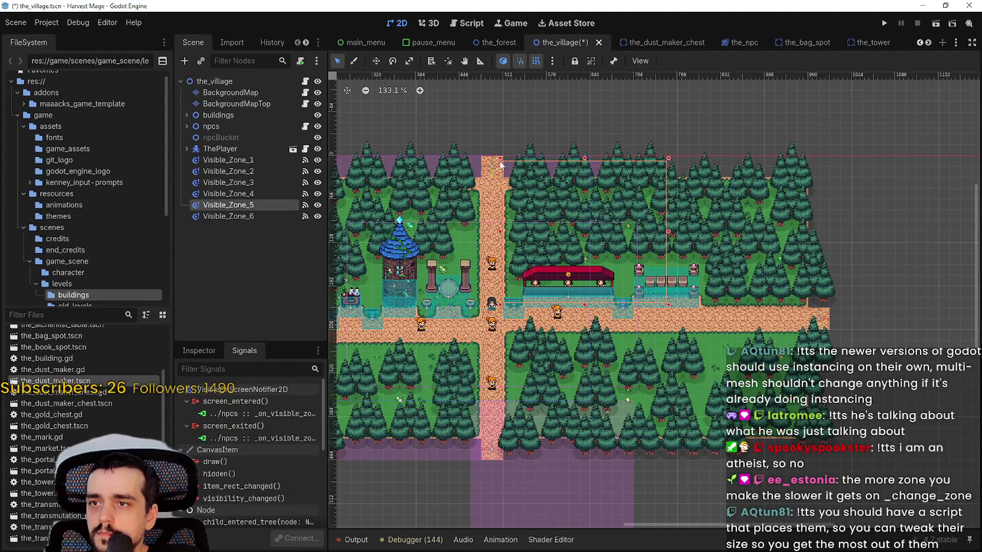
scroll(512, 155, up, 6)
drag(641, 163, 642, 153)
drag(787, 287, 638, 283)
scroll(640, 283, down, 10)
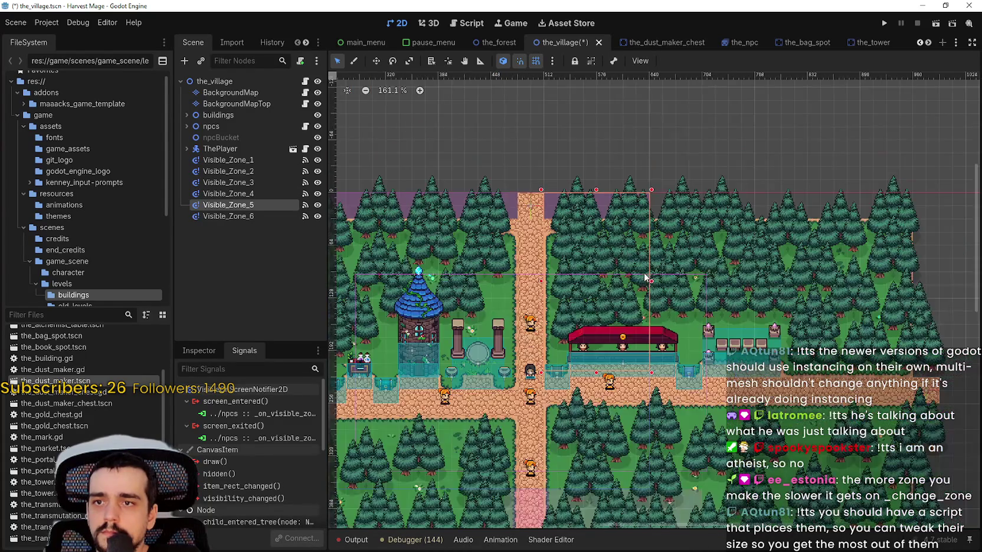
drag(604, 236, 604, 342)
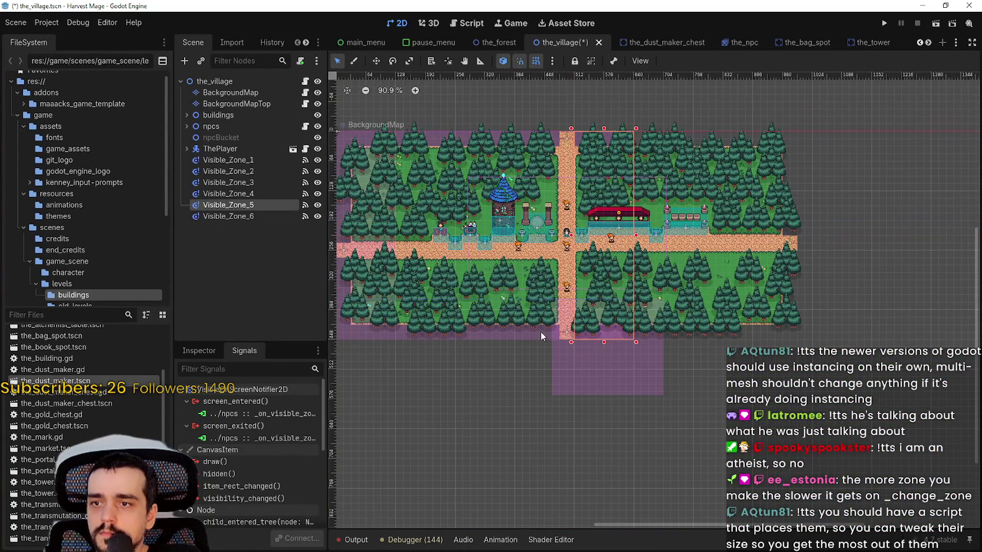
Step: Move Visible_Zone_6 up beside Visible_Zone_5 and make it narrower and taller
click(221, 216)
mouse_move(581, 389)
mouse_down()
mouse_move(718, 190)
mouse_move(689, 198)
mouse_up()
scroll(689, 141, up, 4)
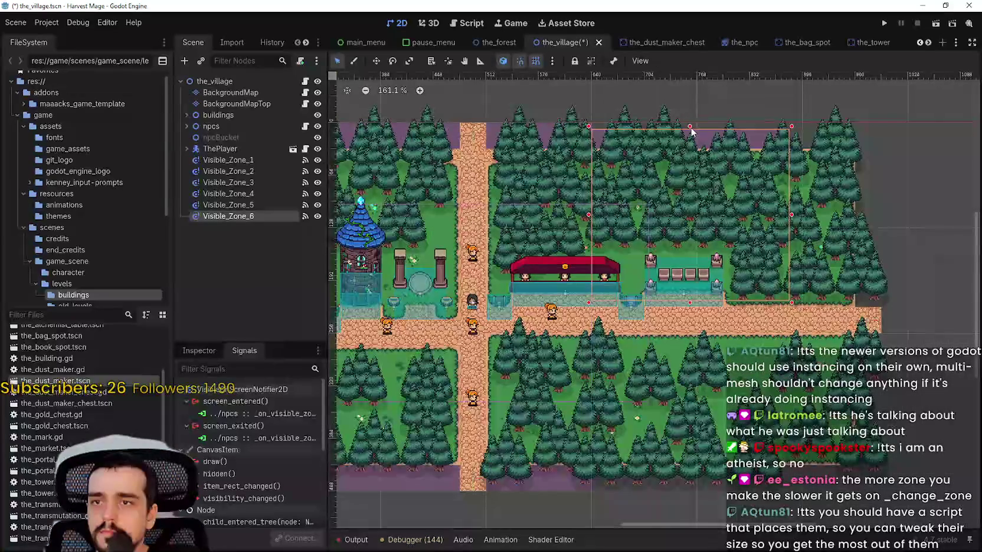
scroll(795, 303, down, 3)
mouse_move(789, 293)
mouse_down()
mouse_move(727, 394)
mouse_move(721, 434)
mouse_up()
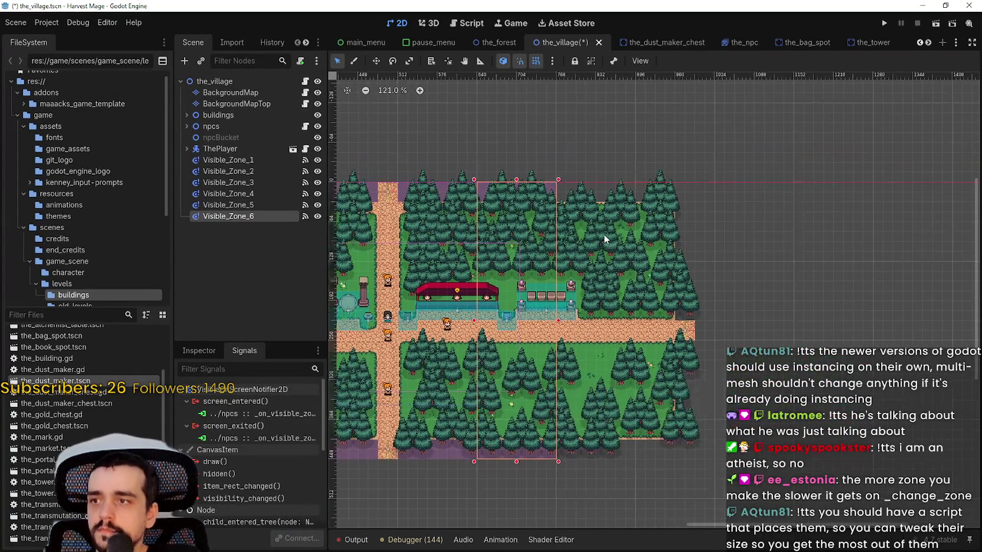
Step: Duplicate the zone into Visible_Zone_7 and place it right of Visible_Zone_6
key(ctrl+d)
scroll(519, 235, up, 4)
click(375, 60)
mouse_move(507, 248)
mouse_down()
mouse_move(682, 248)
mouse_move(664, 249)
mouse_up()
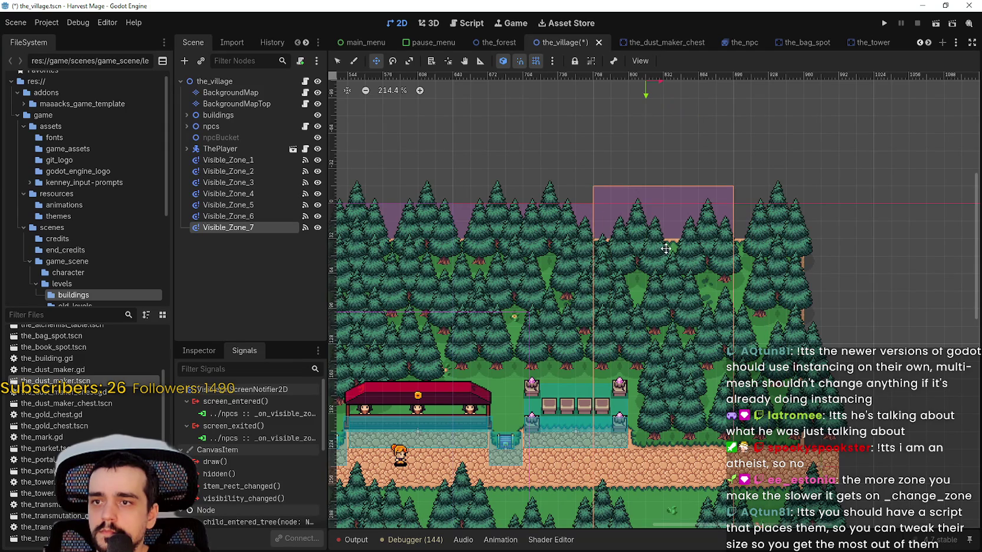
scroll(662, 262, down, 2)
Step: Duplicate Visible_Zone_7 into Visible_Zone_8 right of it, then save the_village scene
key(ctrl+d)
mouse_move(578, 237)
mouse_down()
mouse_move(696, 248)
mouse_move(673, 226)
mouse_up()
scroll(758, 248, down, 1)
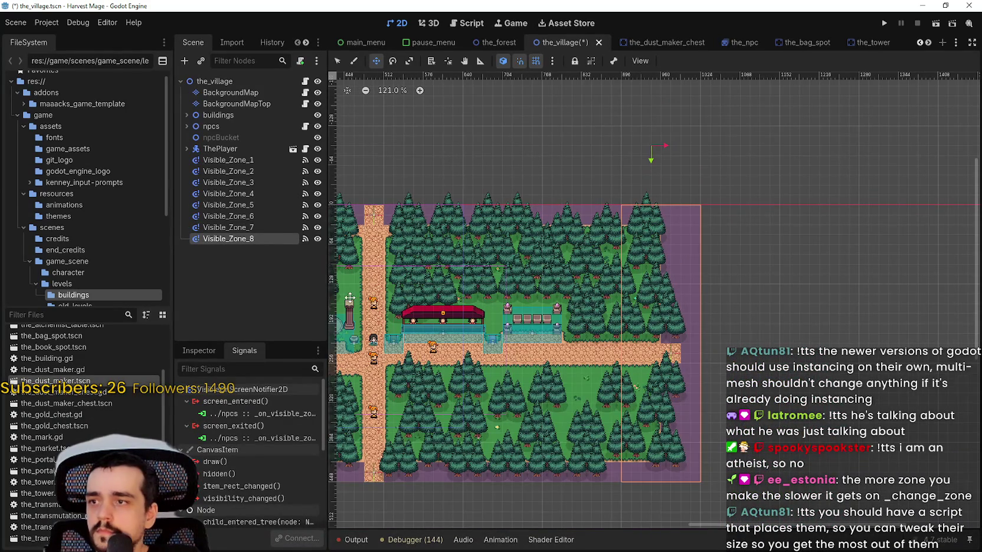
click(198, 351)
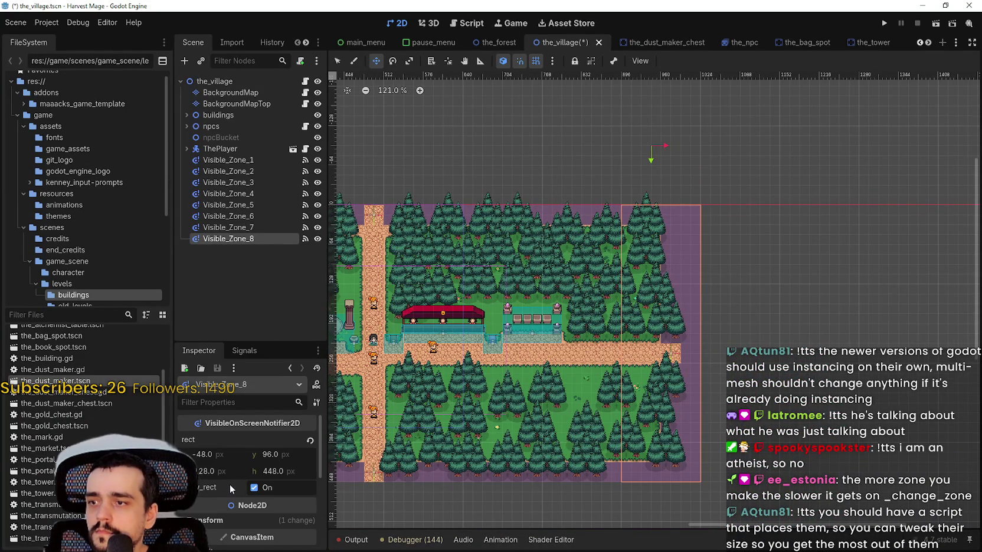
scroll(225, 482, down, 1)
scroll(398, 245, down, 2)
key(ctrl+s)
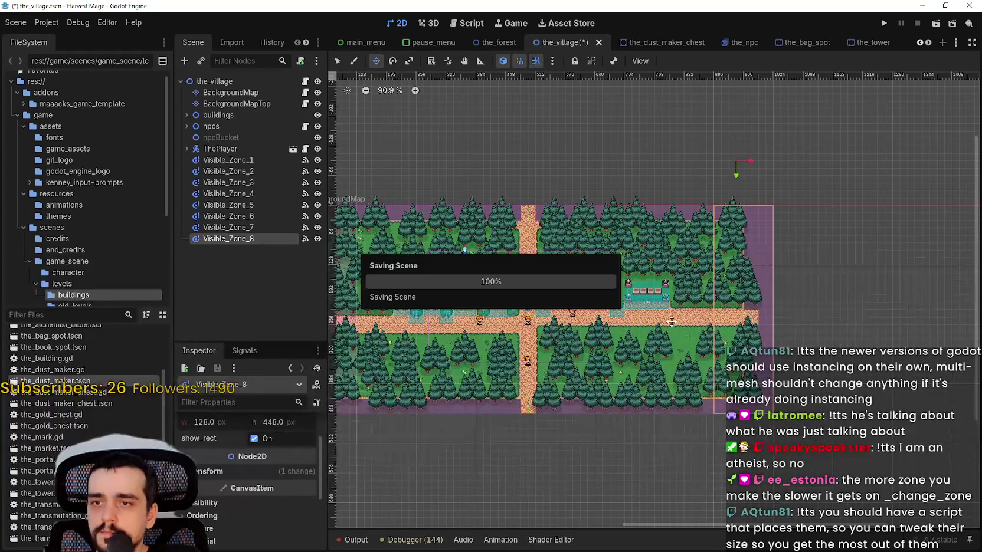
click(236, 171)
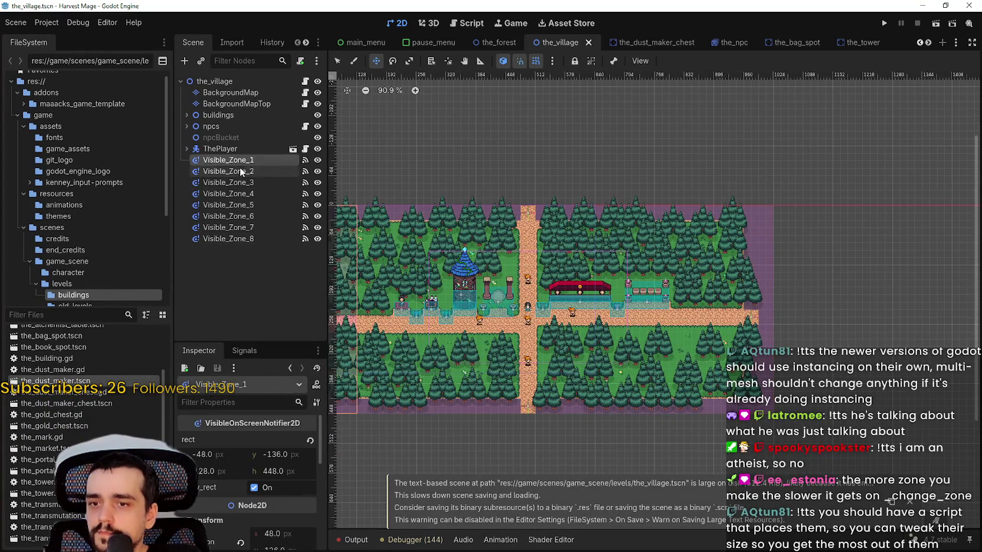
Step: Review the fourth, fifth, sixth and eighth visibility zones and save the_village scene
scroll(564, 290, left, 1)
scroll(564, 291, left, 4)
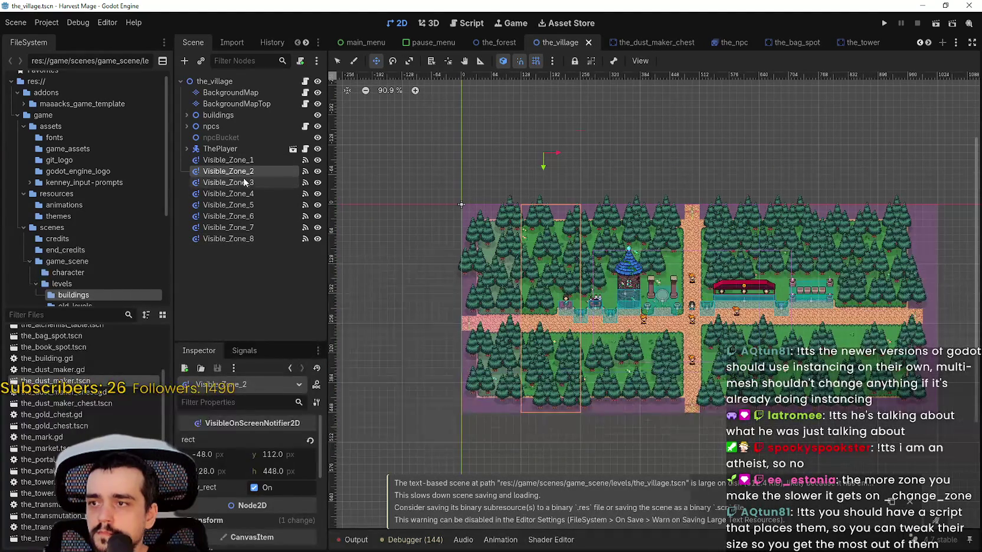
click(235, 193)
click(239, 204)
click(243, 216)
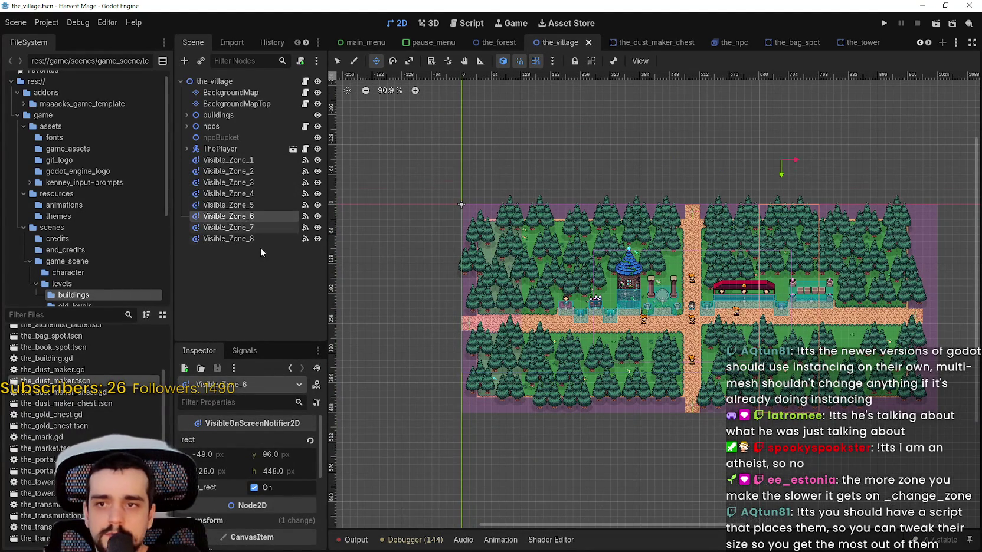
click(253, 238)
scroll(531, 265, right, 1)
key(ctrl+s)
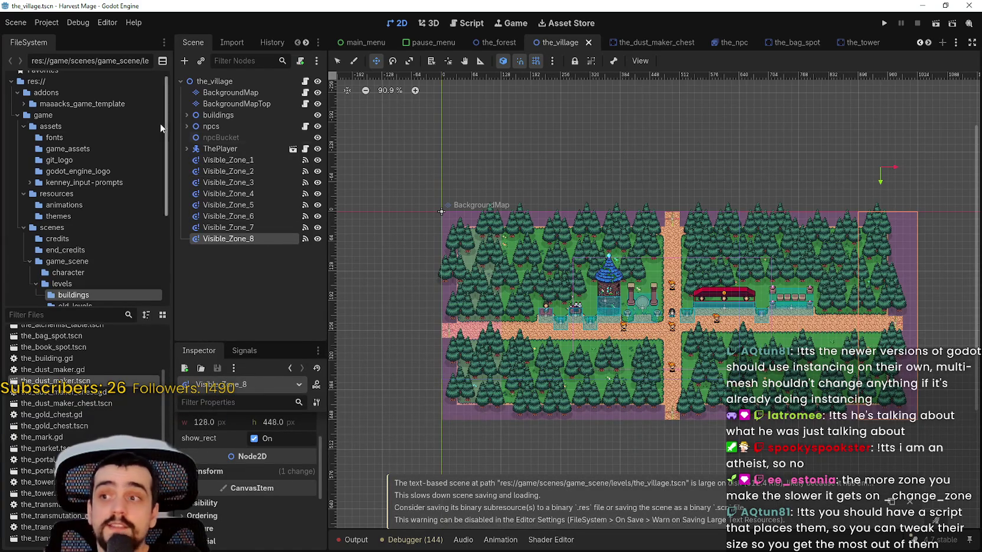
Step: Under the npcs group, duplicate Zone_6 to create Zone_7 and Zone_8, saving the scene
click(186, 125)
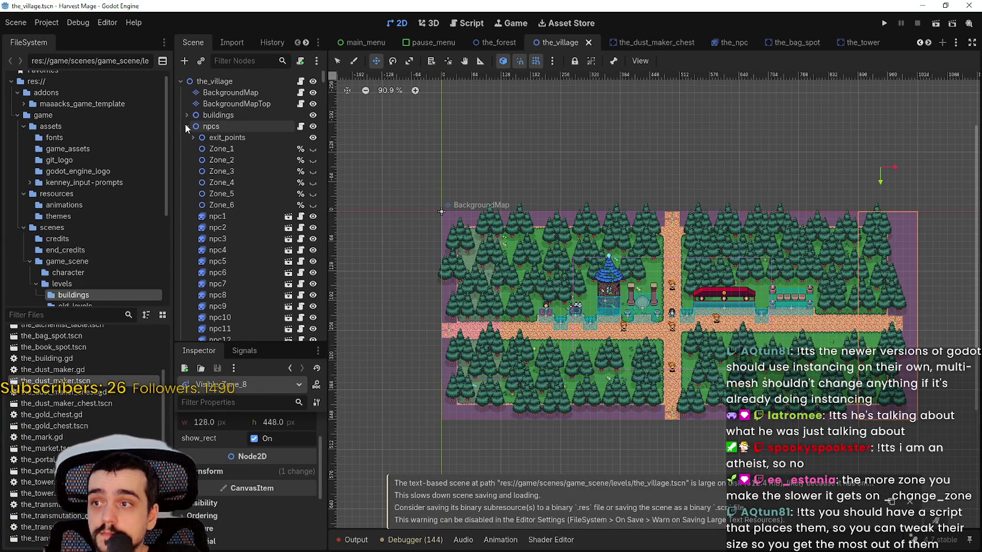
click(228, 205)
key(ctrl+d)
key(ctrl+d)
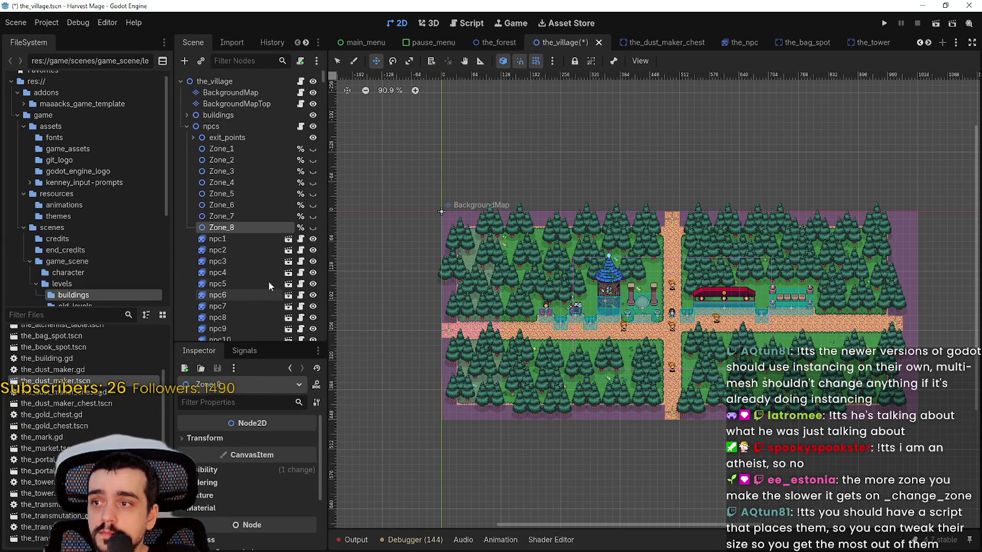
key(ctrl+s)
click(204, 148)
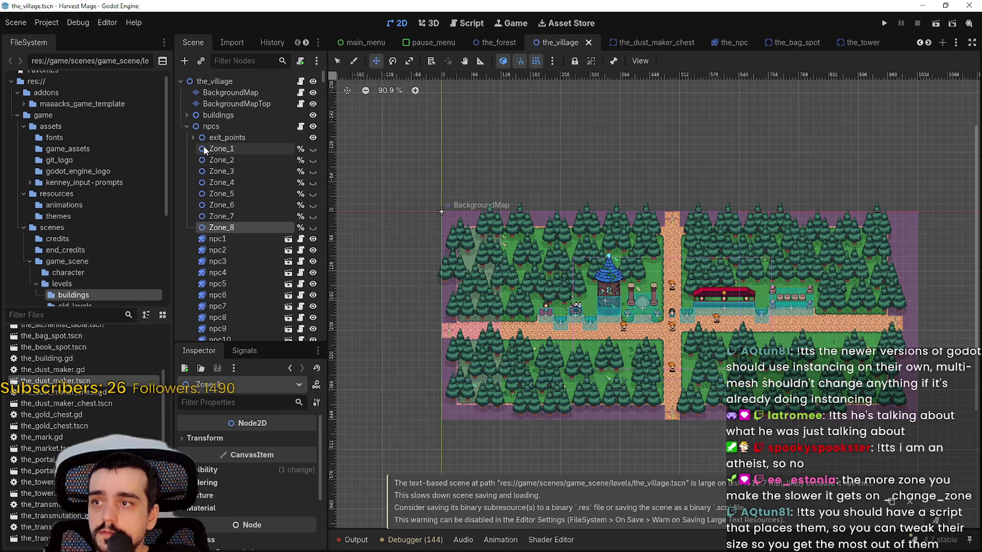
Step: Select BackgroundMap and zoom in on the village map's top-left corner
scroll(534, 274, down, 1)
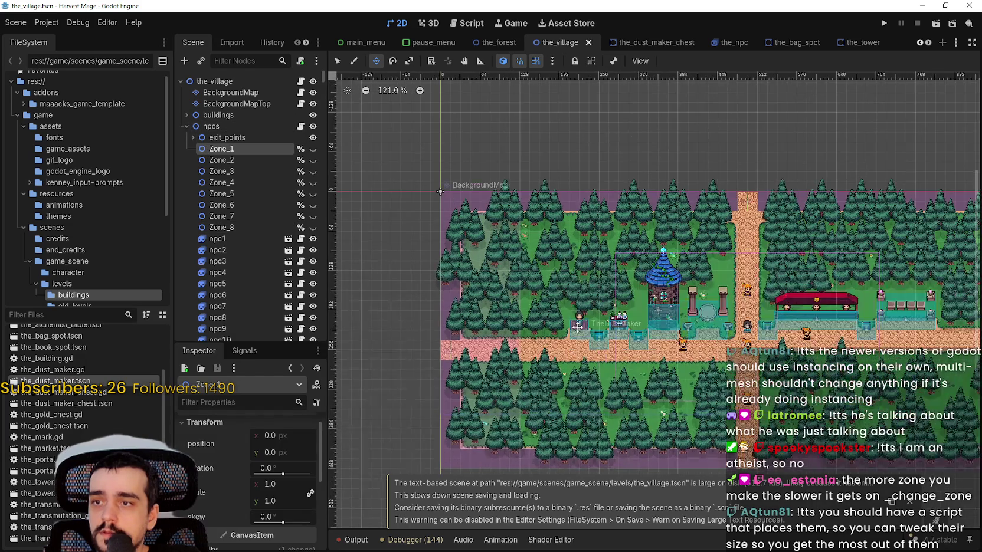
scroll(535, 274, up, 1)
click(230, 93)
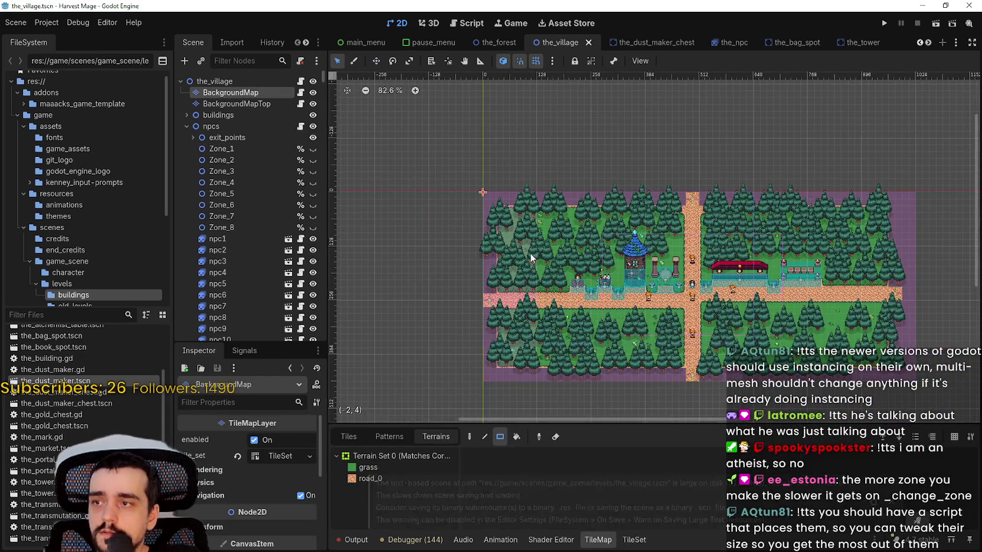
scroll(525, 249, up, 1)
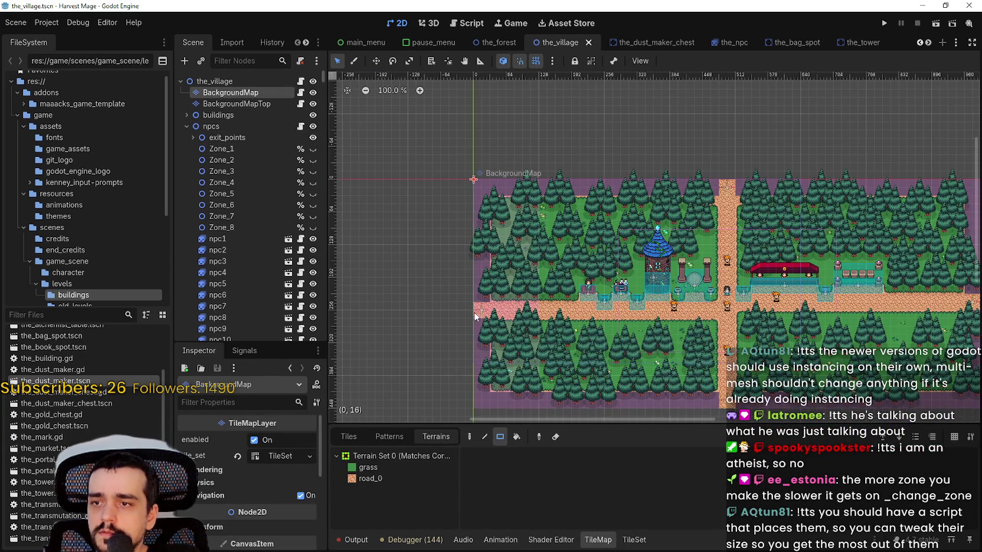
scroll(533, 311, up, 2)
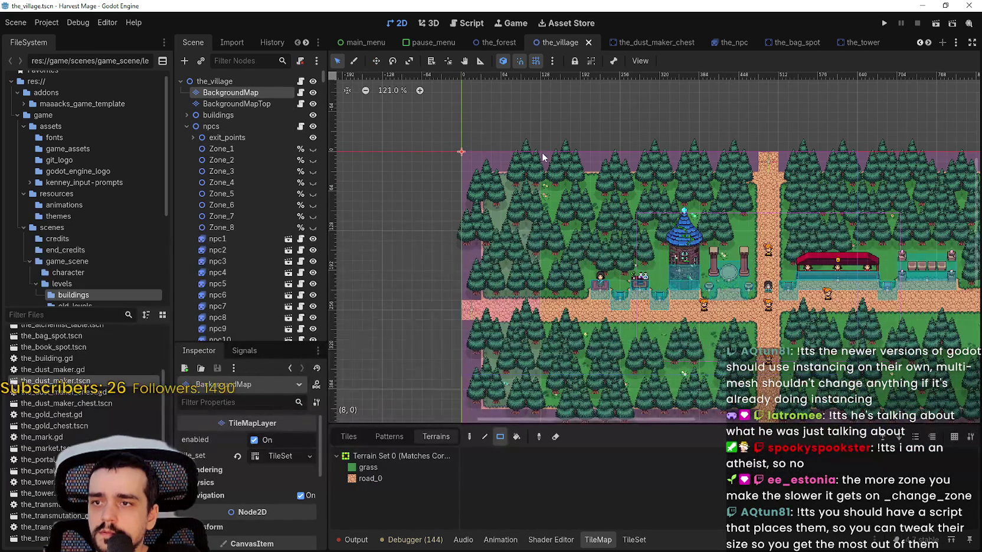
scroll(539, 158, up, 1)
scroll(533, 160, up, 3)
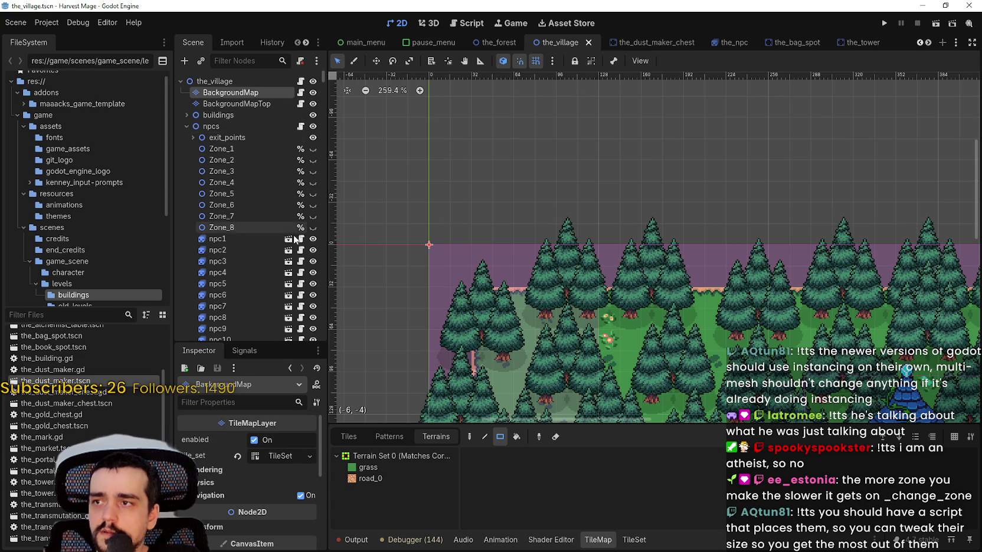
Step: In the_npc.gd, replace line 71's 192 threshold with 7*16 and evaluate it to 112
click(723, 44)
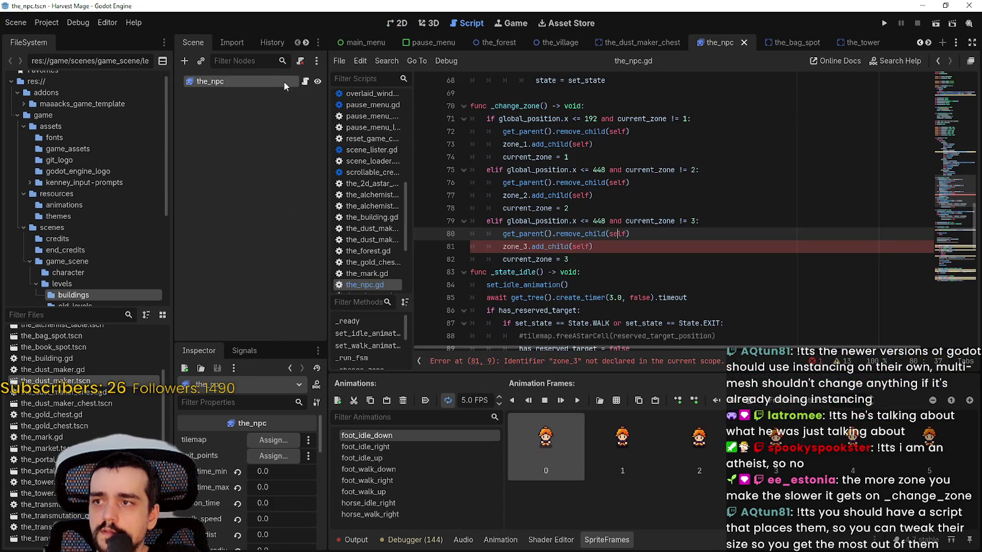
click(585, 247)
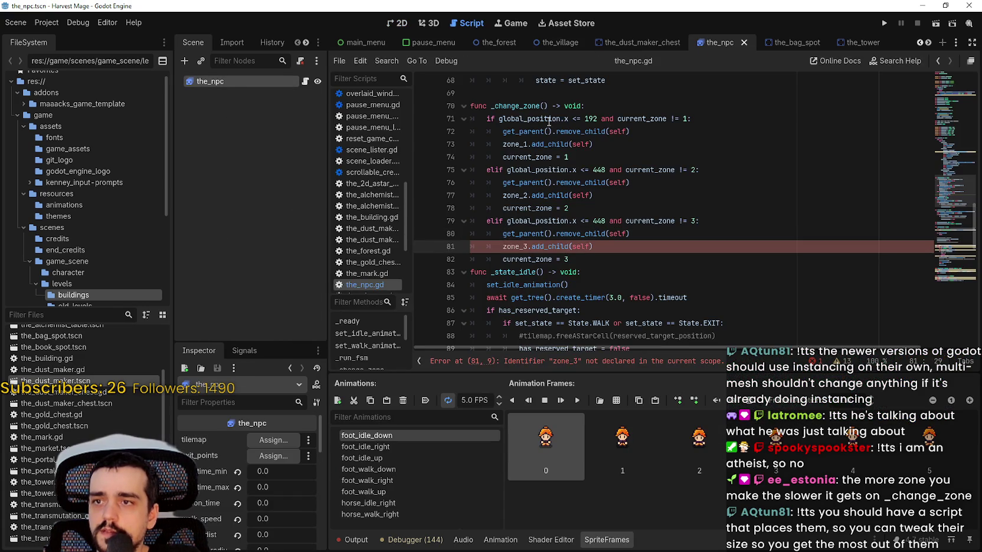
click(529, 144)
double_click(591, 118)
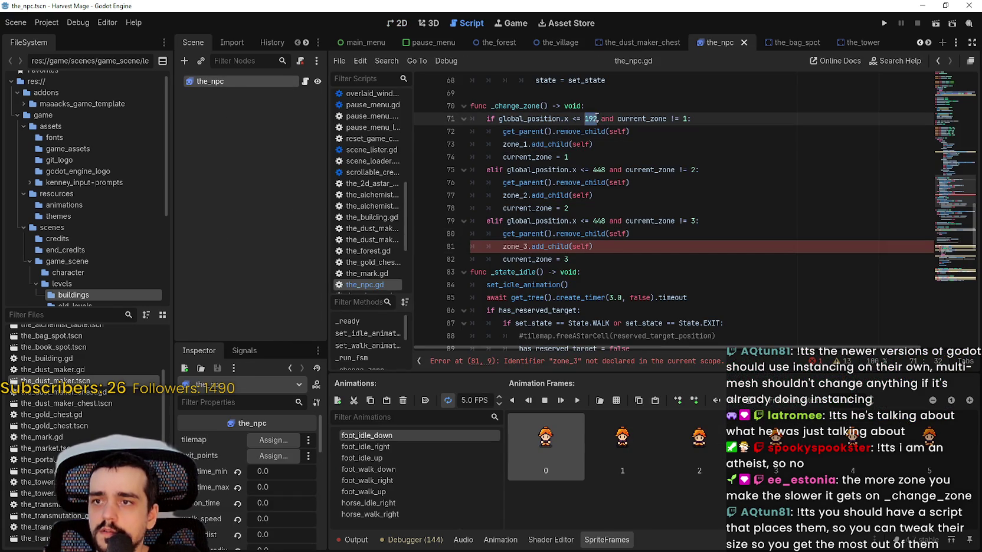
text(7*16)
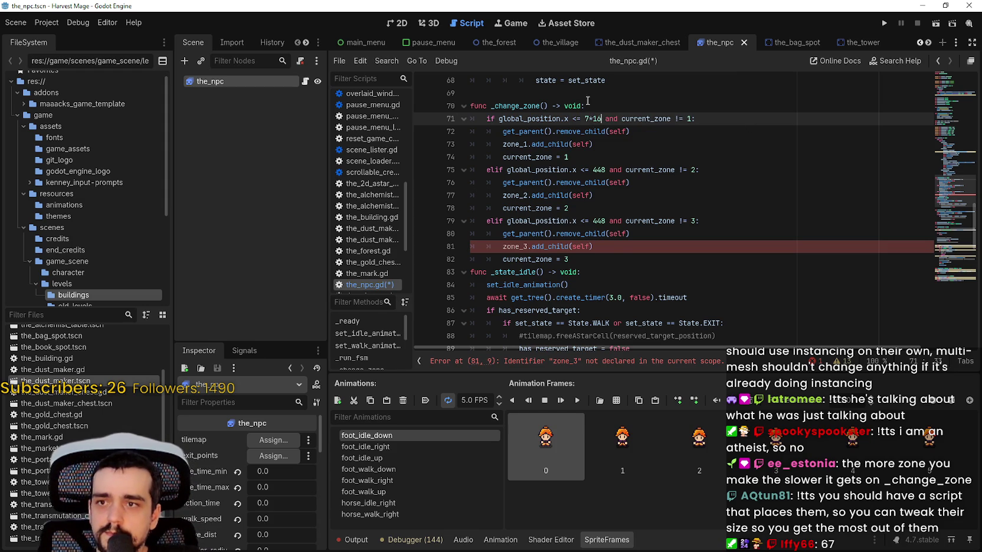
drag(601, 118, 584, 119)
right_click(586, 120)
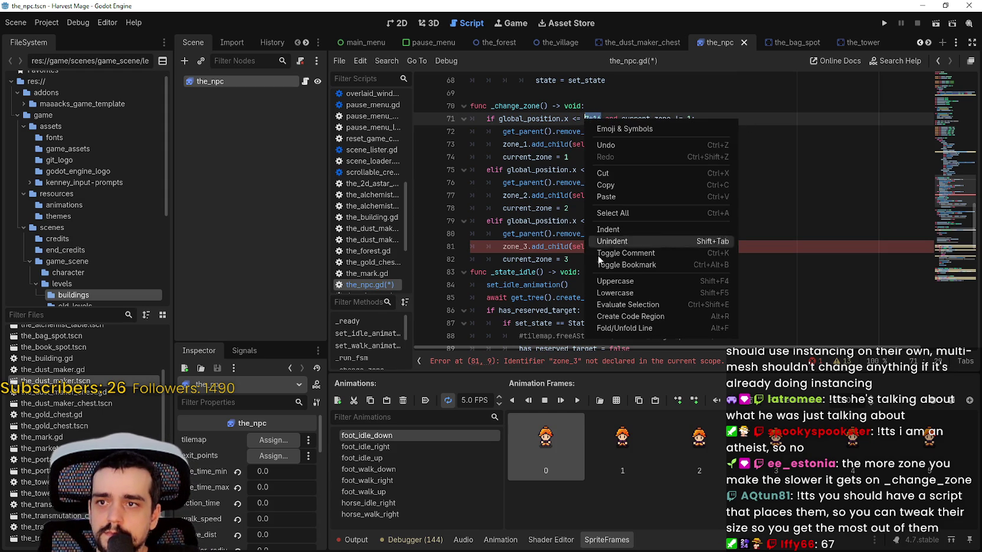
click(630, 303)
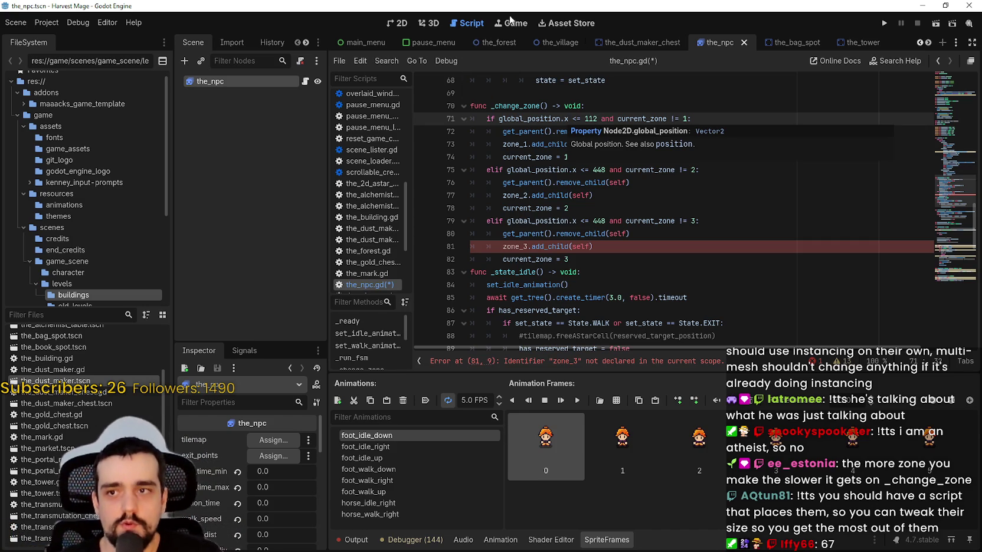
double_click(591, 119)
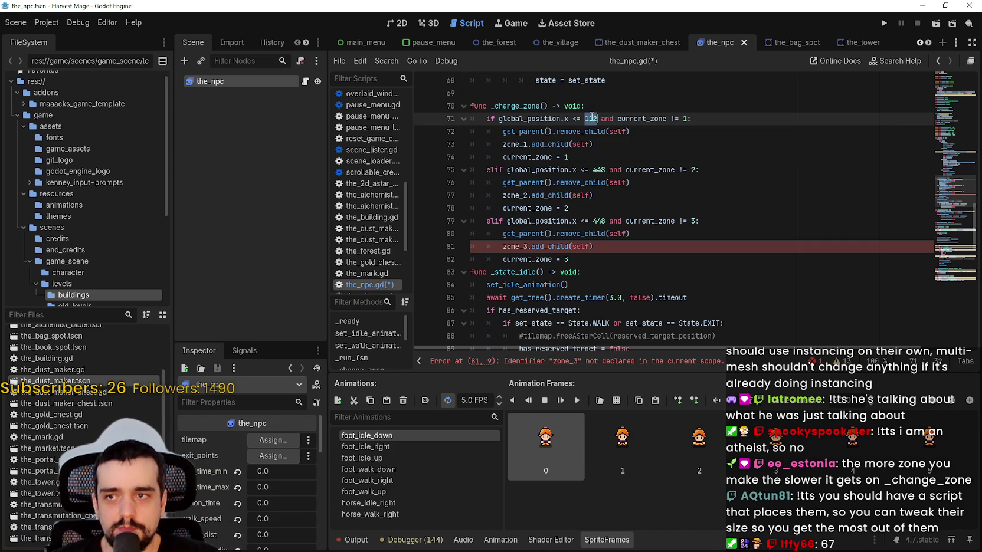
click(554, 42)
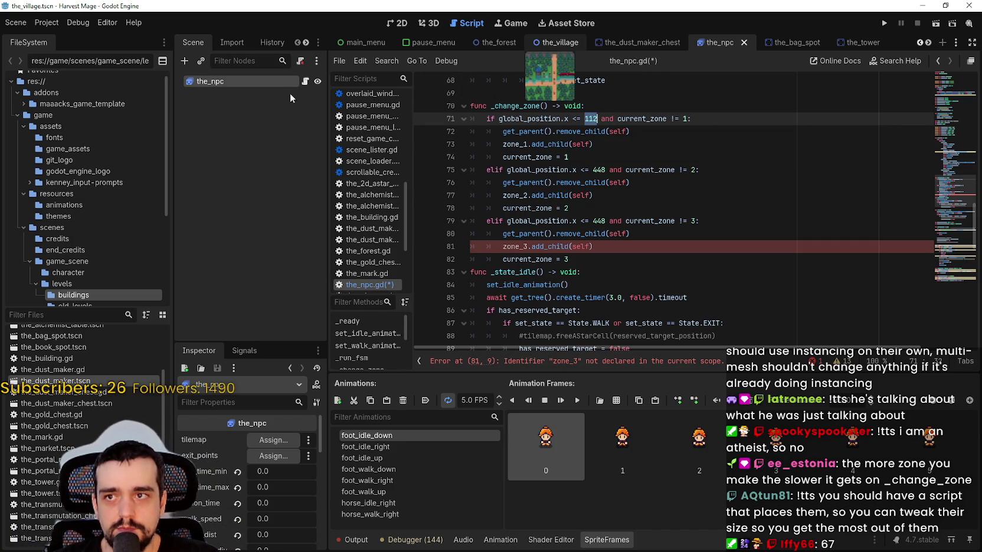
Step: Look over the village scene's 2D map
click(397, 25)
scroll(600, 256, down, 3)
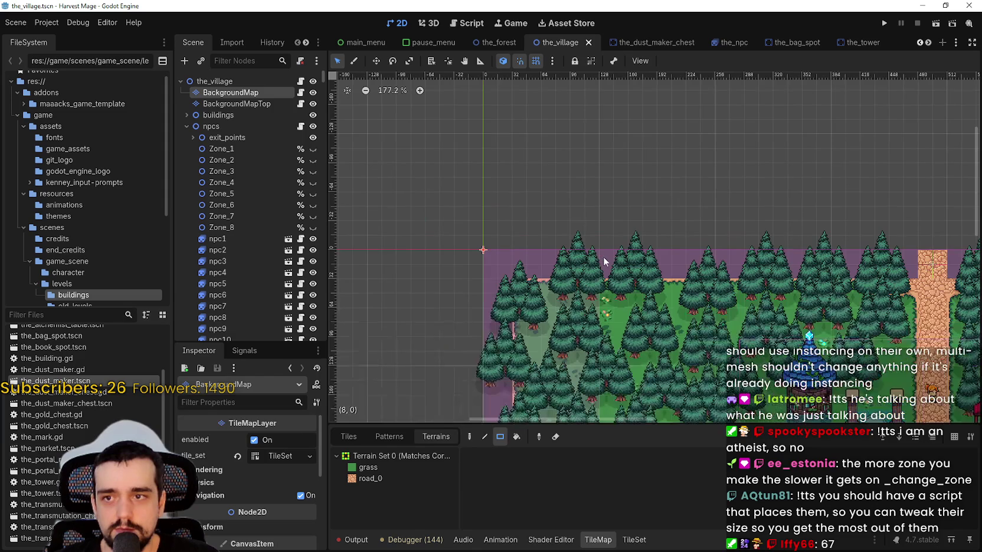
scroll(716, 258, up, 1)
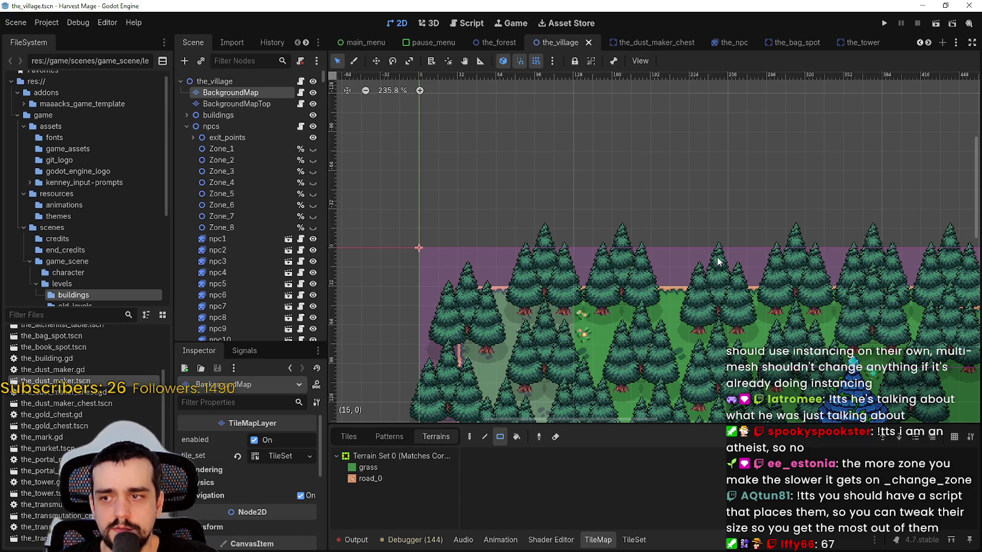
scroll(718, 263, right, 3)
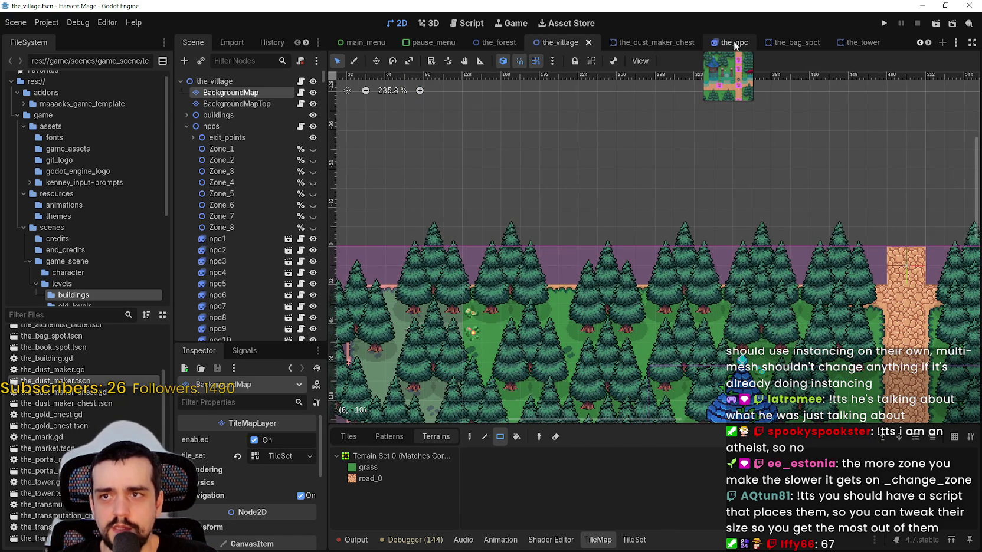
Step: In the_npc.gd, replace line 75's 448 threshold with 15*16 and evaluate it to 240
click(738, 43)
click(305, 81)
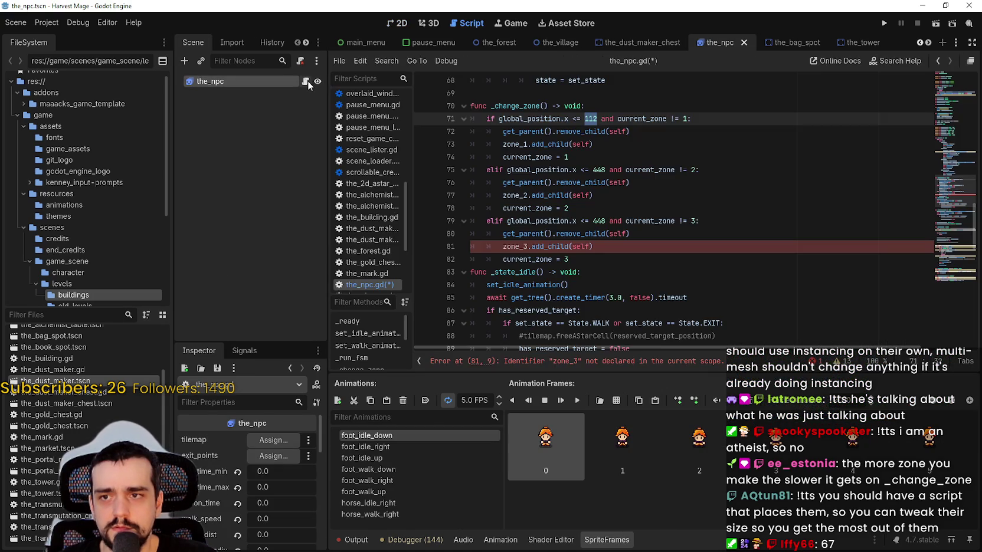
double_click(599, 169)
text(15*16)
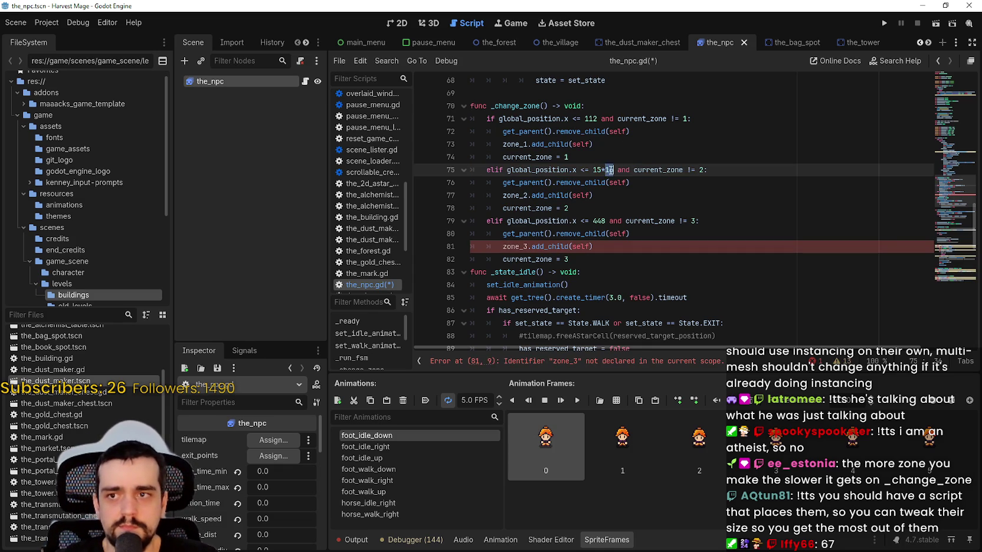
double_click(600, 169)
drag(606, 170, 614, 170)
right_click(614, 170)
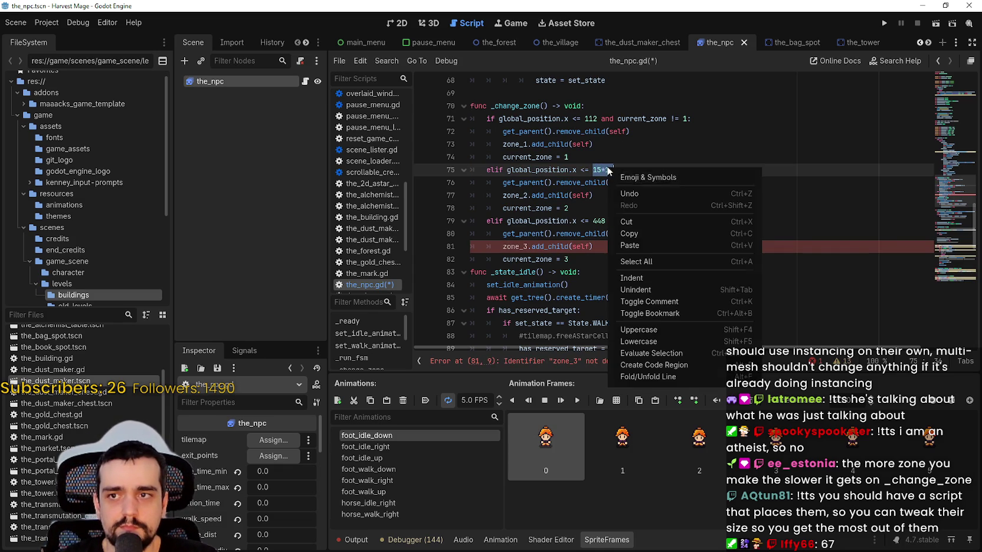
click(668, 354)
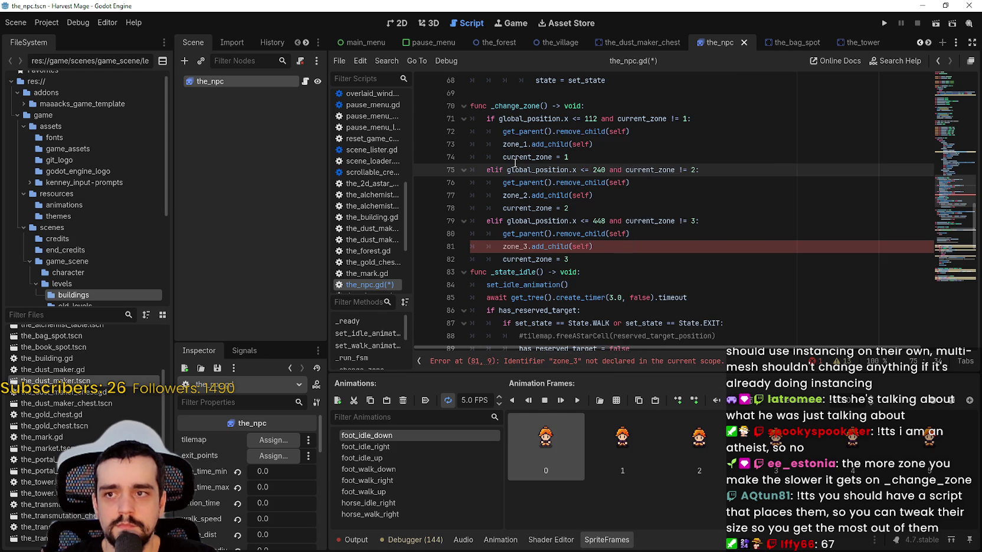
click(397, 23)
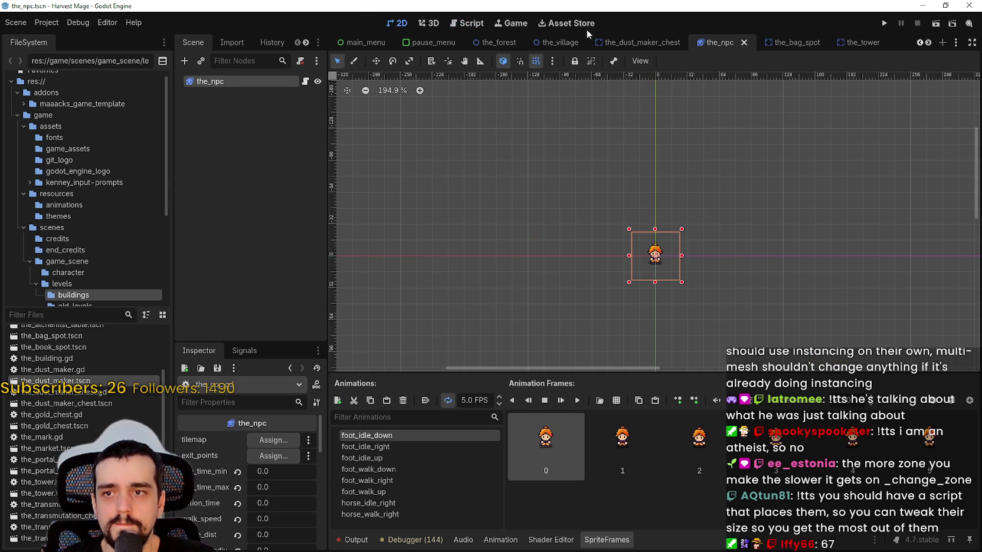
Step: Set the zone 3 x-threshold in the_npc.gd to 368 by evaluating 23*16
click(553, 42)
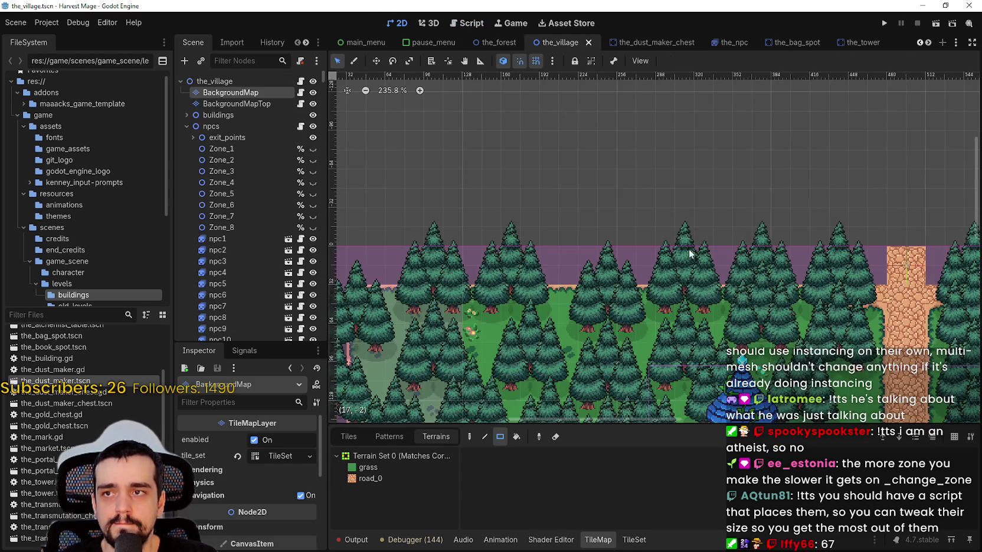
scroll(734, 270, down, 5)
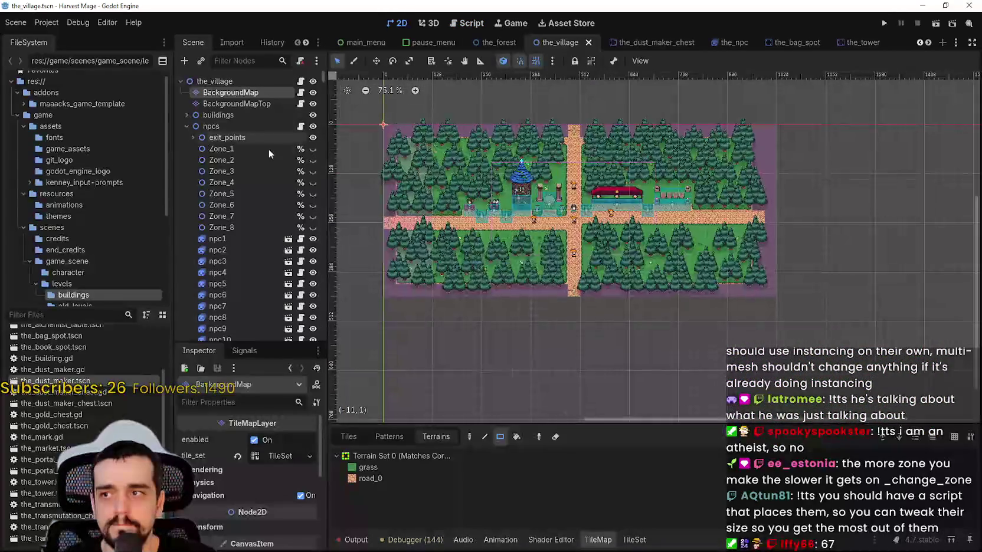
scroll(531, 151, up, 5)
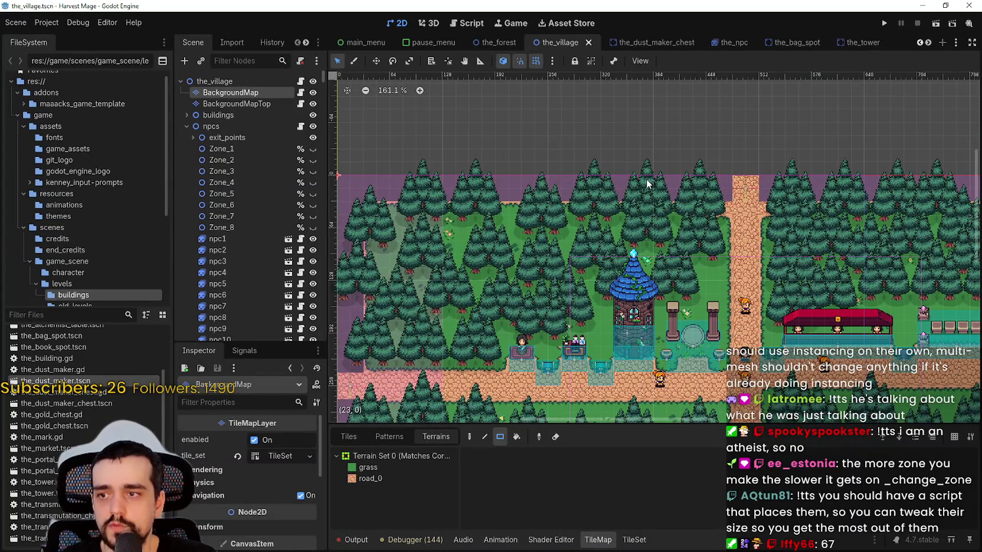
click(729, 42)
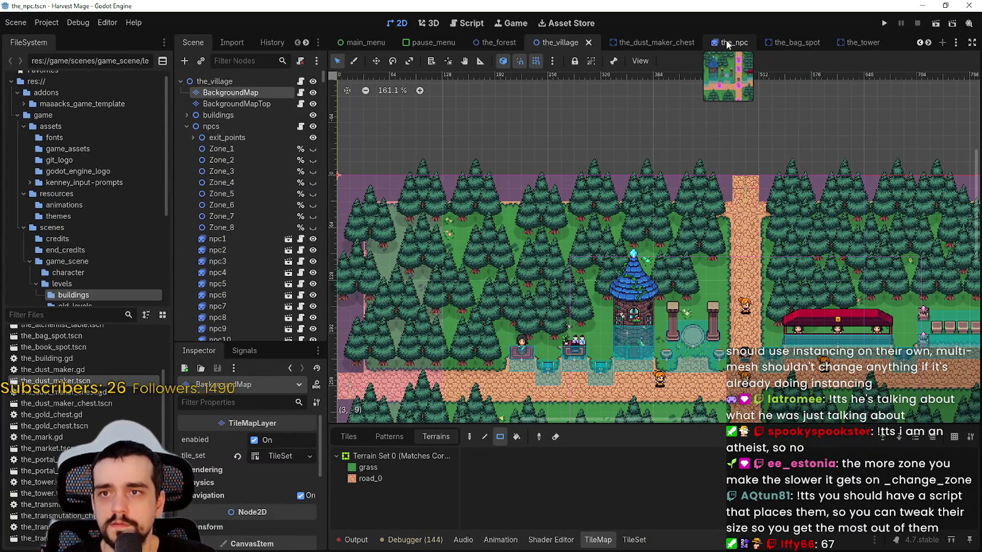
double_click(596, 221)
text(23*16)
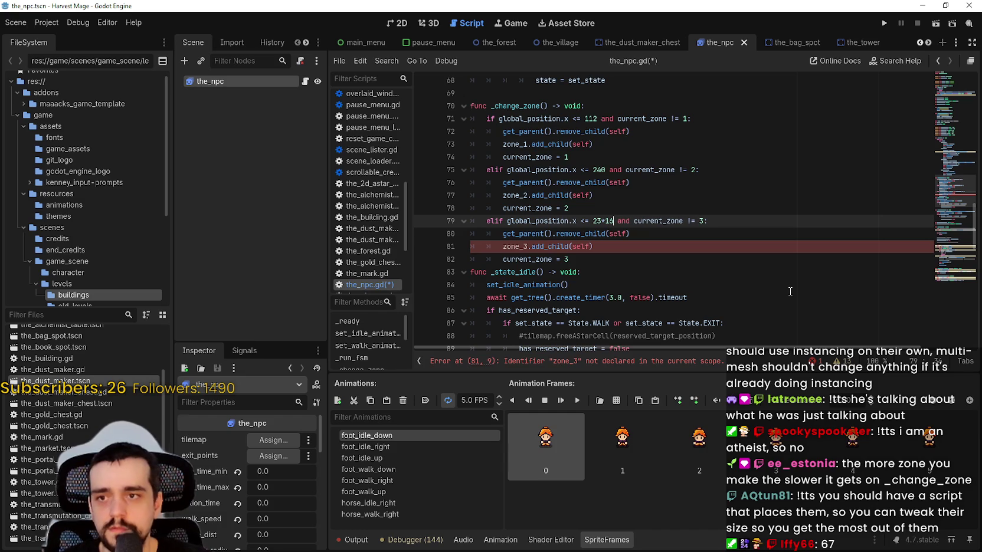
drag(613, 222, 592, 221)
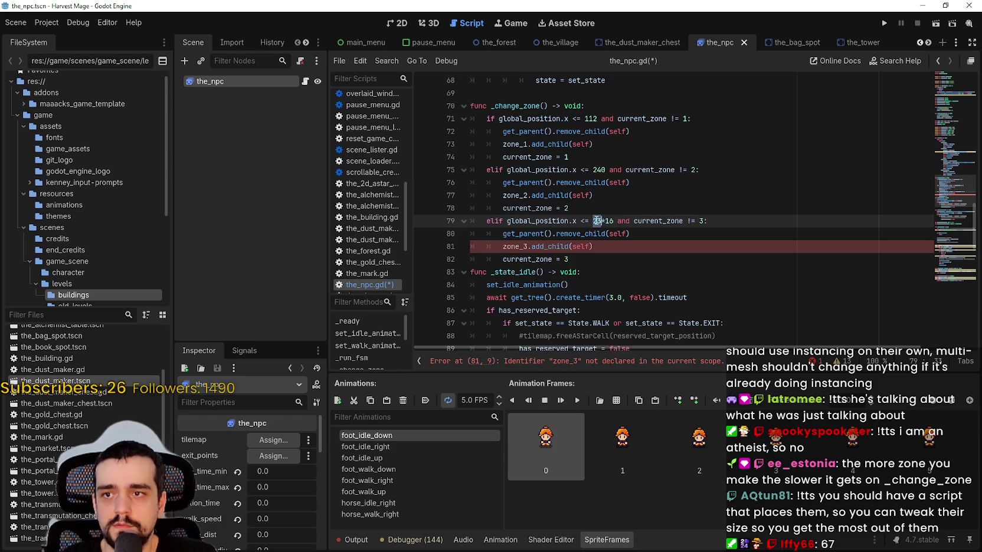
right_click(608, 222)
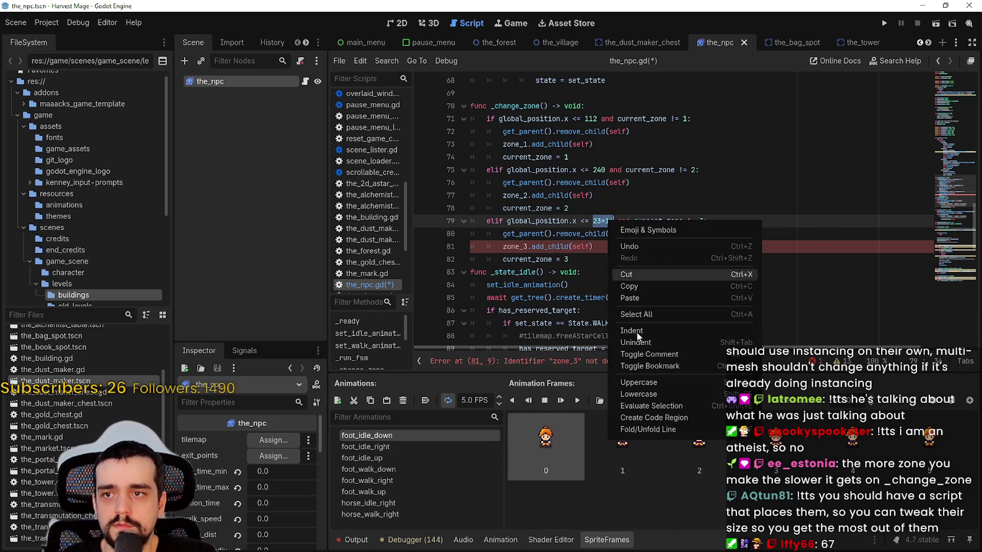
click(673, 406)
Step: Paste a copy of the zone 3 branch below itself
click(607, 261)
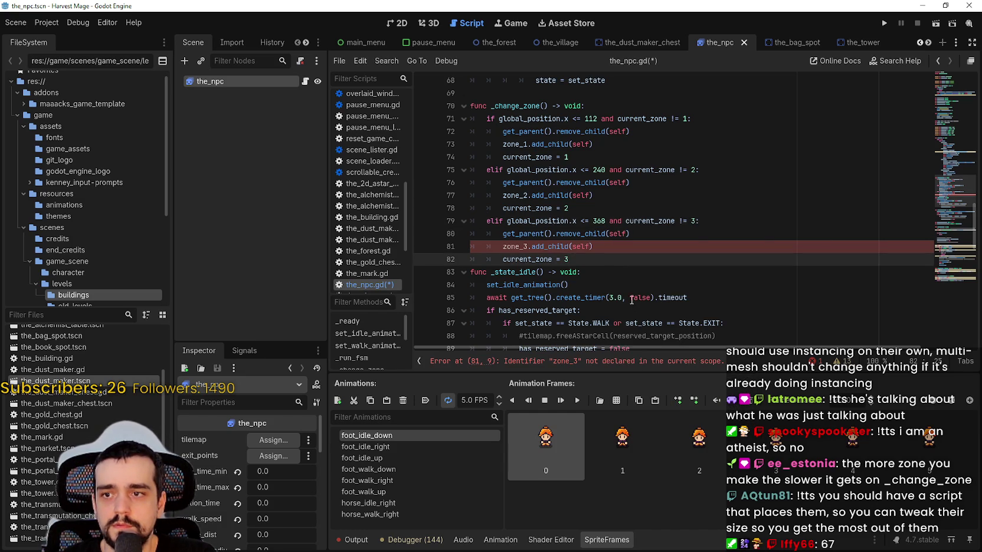
drag(569, 261, 459, 219)
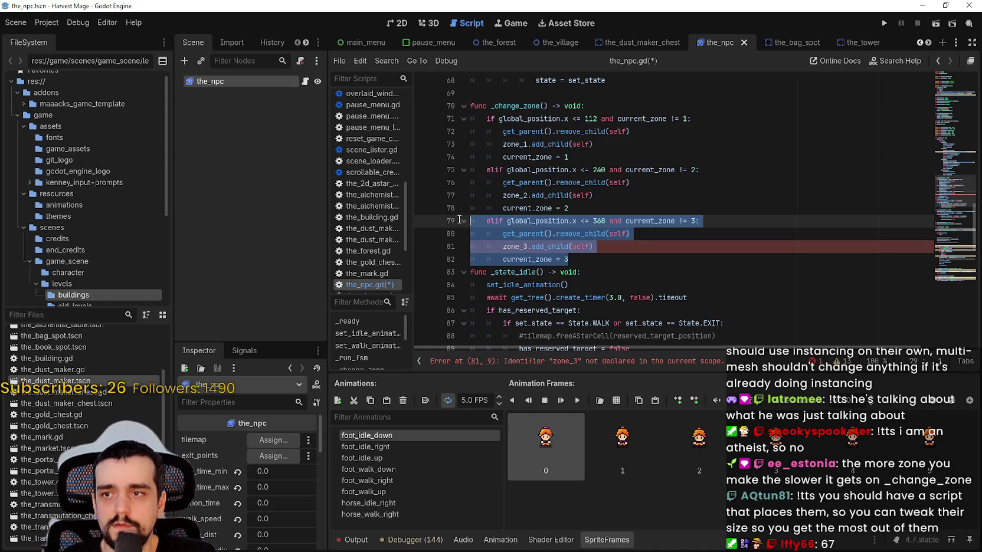
click(628, 257)
key(Return)
drag(519, 271, 448, 264)
click(454, 272)
key(ctrl+v)
Step: Renumber the copied branch to zone 4 (check, zone_4, current_zone 4) and save the script
click(525, 297)
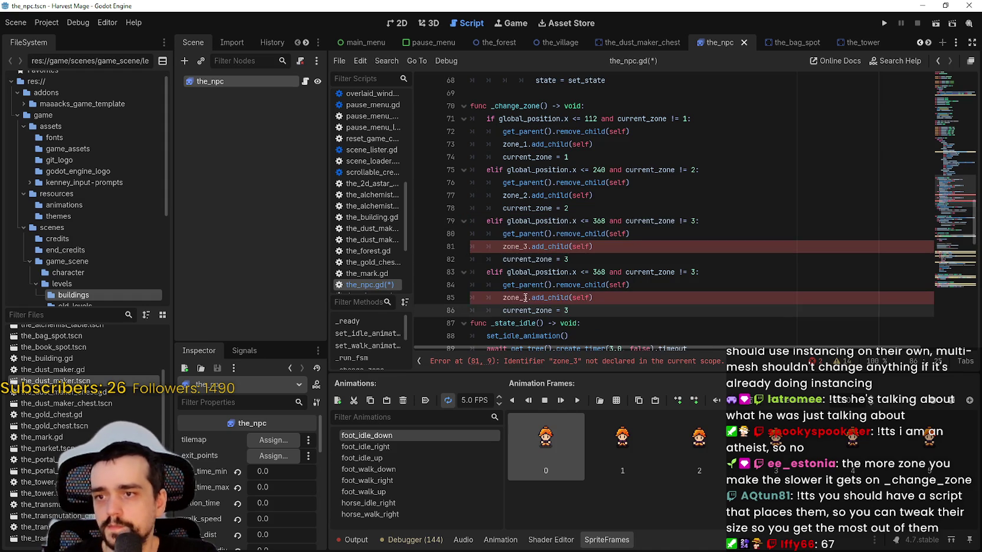
key(BackSpace)
text(4)
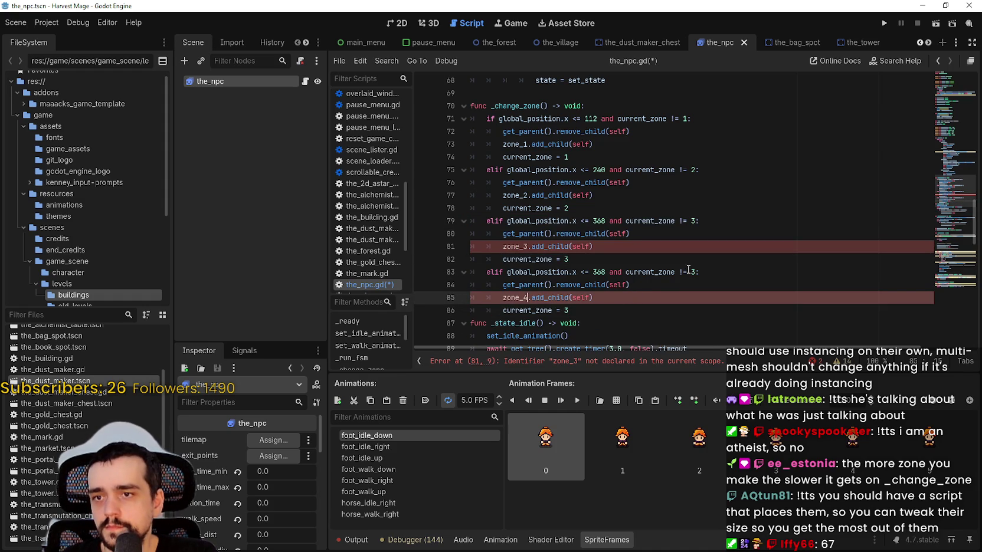
click(694, 272)
key(BackSpace)
text(4)
scroll(594, 232, down, 2)
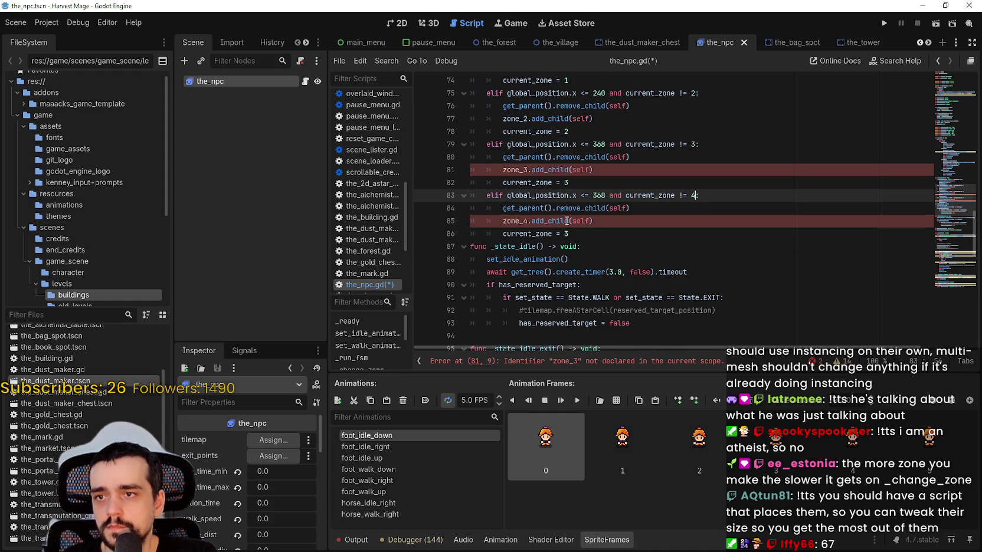
click(566, 234)
key(BackSpace)
text(4)
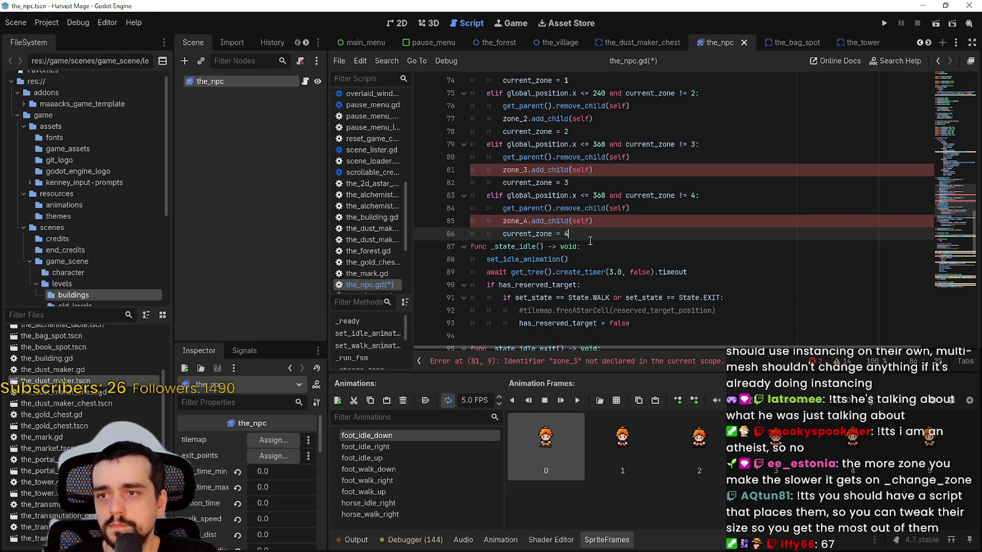
key(ctrl+s)
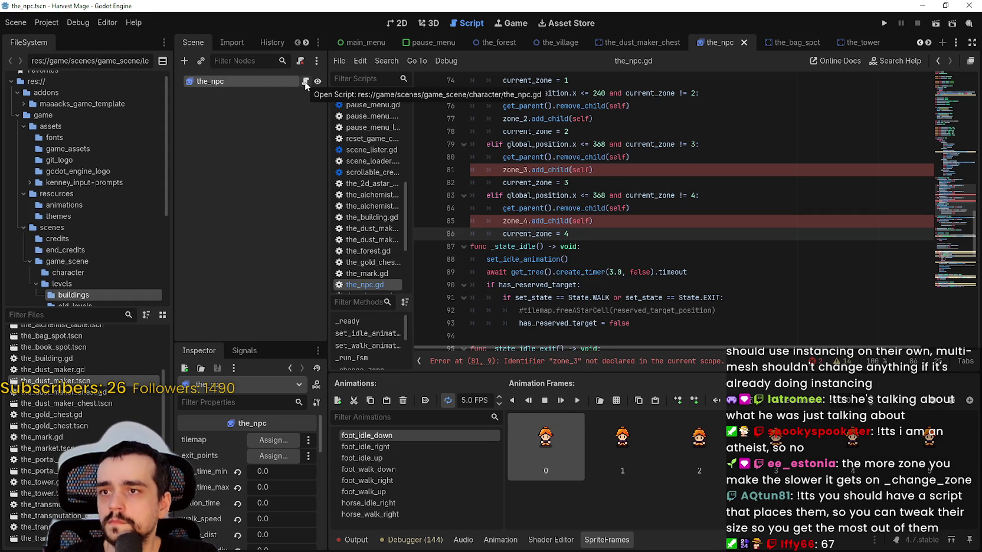
scroll(493, 149, up, 2)
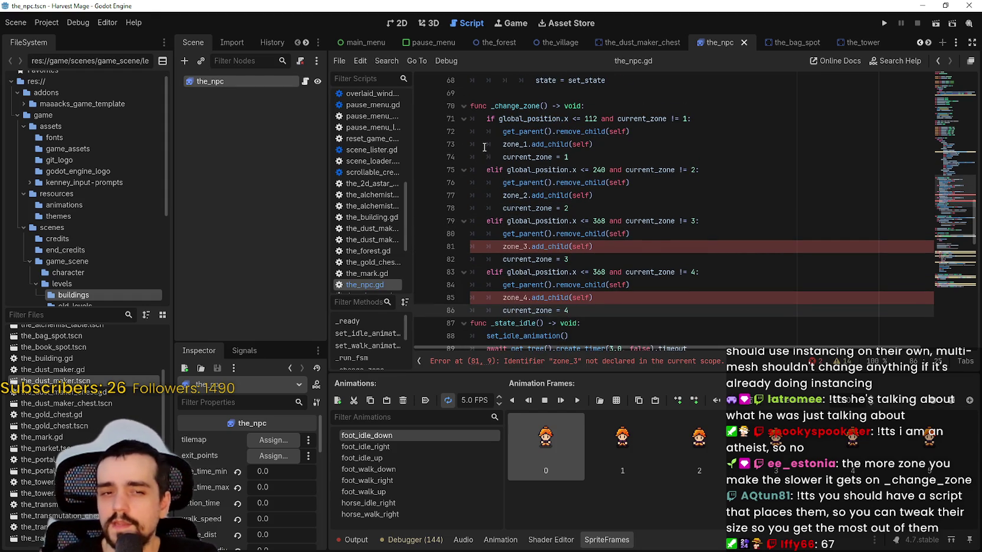
scroll(484, 147, down, 2)
scroll(616, 180, up, 2)
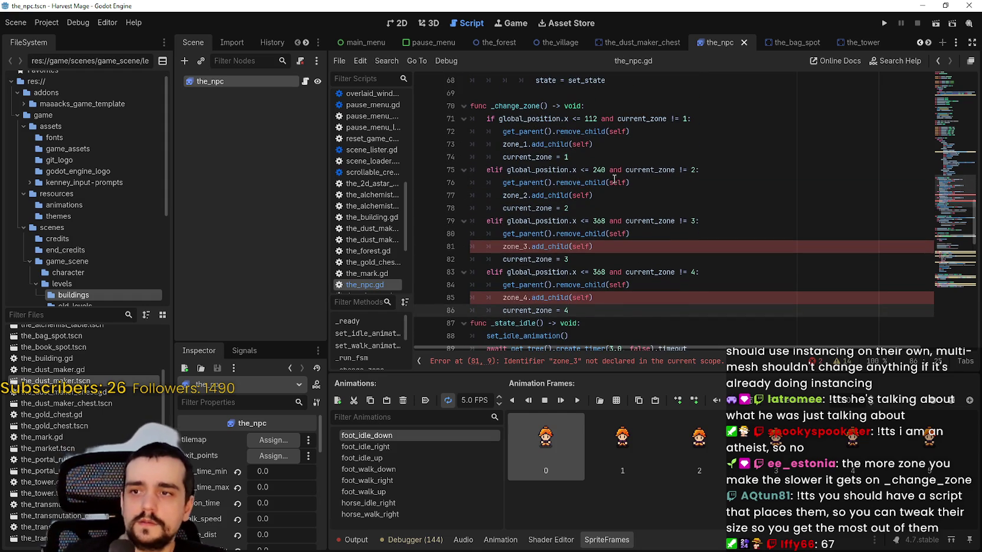
scroll(549, 170, down, 1)
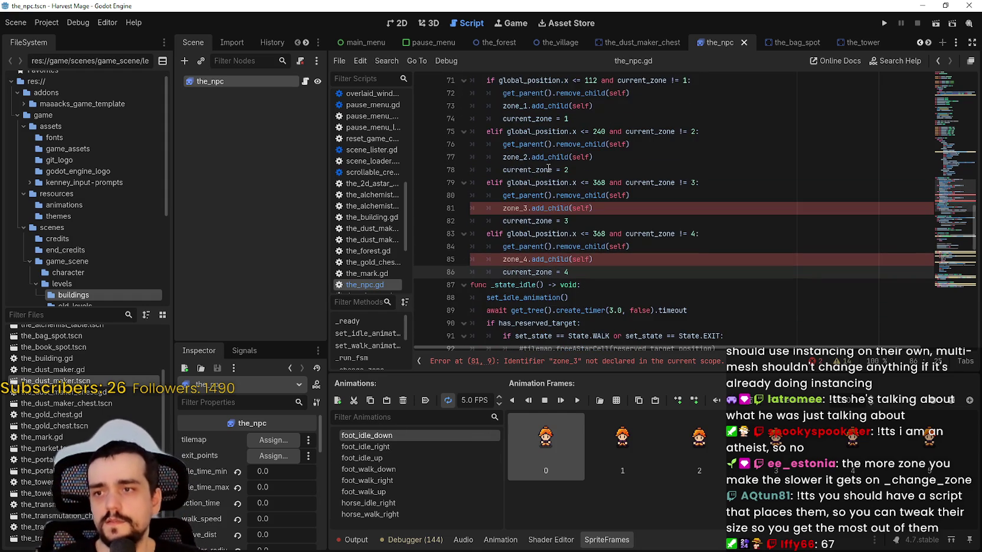
scroll(550, 100, up, 1)
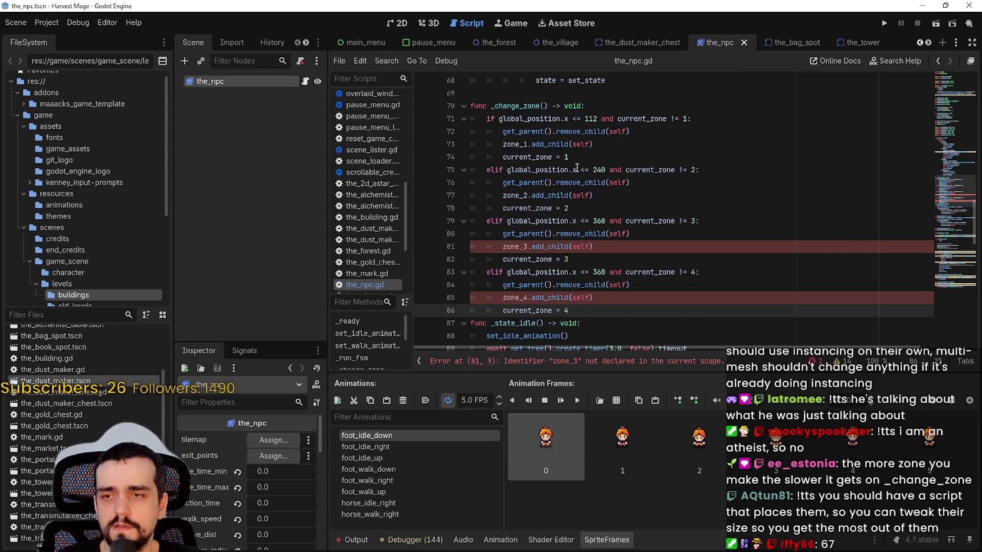
mouse_move(577, 168)
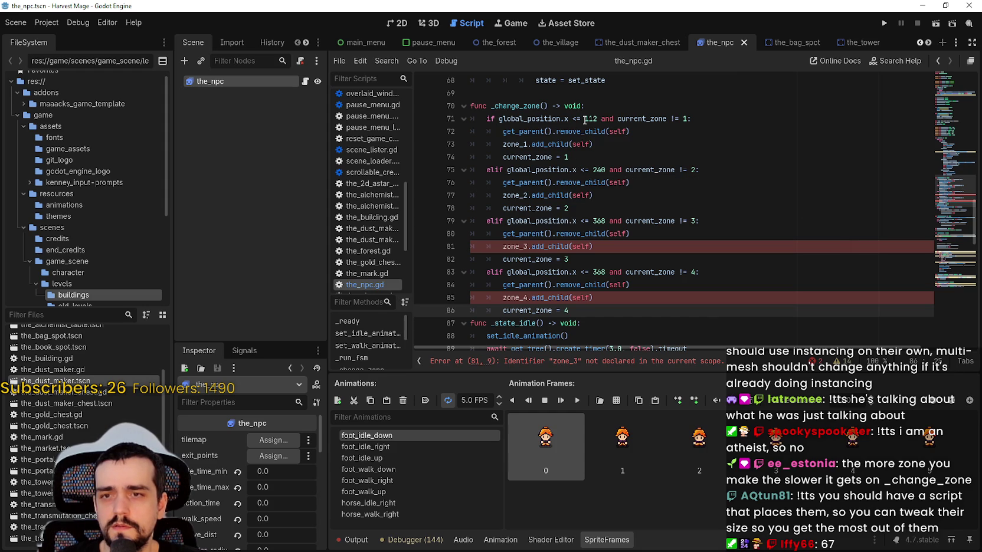
mouse_move(487, 118)
mouse_down()
mouse_move(716, 123)
mouse_move(721, 154)
mouse_up()
mouse_move(697, 205)
mouse_down()
mouse_move(507, 208)
mouse_move(454, 175)
mouse_up()
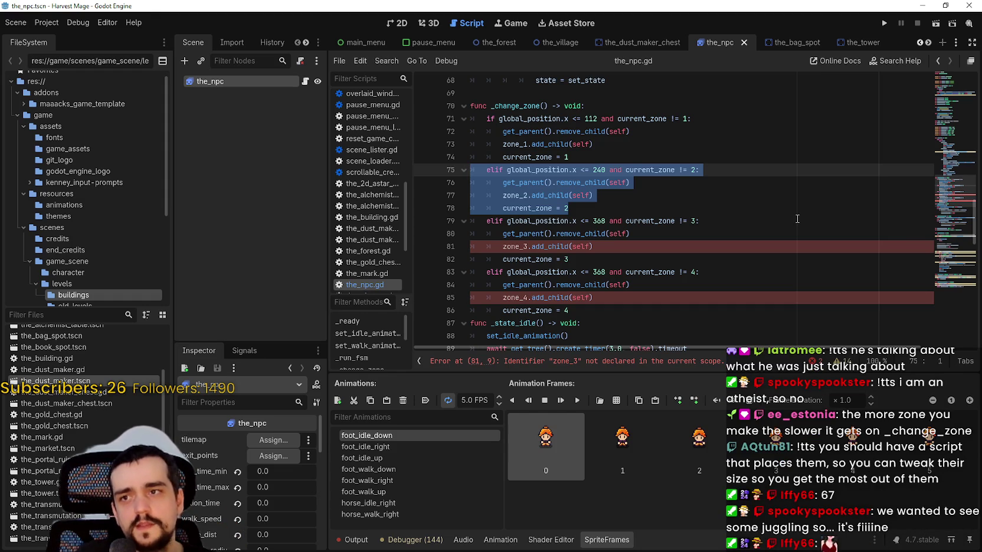
mouse_move(519, 147)
mouse_down()
mouse_move(617, 149)
mouse_move(471, 157)
mouse_up()
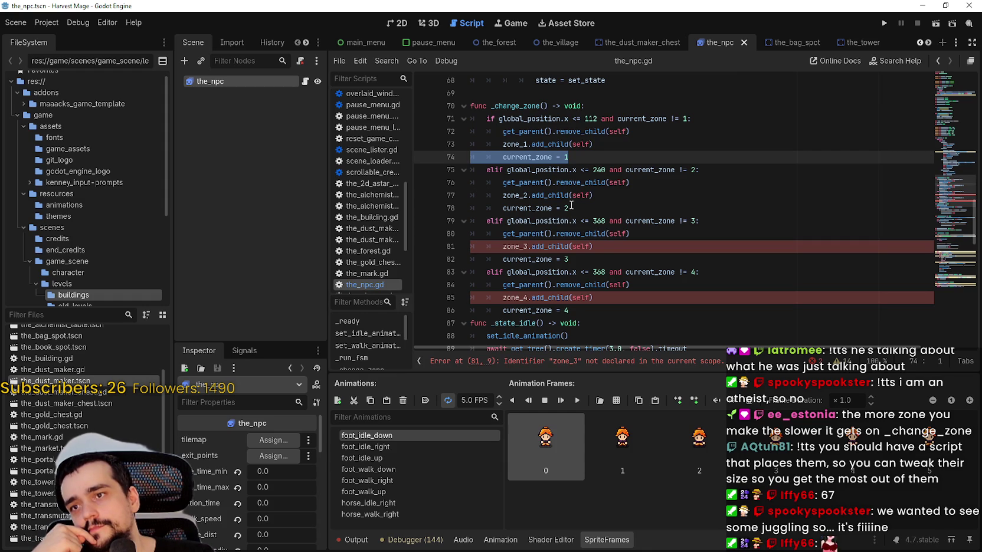
click(588, 119)
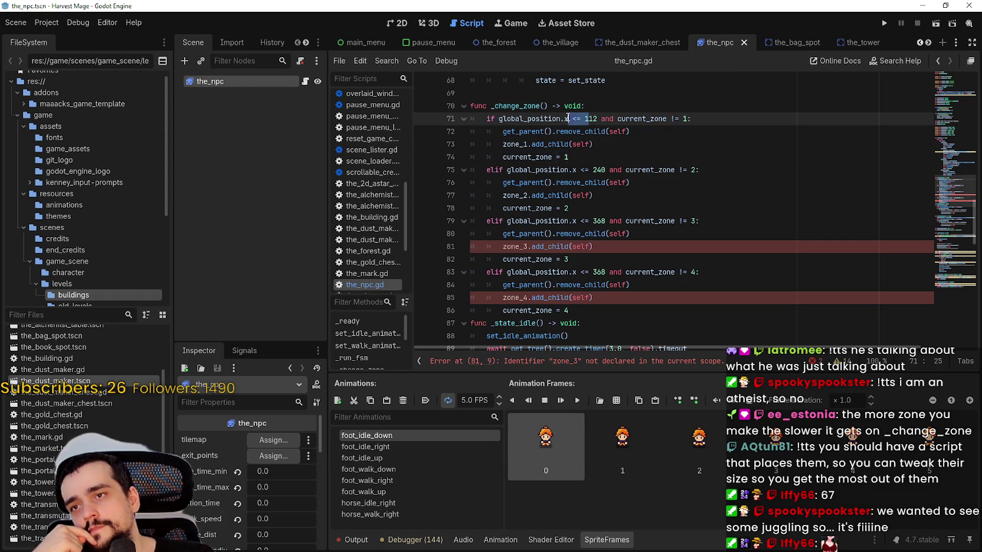
drag(596, 119, 498, 119)
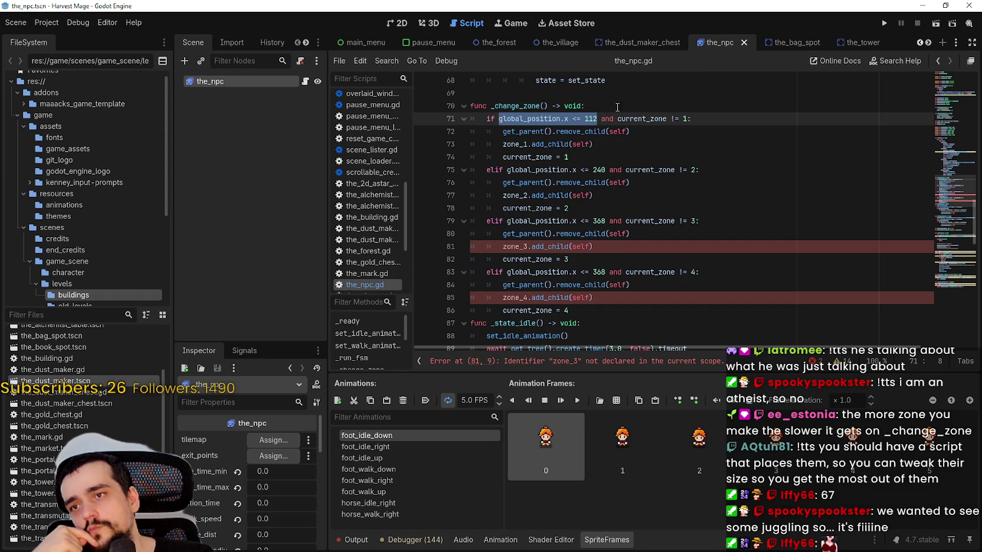
mouse_move(506, 170)
mouse_down()
mouse_move(655, 169)
mouse_move(601, 170)
mouse_up()
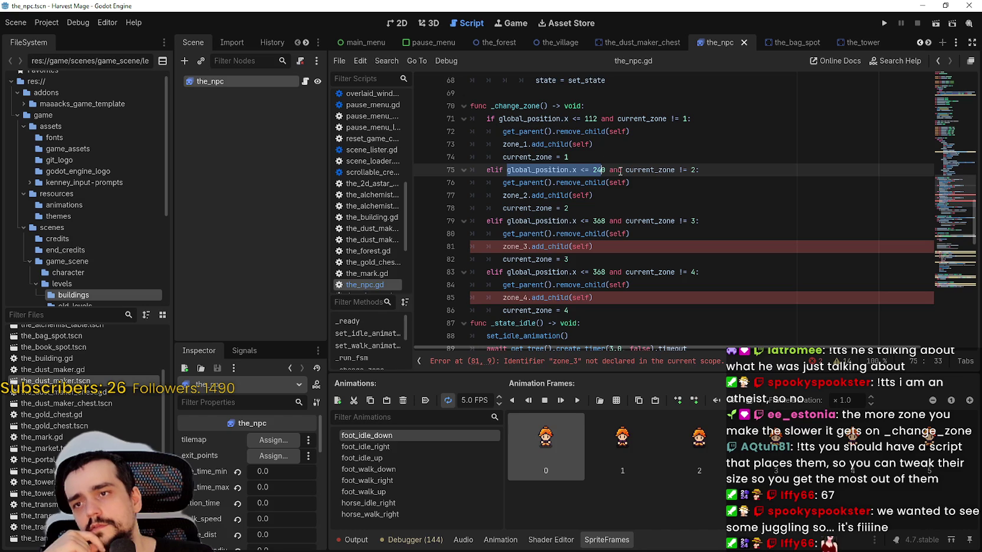
double_click(600, 170)
mouse_move(600, 170)
mouse_down()
mouse_move(534, 170)
mouse_move(749, 170)
mouse_up()
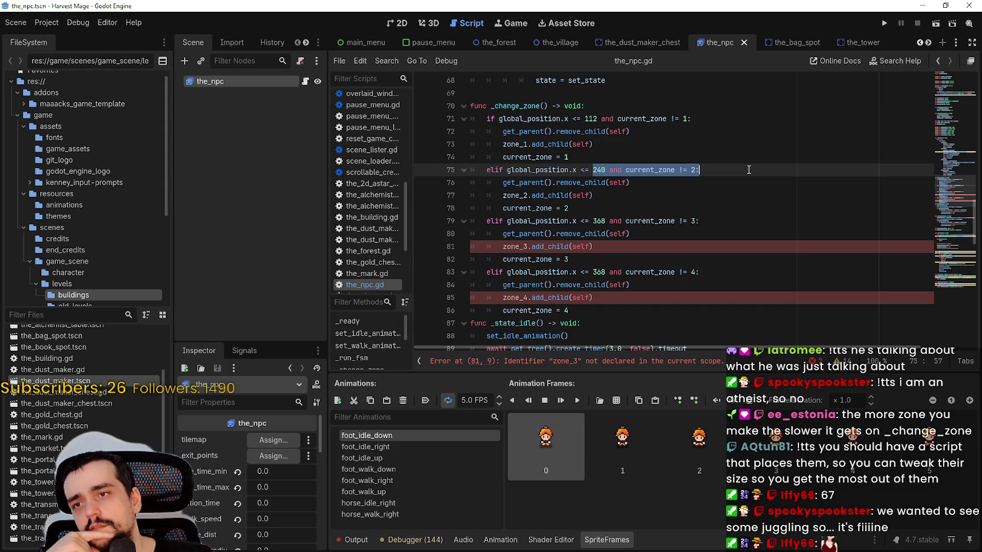
drag(499, 119, 597, 119)
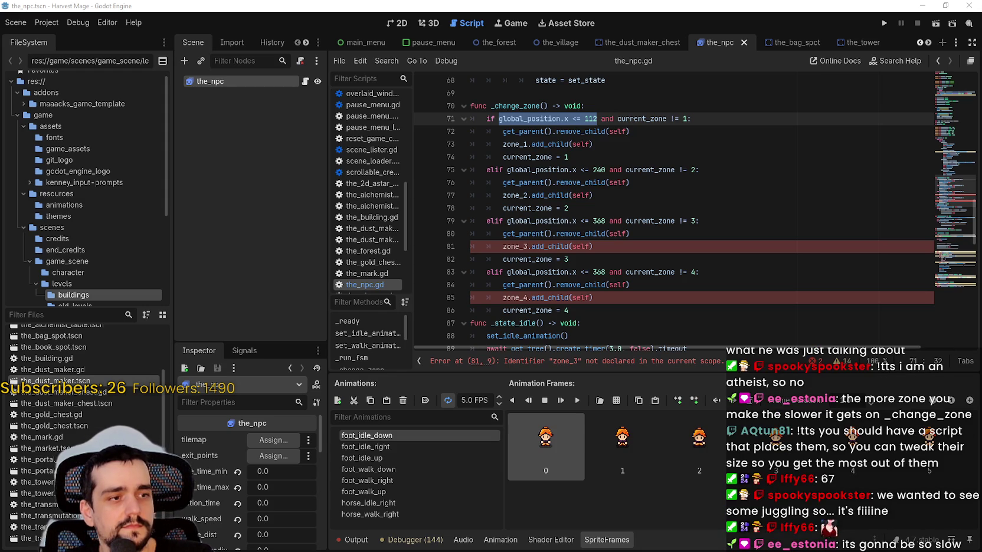
click(630, 233)
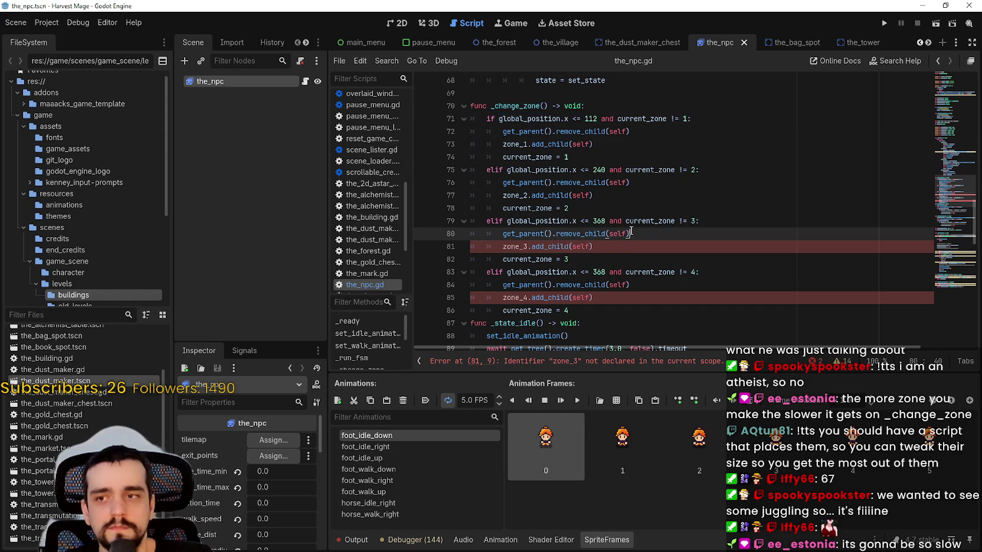
scroll(627, 231, down, 1)
scroll(627, 231, up, 2)
scroll(627, 232, down, 2)
click(627, 232)
click(624, 212)
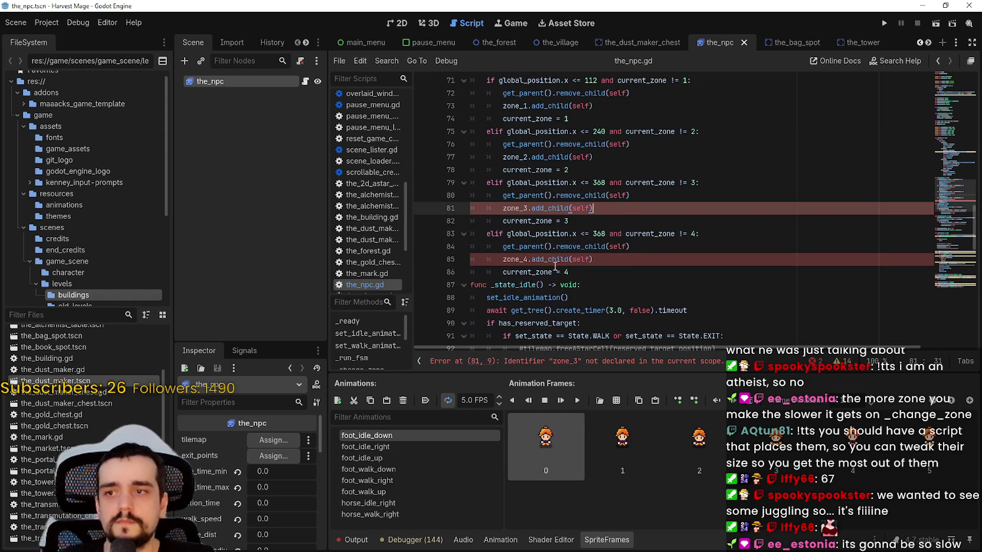
click(479, 285)
Step: Copy the zone 4 branch and paste it below as a new branch
key(Left)
key(Return)
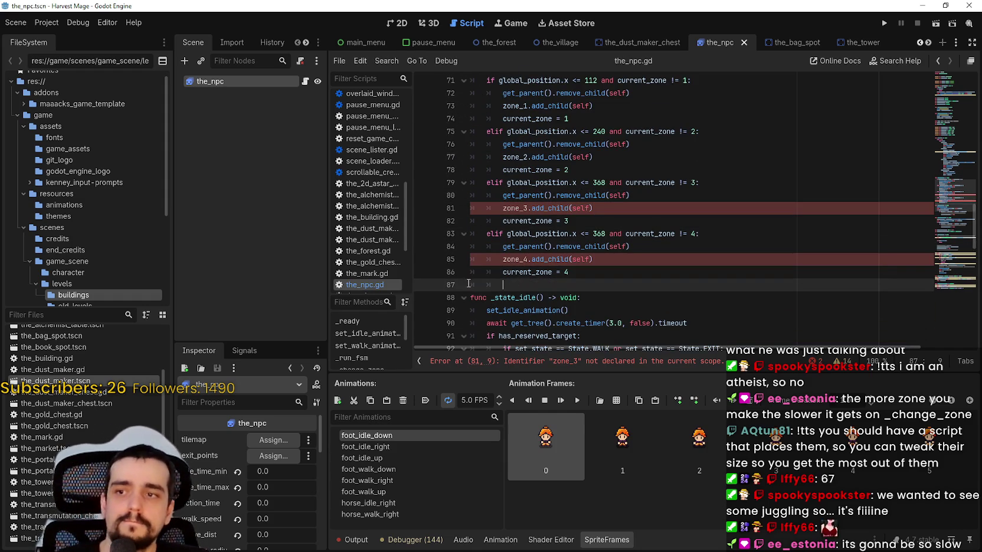
key(shift+Home)
key(shift+Up)
key(shift+Up)
key(shift+Up)
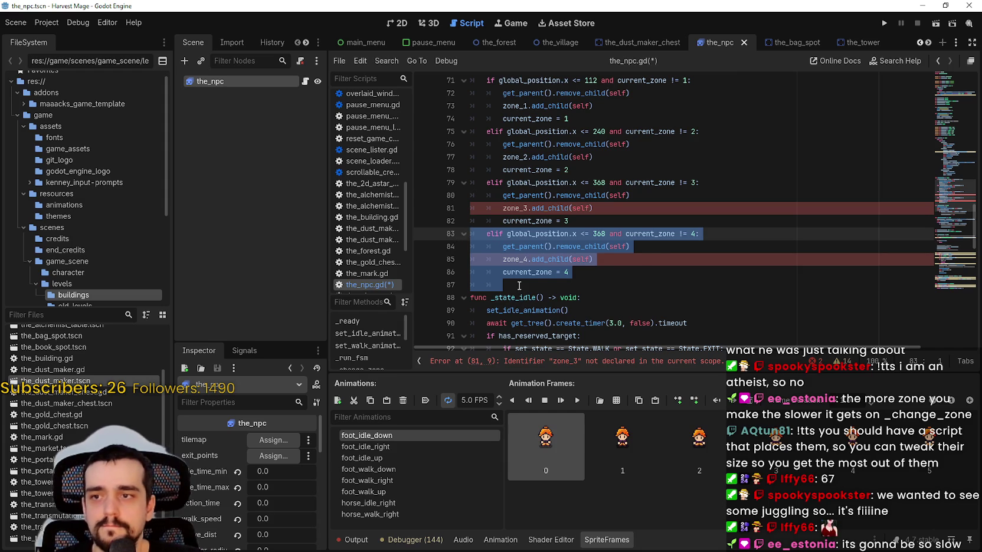
key(ctrl+c)
click(519, 286)
key(ctrl+v)
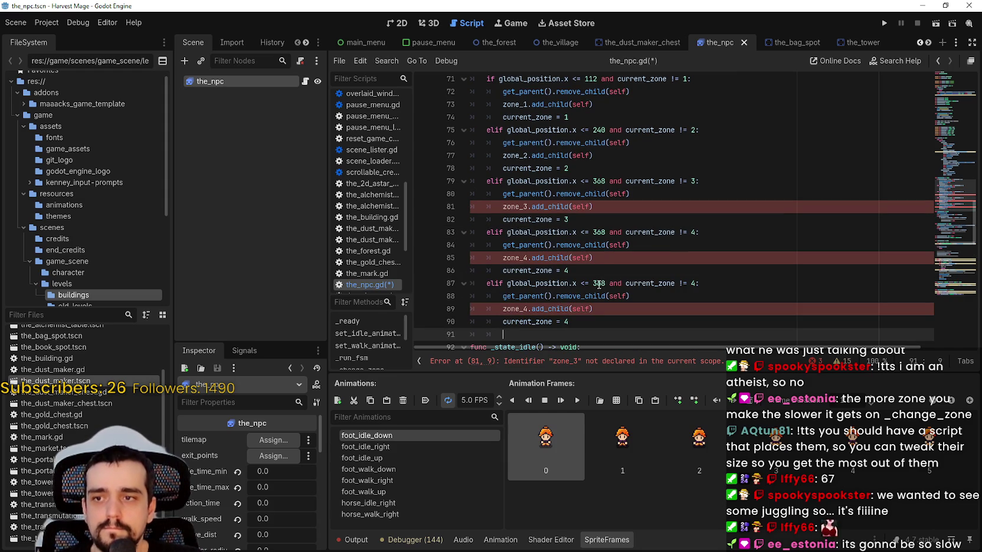
Step: Change the new branch to zone 5 (zone_5, current_zone 5, check 5), then view the village map
click(598, 283)
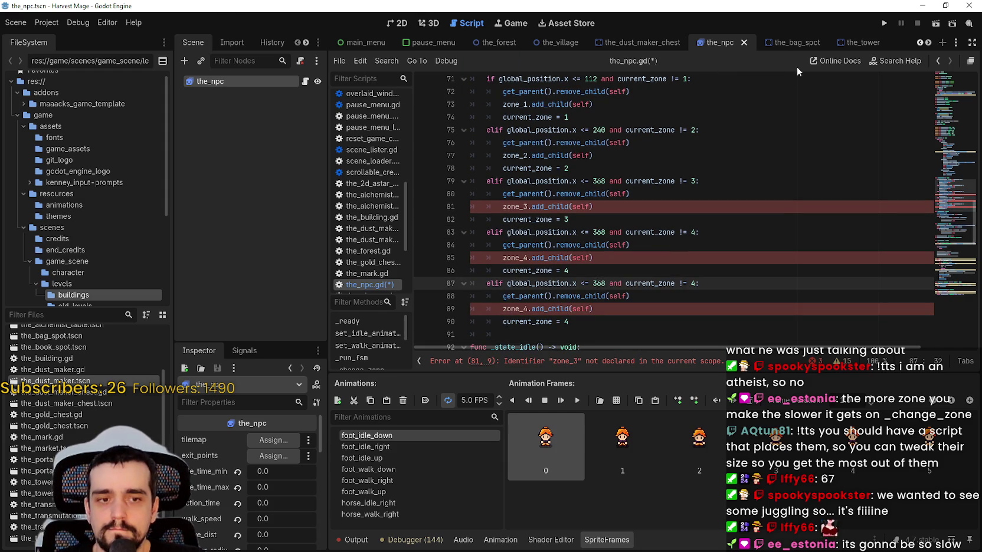
click(530, 309)
key(BackSpace)
text(5)
double_click(566, 321)
text(5)
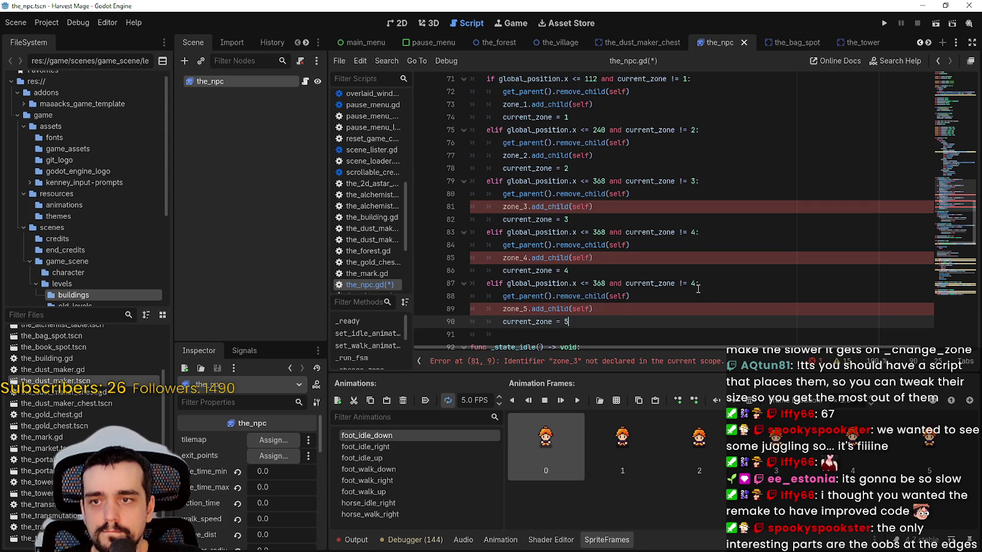
double_click(694, 283)
text(5)
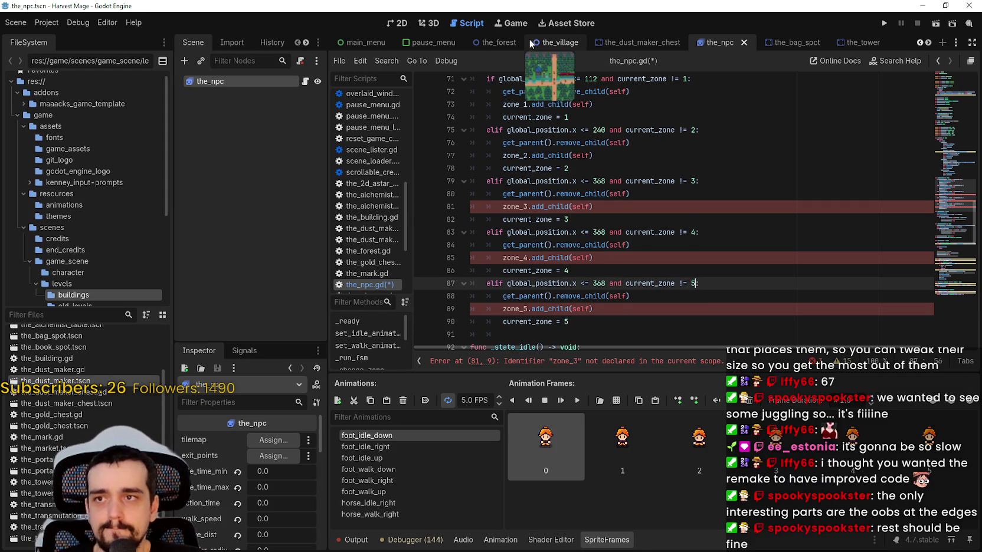
click(532, 42)
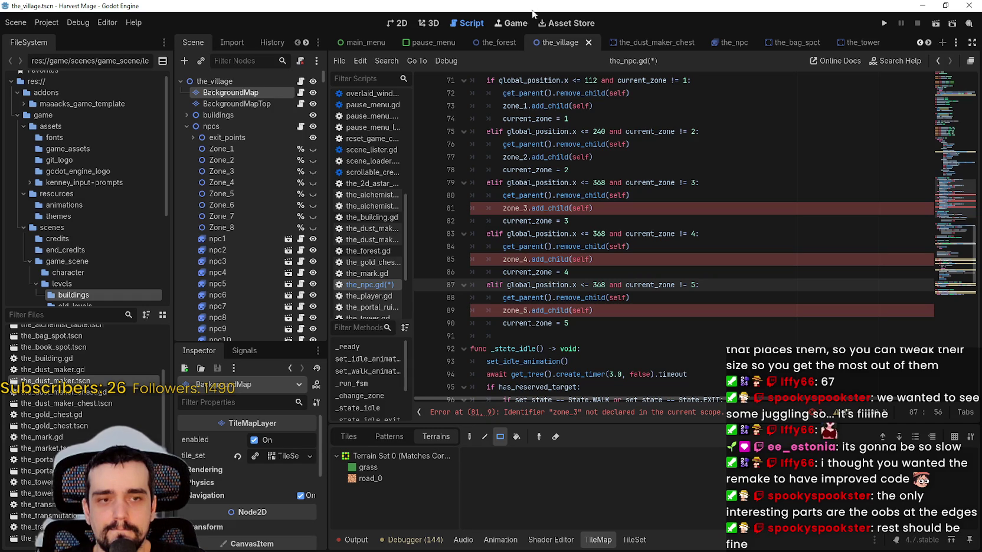
click(397, 23)
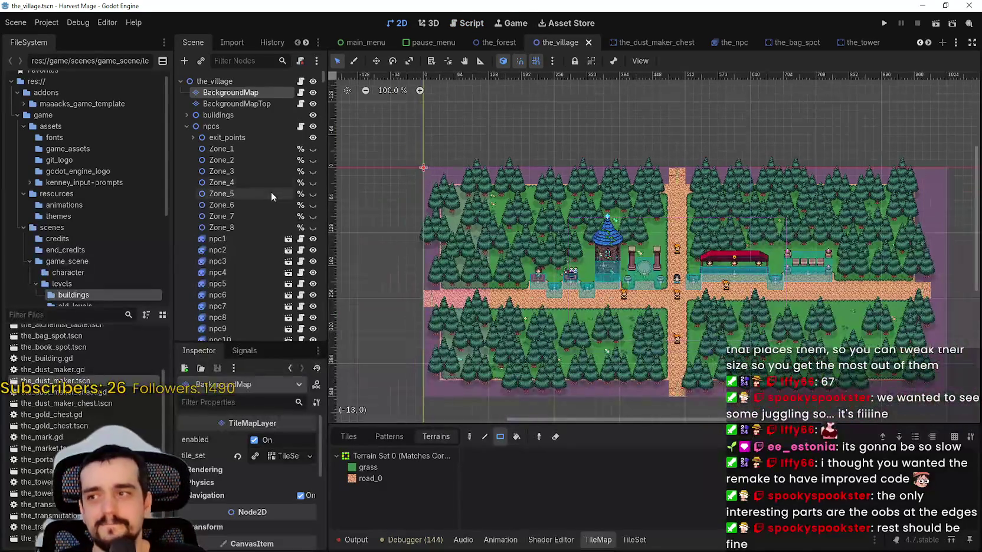
Step: Inspect Zone_4 and the BackgroundMapTop layer on the village map, then reopen the_npc.gd
click(254, 184)
scroll(559, 180, up, 6)
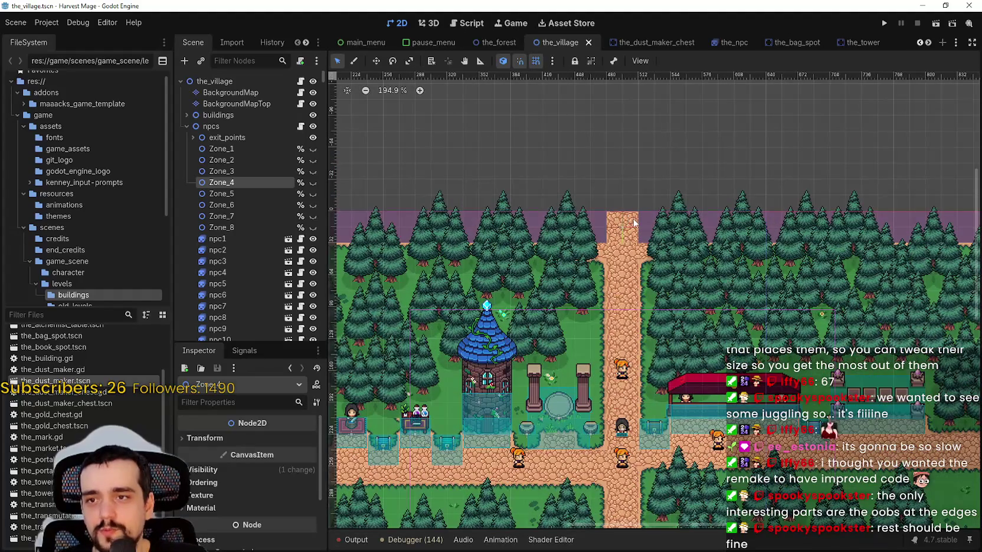
click(236, 103)
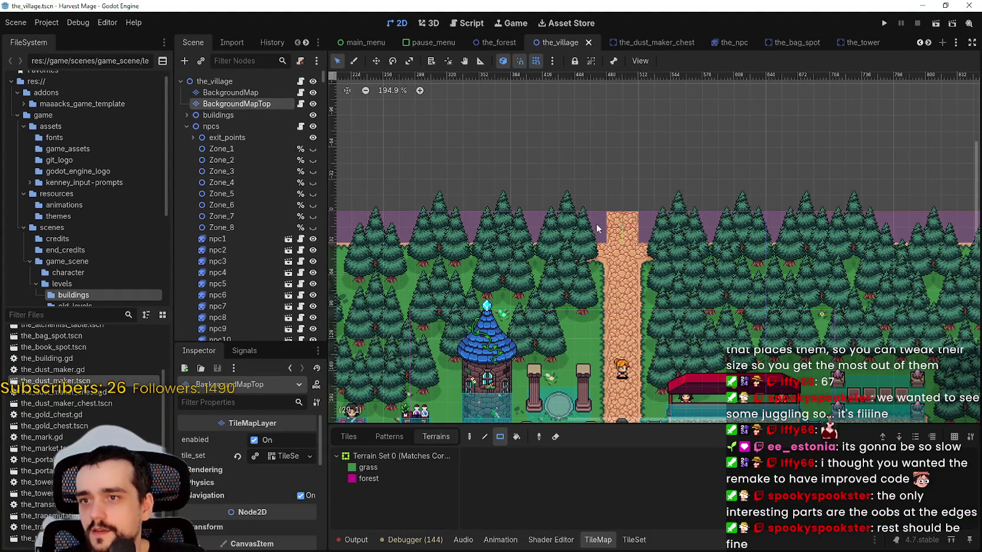
scroll(630, 222, up, 4)
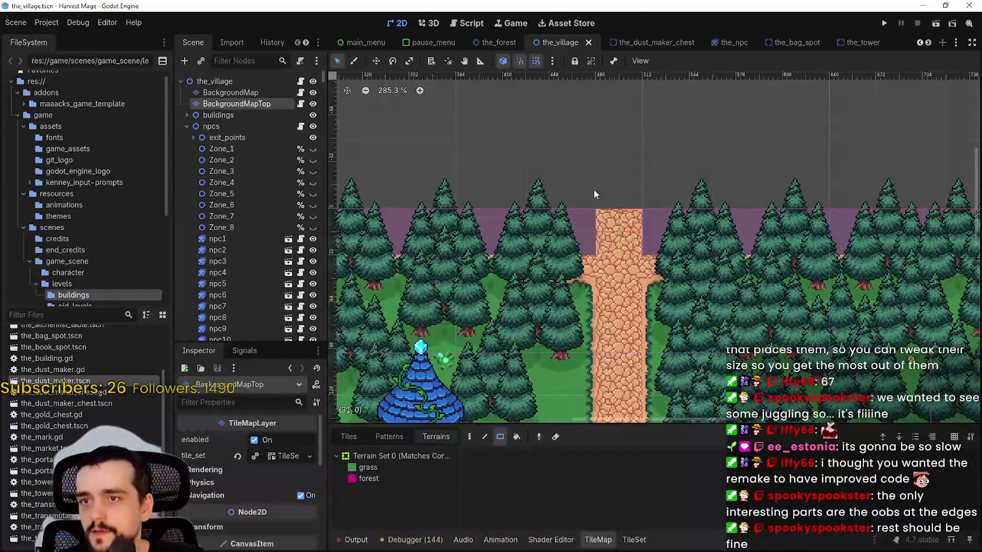
click(732, 42)
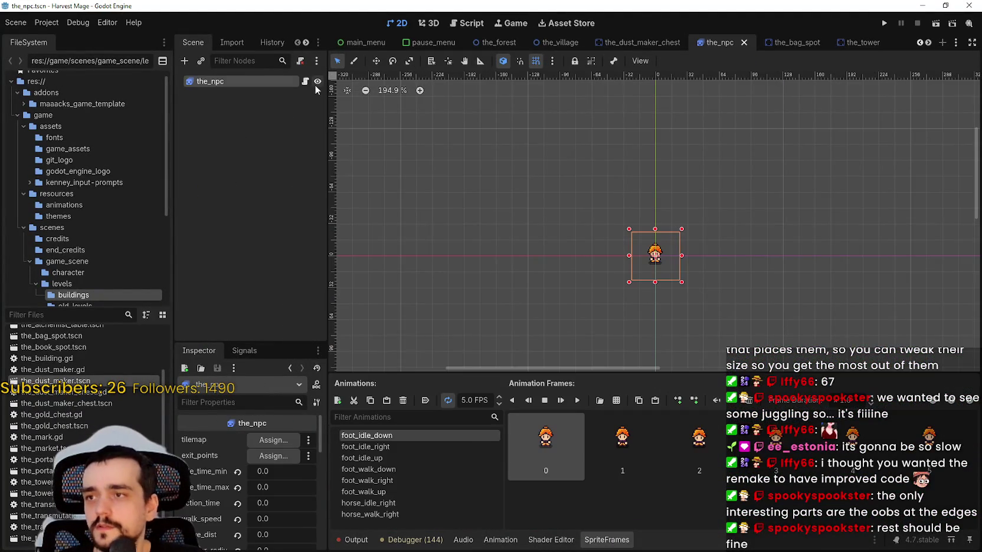
click(306, 82)
scroll(590, 280, down, 1)
Step: Set the zone 4 threshold on line 83 to 496 by evaluating 31*16
double_click(599, 246)
text(31)
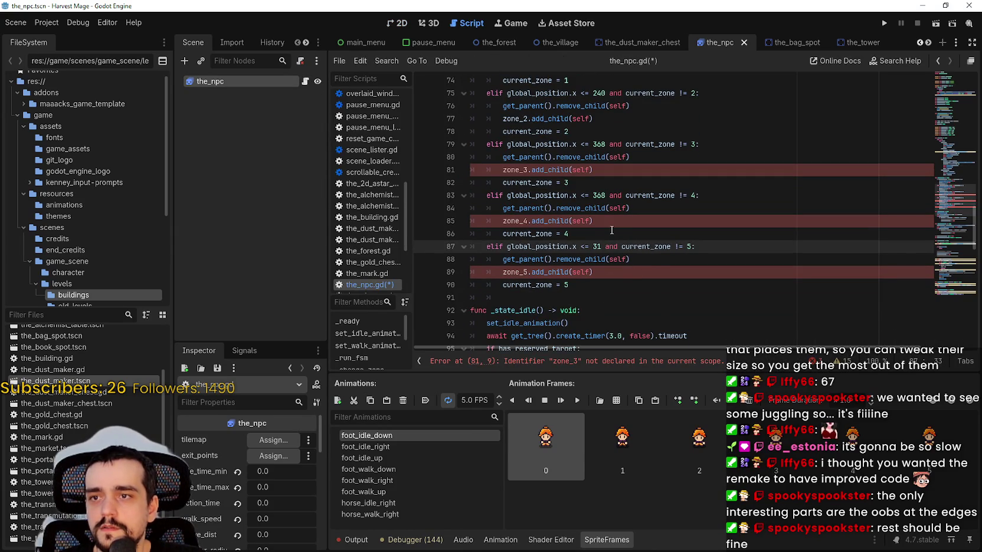
key(ctrl+z)
key(ctrl+z)
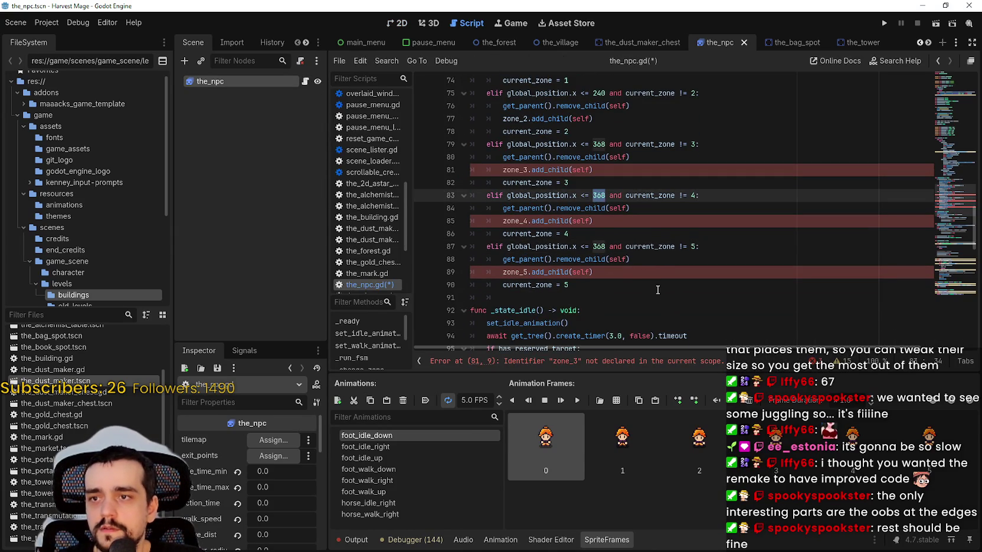
scroll(590, 177, up, 1)
scroll(602, 177, up, 1)
scroll(601, 173, down, 1)
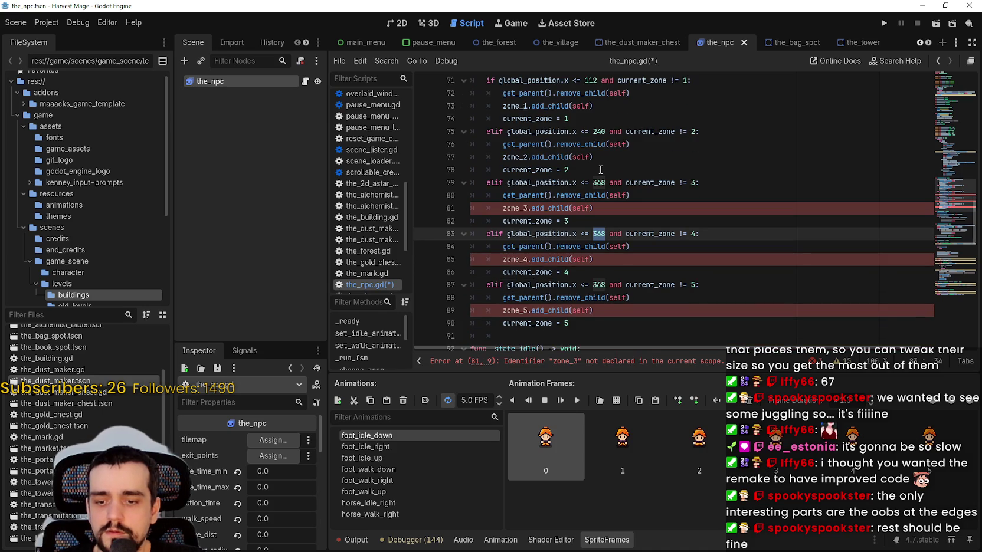
text(31)
text(*16)
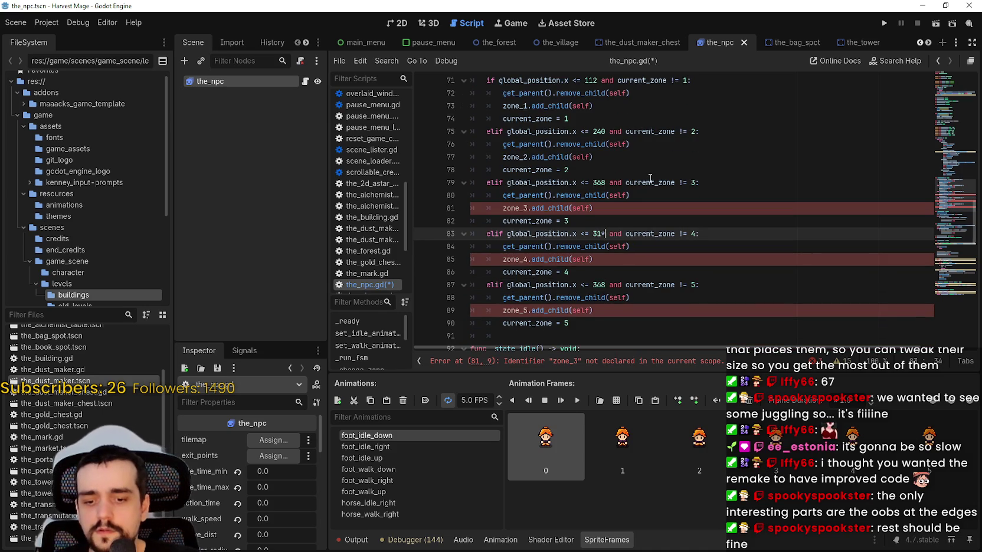
drag(592, 233, 614, 234)
right_click(612, 235)
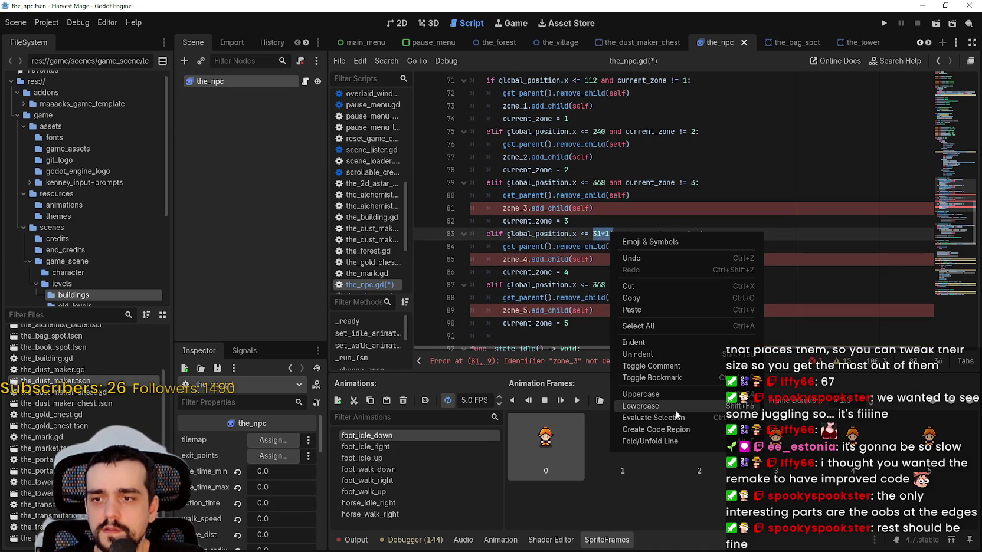
click(654, 417)
key(Down)
key(Down)
key(Down)
click(605, 235)
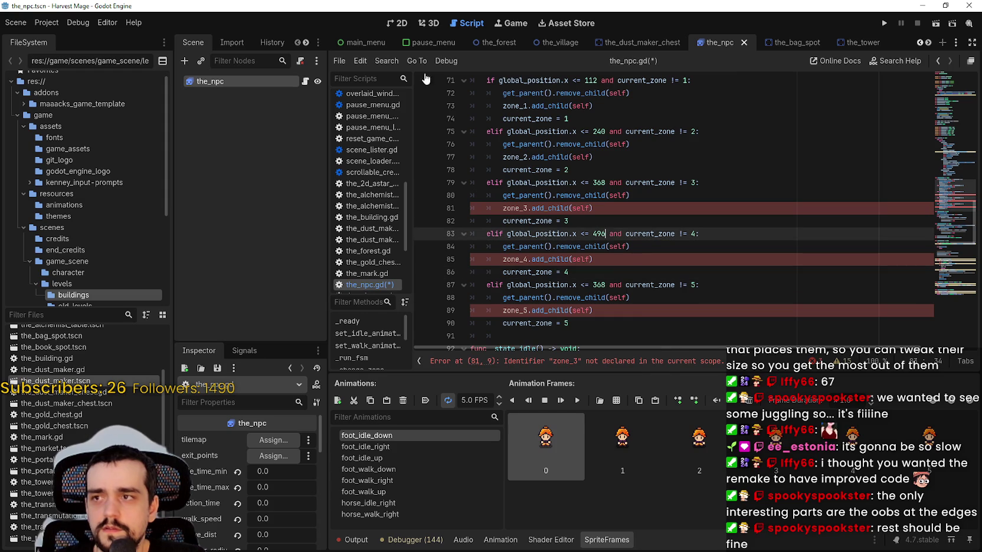
Step: Check the zone positions on the village map in the 2D view
click(554, 42)
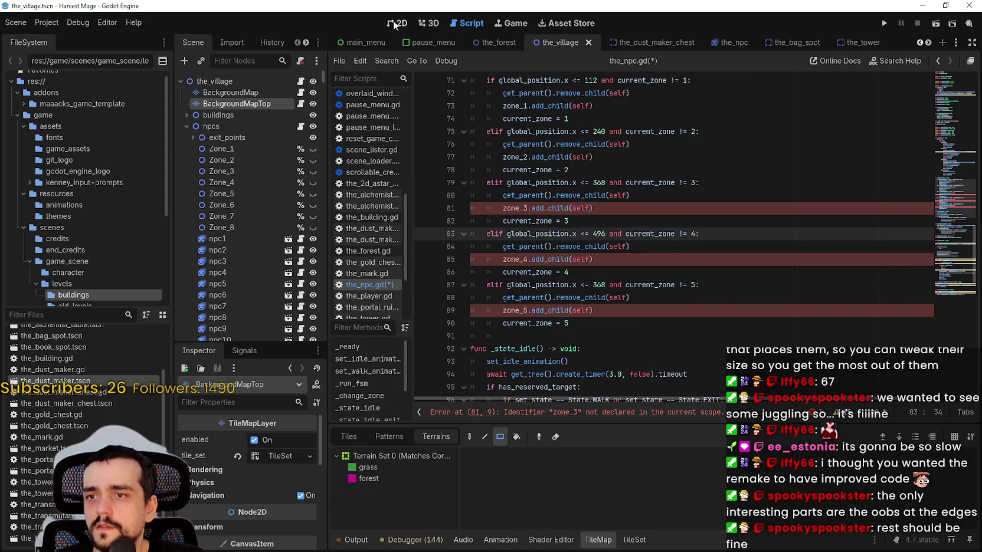
click(393, 24)
scroll(637, 236, up, 3)
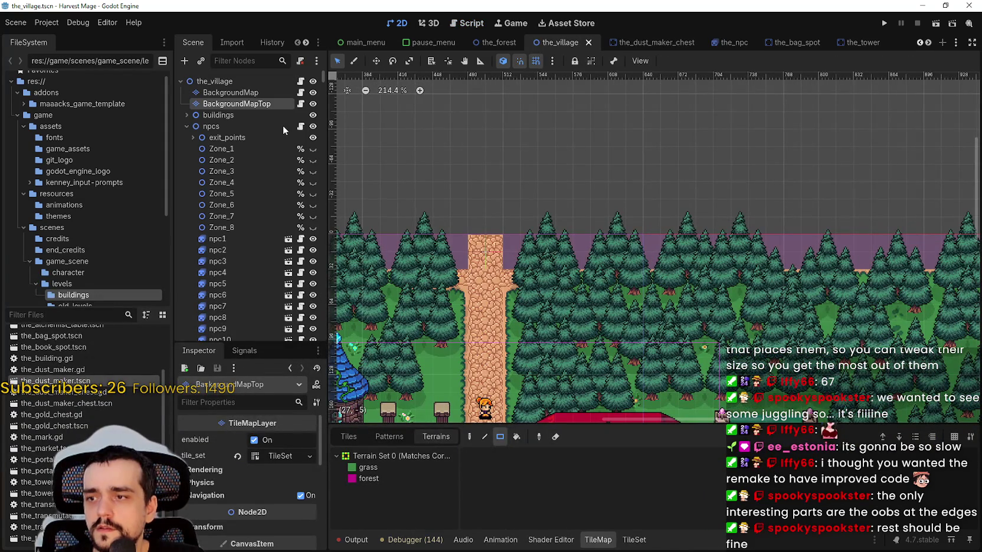
click(732, 43)
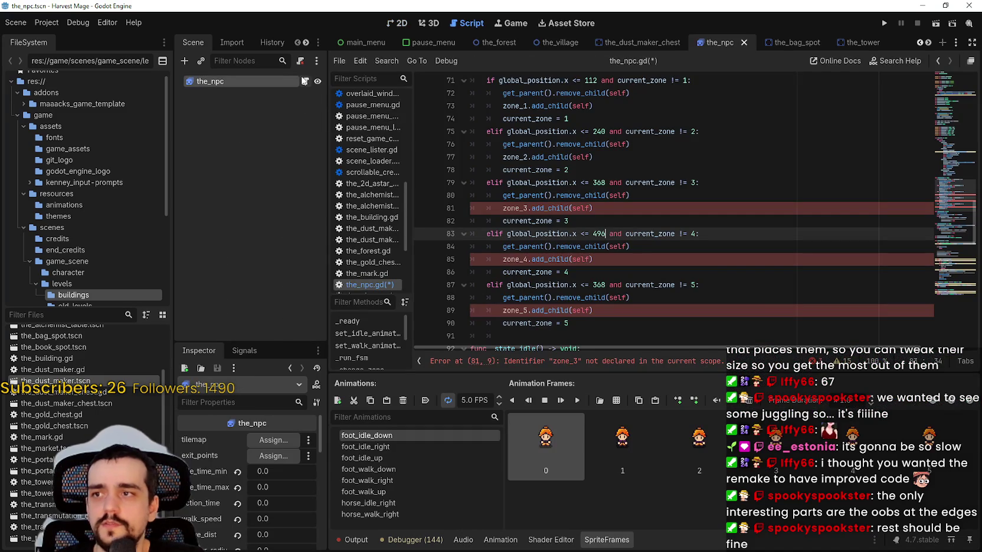
Step: Set the zone 5 threshold on line 87 to 624 by evaluating 39*16
click(605, 285)
key(BackSpace)
key(BackSpace)
key(BackSpace)
text(39*16)
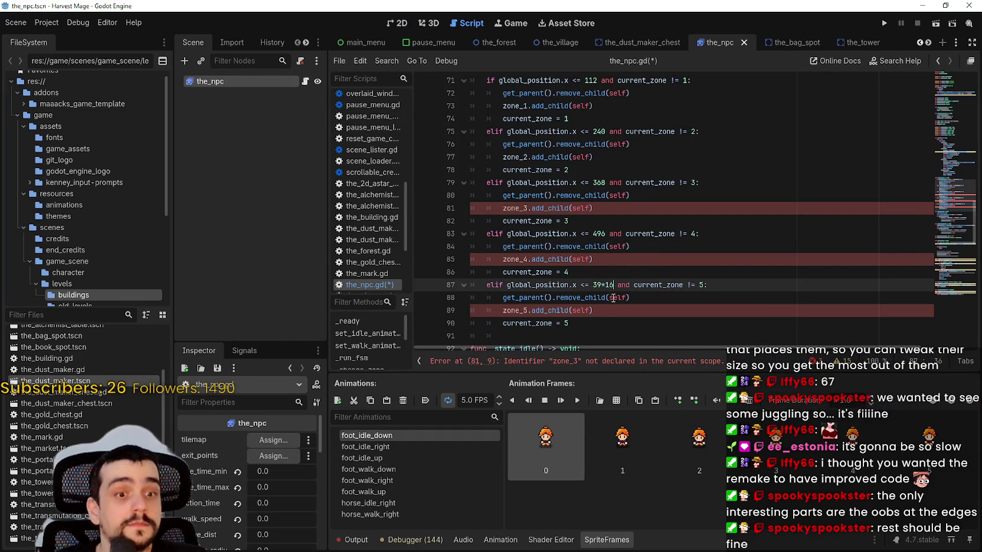
click(596, 285)
drag(593, 285, 613, 285)
right_click(611, 284)
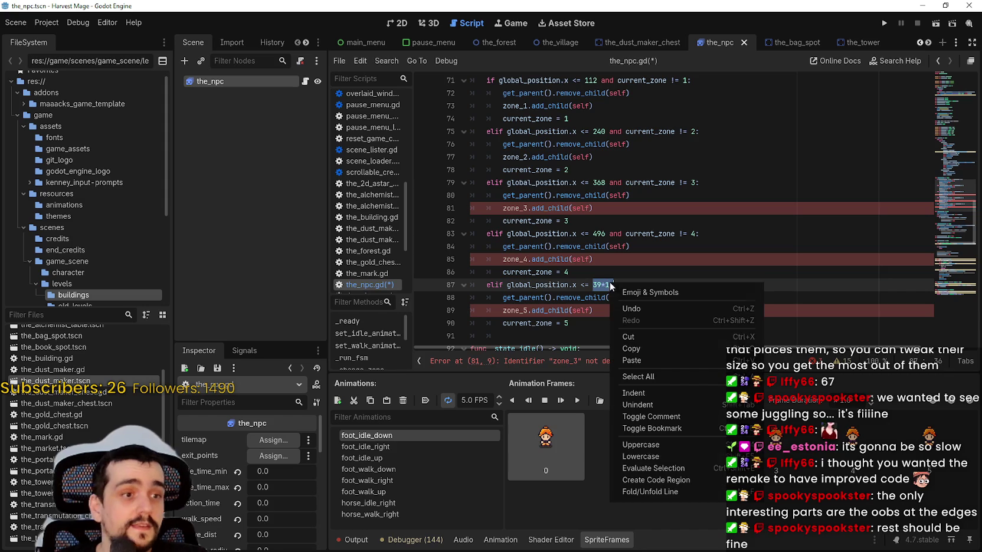
click(694, 465)
scroll(627, 248, down, 2)
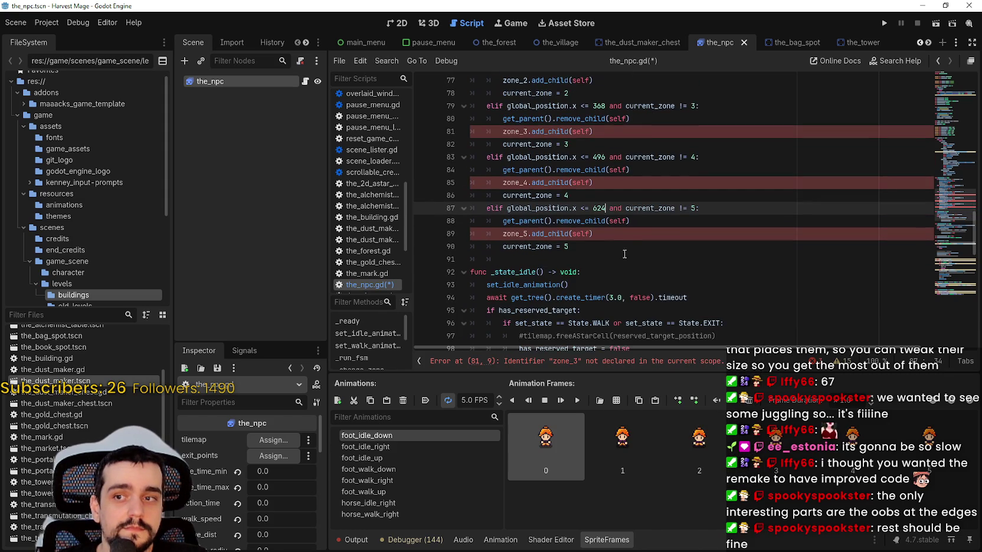
click(625, 243)
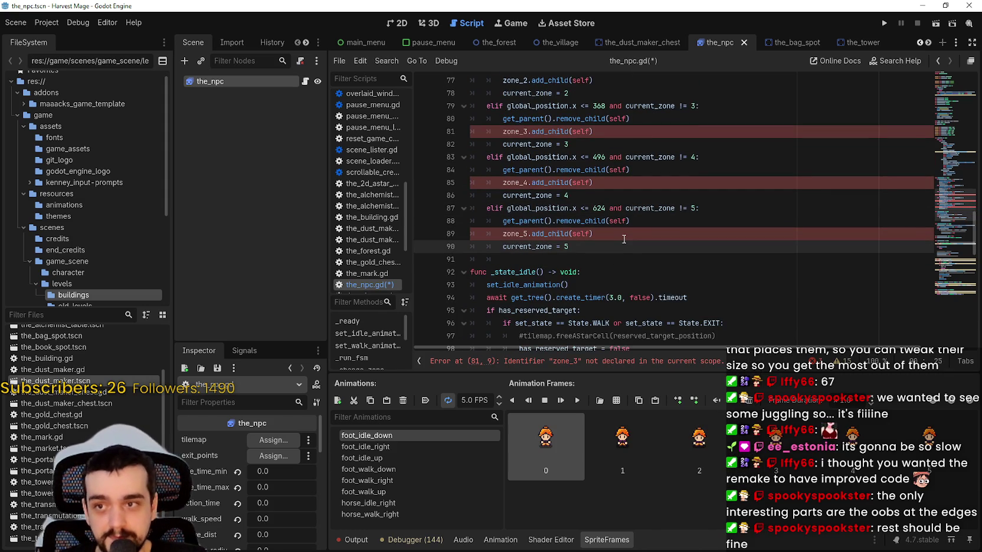
click(547, 43)
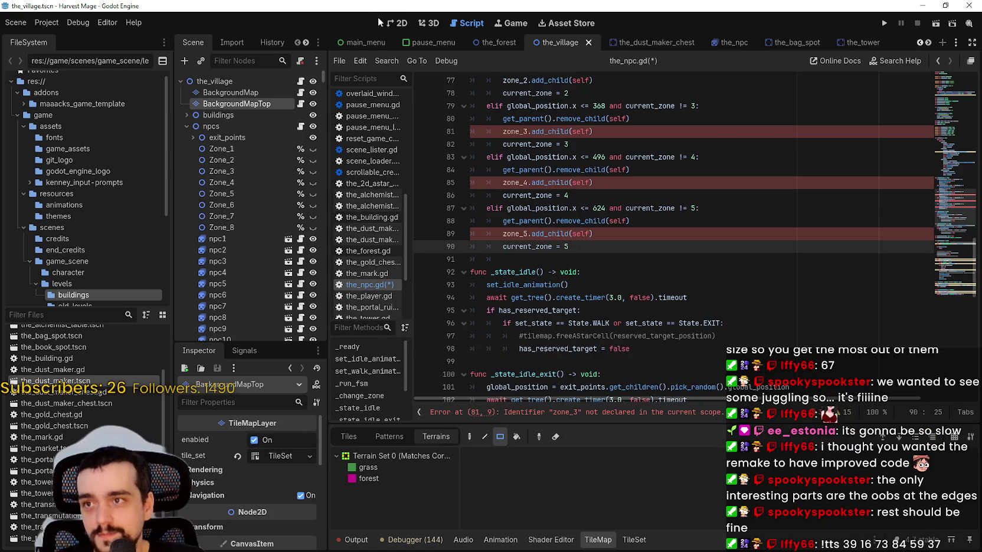
Step: After checking the village map, paste a copy of the zone 5 block onto line 91
click(399, 23)
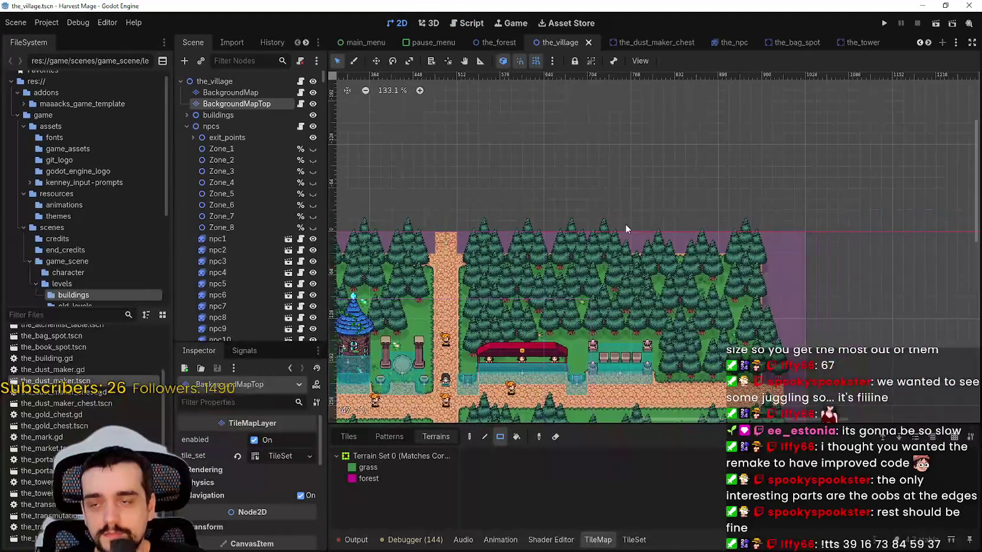
scroll(626, 229, up, 3)
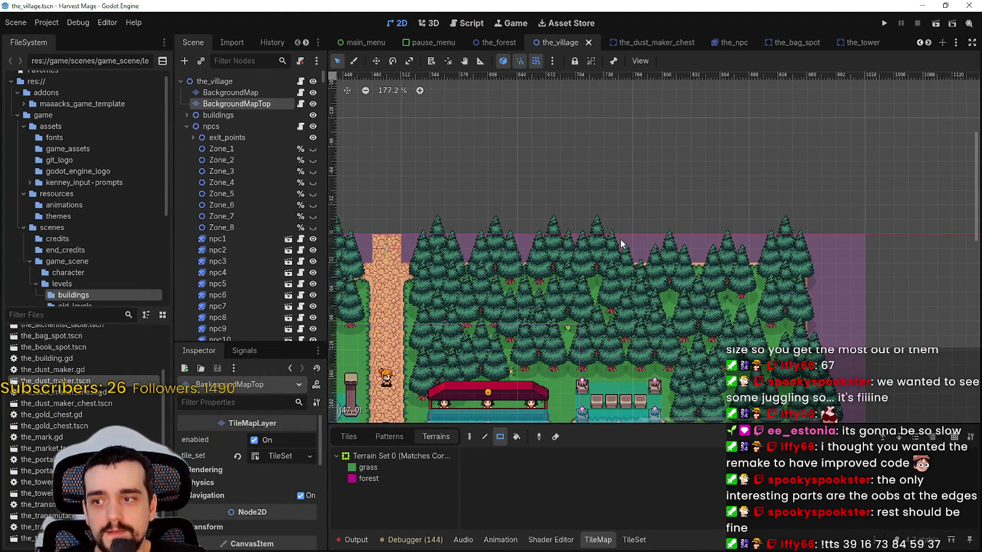
click(731, 44)
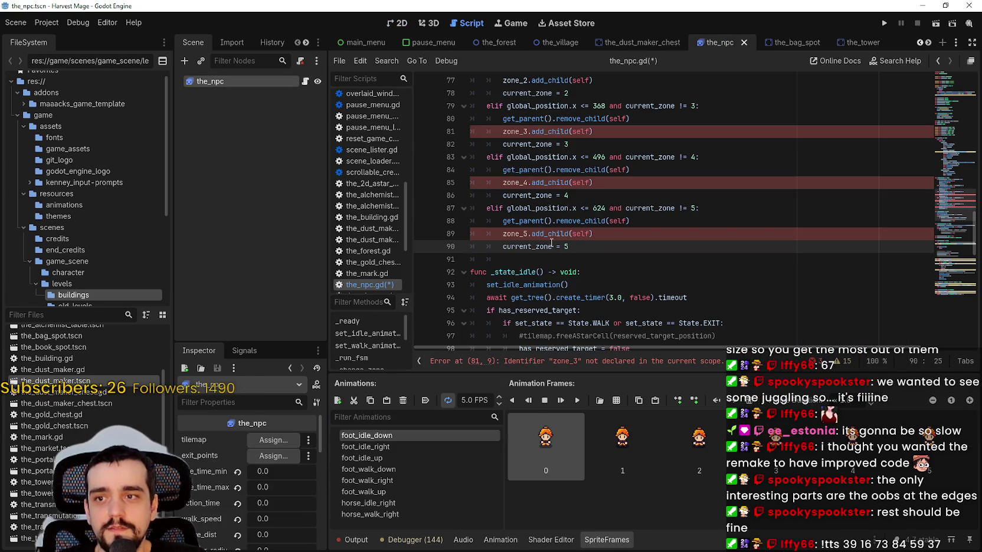
drag(584, 243, 452, 203)
key(ctrl+c)
click(492, 259)
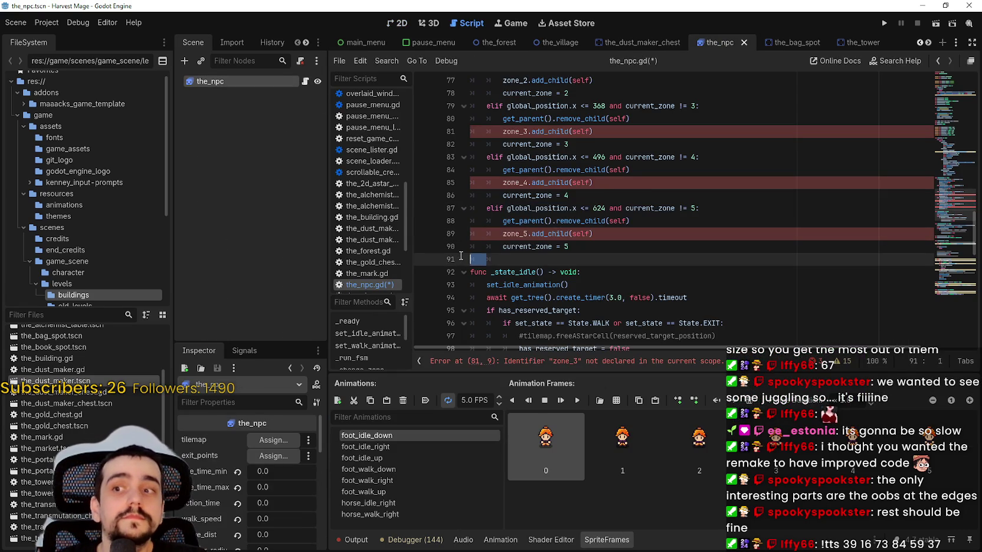
key(ctrl+v)
Step: Set the new block's threshold to 752 by evaluating 47*16
double_click(602, 259)
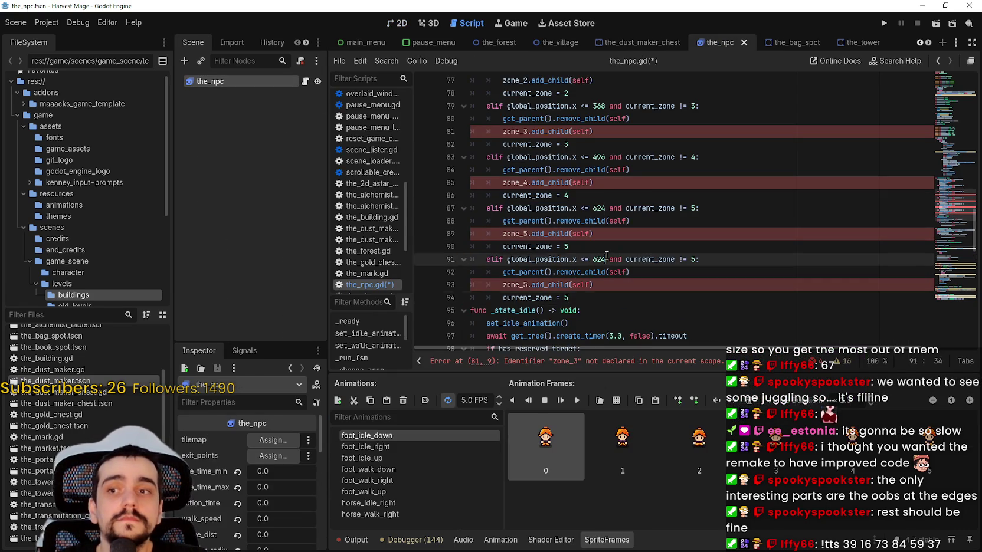
text(47*16)
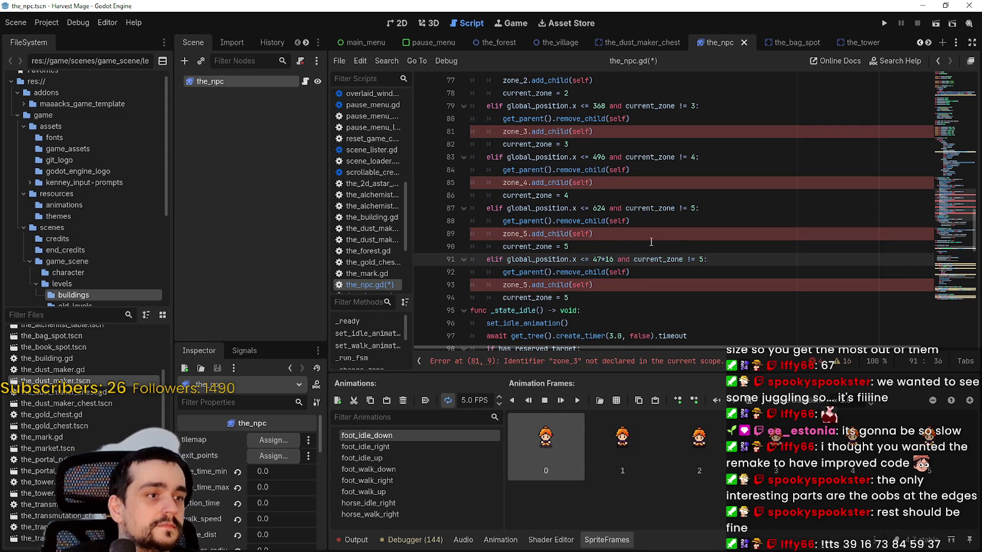
drag(593, 259, 611, 255)
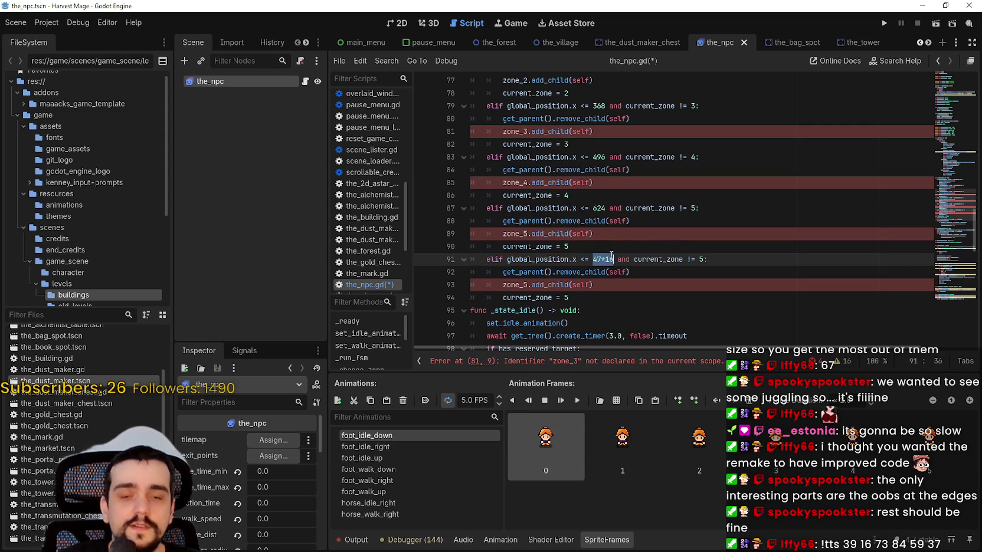
right_click(606, 259)
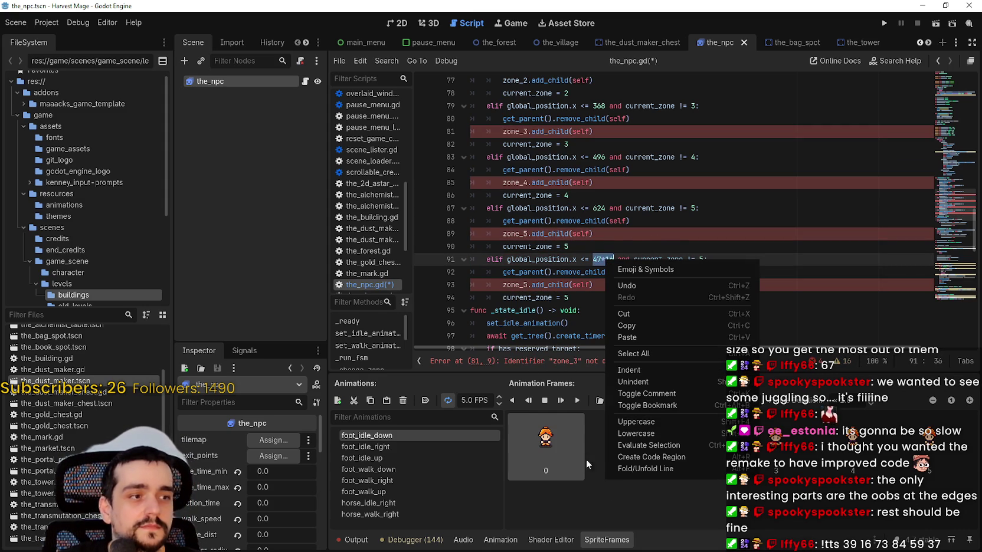
click(643, 446)
click(617, 296)
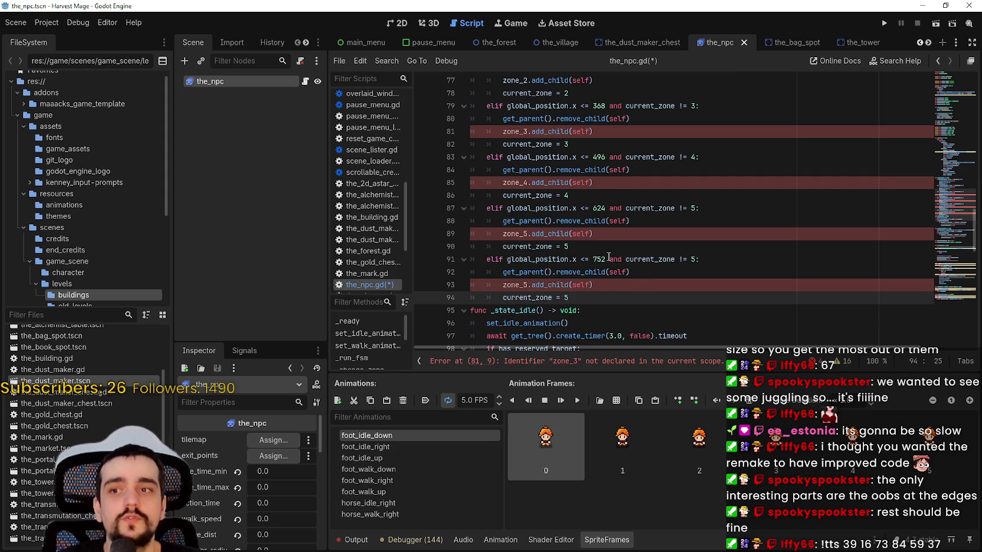
Step: Renumber the new block to zone 6 (check, zone_6, current_zone 6) and add a blank line
click(692, 260)
double_click(691, 260)
text(6)
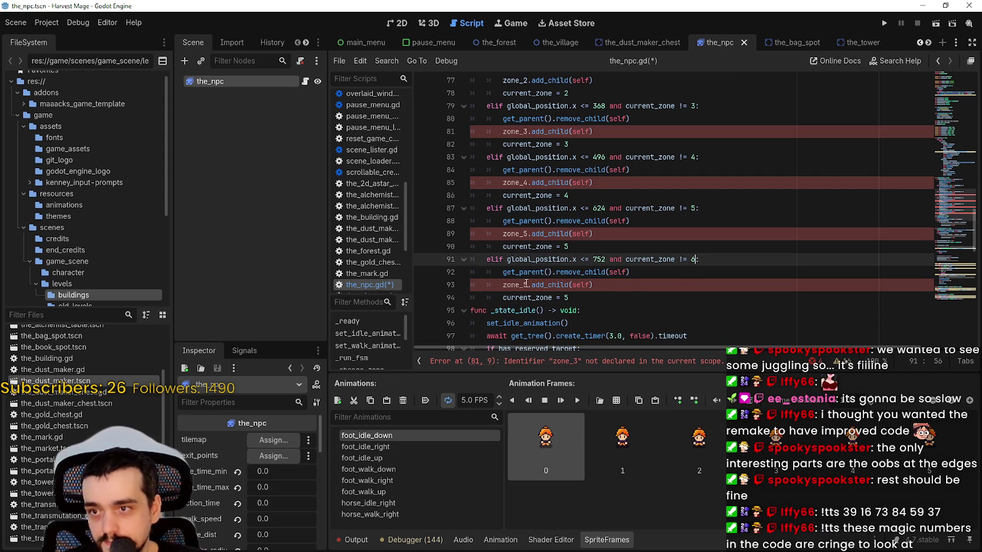
double_click(526, 285)
text(6)
double_click(565, 297)
text(6)
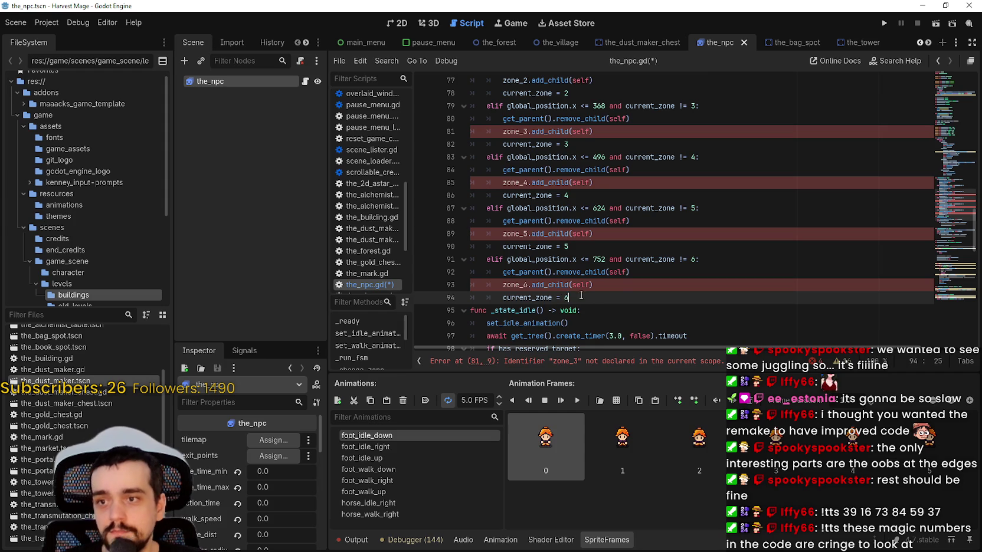
key(Return)
key(Return)
drag(530, 310, 525, 259)
click(530, 309)
drag(530, 309, 463, 313)
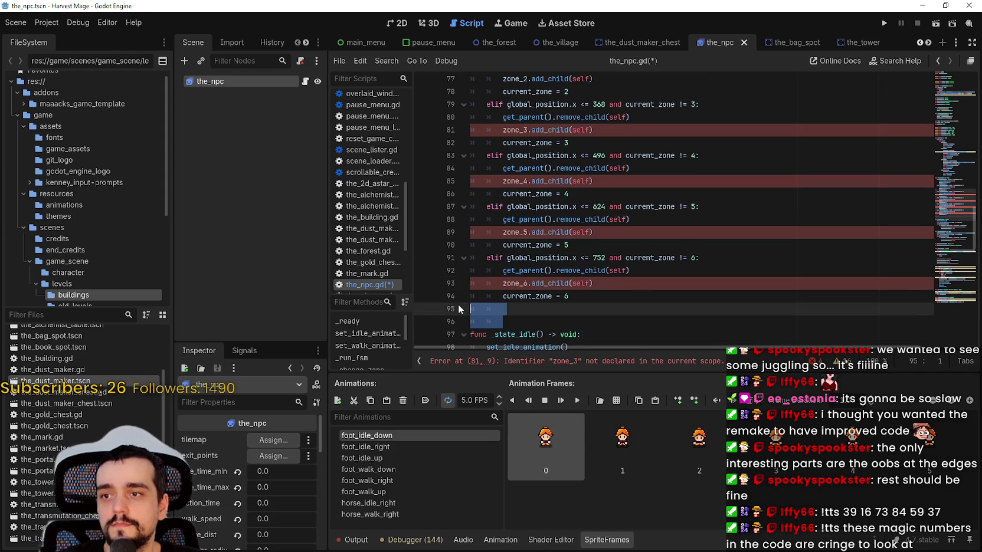
Step: Paste a duplicate of the zone 6 branch and check zone positions on the village map
key(ctrl+v)
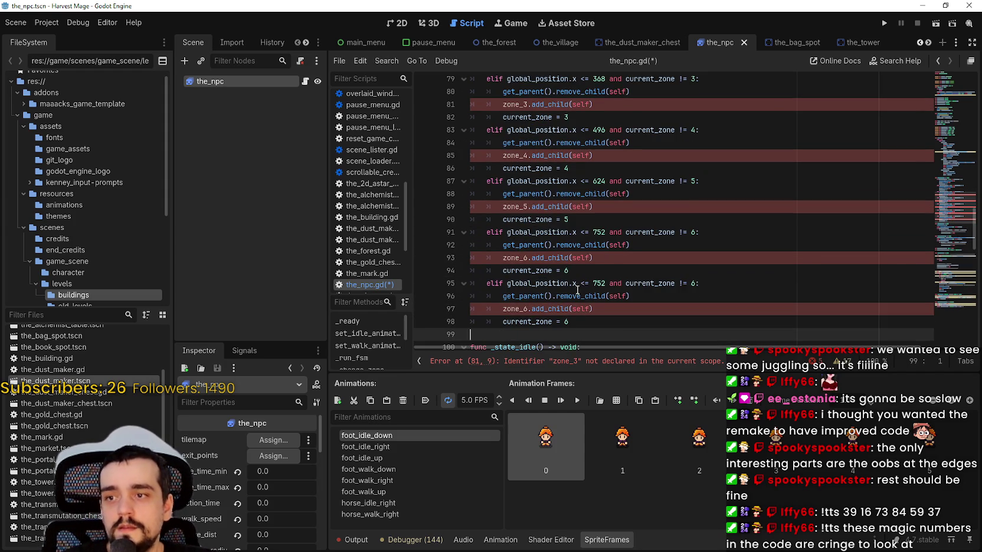
scroll(577, 291, down, 2)
scroll(623, 206, up, 1)
double_click(598, 245)
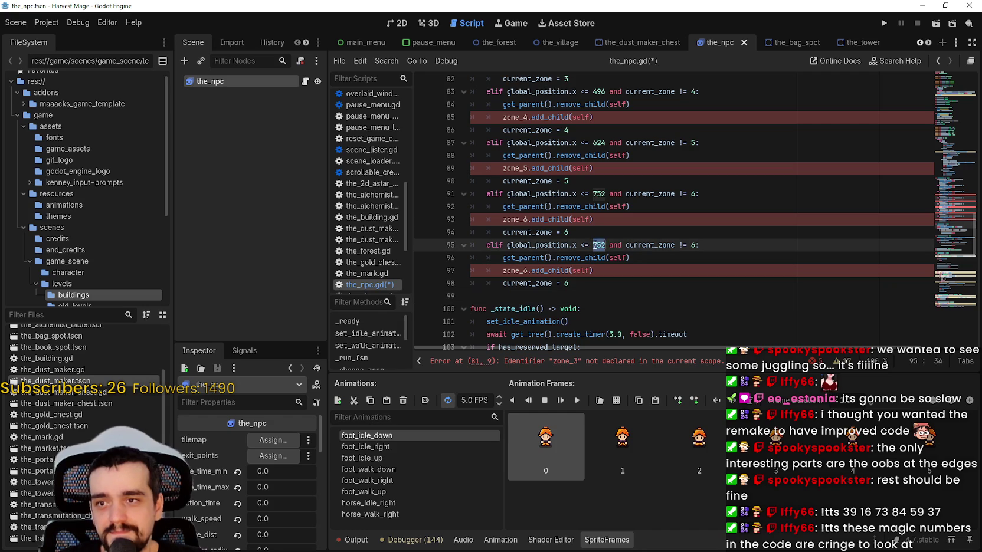
click(545, 42)
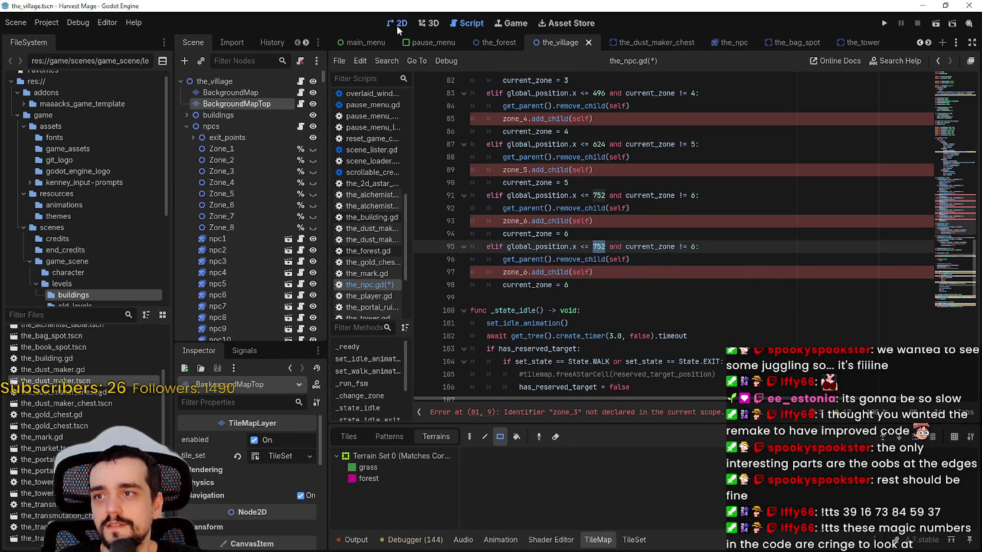
click(398, 23)
scroll(680, 204, down, 3)
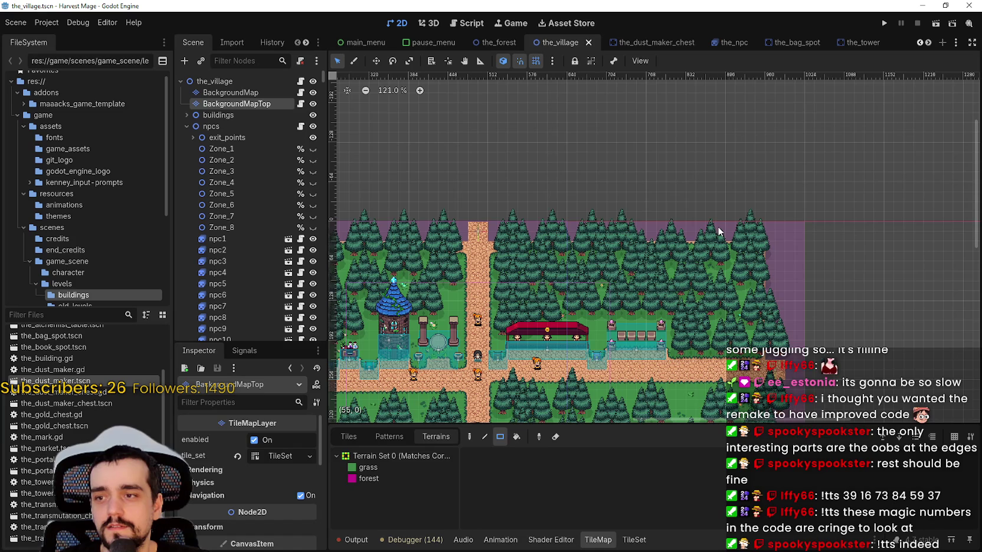
click(727, 44)
click(305, 82)
Step: Set the duplicate's threshold on line 95 to 880 by evaluating 55*16
text(55*1)
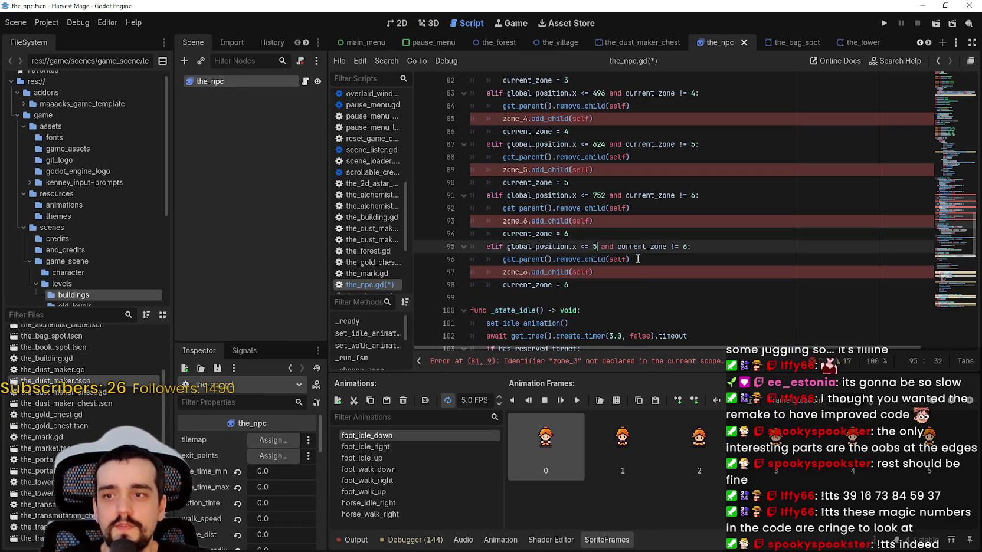
text(6)
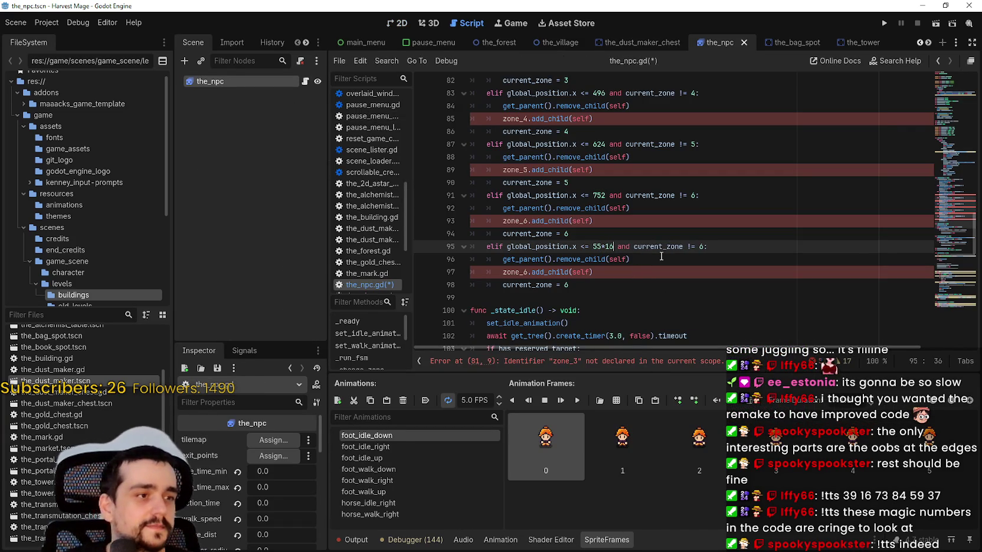
mouse_move(595, 247)
mouse_down()
mouse_move(607, 238)
mouse_move(613, 246)
mouse_up()
right_click(608, 244)
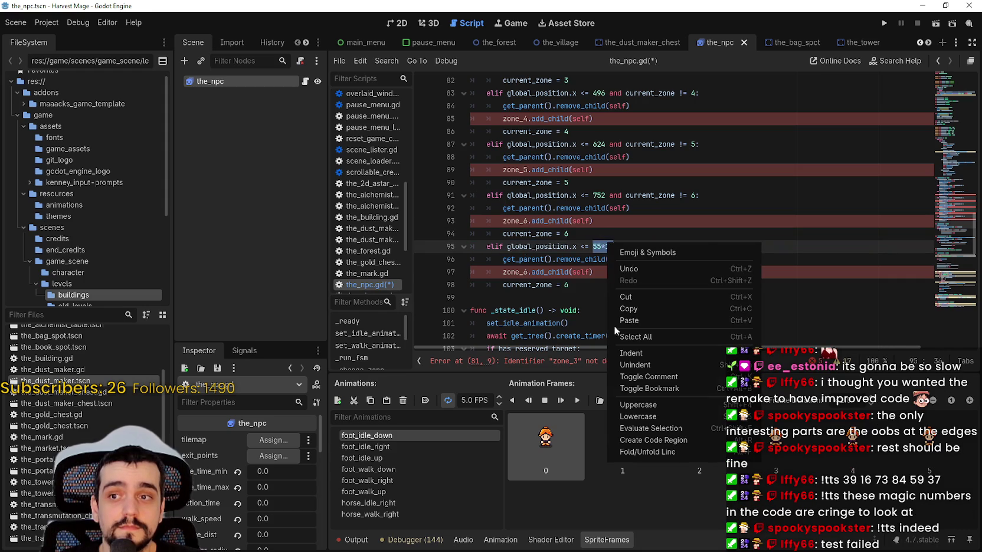
click(667, 431)
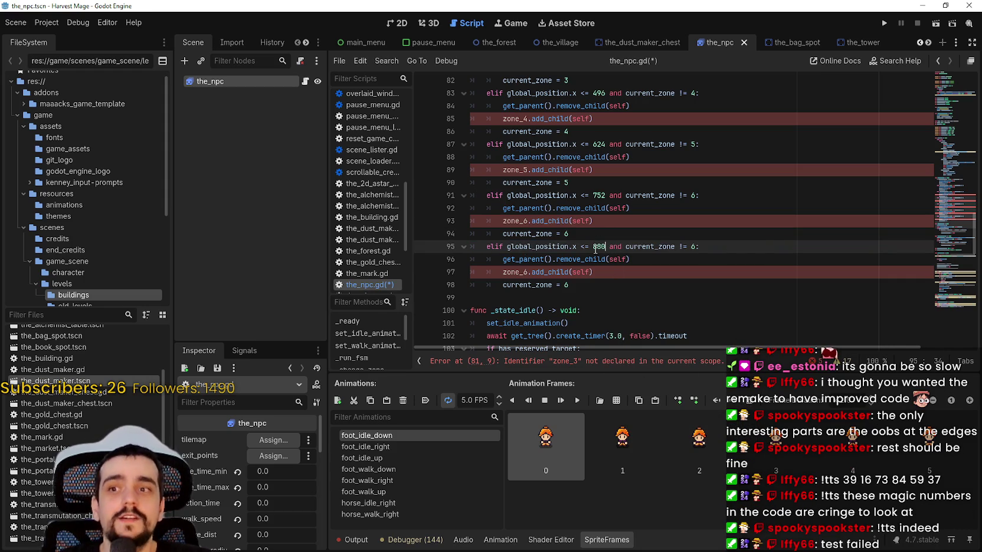
Step: Renumber the duplicate to zone 7: check 7, zone_7, current_zone 7
key(Delete)
text(7)
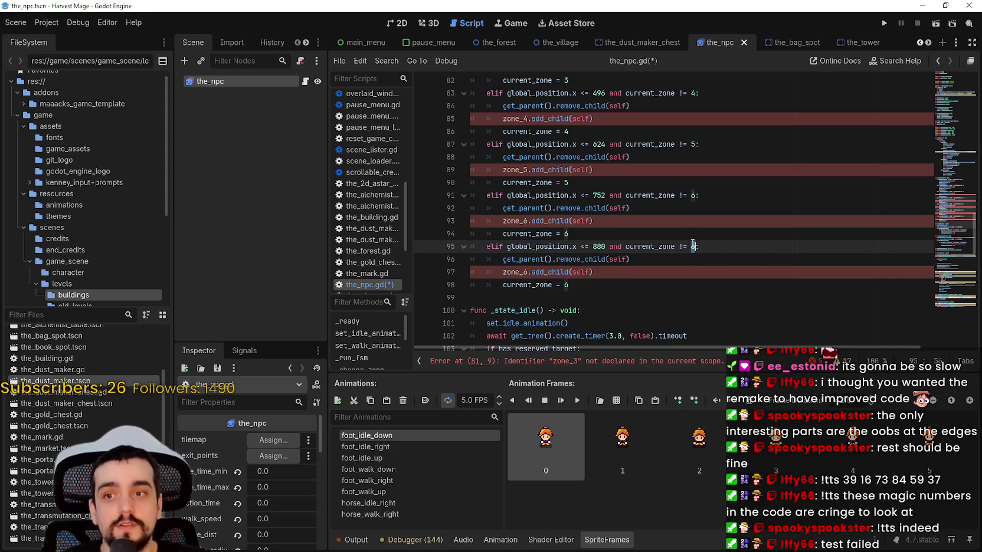
key(BackSpace)
text(6)
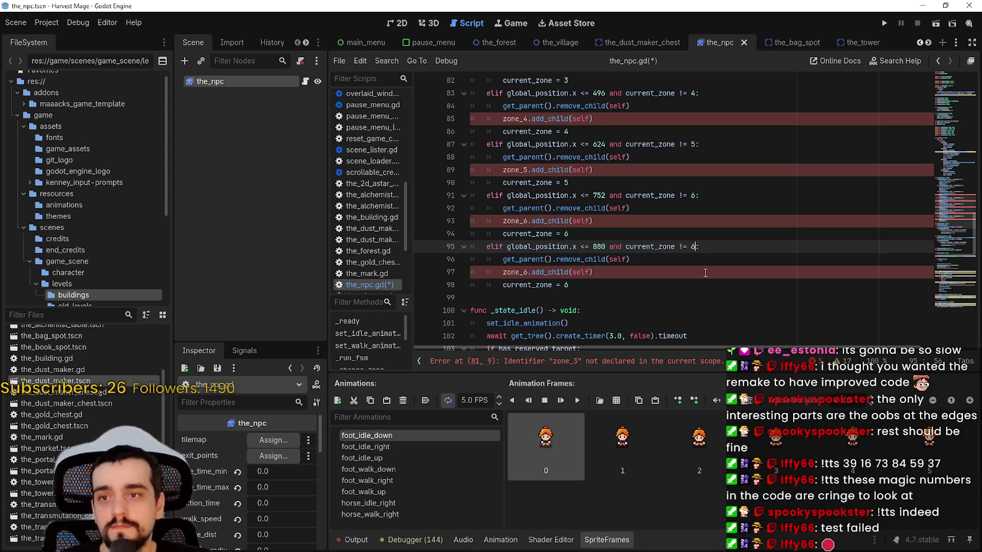
double_click(693, 247)
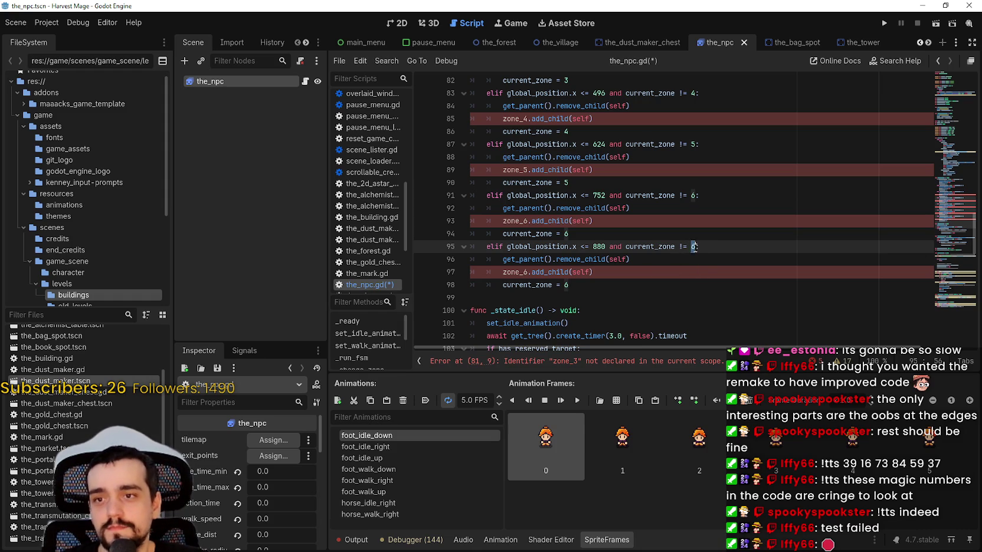
text(7)
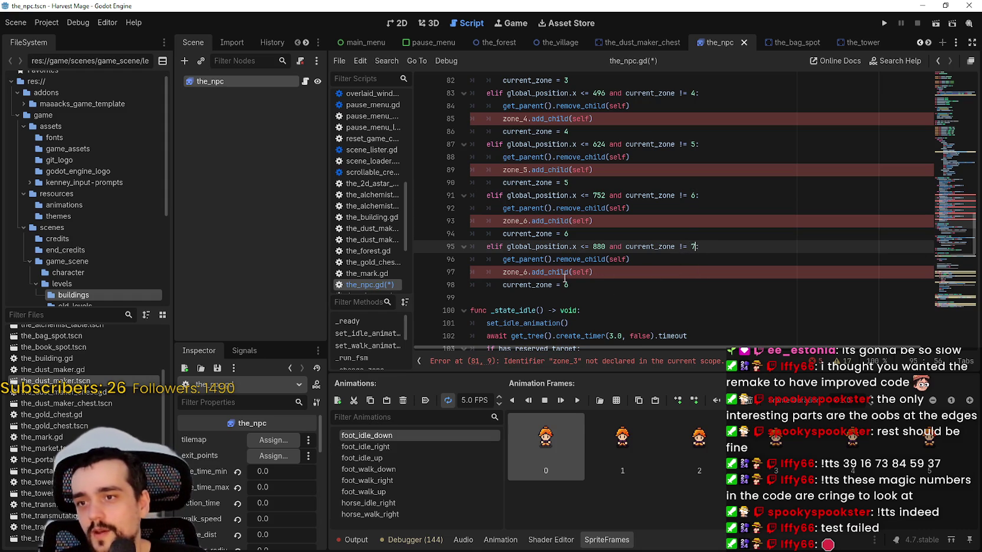
click(522, 272)
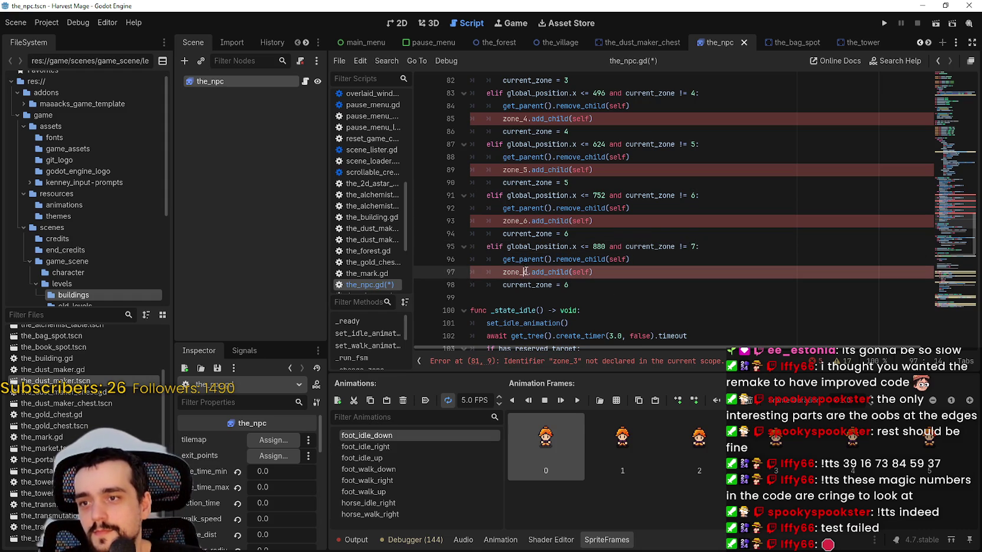
key(Delete)
text(7)
click(578, 286)
key(BackSpace)
text(7)
key(Up)
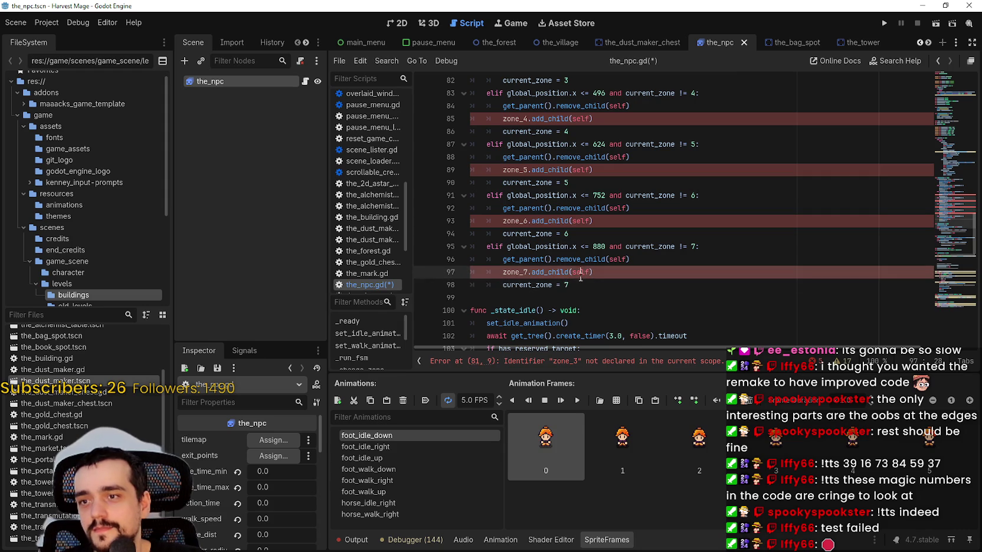
Step: Paste another duplicate of the zone 7 branch below it on line 99
drag(578, 286, 519, 247)
click(522, 297)
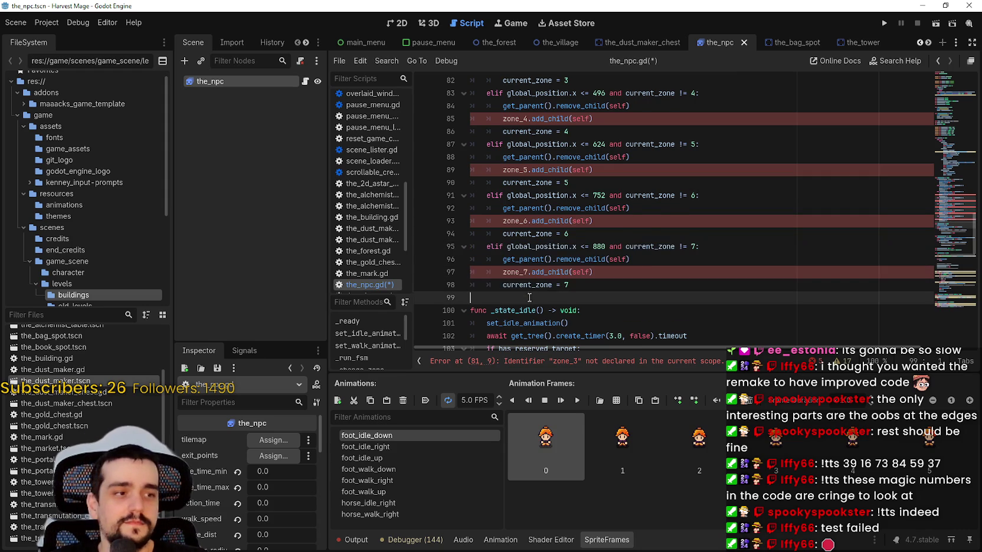
key(ctrl+v)
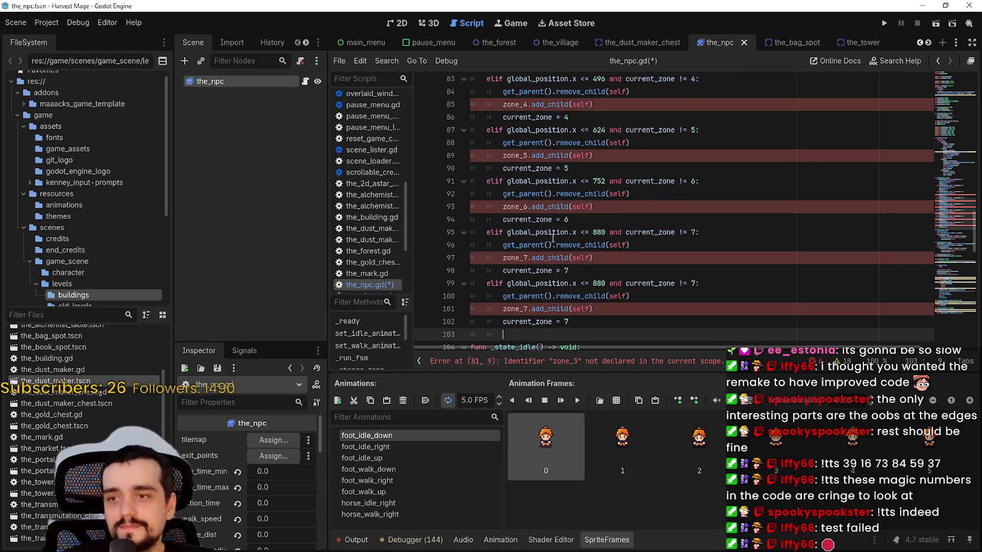
Step: Check the village zone edges, then replace the copied branch's 880 threshold with 1008 (63*16)
click(391, 22)
click(547, 44)
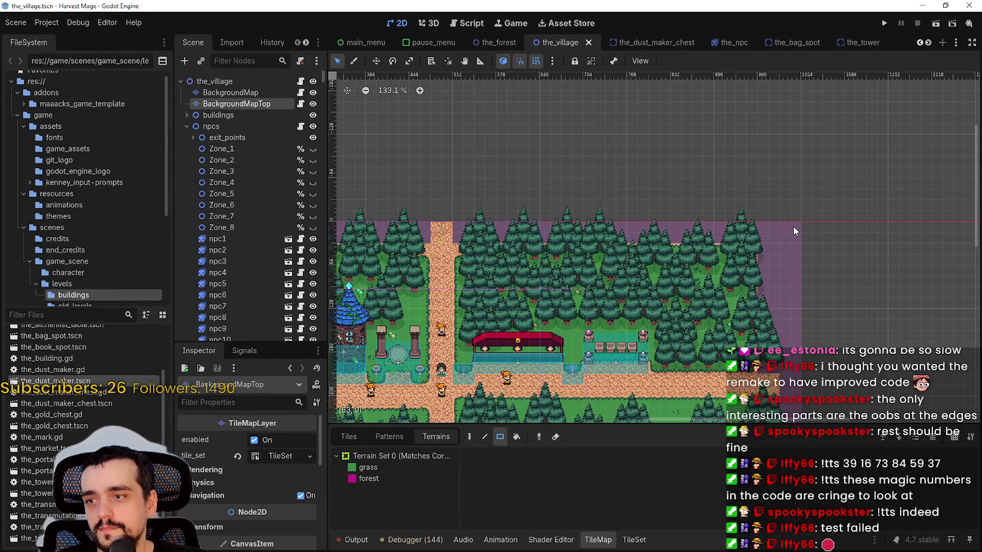
click(732, 43)
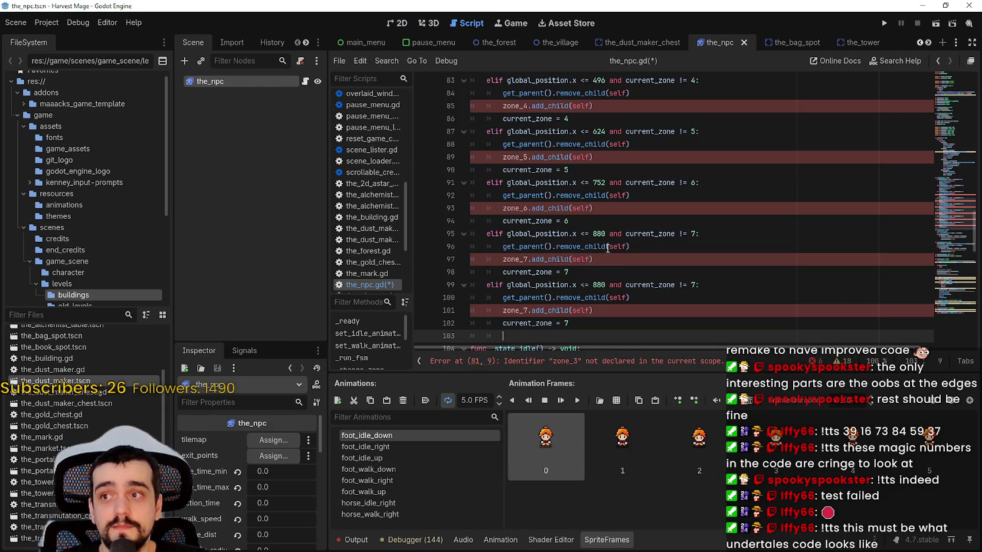
scroll(680, 333, down, 1)
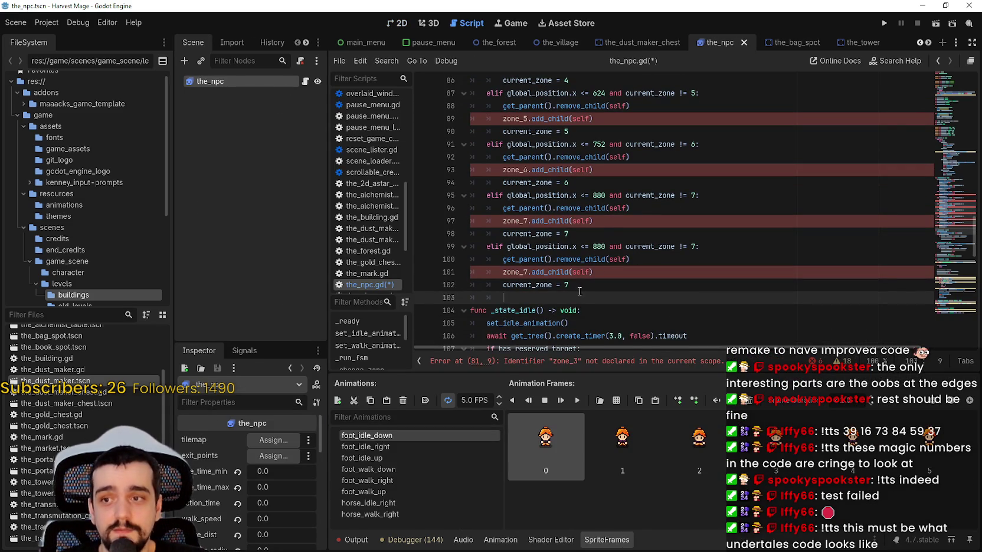
double_click(599, 247)
text(634)
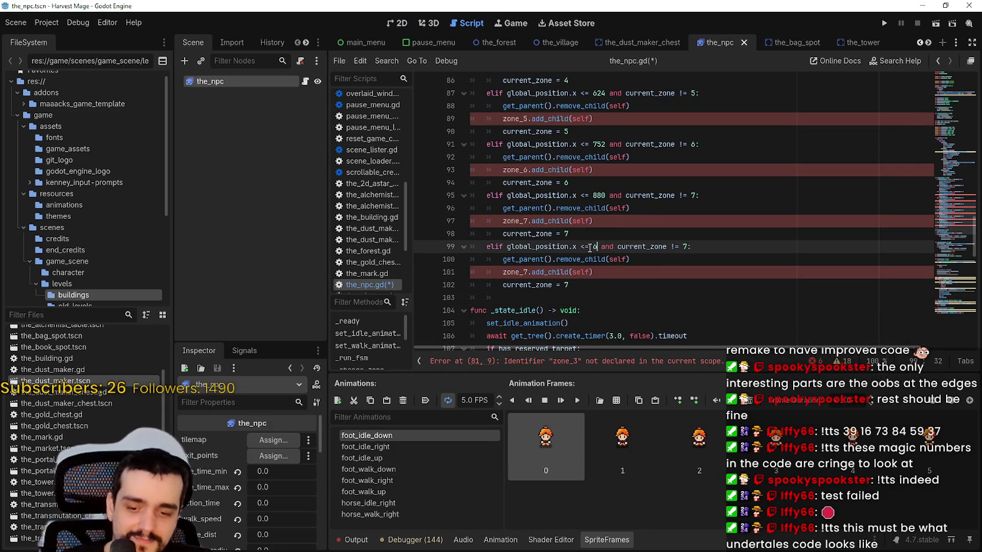
text(16)
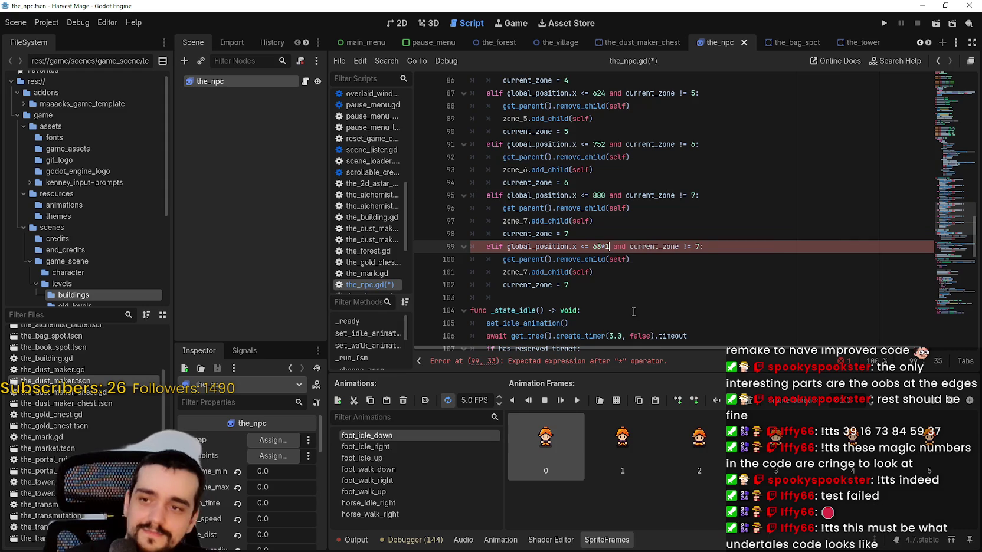
double_click(598, 247)
drag(597, 247, 606, 245)
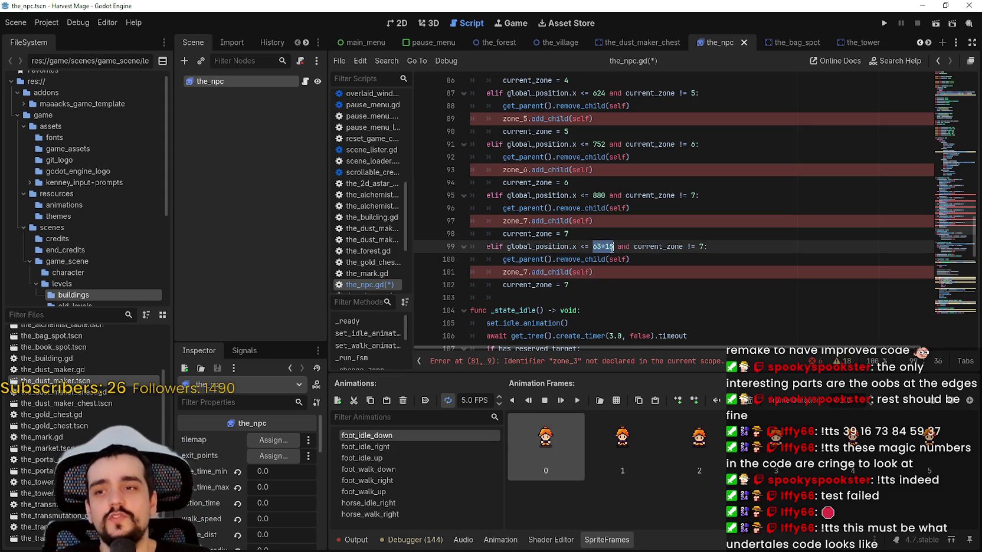
right_click(606, 244)
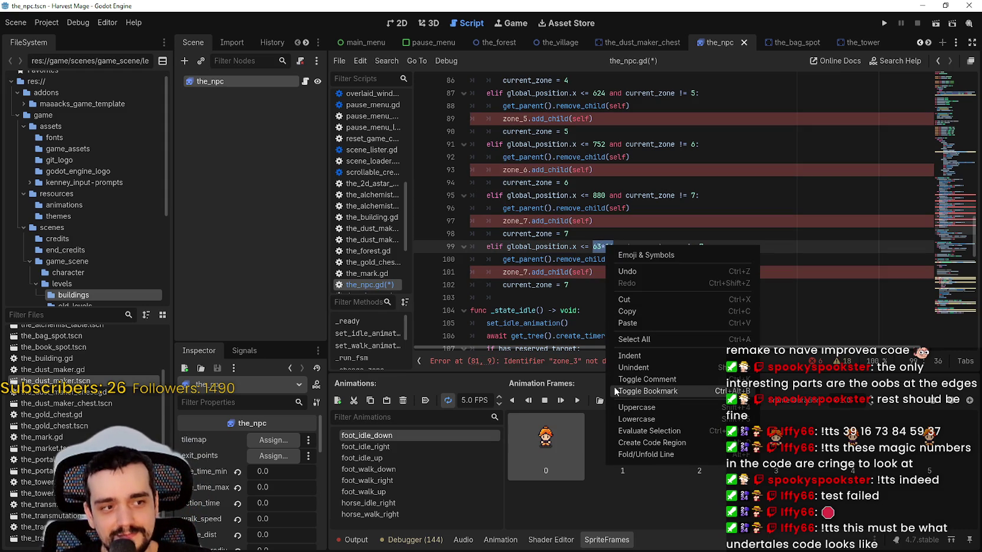
click(687, 431)
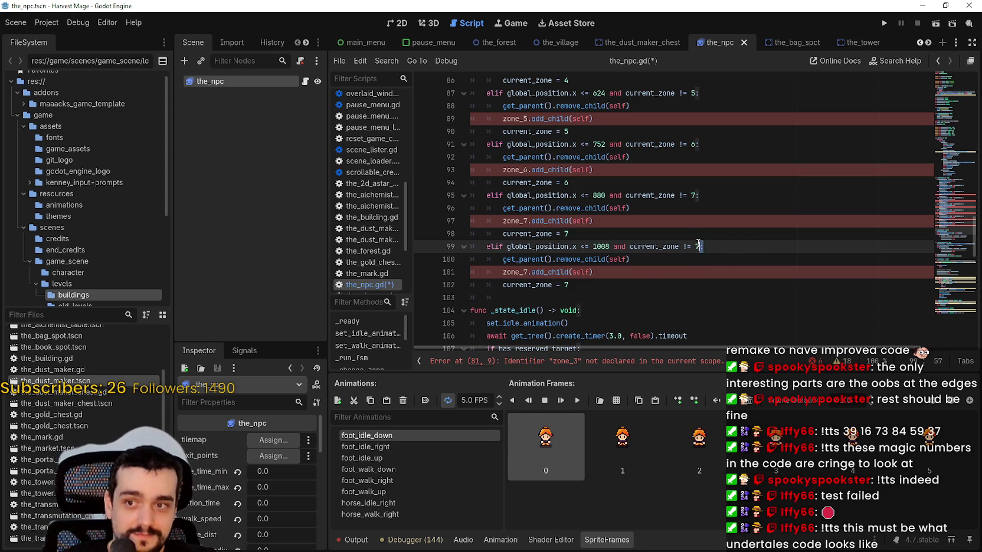
Step: Change the zone 8 branch to set current_zone = 8 and save the_npc.gd
click(698, 246)
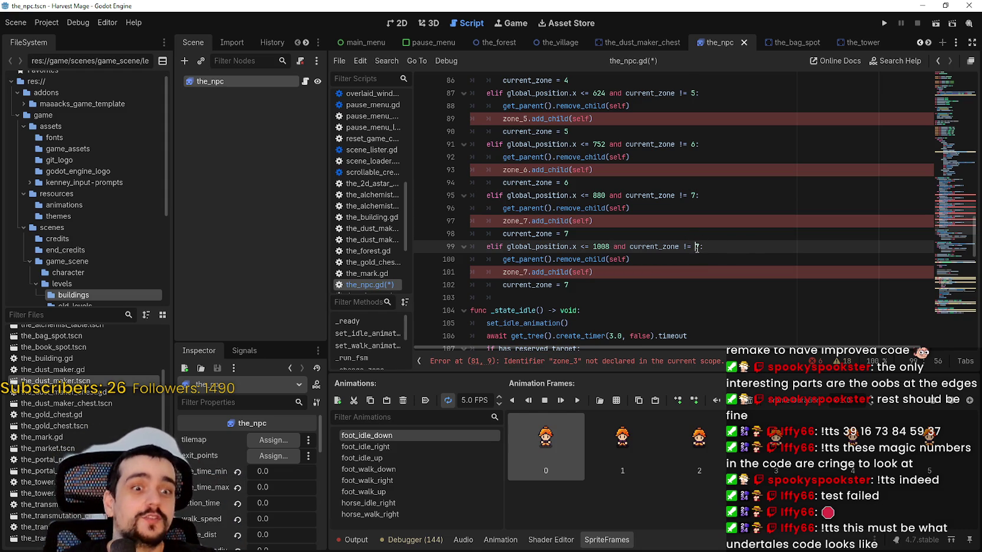
double_click(696, 246)
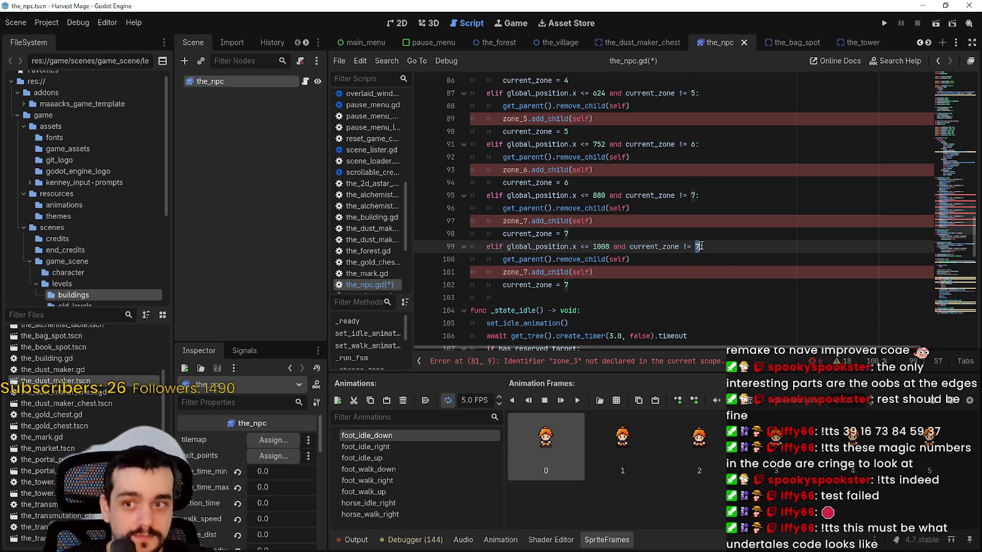
text(8)
click(679, 272)
click(522, 272)
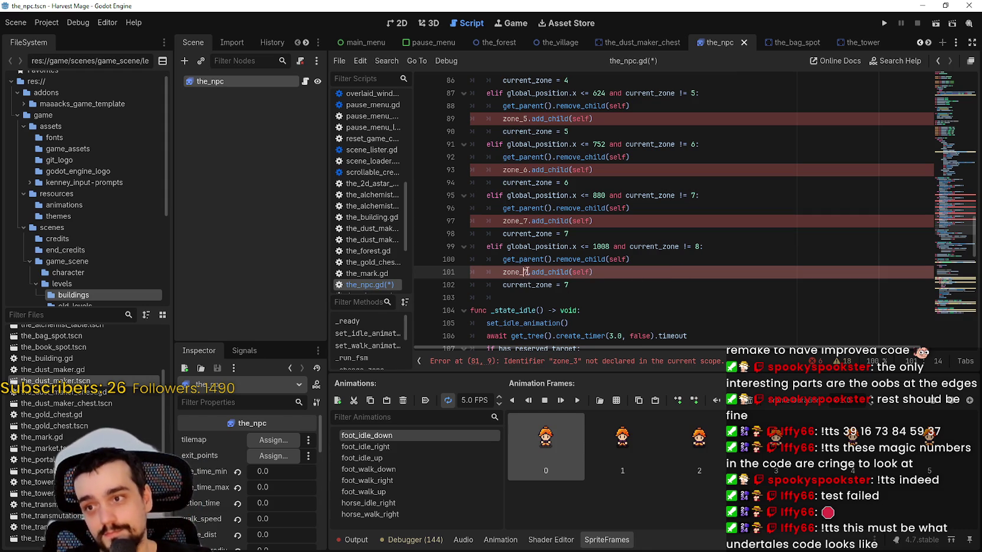
click(573, 285)
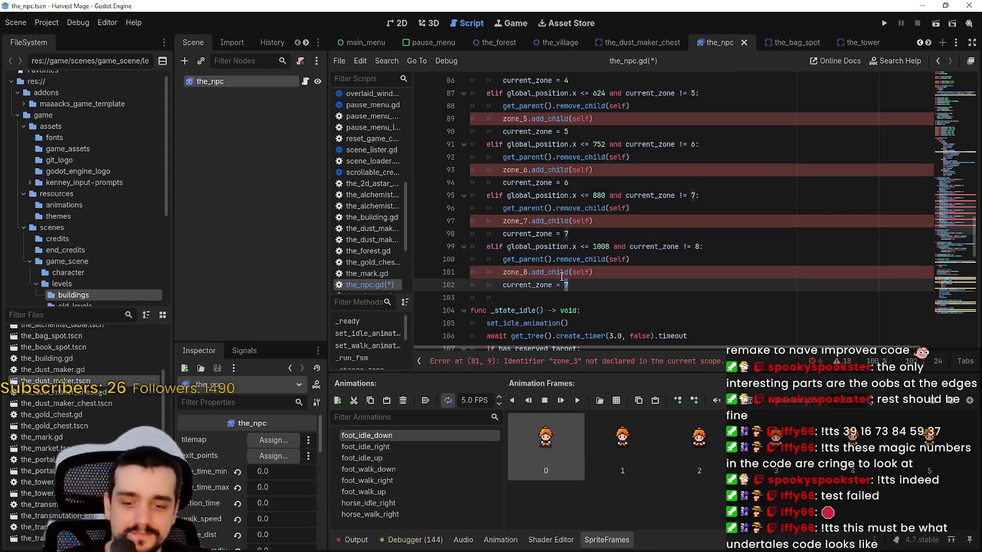
key(ctrl+s)
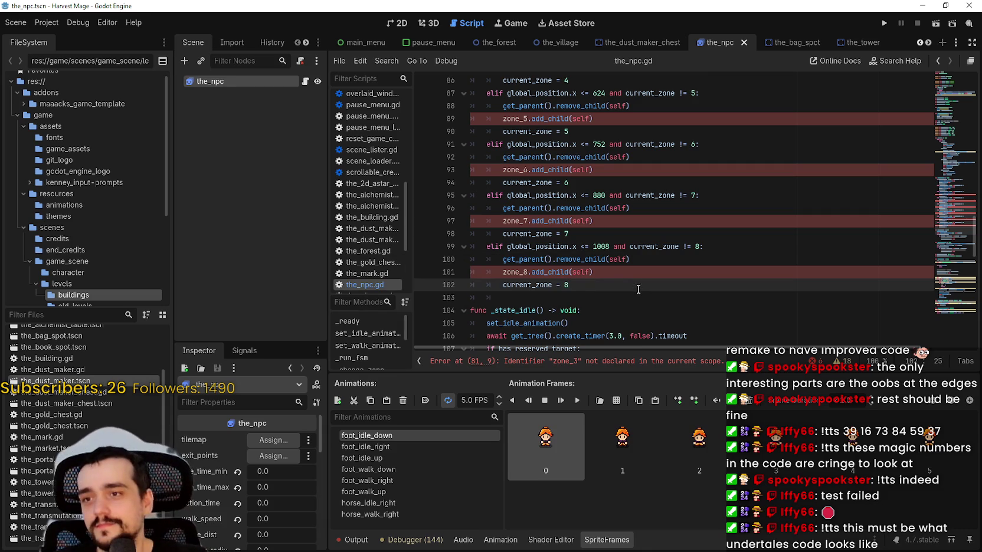
click(940, 87)
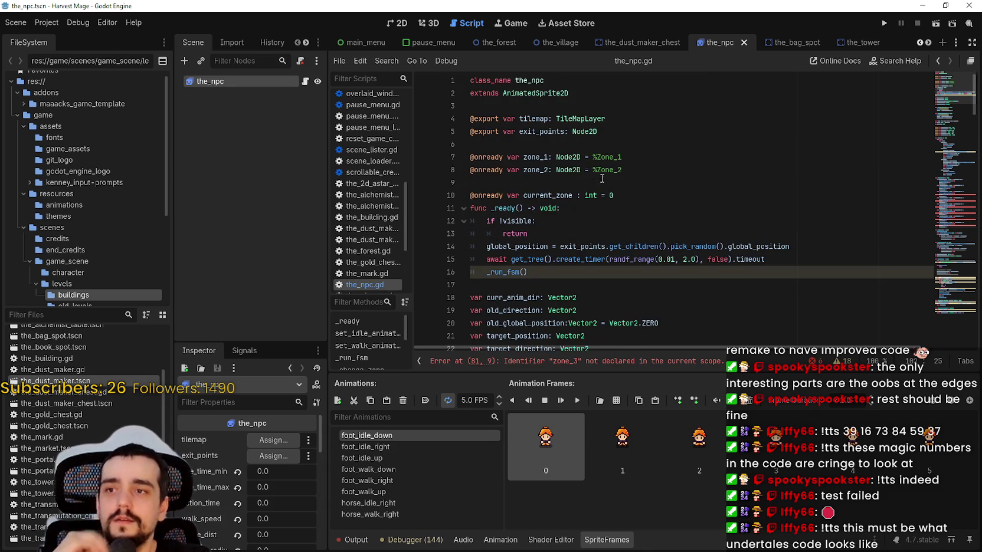
click(638, 169)
key(Return)
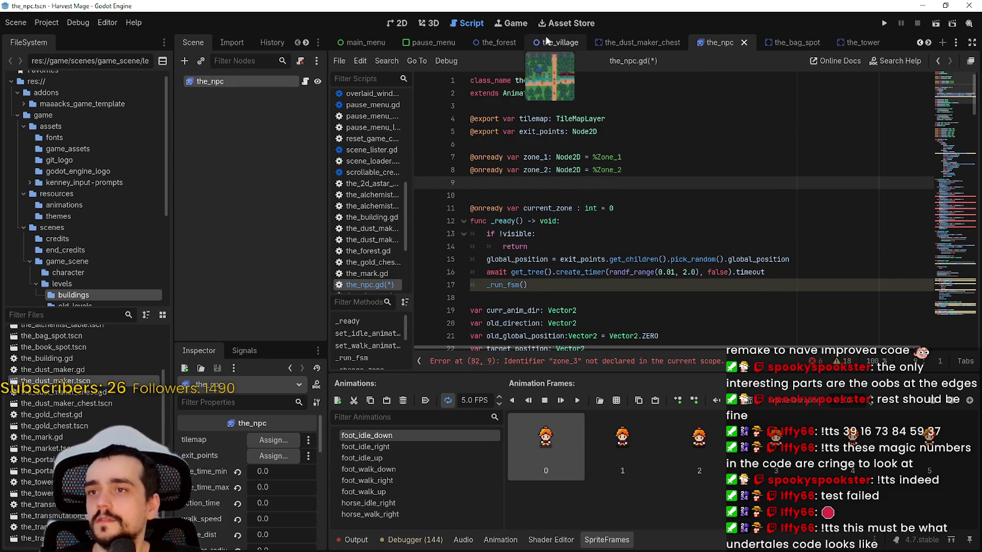
click(554, 42)
mouse_move(233, 171)
mouse_down()
mouse_move(535, 194)
mouse_move(574, 182)
mouse_up()
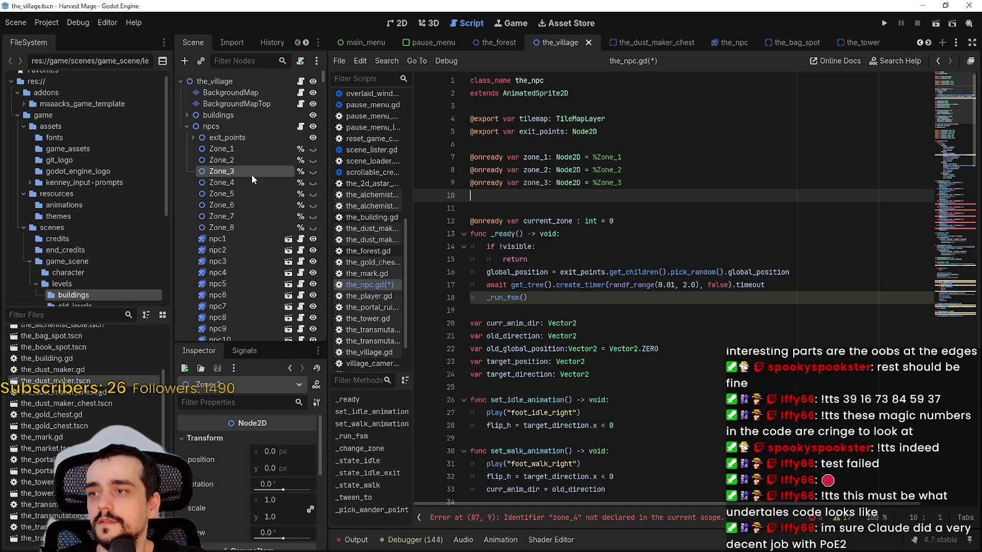
mouse_move(222, 182)
mouse_down()
mouse_move(579, 213)
mouse_move(553, 192)
mouse_up()
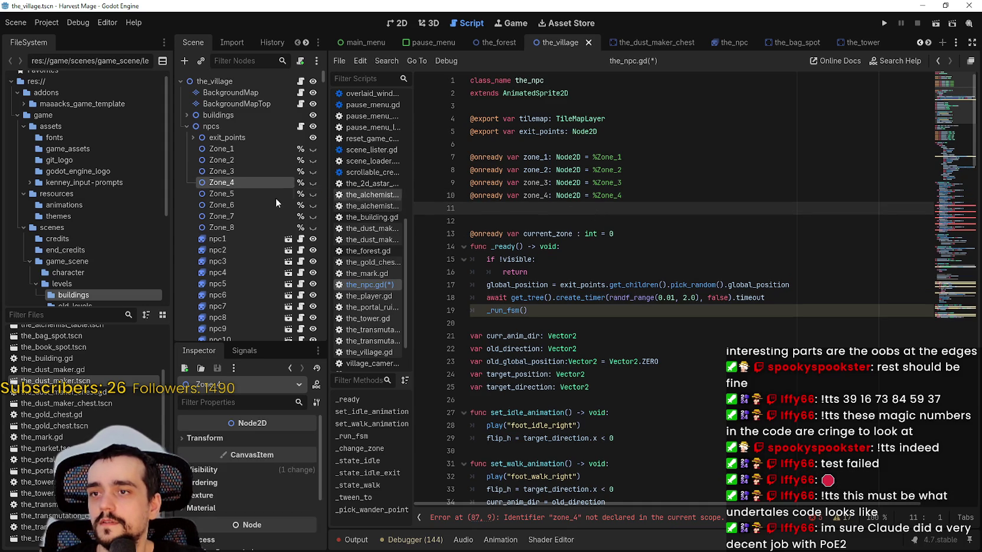
mouse_move(251, 194)
mouse_down()
mouse_move(524, 198)
mouse_move(445, 212)
mouse_move(322, 213)
mouse_move(546, 224)
mouse_up()
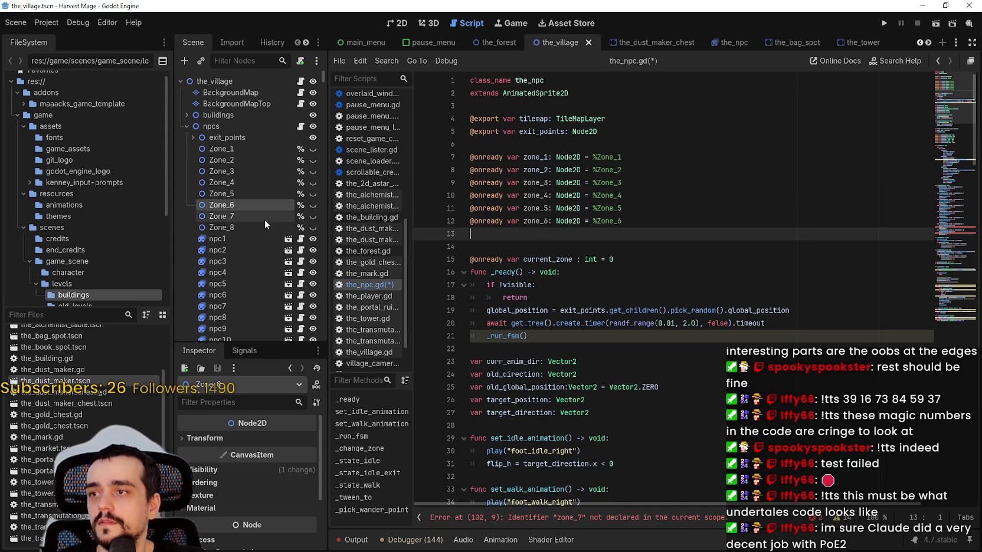
drag(443, 222, 597, 239)
drag(321, 227, 631, 249)
key(ctrl+s)
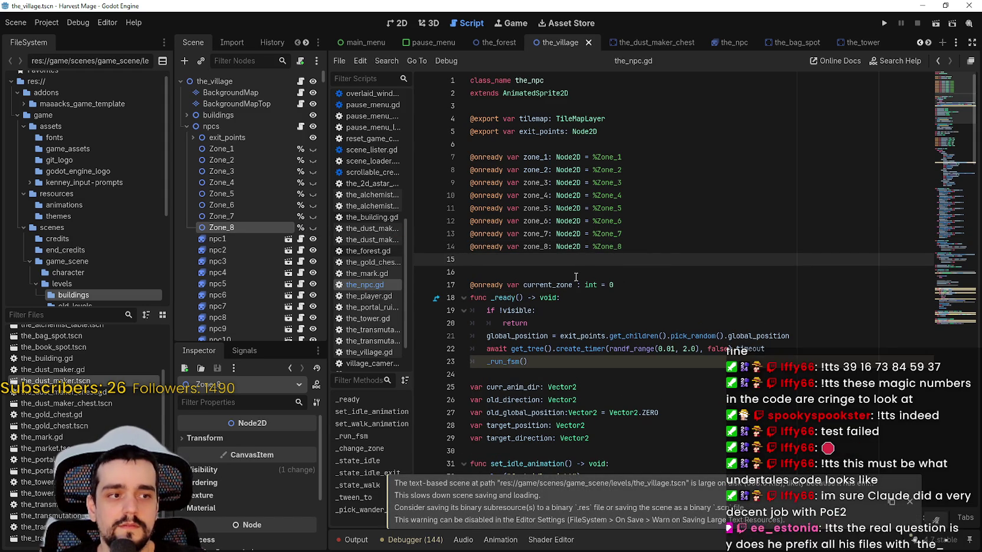
Step: Scroll down through the_npc.gd and save it again
scroll(575, 276, down, 7)
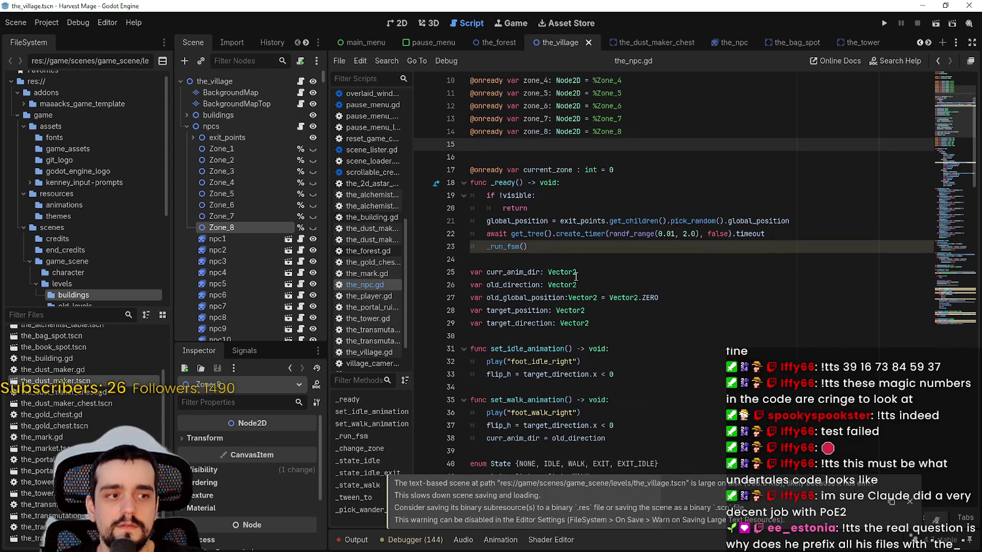
scroll(563, 265, down, 10)
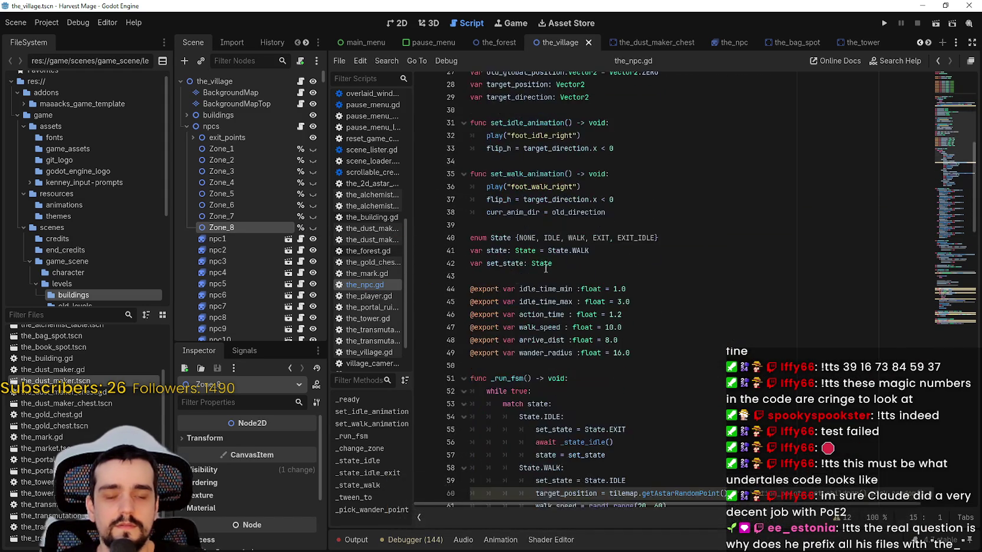
scroll(966, 254, down, 19)
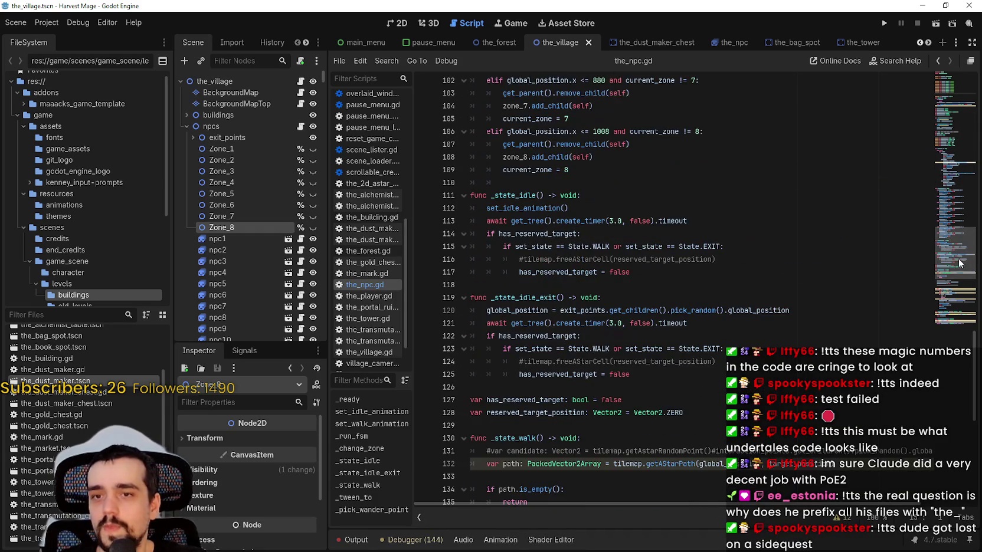
click(847, 229)
key(ctrl+s)
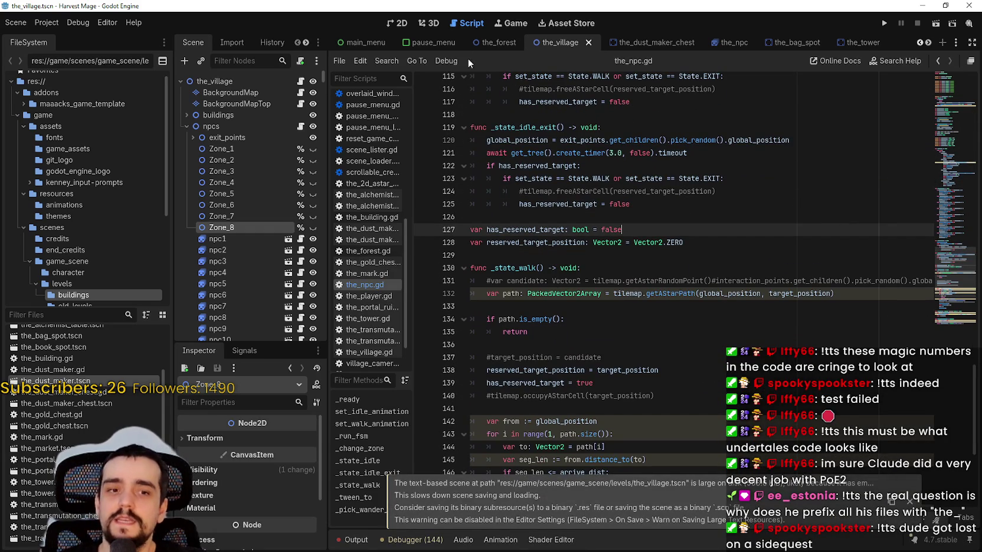
Step: In the 2D view, collapse the npcs node and open its npcs.gd script
click(407, 22)
scroll(579, 294, down, 3)
scroll(254, 232, down, 3)
scroll(253, 232, up, 3)
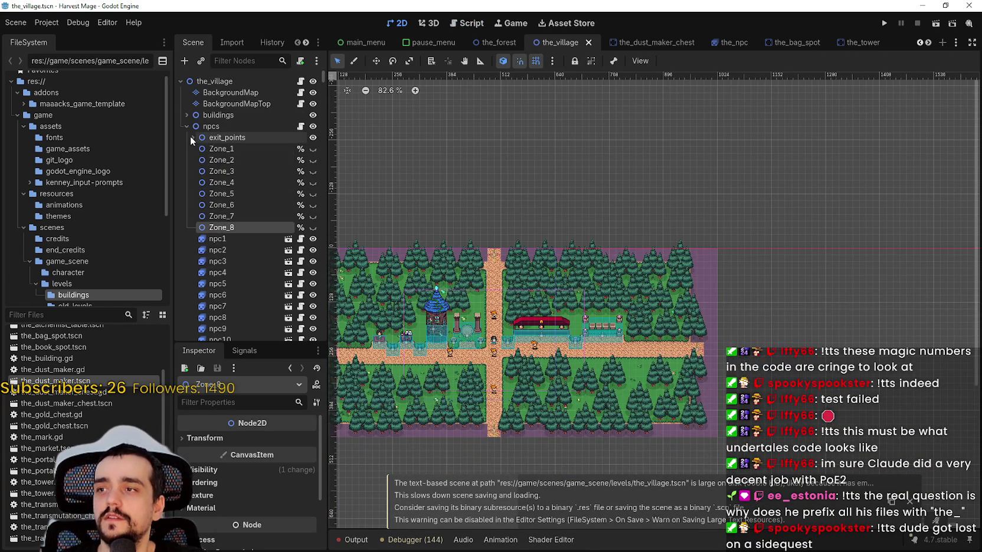
key(f)
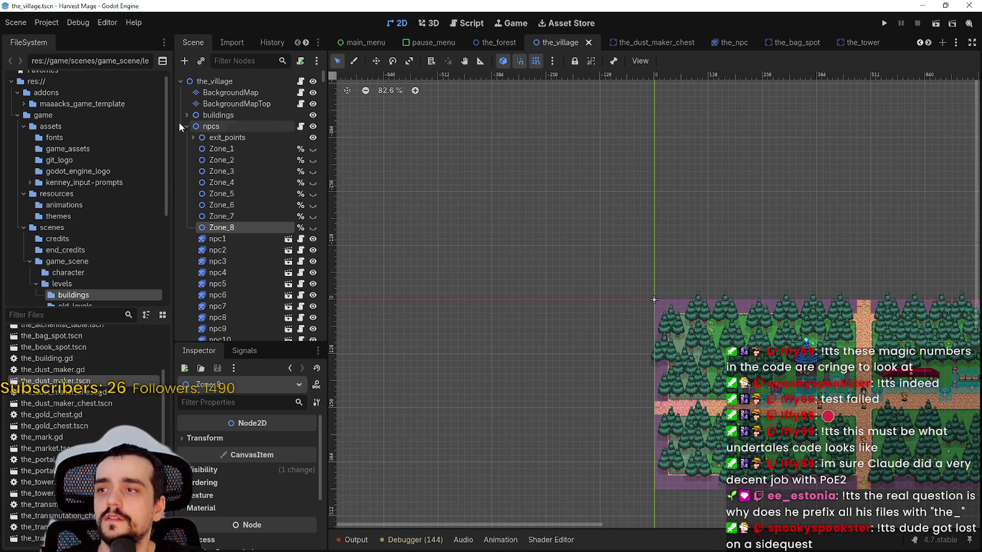
click(187, 126)
click(277, 204)
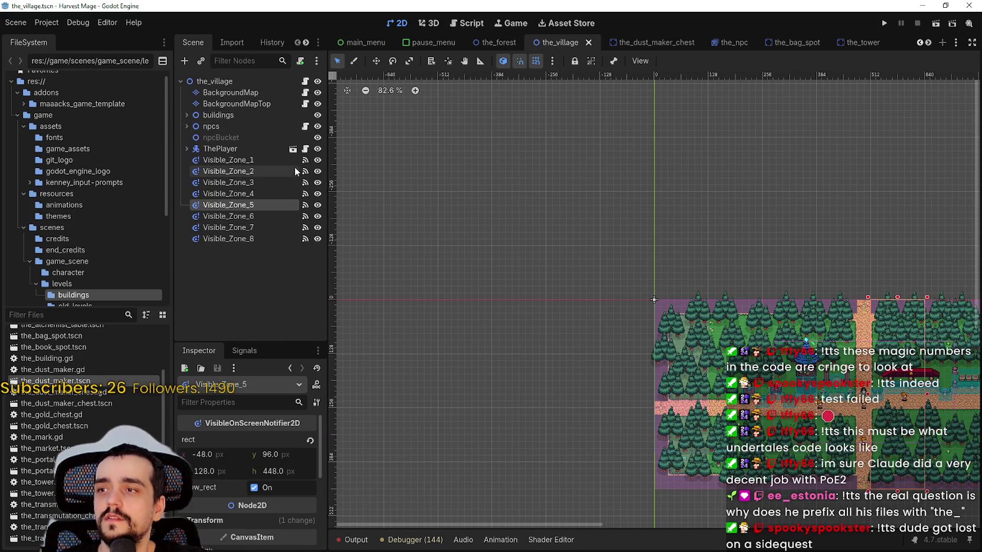
click(305, 126)
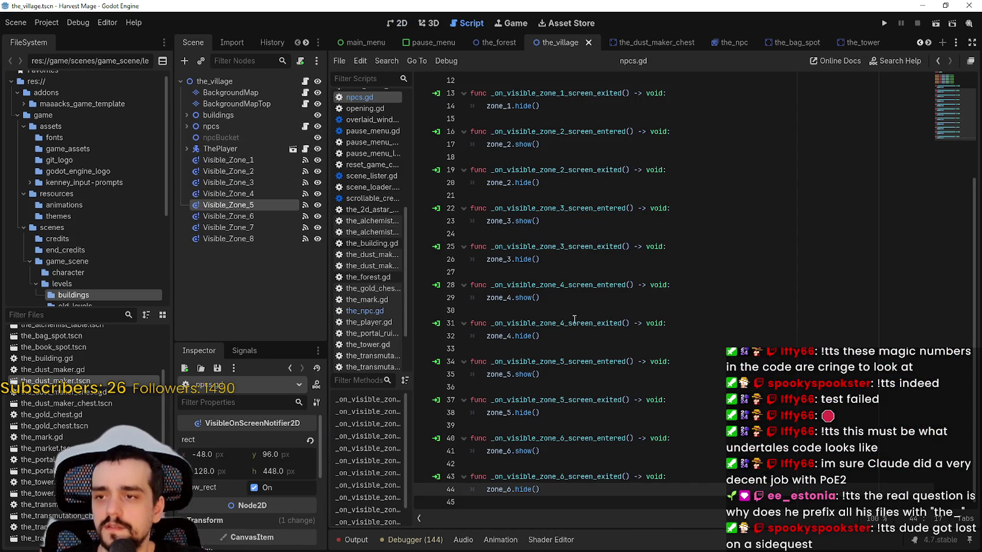
Step: Review the zone_6 exited handler, then show the signals of the Visible_Zone_7 notifier
drag(477, 476, 562, 496)
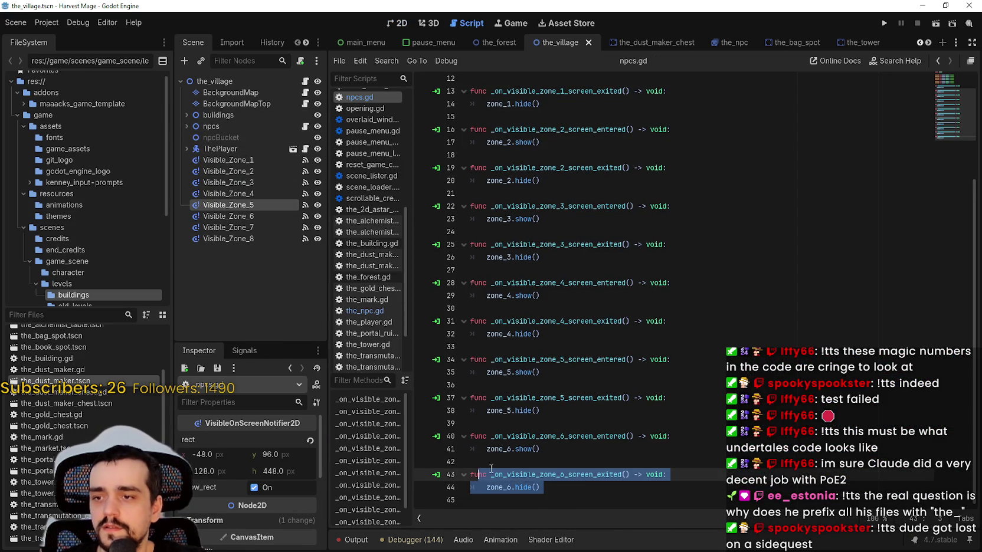
click(562, 496)
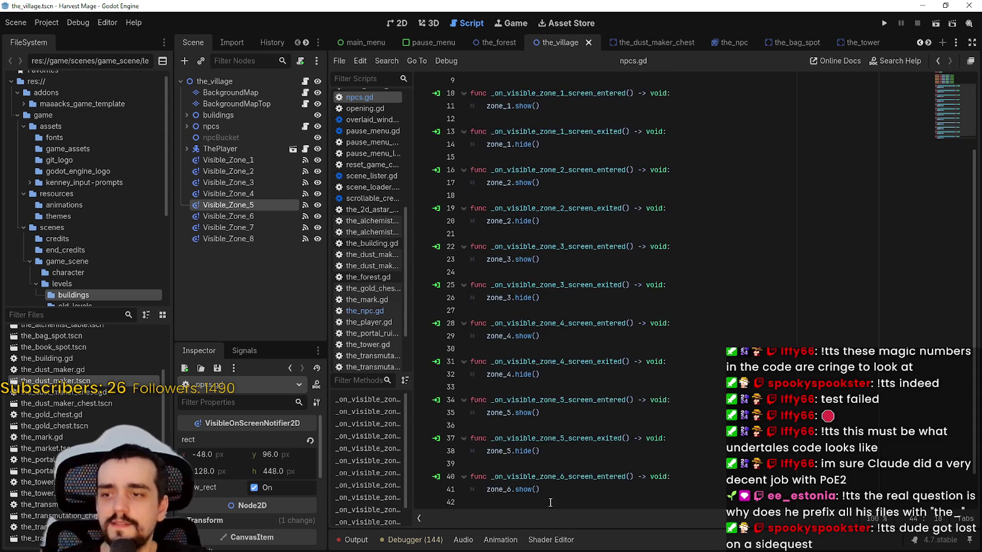
click(260, 238)
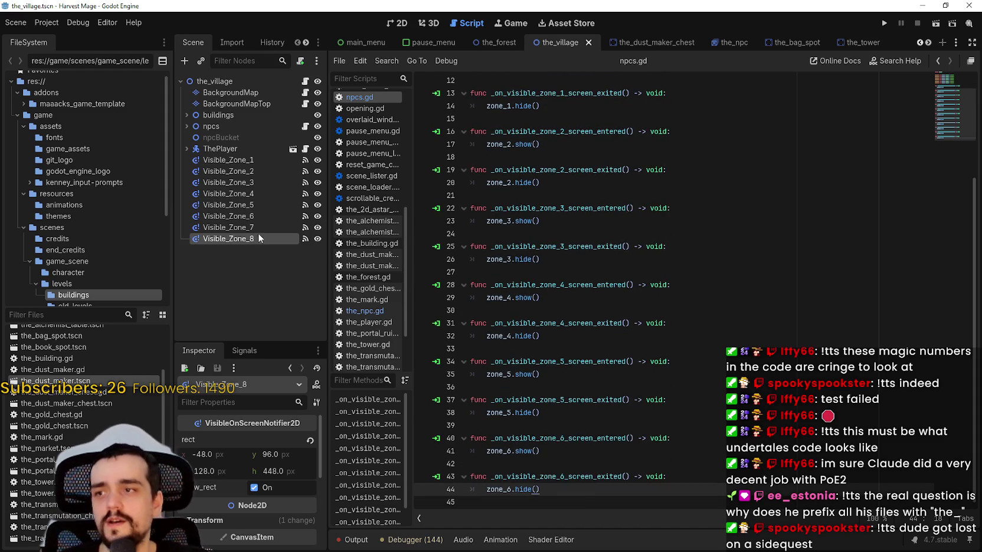
click(226, 350)
Step: Replace Visible_Zone_7's old screen_entered and screen_exited connections with new ones to npcs
right_click(247, 410)
click(270, 432)
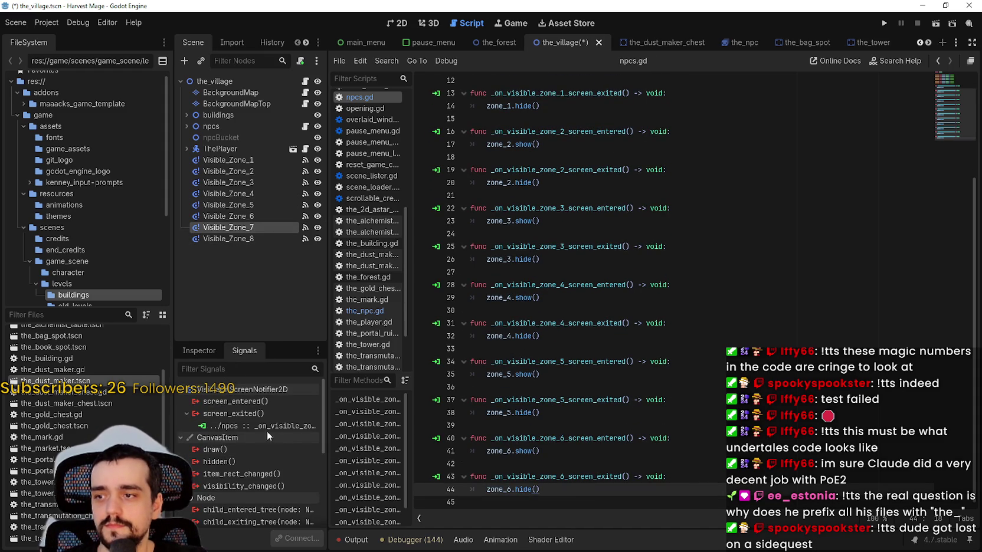
right_click(263, 427)
click(283, 447)
double_click(236, 401)
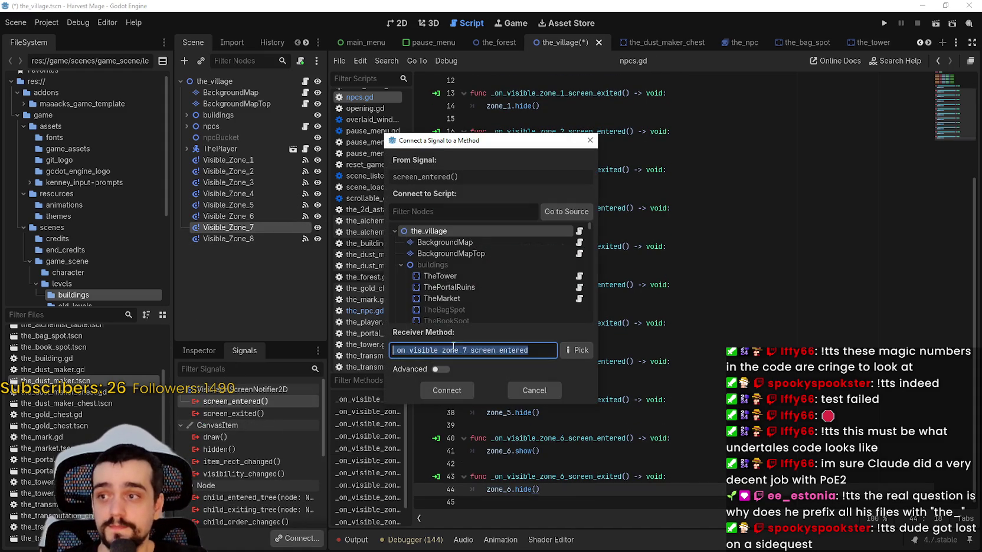
scroll(449, 259, down, 1)
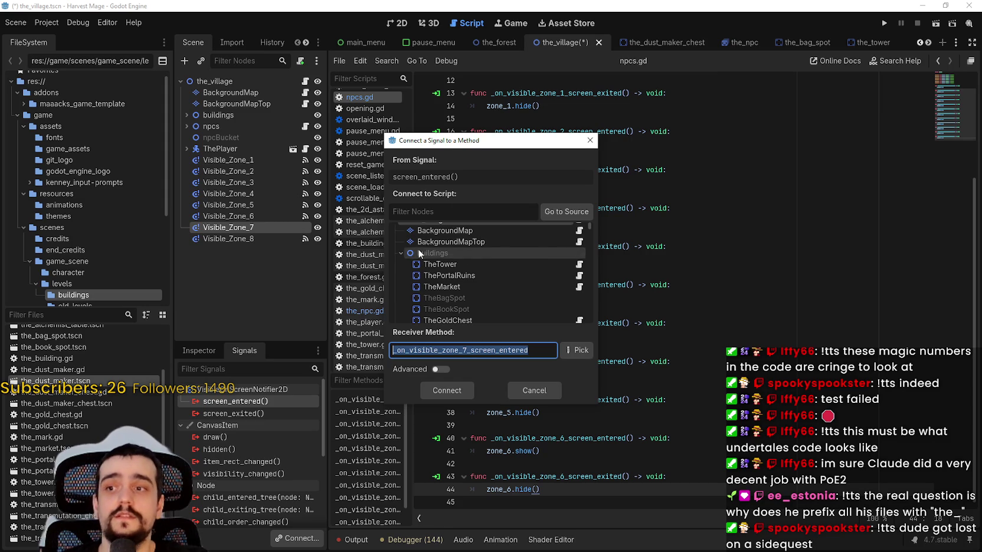
click(397, 253)
click(440, 265)
click(455, 391)
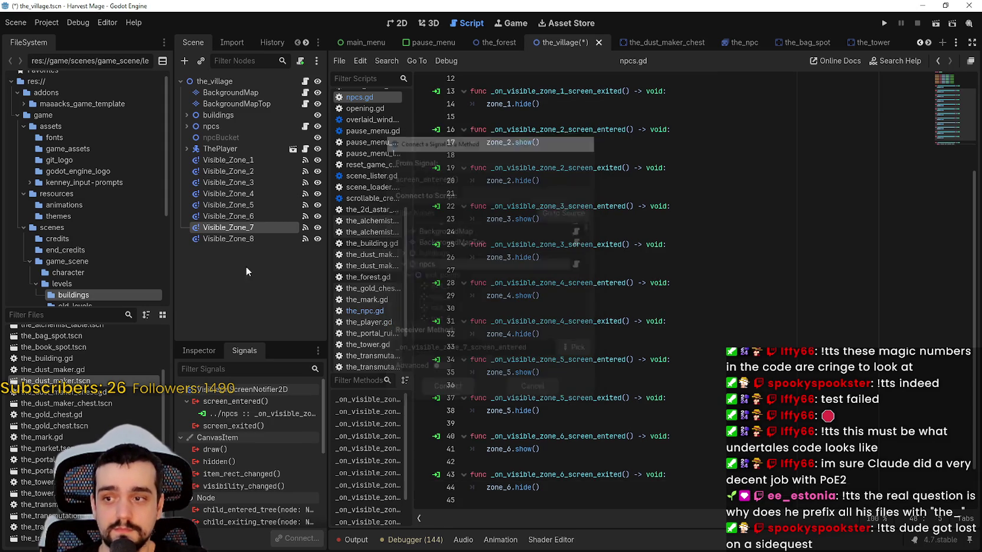
double_click(233, 429)
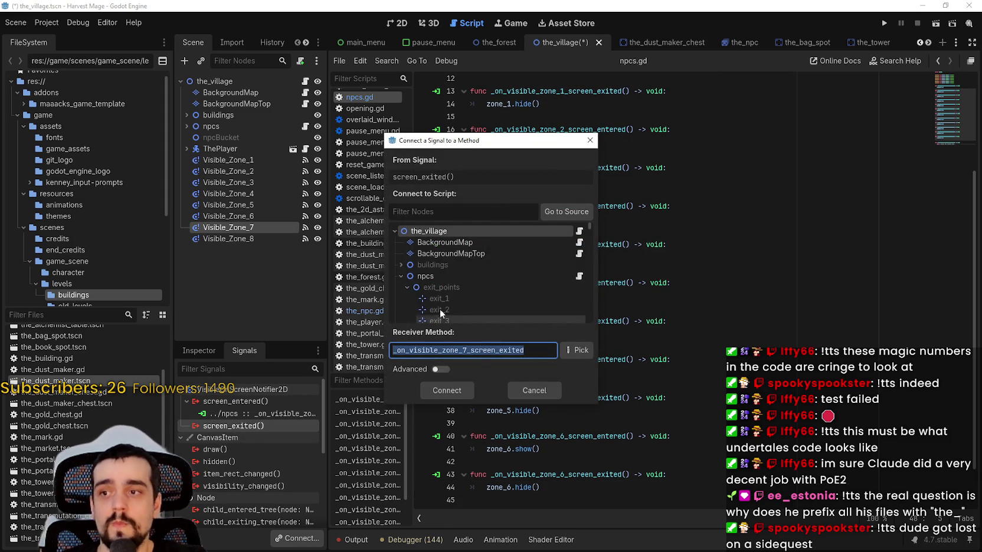
click(429, 278)
click(447, 390)
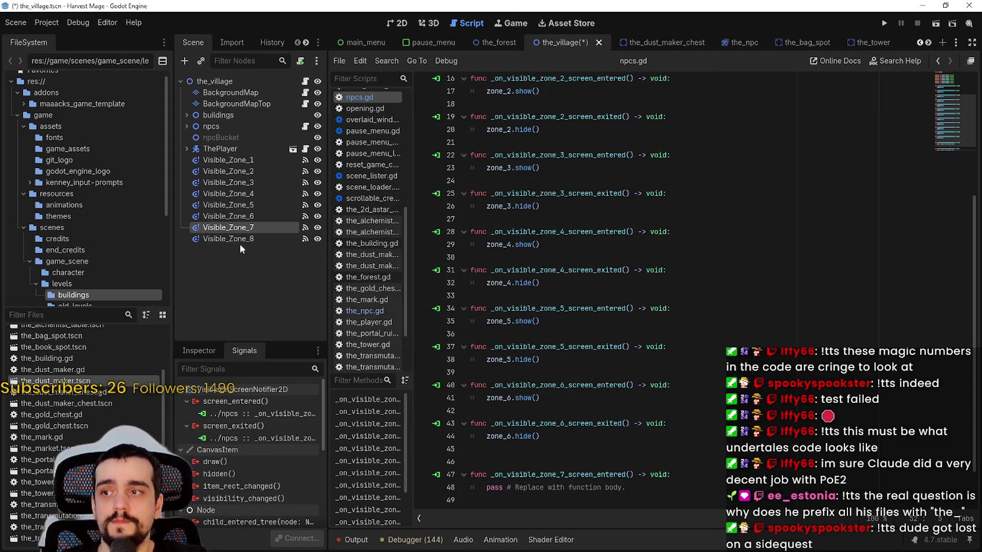
Step: Replace Visible_Zone_8's old screen_entered and screen_exited connections with new ones to npcs
click(234, 240)
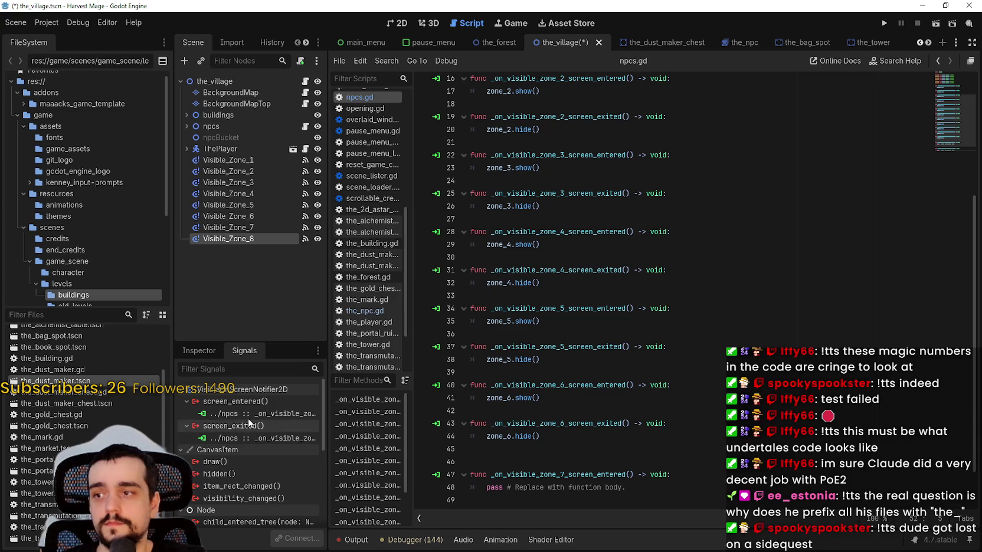
right_click(247, 414)
click(327, 448)
right_click(253, 413)
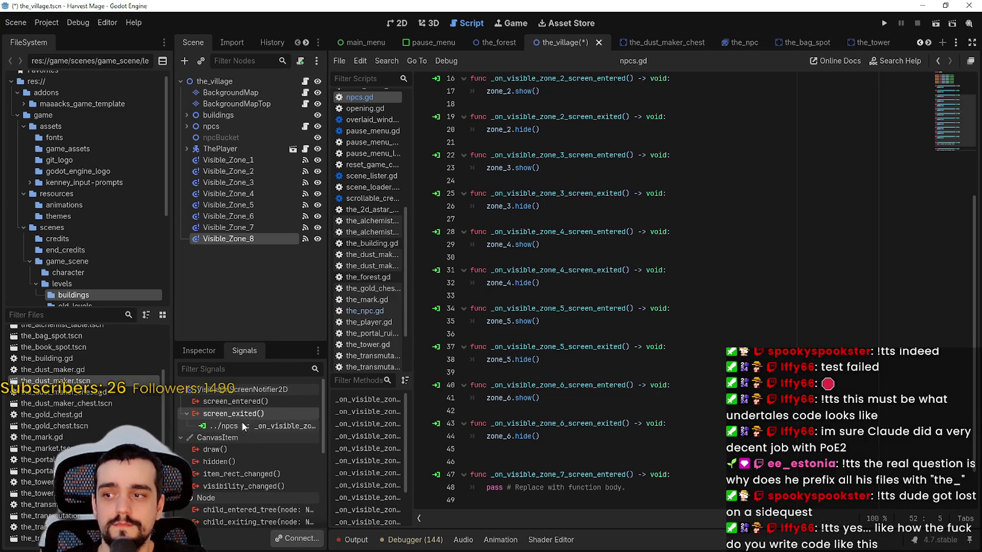
click(274, 458)
double_click(233, 403)
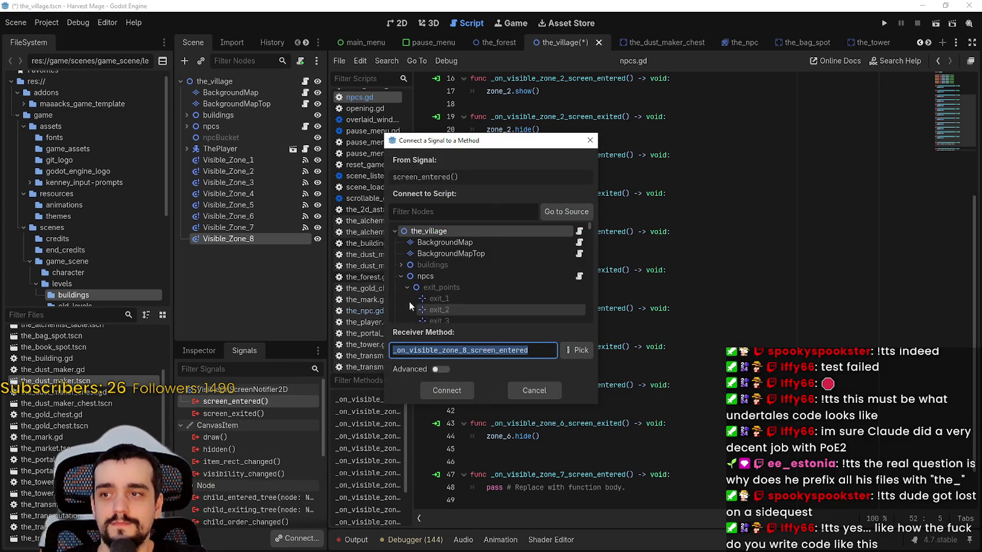
click(425, 276)
click(446, 393)
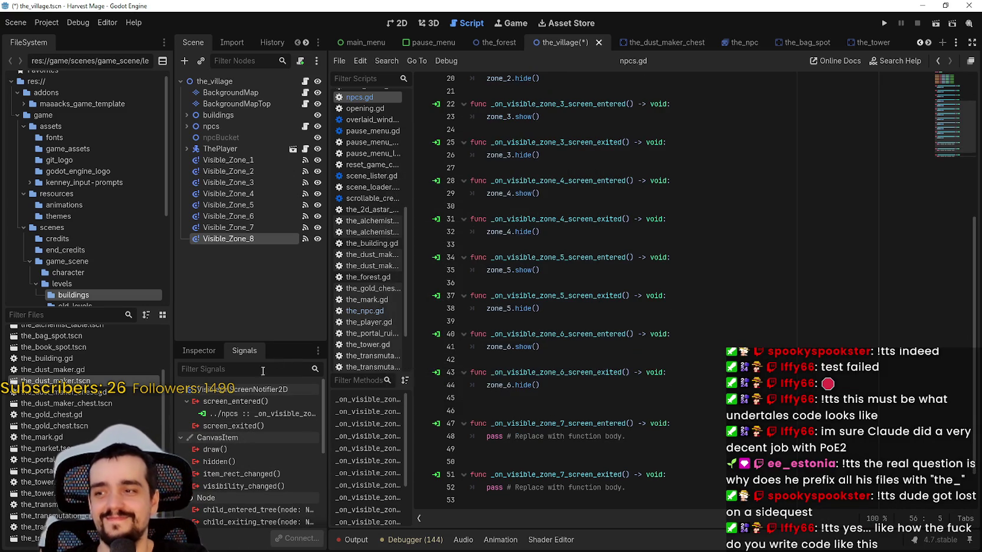
double_click(250, 424)
click(454, 277)
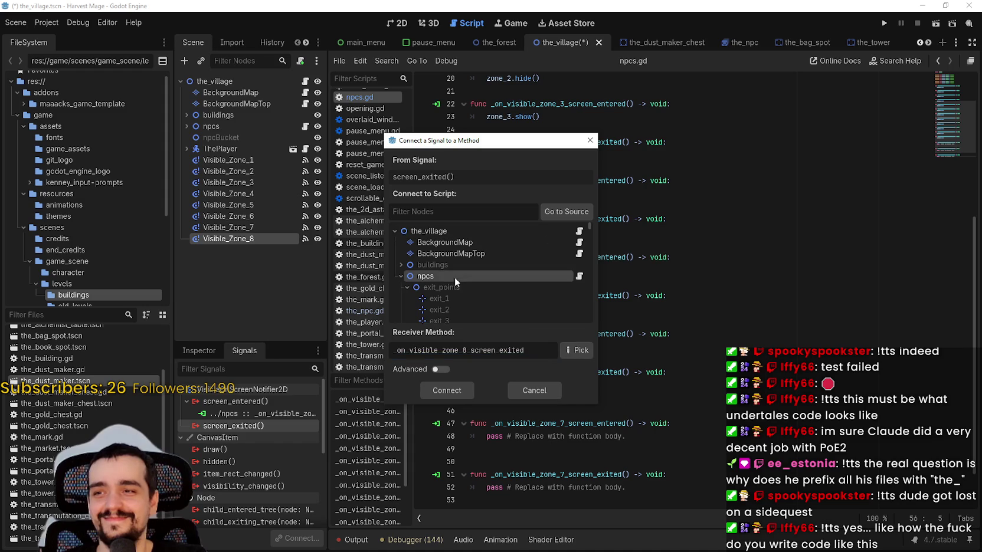
click(455, 392)
Step: Delete the surplus blank lines between the new handlers in npcs.gd
click(530, 406)
key(BackSpace)
click(511, 309)
key(BackSpace)
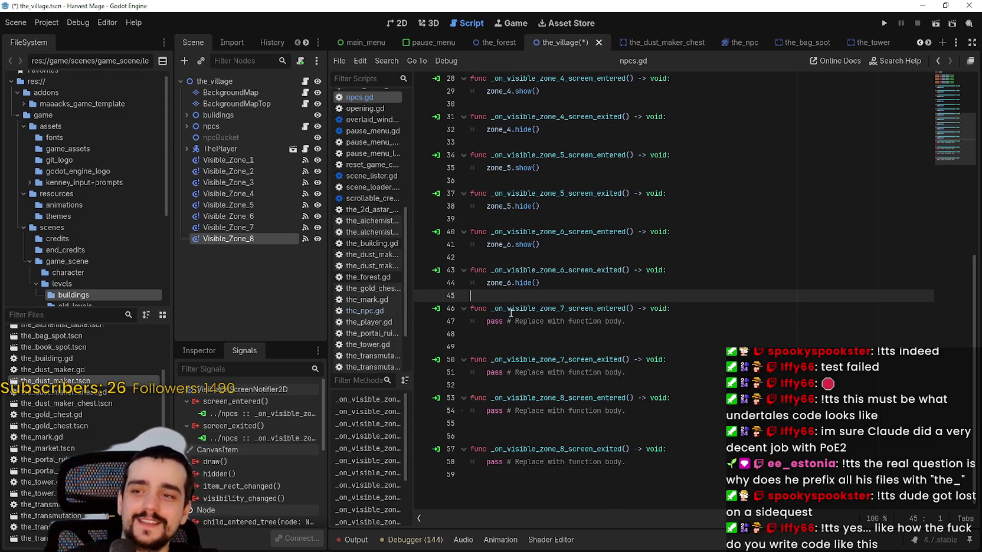
Step: Add a zone_7 reference for the Zone_7 node below the zone declarations in npcs.gd
click(626, 322)
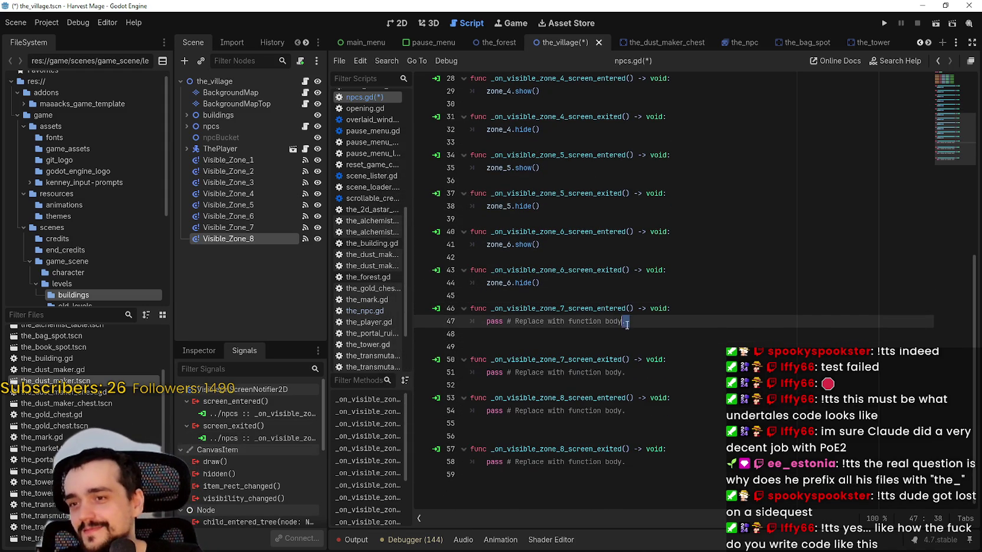
drag(629, 324, 470, 322)
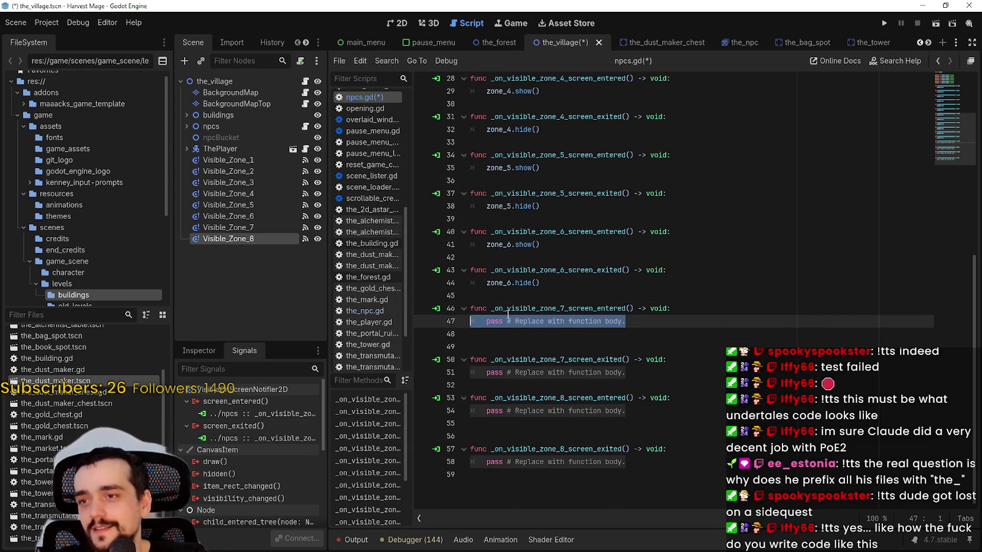
text(zone_)
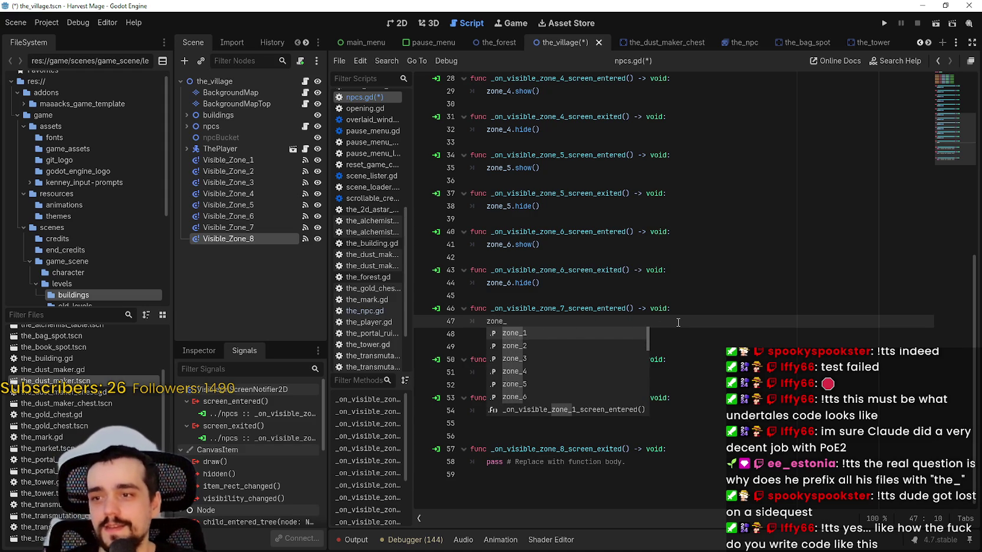
text(7)
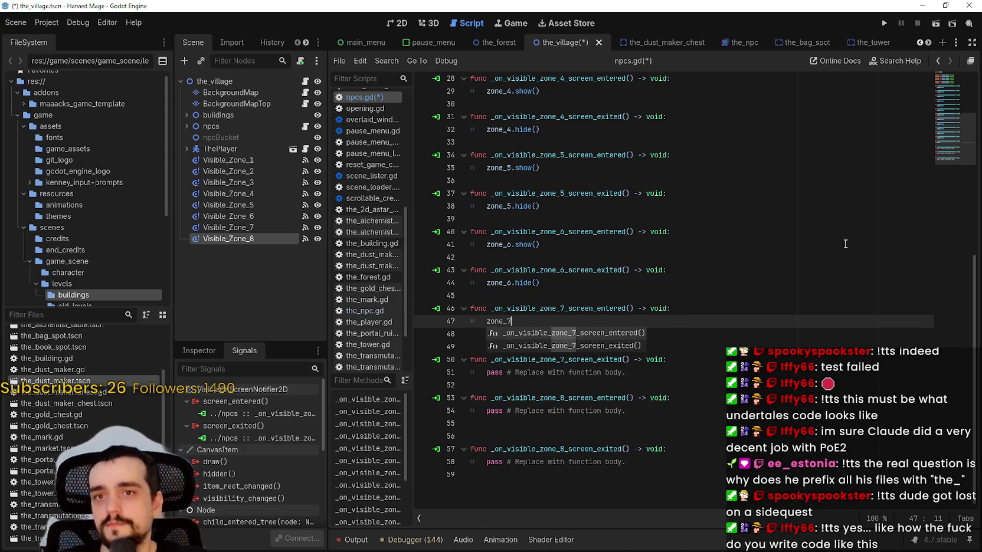
scroll(804, 85, up, 10)
click(633, 162)
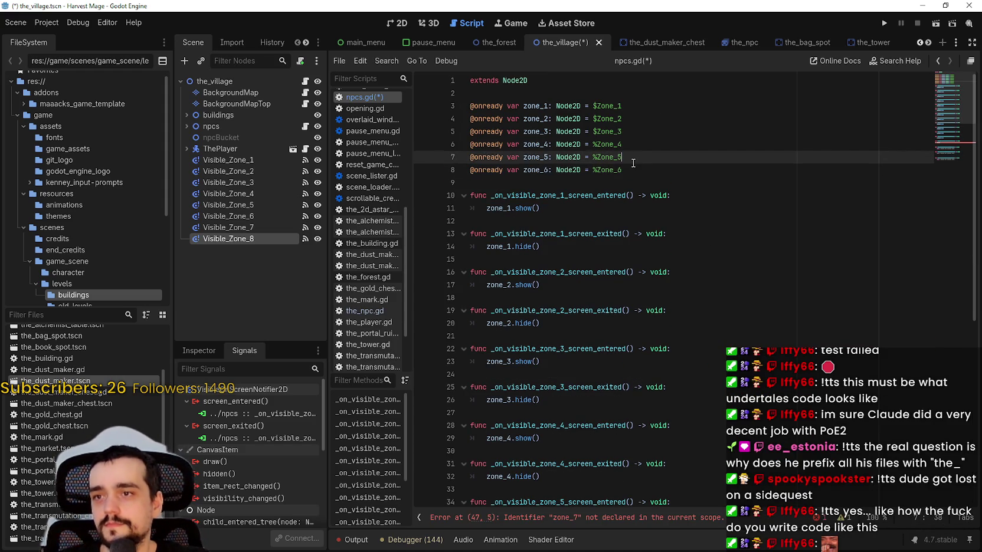
click(636, 170)
key(Return)
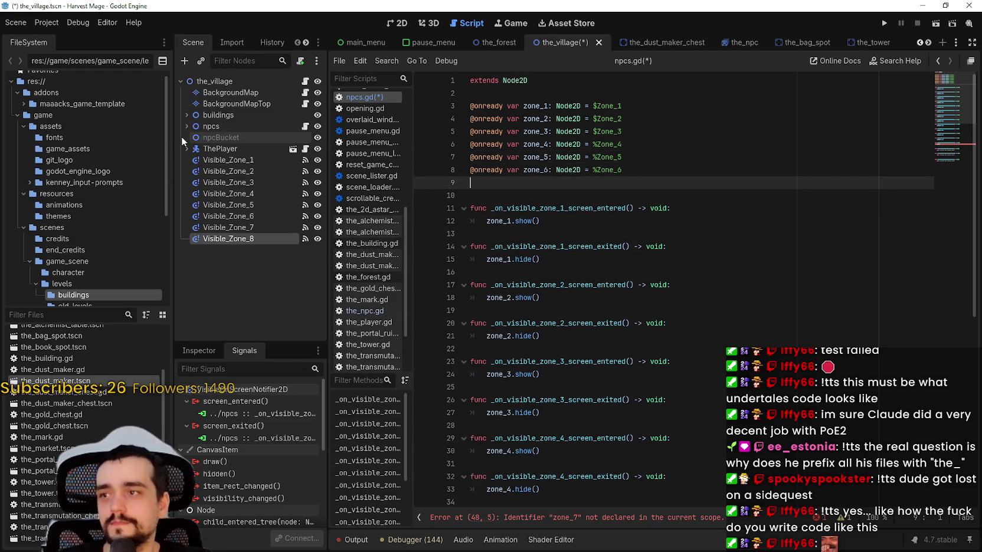
click(187, 126)
mouse_move(232, 216)
mouse_down()
mouse_move(517, 177)
mouse_move(548, 184)
mouse_move(233, 225)
mouse_move(546, 190)
mouse_up()
scroll(554, 218, down, 9)
Step: Make the Visible_Zone_7 handlers call zone_7.show() and zone_7.hide()
triple_click(519, 460)
text(zone_7)
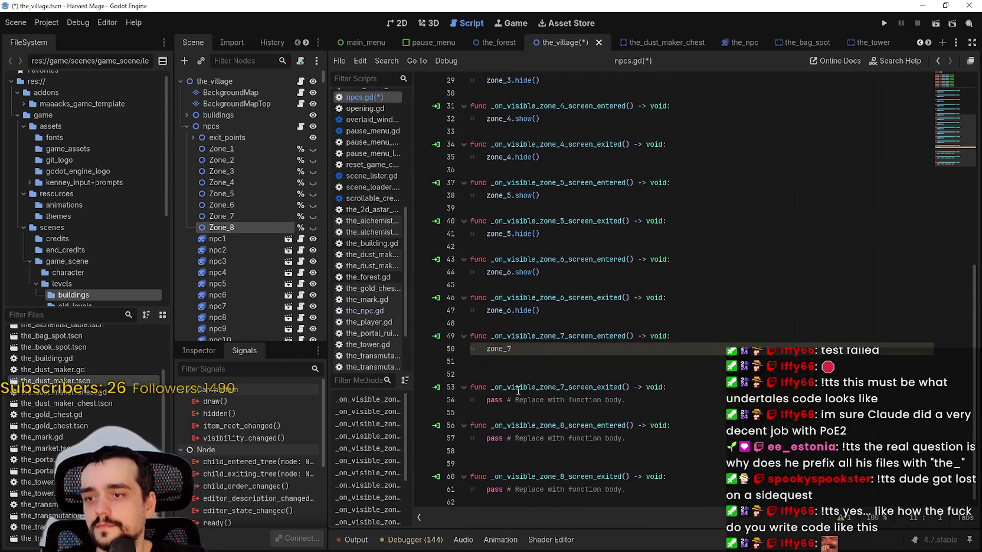
click(556, 336)
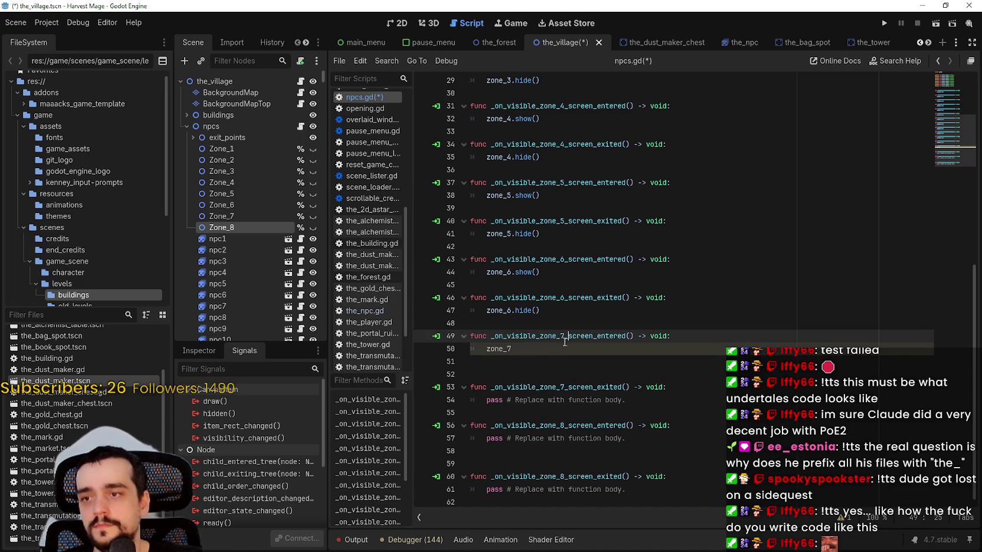
click(557, 343)
text(.show)
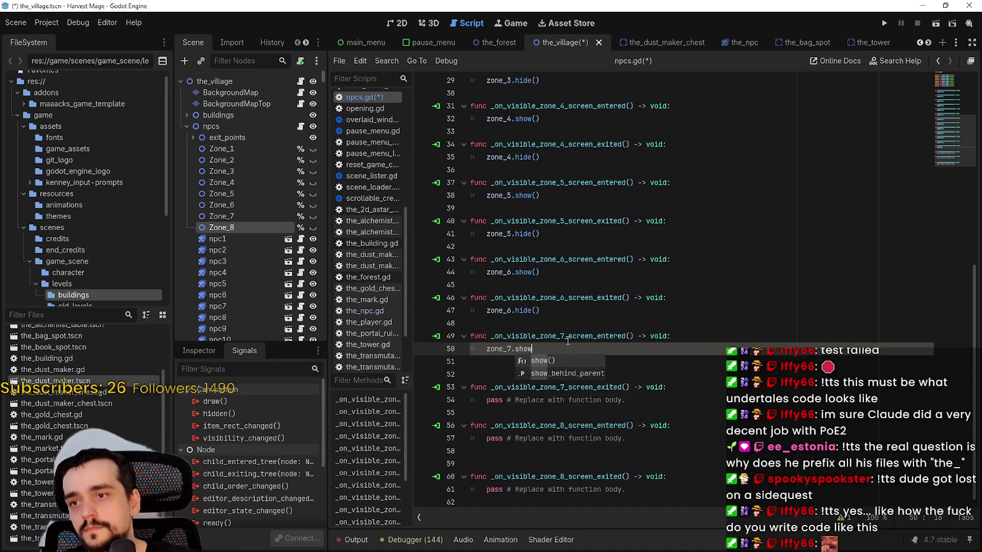
key(Return)
drag(626, 400, 489, 400)
text(zone_)
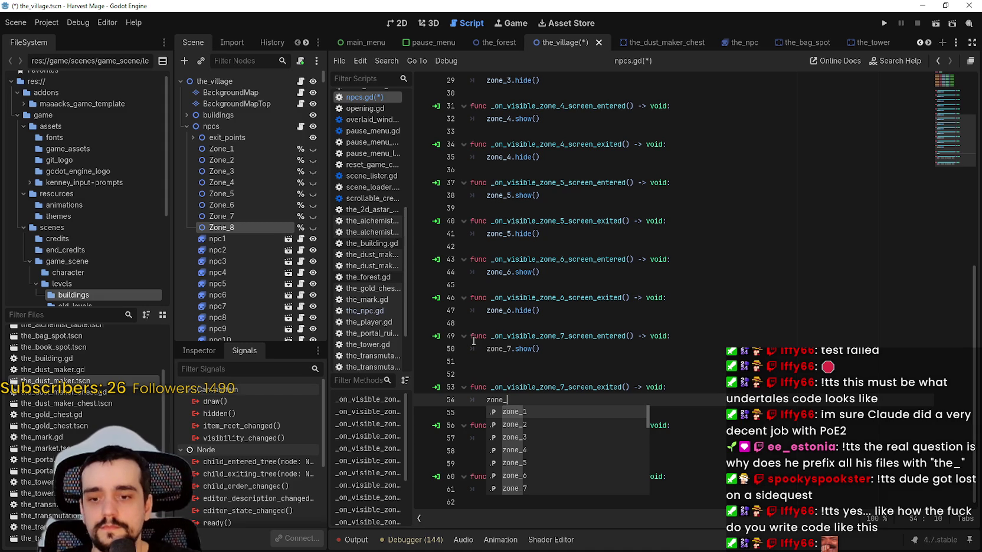
text(7.hide)
key(Return)
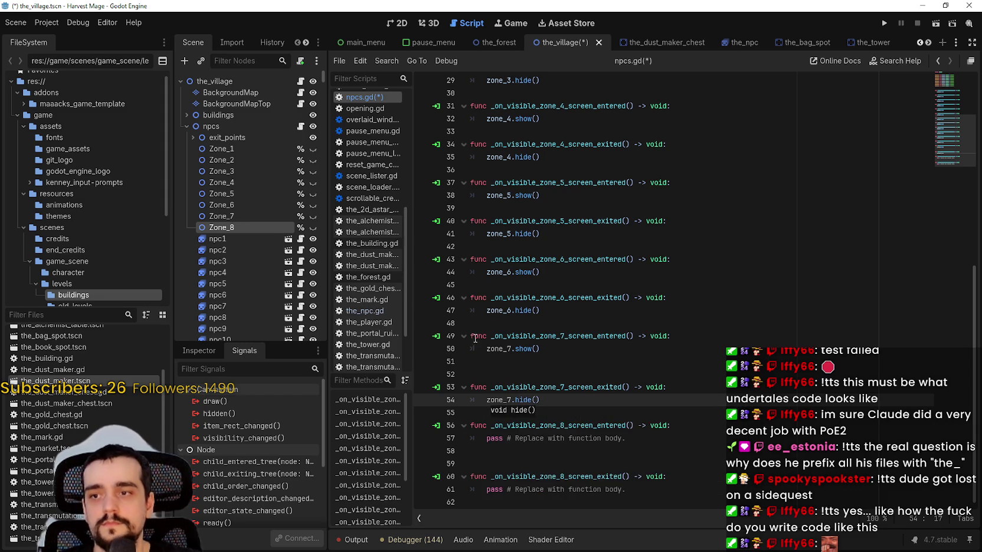
click(477, 361)
key(BackSpace)
click(514, 404)
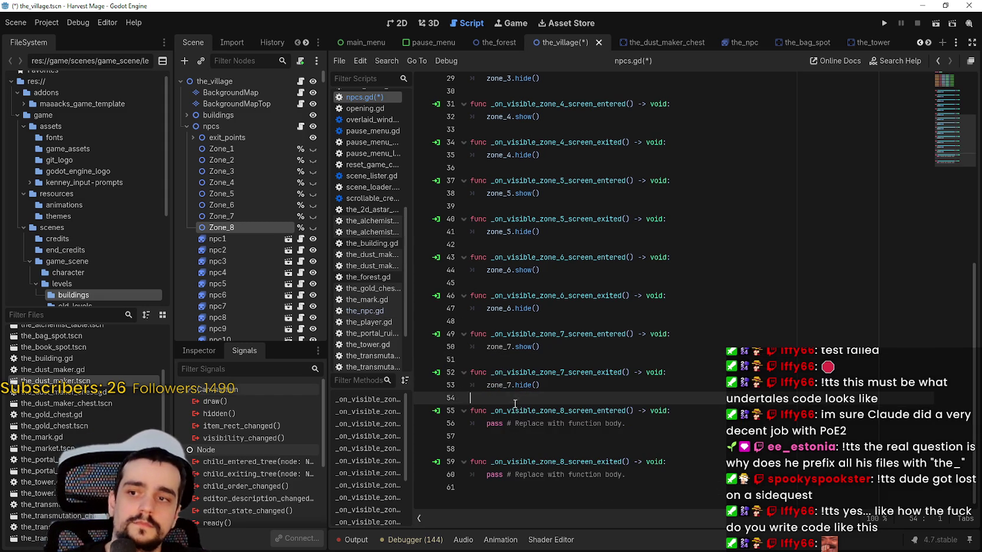
Step: Make the Visible_Zone_8 handlers call zone_8.show() and zone_8.hide(), remove line 58, and save
drag(622, 425, 475, 426)
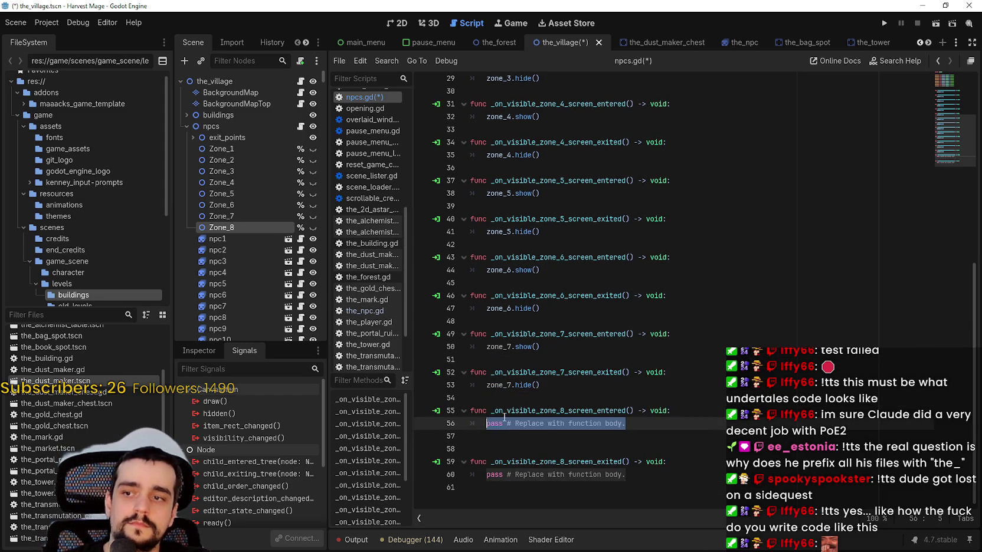
text(zone_8)
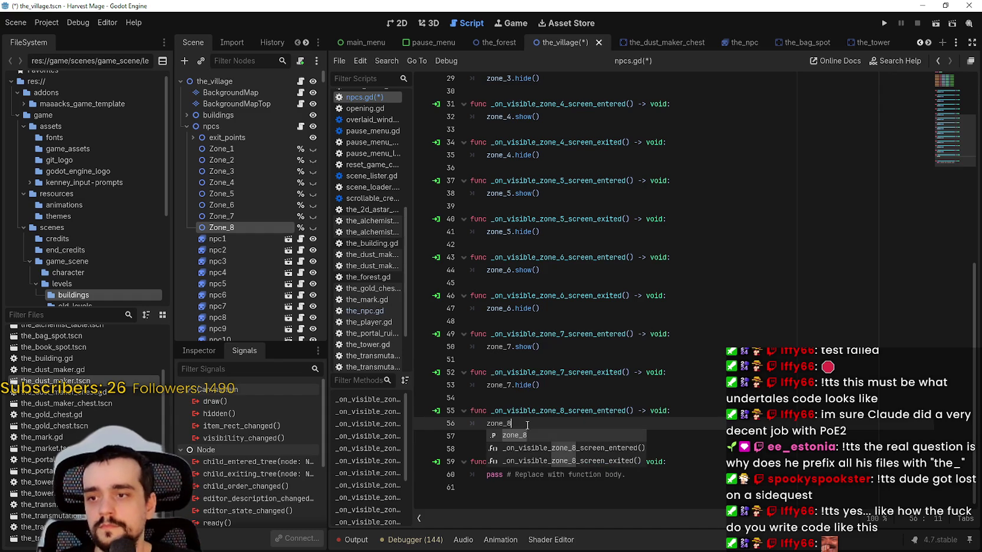
text(/s)
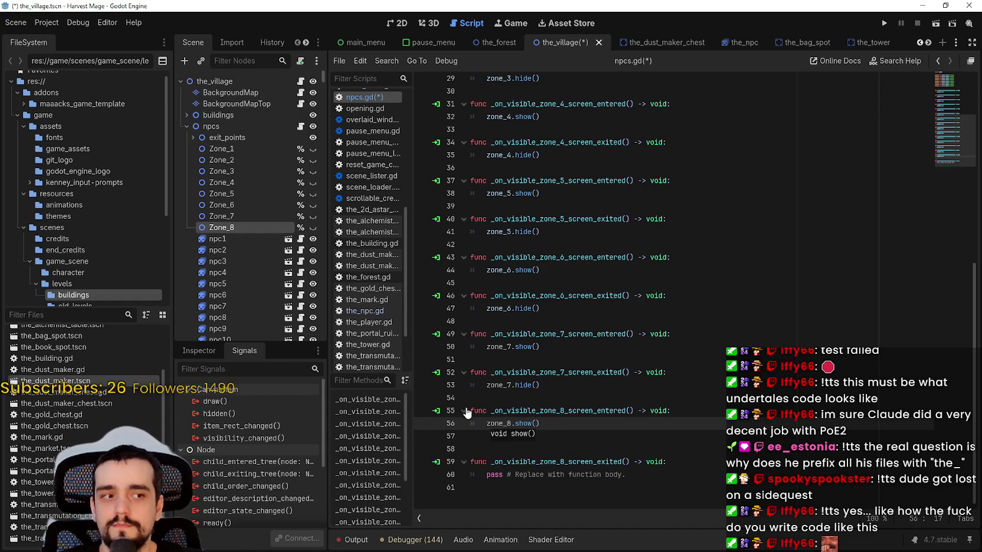
scroll(481, 399, up, 1)
drag(625, 490, 488, 492)
text(zone_)
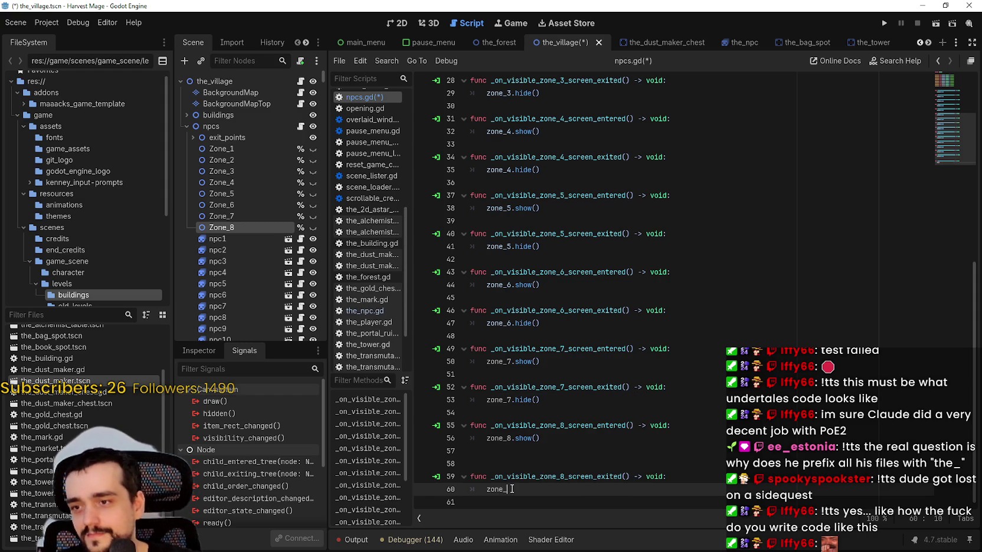
text(8.hi)
key(Return)
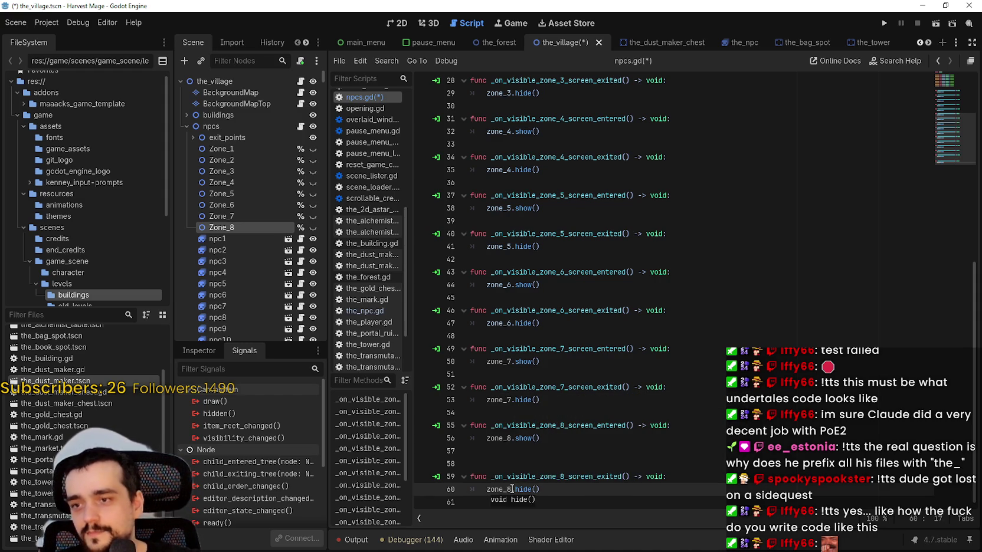
click(508, 468)
key(BackSpace)
key(ctrl+s)
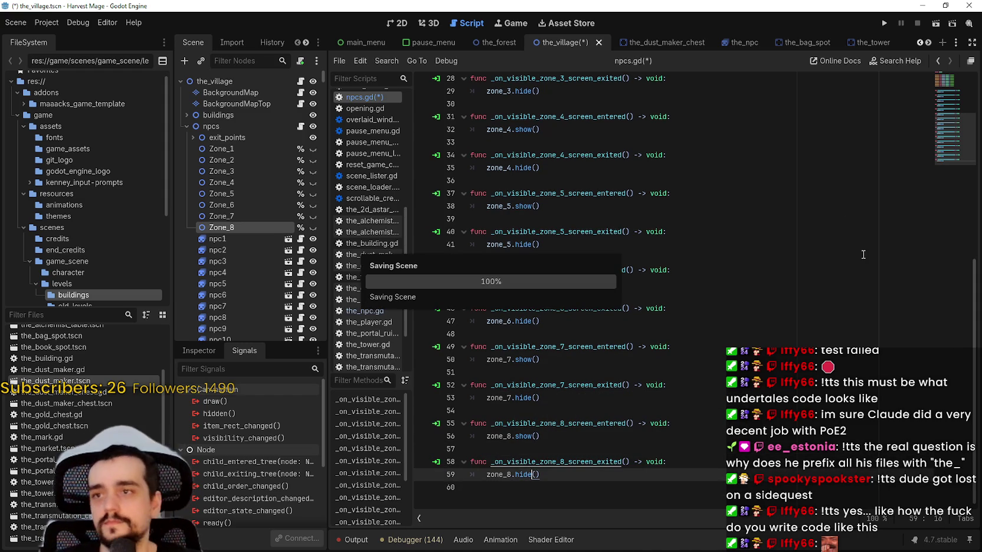
Step: Run Harvest Mage, continue the saved game, and slide its window left to view the NPC-filled village
click(882, 23)
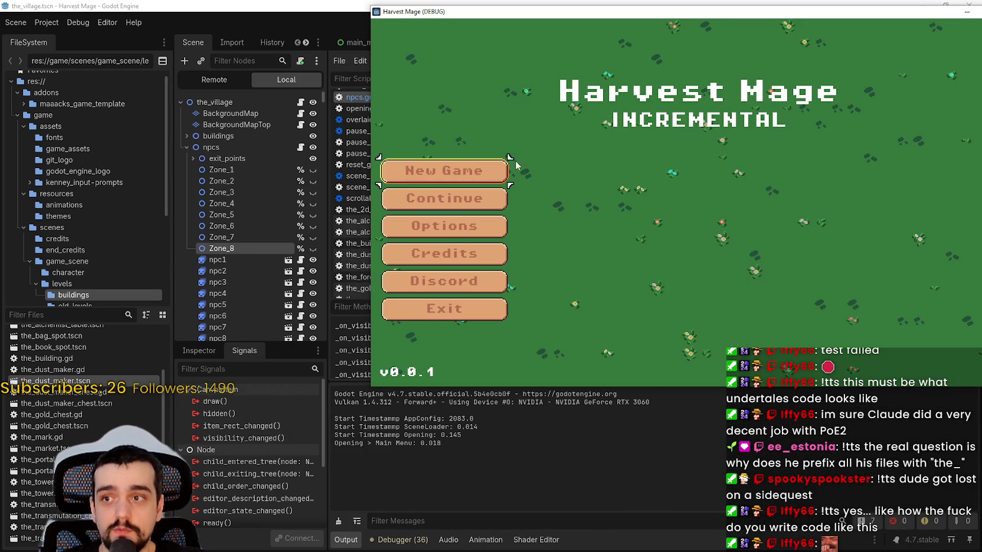
click(482, 196)
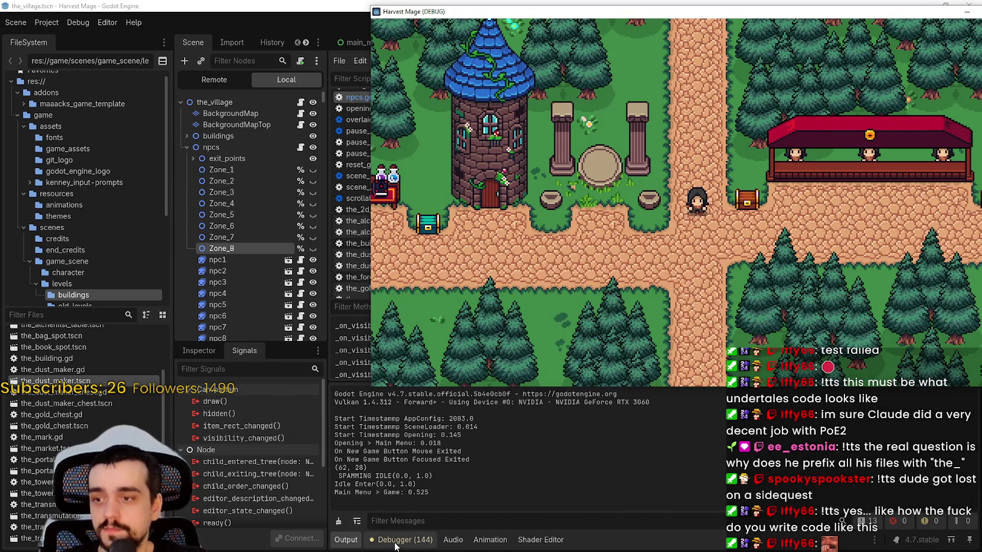
click(662, 443)
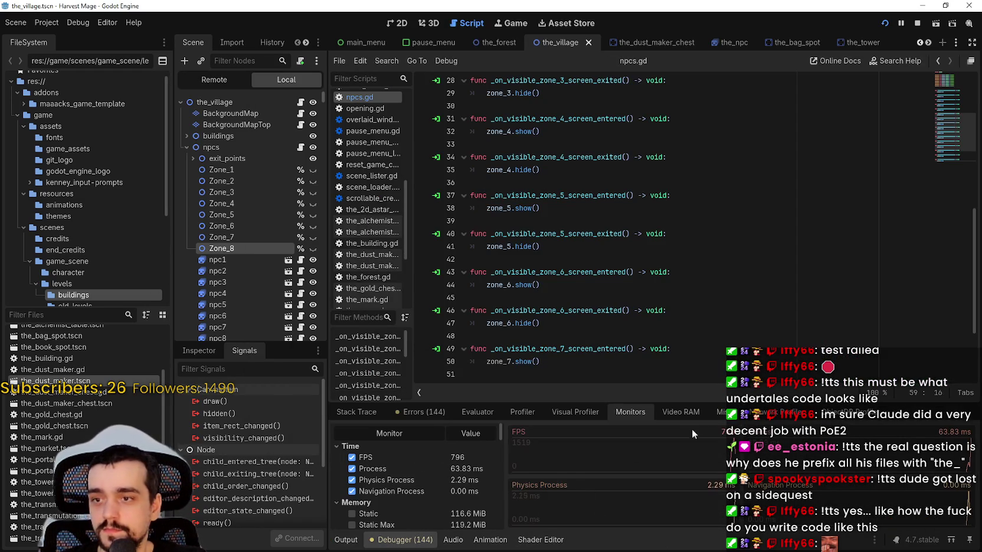
key(alt+Tab)
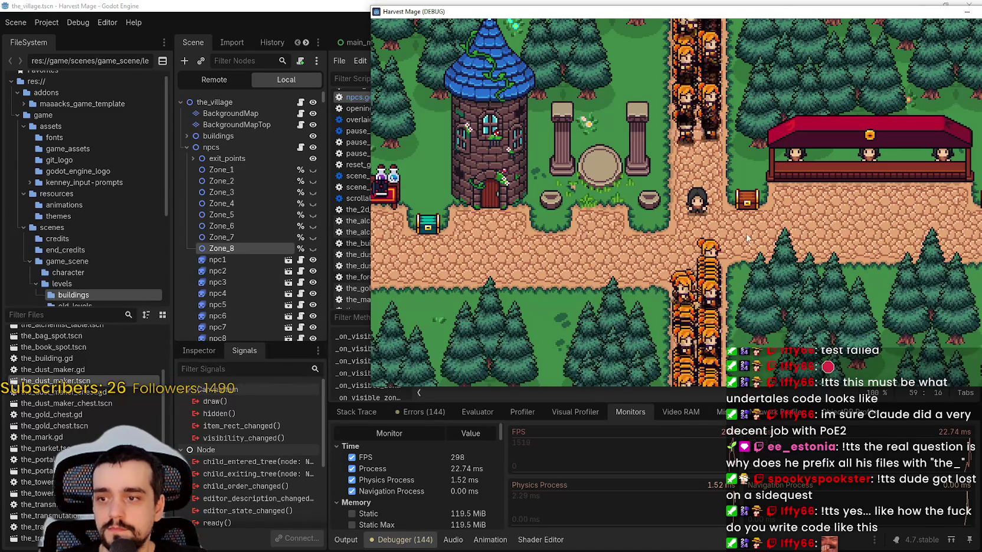
drag(780, 22, 678, 21)
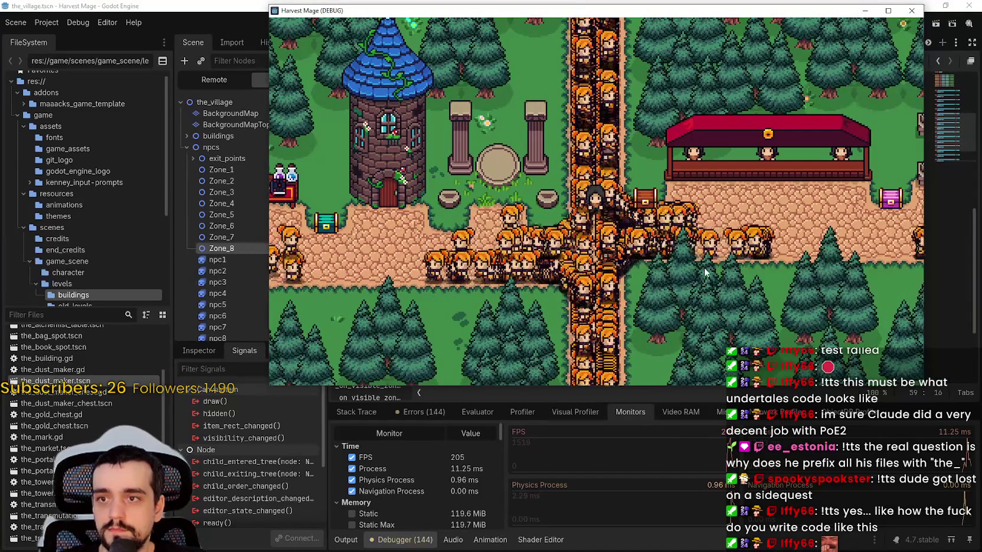
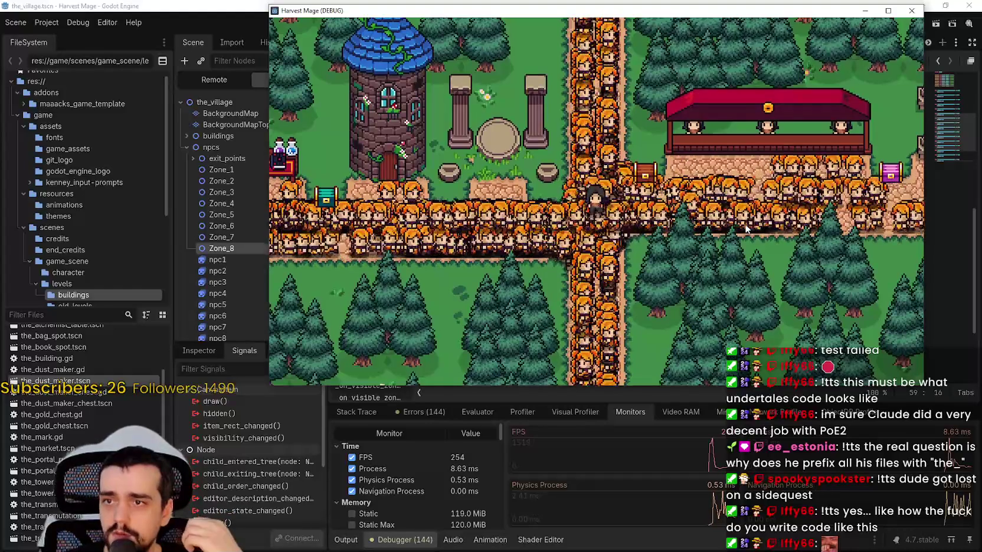
Step: Stop the running game and show the npcs node's properties in the Inspector
key(d)
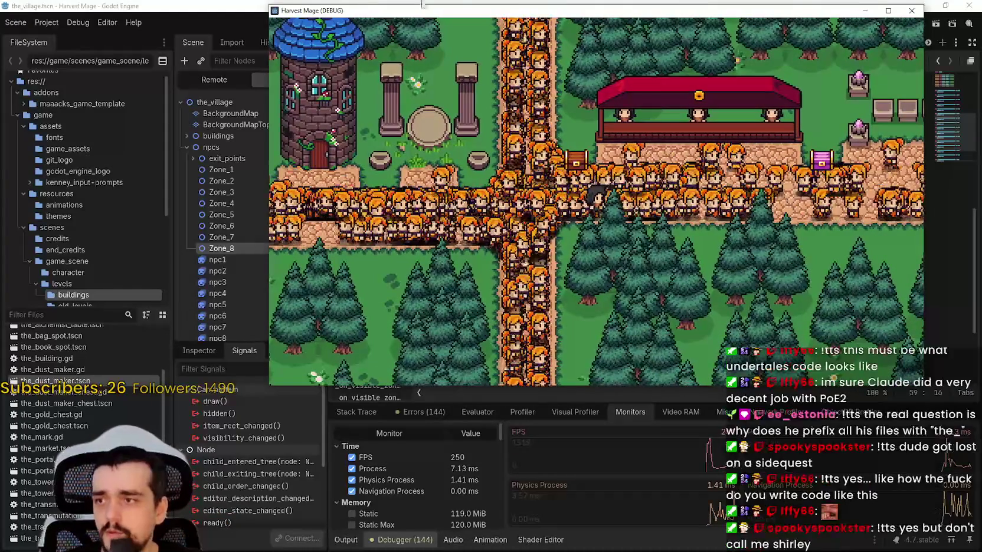
drag(627, 15, 625, 100)
click(913, 26)
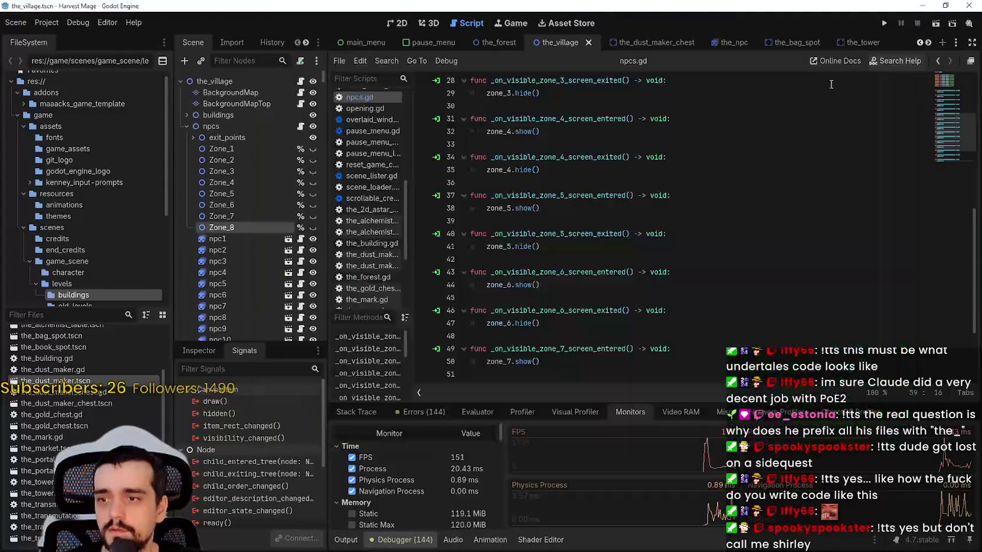
click(251, 151)
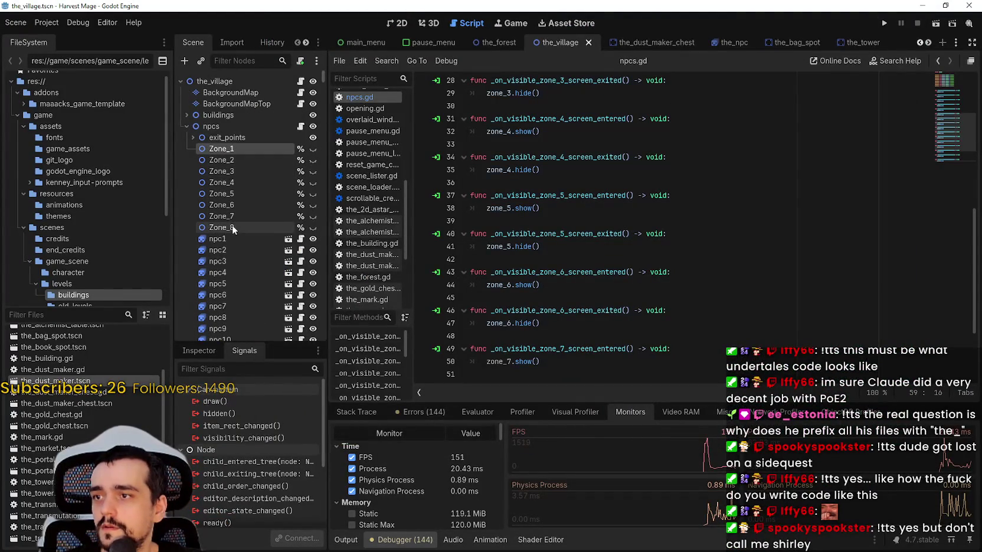
click(221, 128)
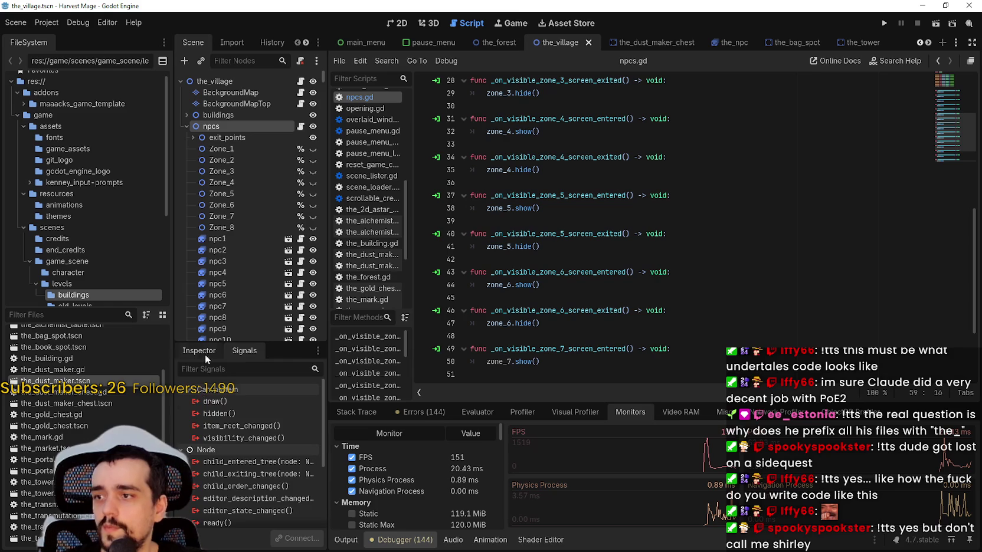
click(199, 349)
Step: Select the Zone nodes and expand their ordering properties in the Inspector
scroll(235, 470, down, 3)
click(221, 149)
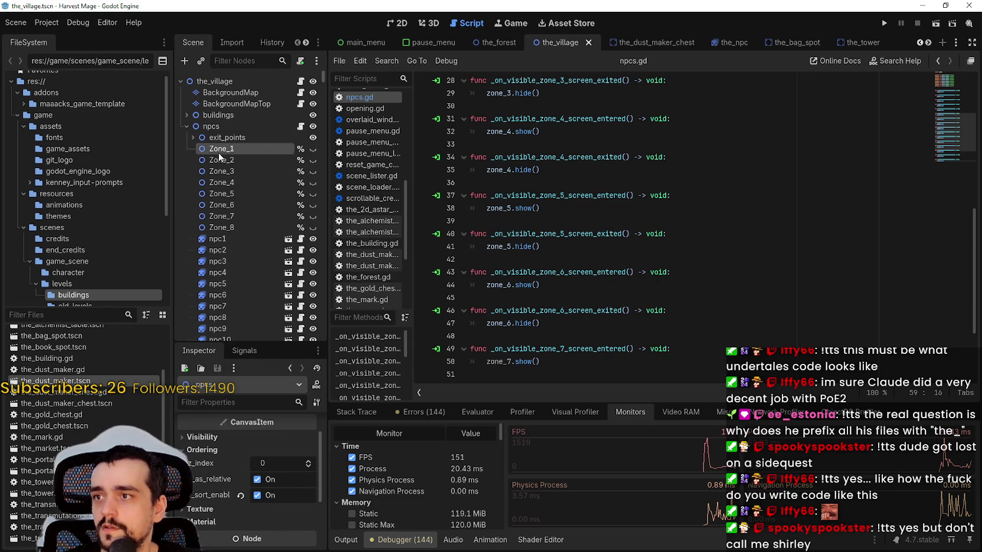
scroll(240, 502, down, 3)
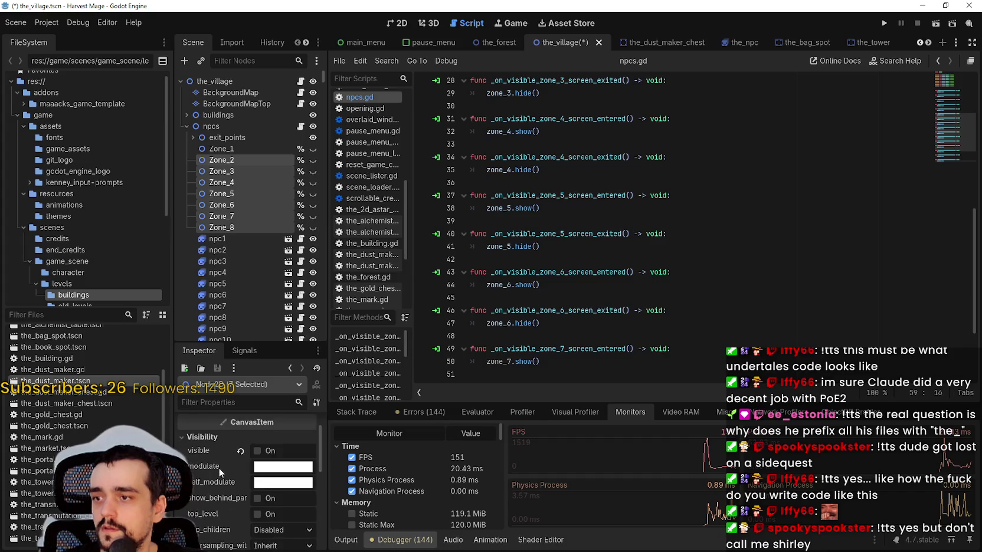
scroll(219, 468, down, 1)
click(201, 482)
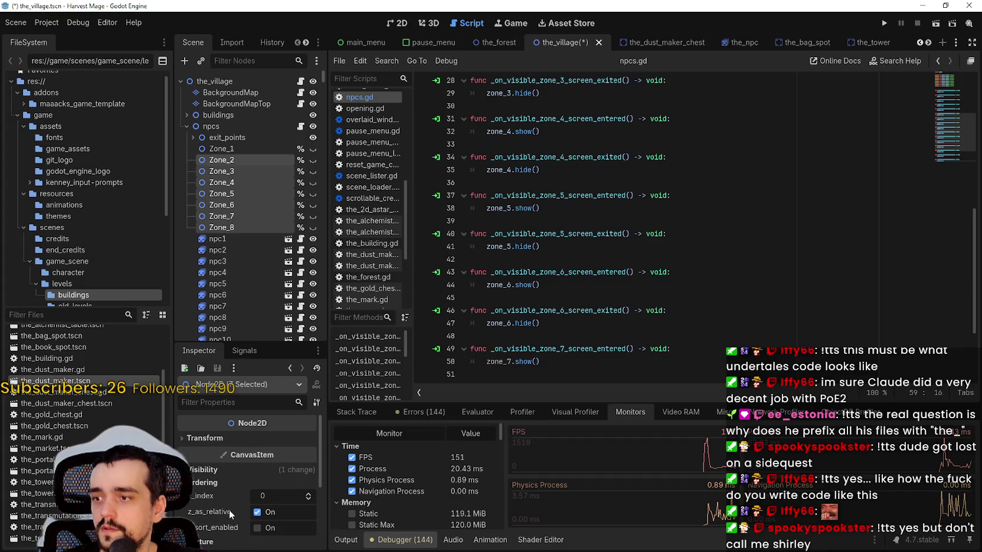
Step: Save the village scene and run the project to the title menu
key(ctrl+s)
click(226, 137)
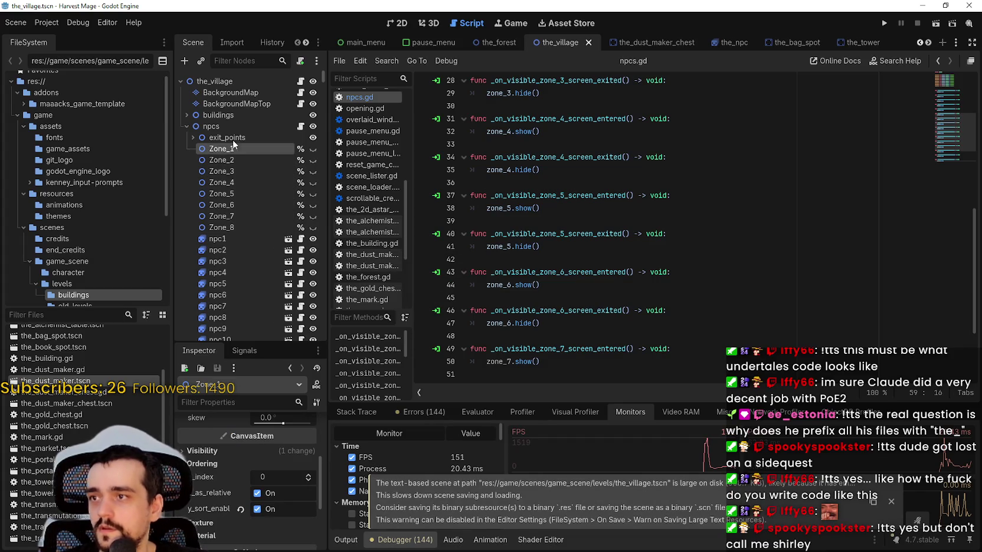
click(883, 23)
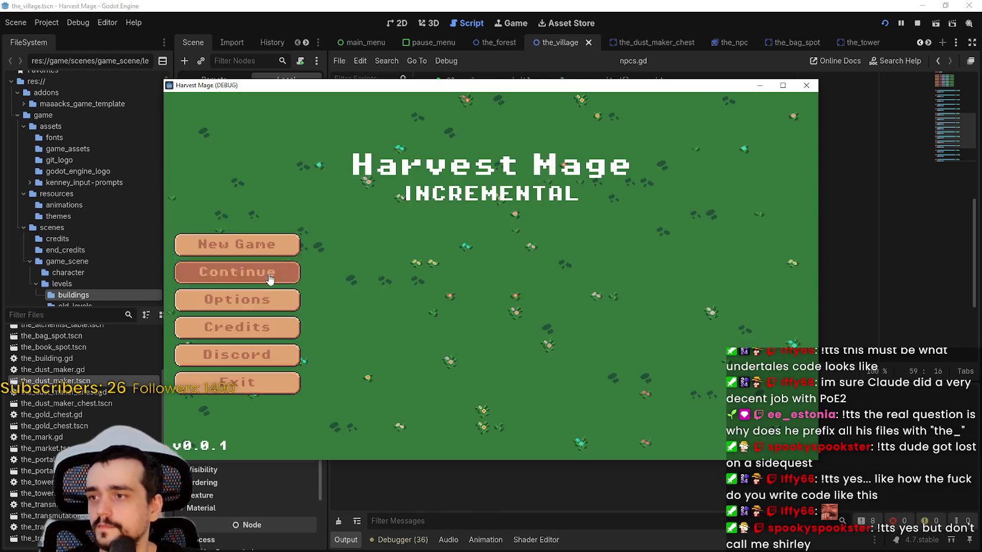
Step: Continue the saved game into the village and move the game window beside the scene tree
click(237, 272)
click(466, 499)
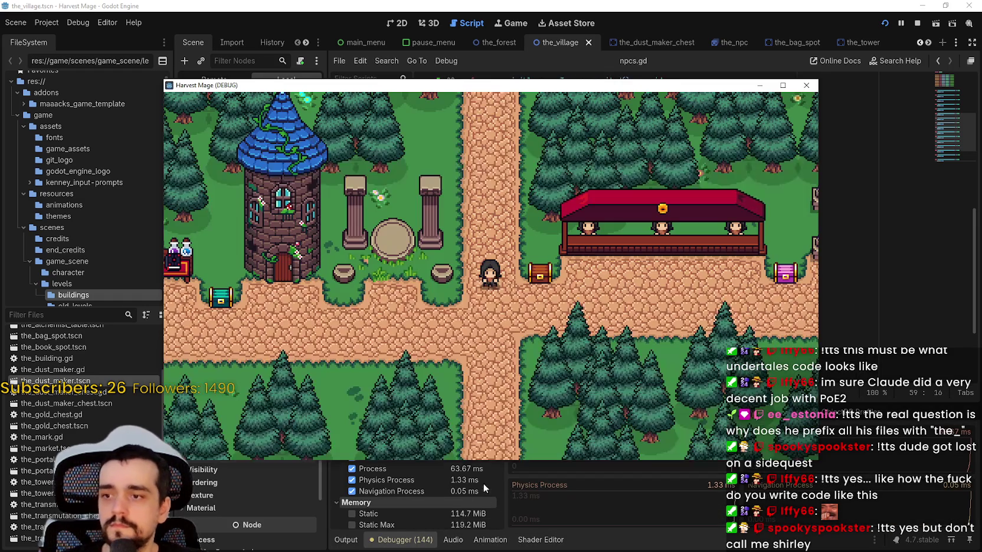
drag(532, 88, 675, 29)
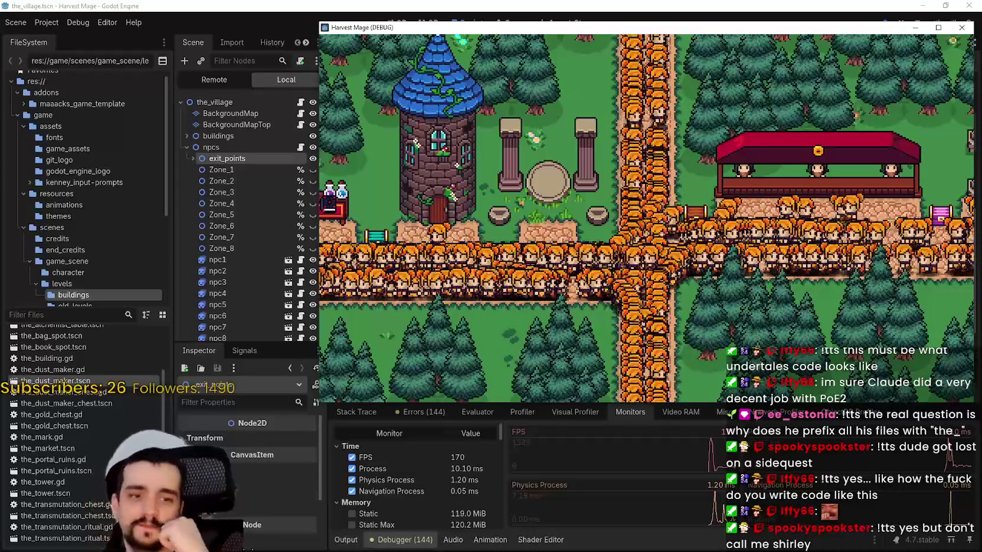
Step: Walk the player right through the NPC crowd, then back left toward the tower
key(d)
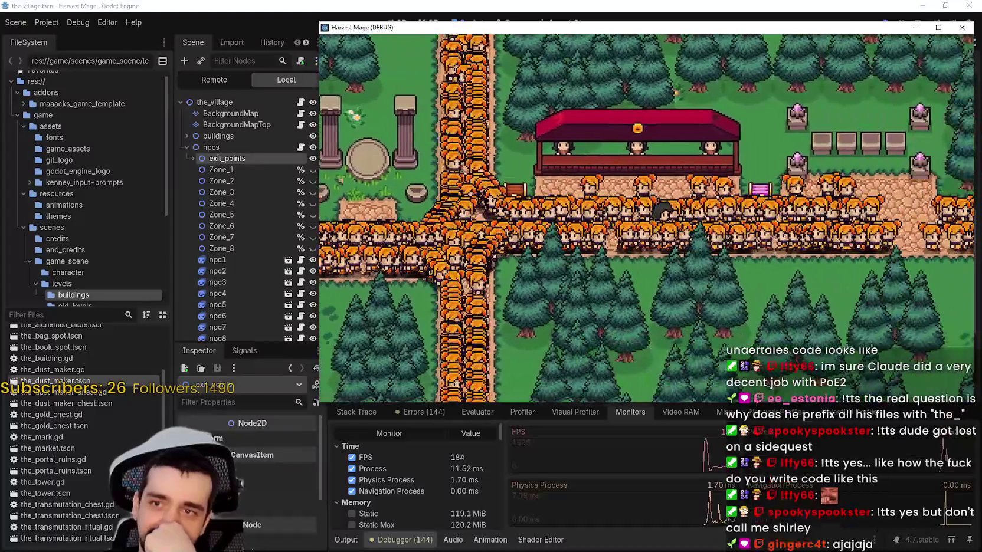
key(Left)
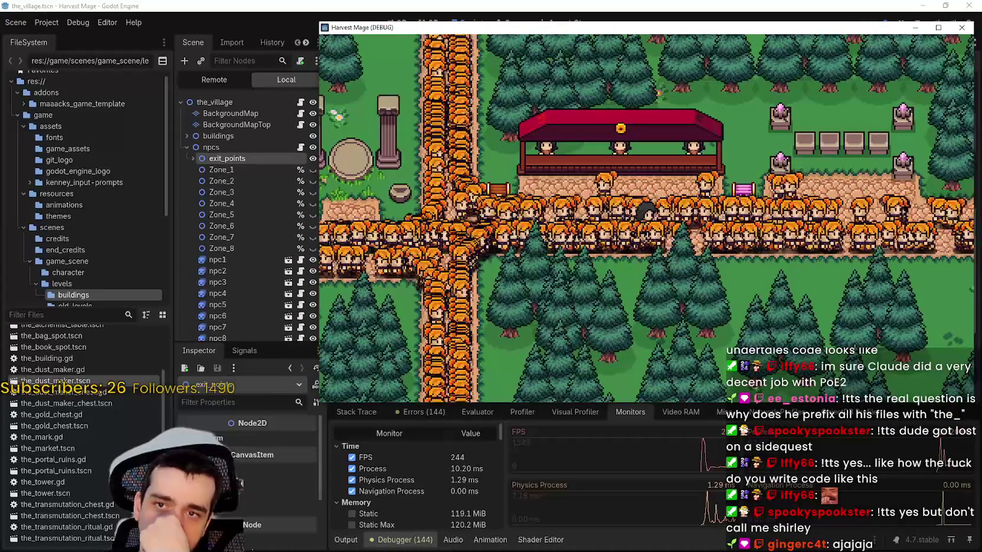
key(Right)
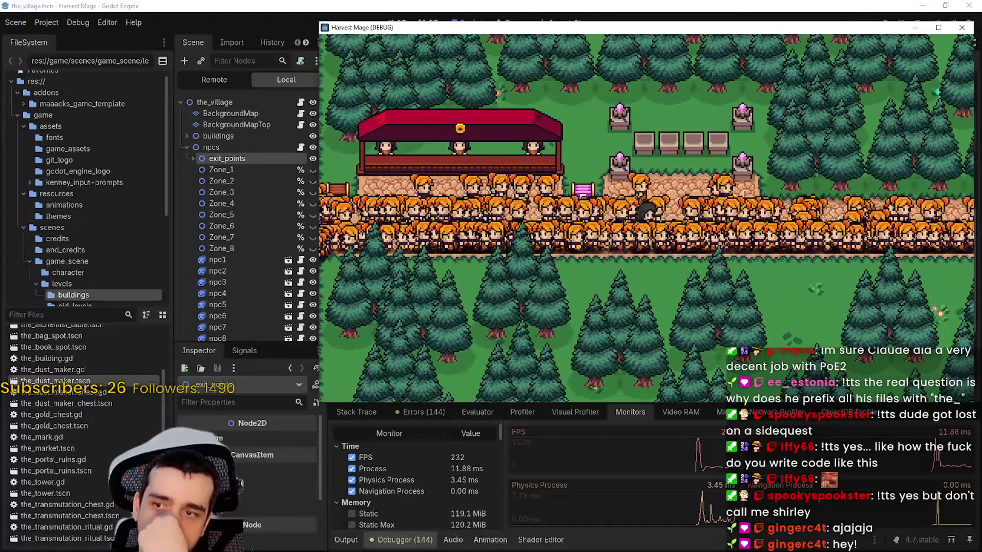
key(Right)
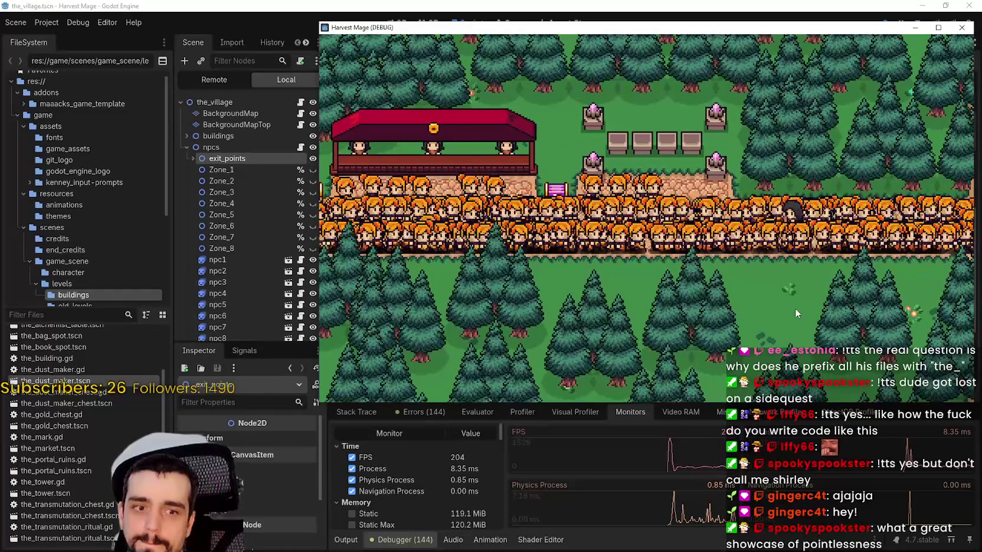
key(Left)
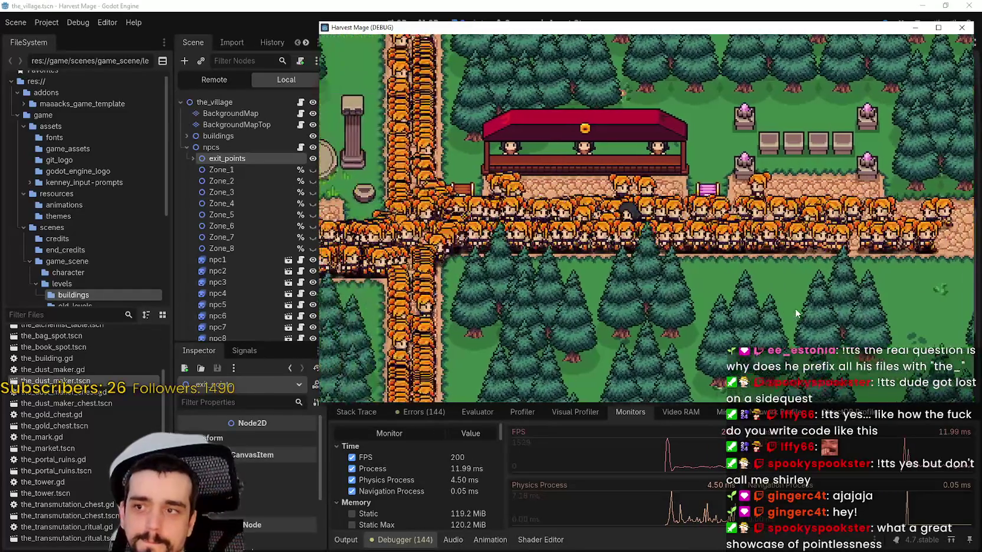
key(Left)
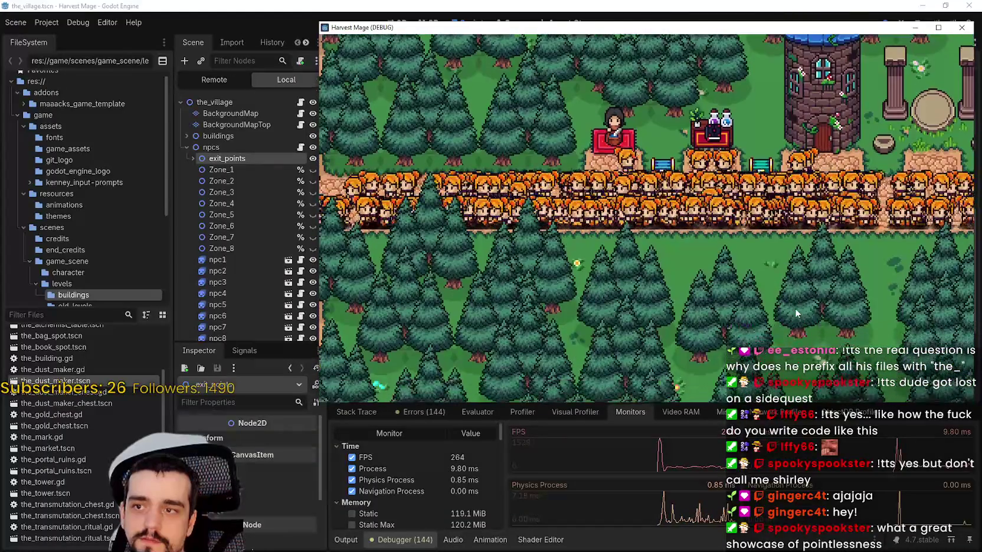
Step: Walk down into the forest, then east past the market stalls, and stop the game
key(Down)
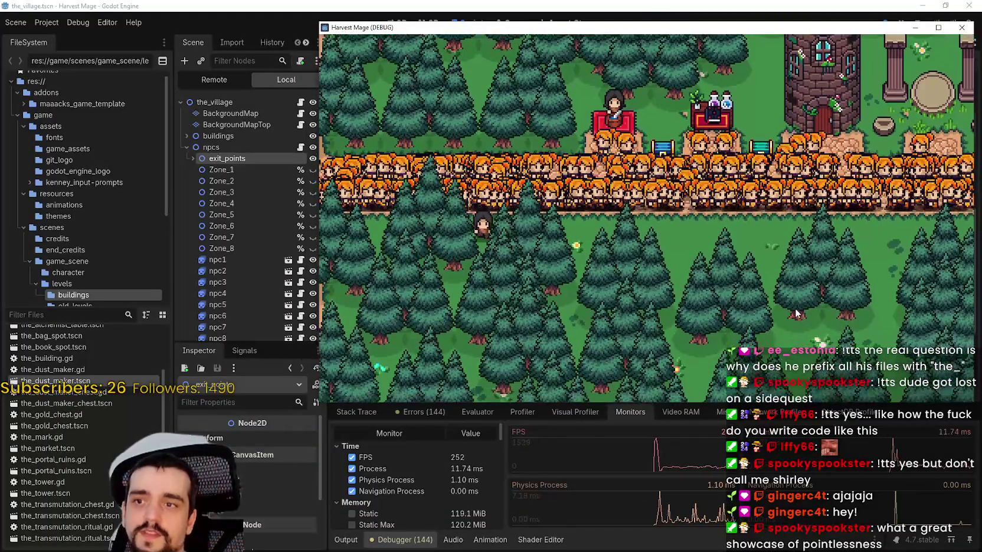
key(Down)
key(Up)
key(Right)
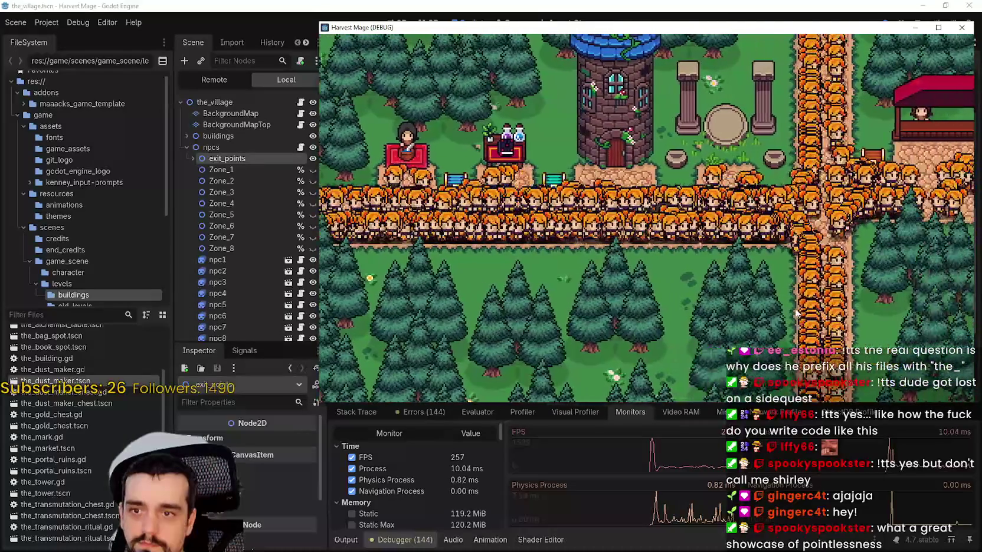
key(Right)
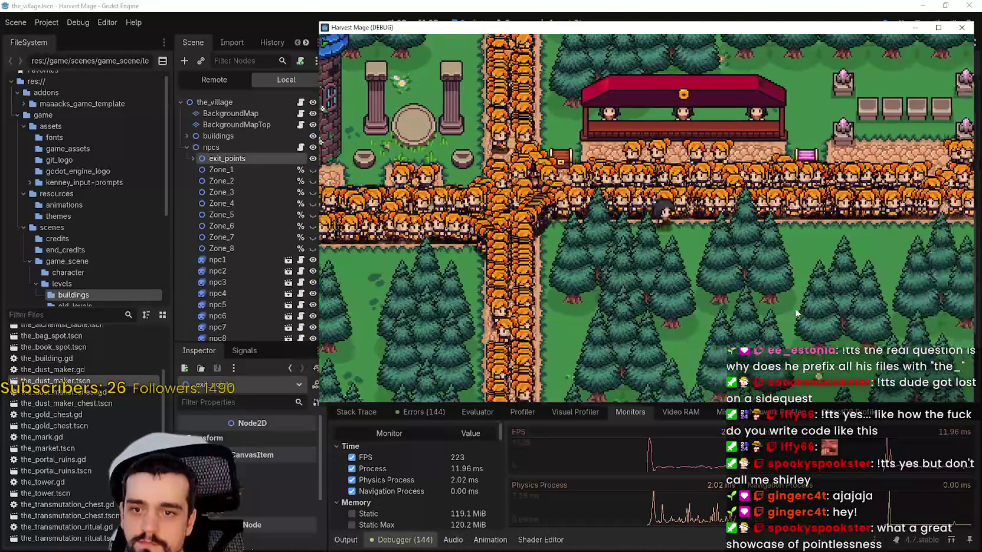
key(Right)
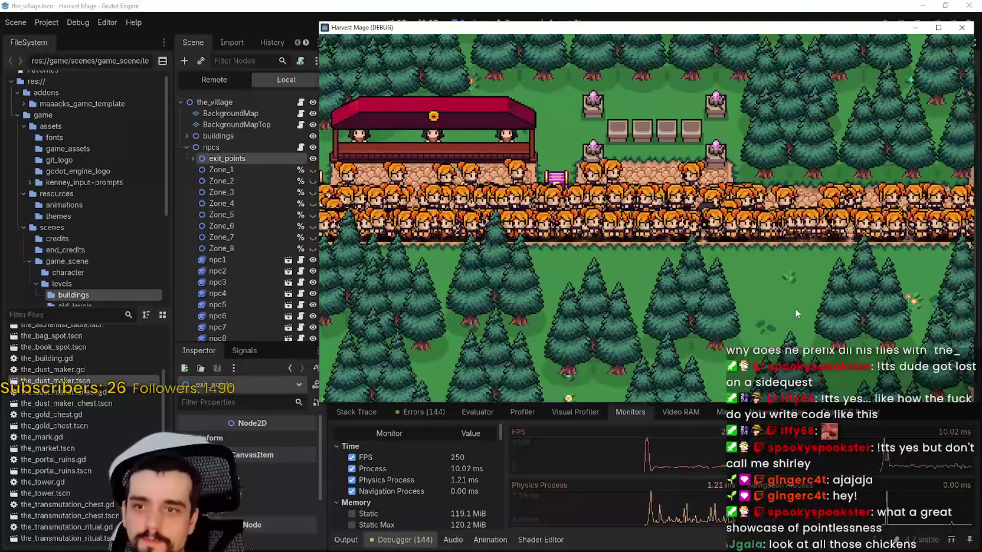
key(Up)
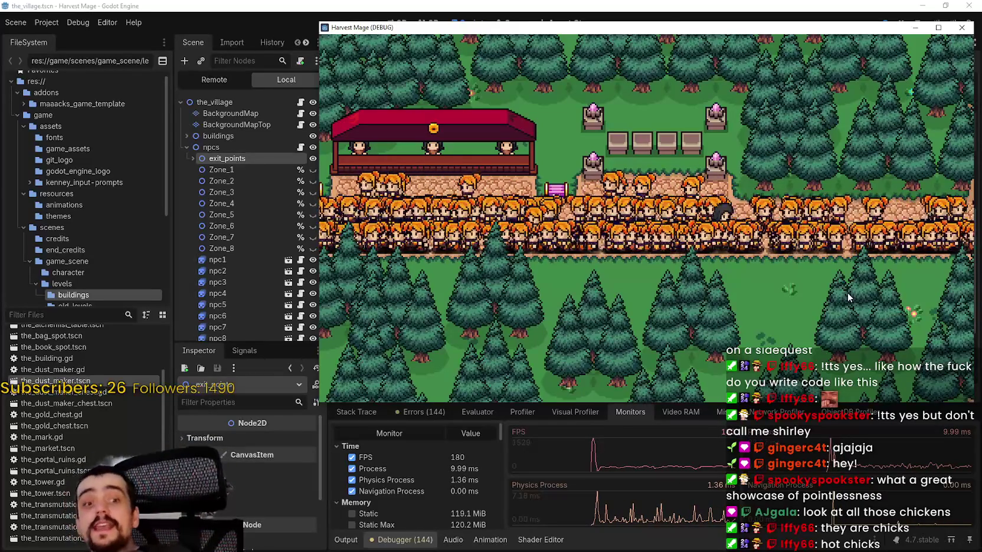
key(F8)
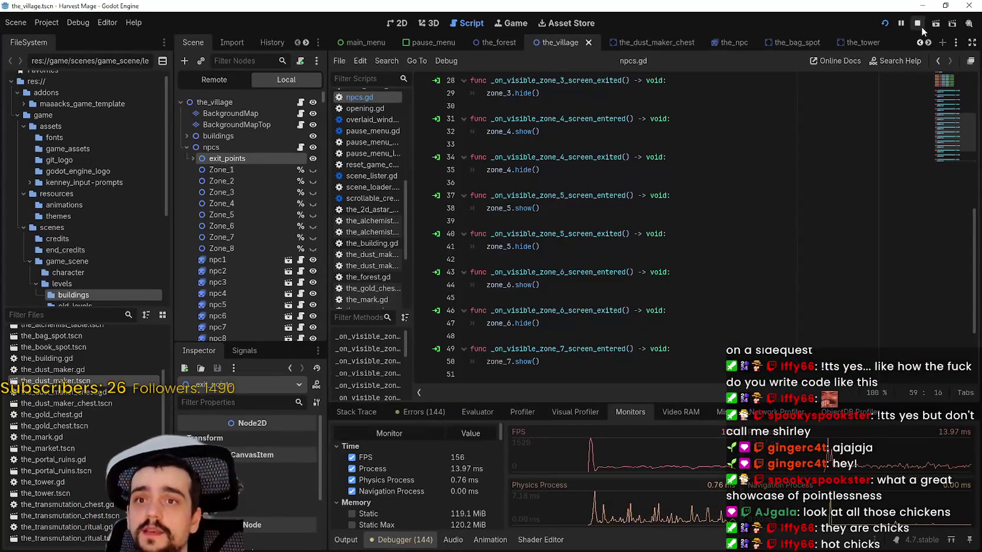
scroll(695, 143, up, 2)
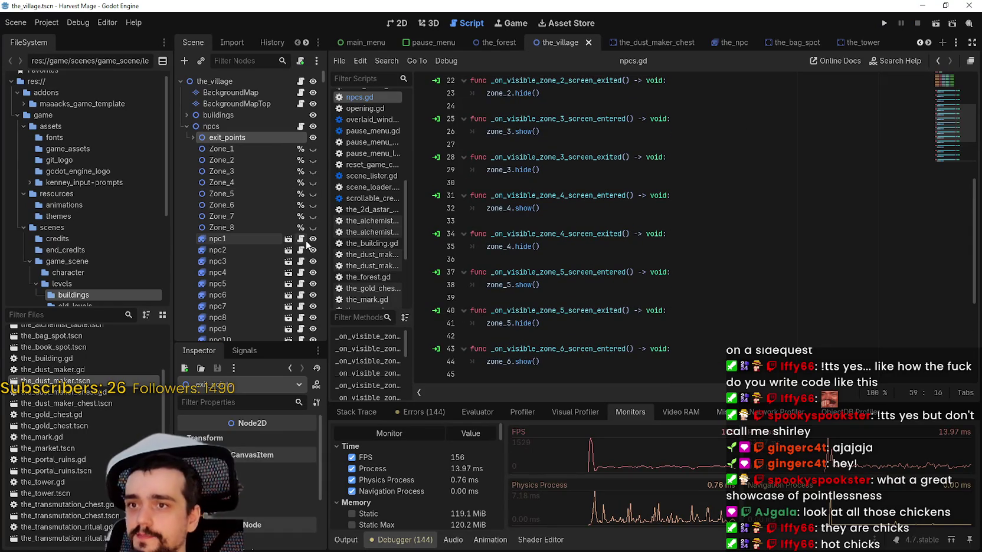
click(300, 245)
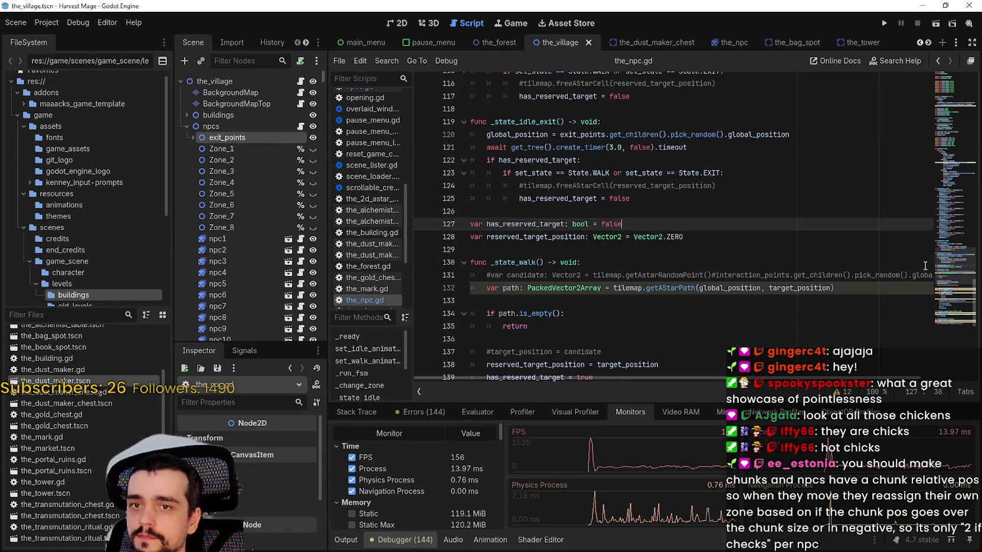
click(943, 234)
scroll(708, 224, up, 5)
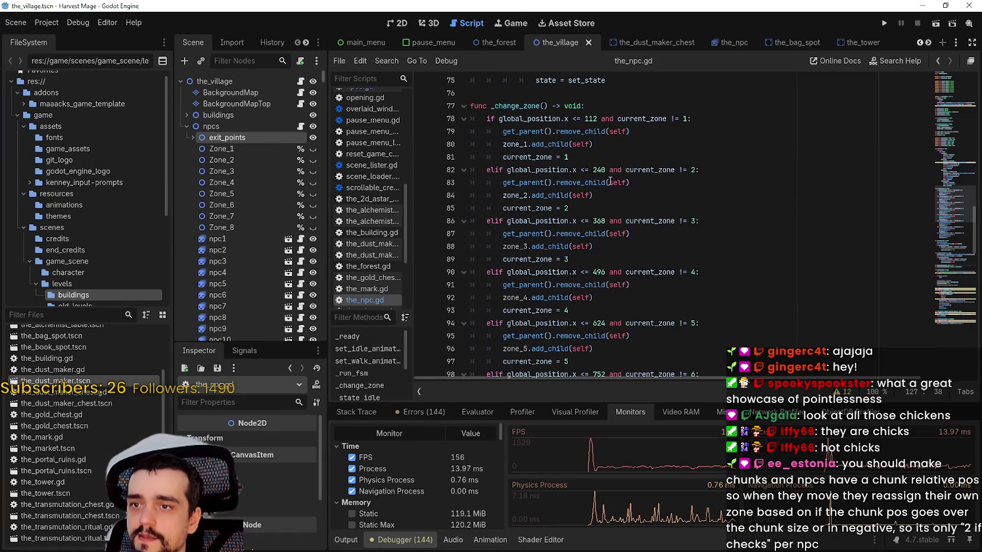
drag(590, 106, 701, 336)
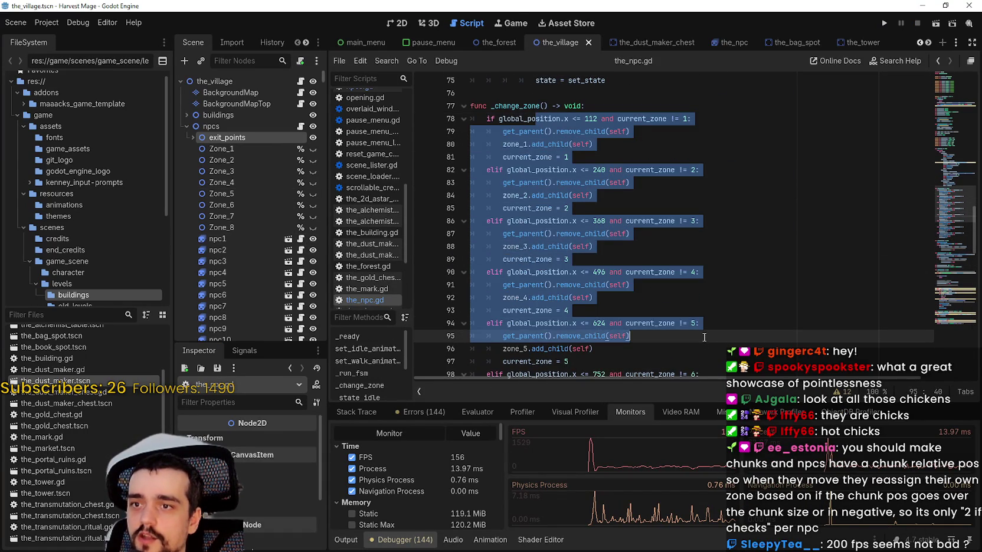
click(702, 336)
scroll(602, 205, down, 7)
drag(568, 247, 492, 157)
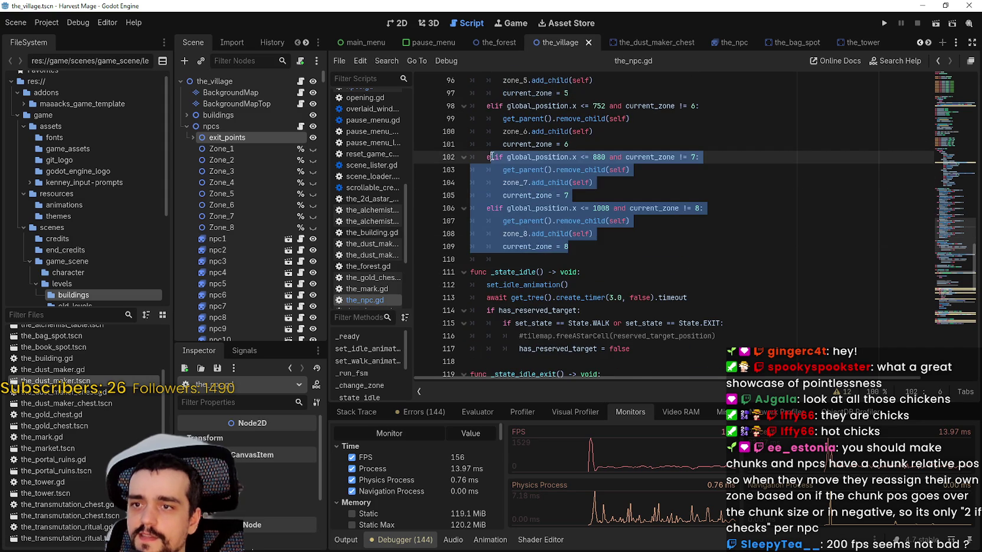
click(661, 221)
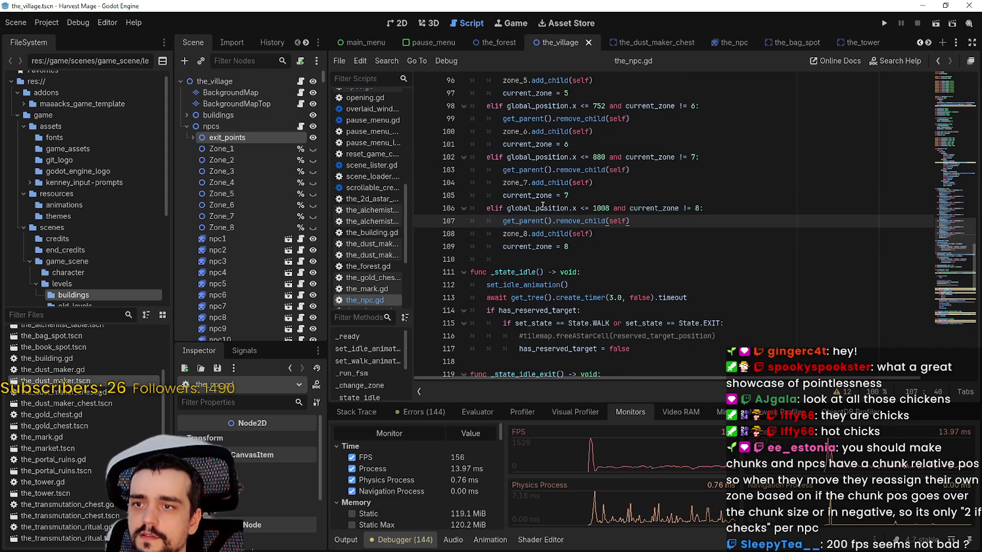
double_click(542, 207)
click(573, 207)
scroll(636, 257, up, 9)
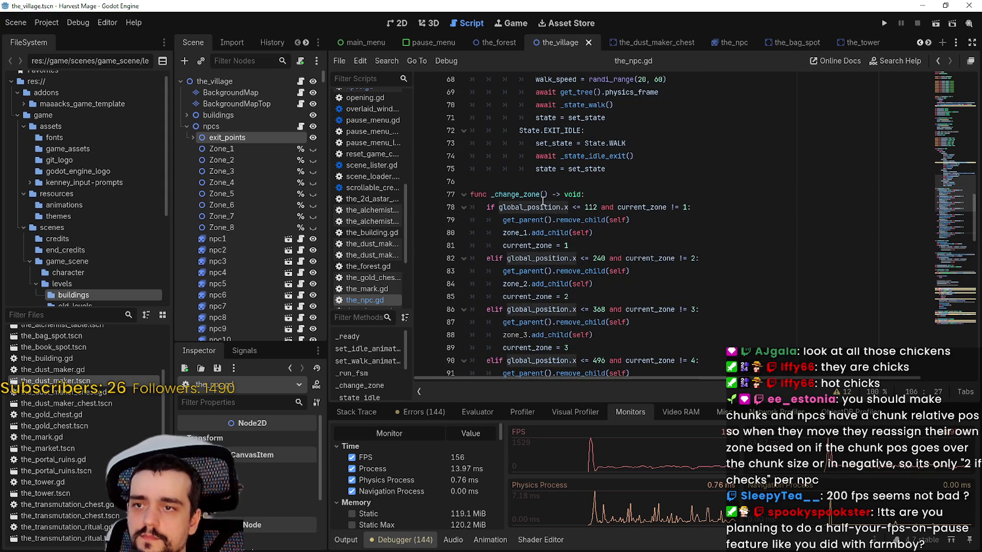
drag(498, 207, 591, 205)
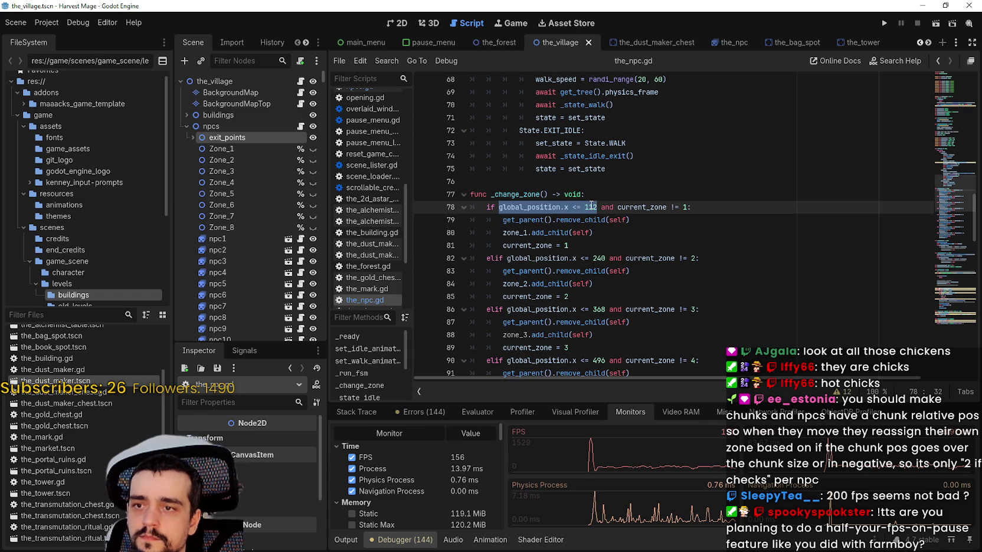
drag(590, 205, 591, 204)
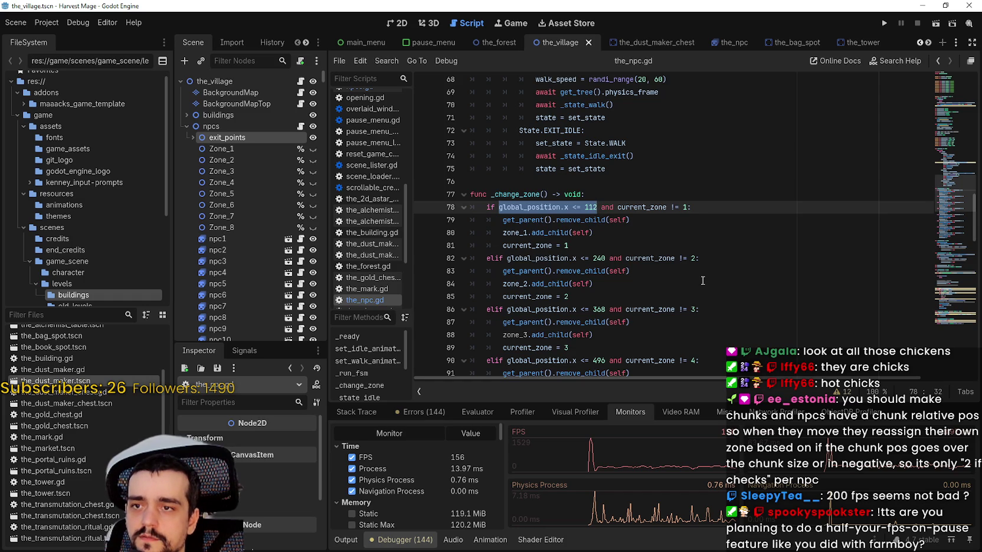
drag(506, 258, 597, 259)
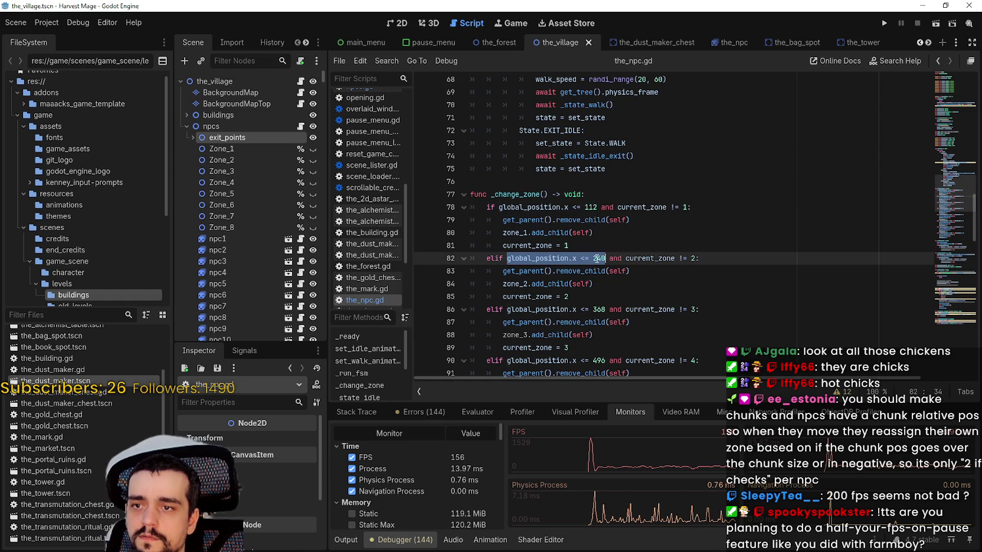
Step: Add 'global_position.x > 112 and' to zone 2's condition
double_click(588, 207)
click(504, 259)
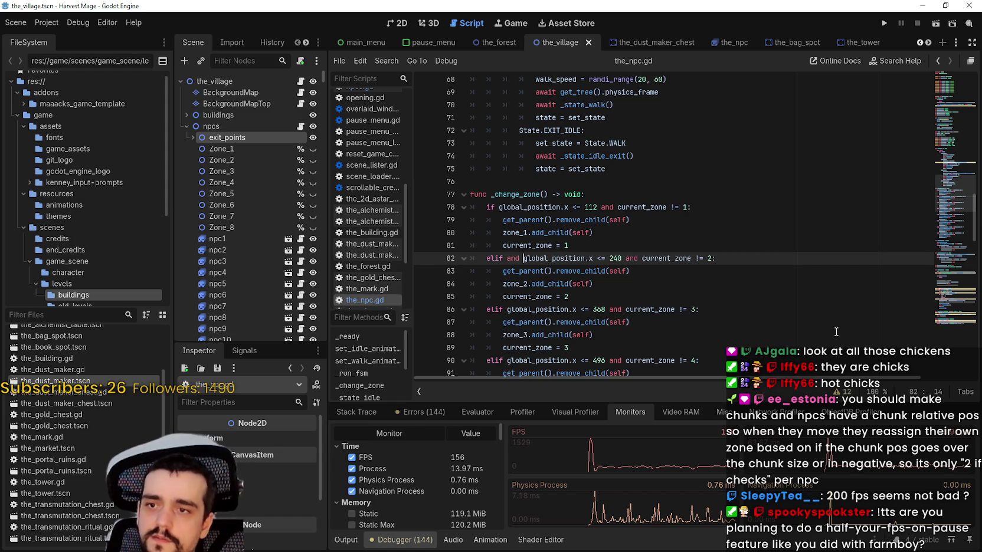
text(global_position.x <= 112 and)
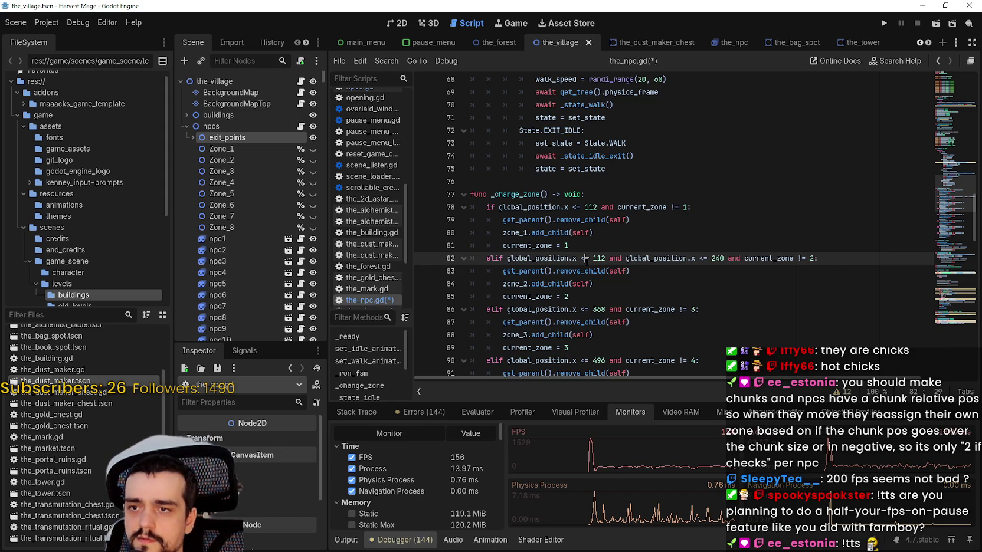
drag(589, 257, 585, 257)
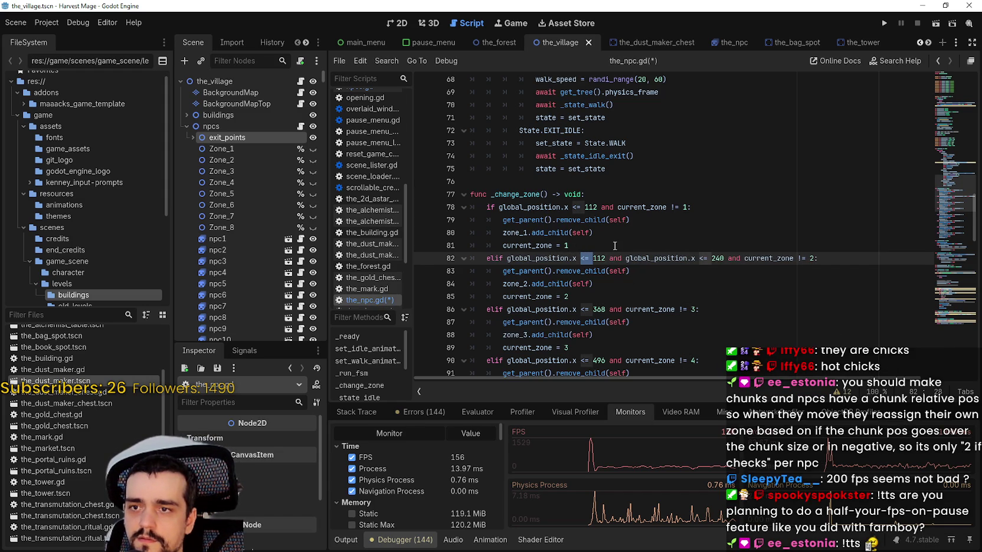
text(>)
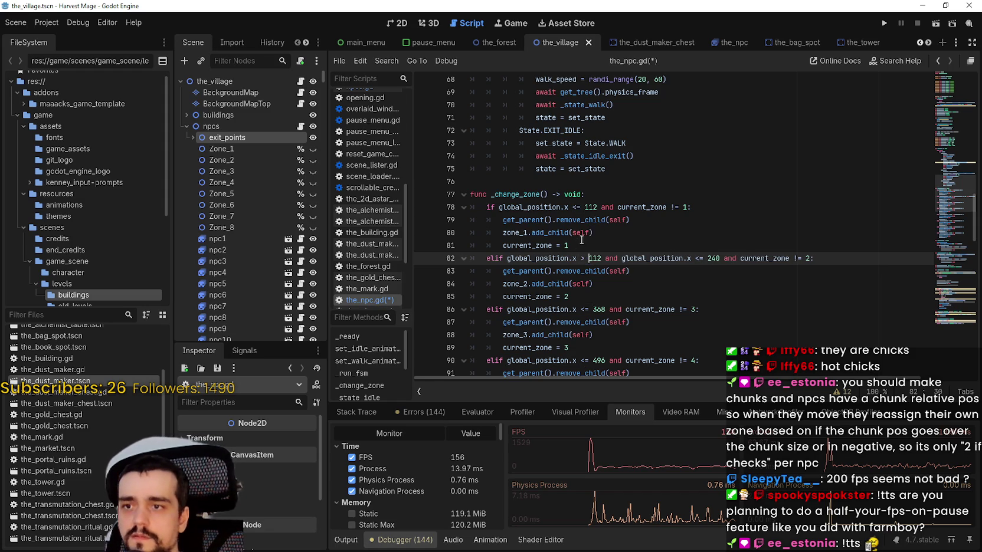
scroll(582, 237, down, 1)
Step: Paste the lower-bound condition into zone 3's check with a bound of 240
double_click(548, 220)
drag(548, 220, 609, 219)
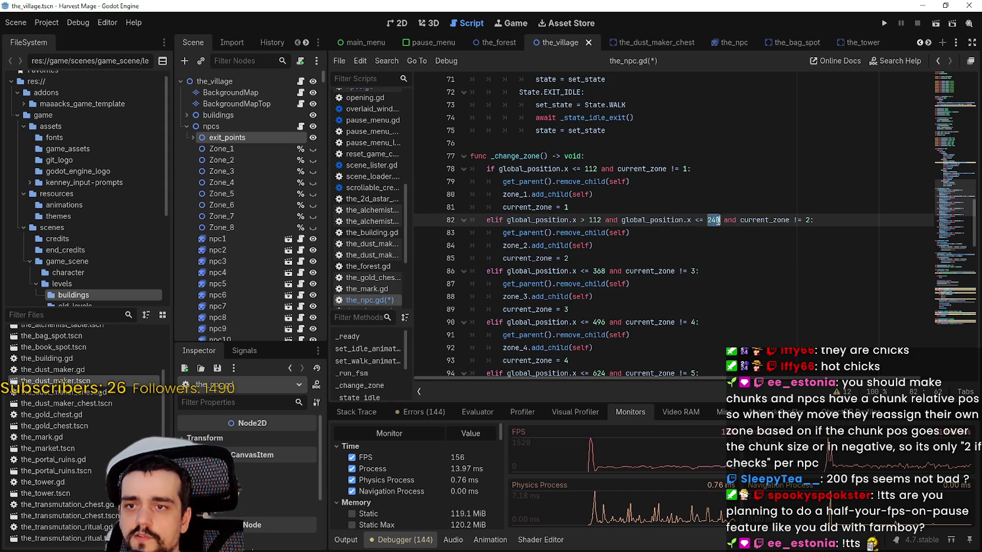
click(667, 286)
scroll(592, 201, down, 1)
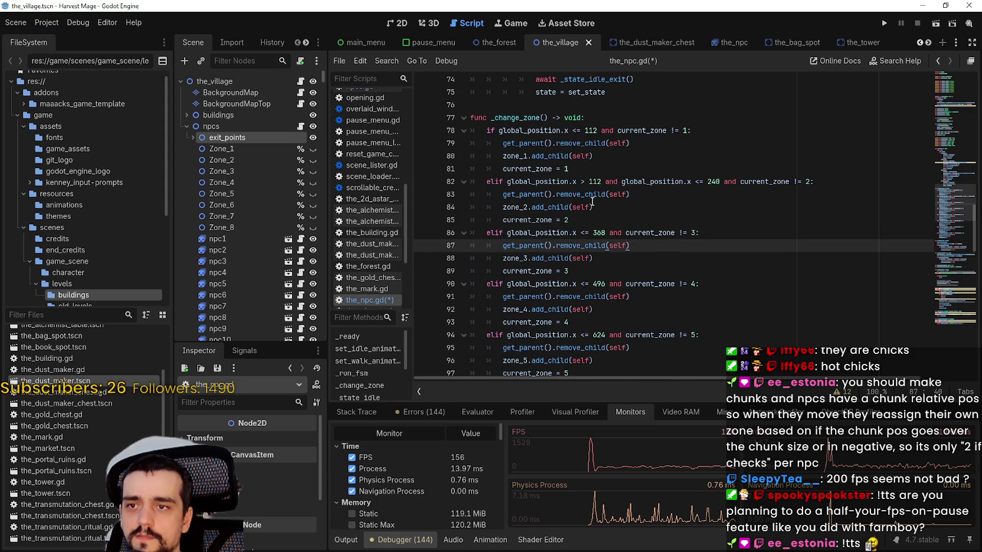
double_click(531, 182)
drag(531, 182, 609, 180)
key(ctrl+c)
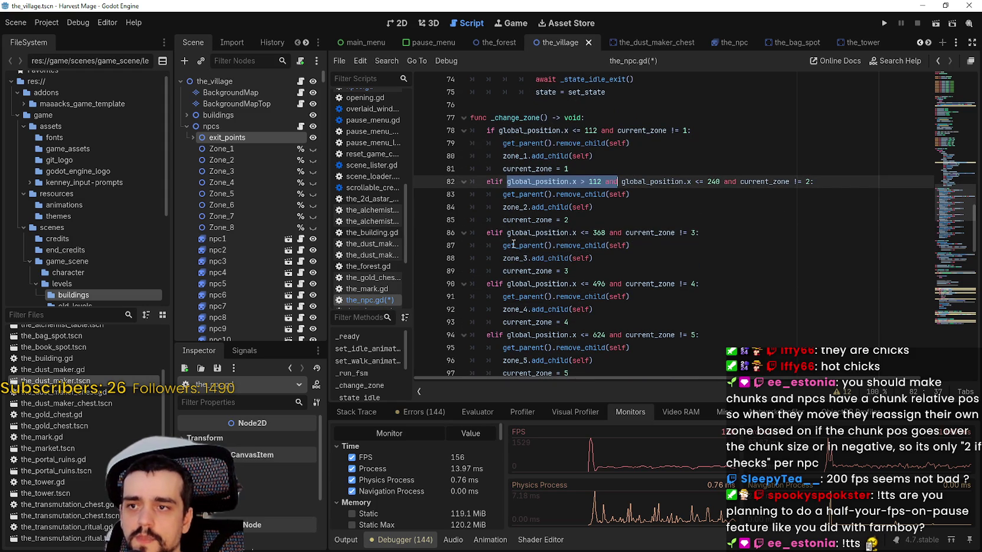
click(509, 232)
key(ctrl+v)
double_click(710, 179)
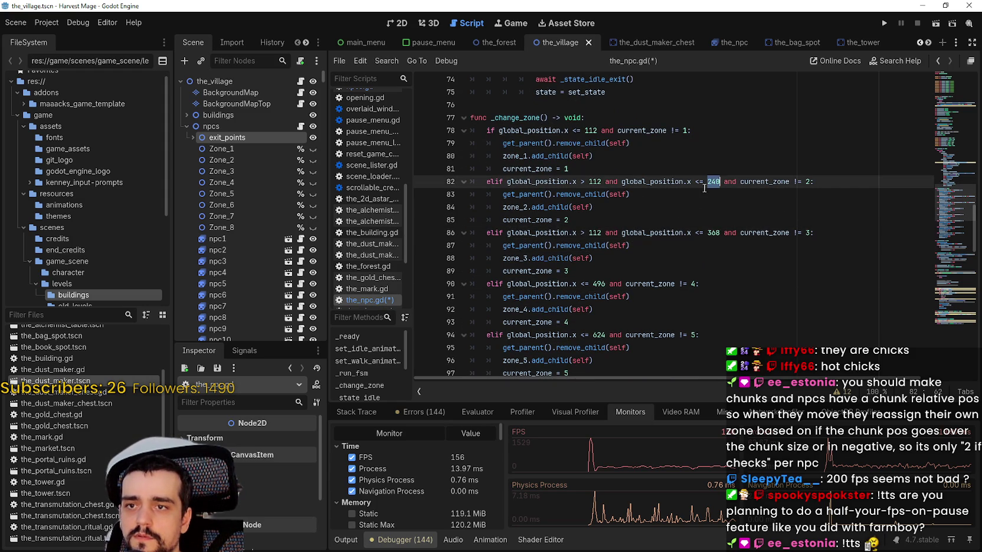
double_click(595, 233)
text(40)
Step: Give zone 4's condition a lower bound of x > 368
drag(507, 232, 682, 232)
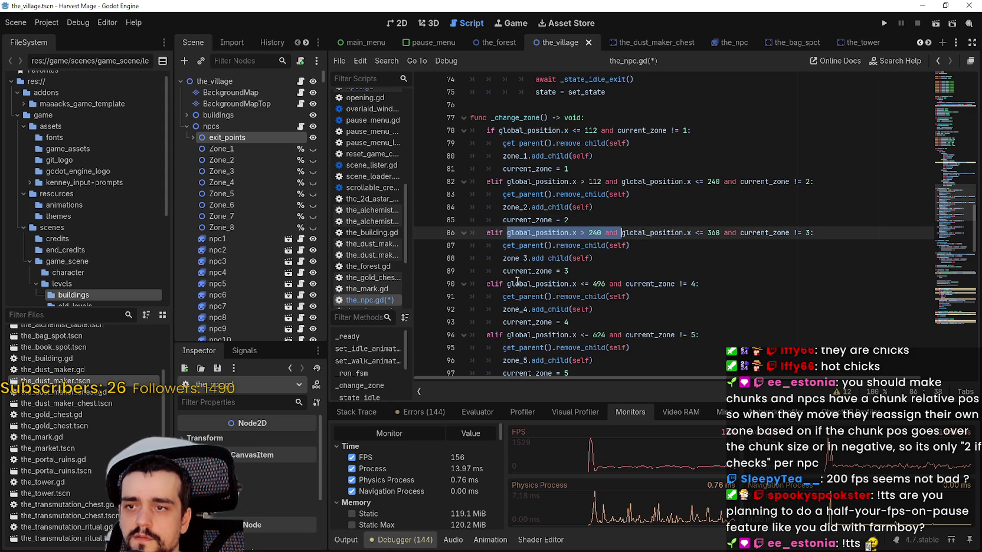
click(508, 285)
text(global_position.x > 240 and)
scroll(550, 270, down, 2)
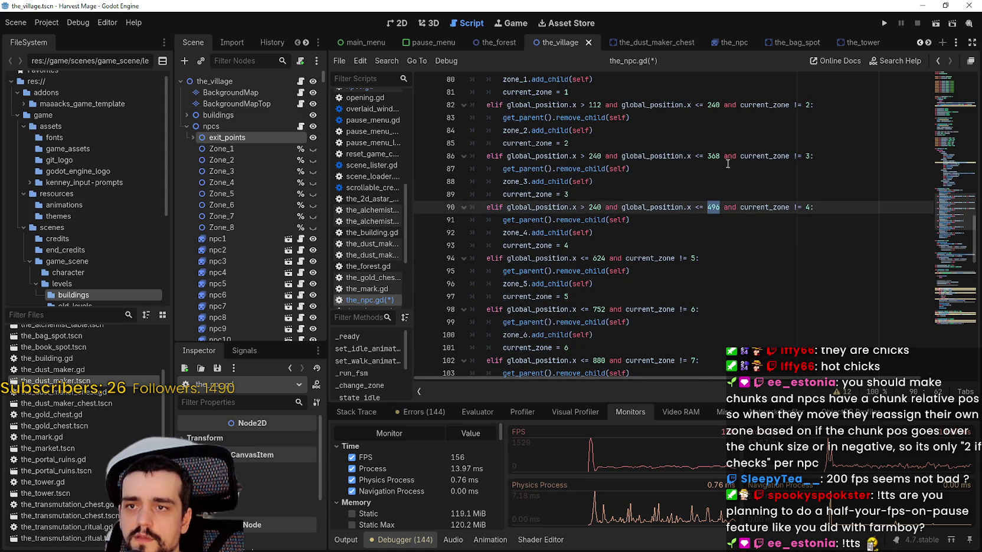
double_click(714, 156)
double_click(596, 207)
text(368)
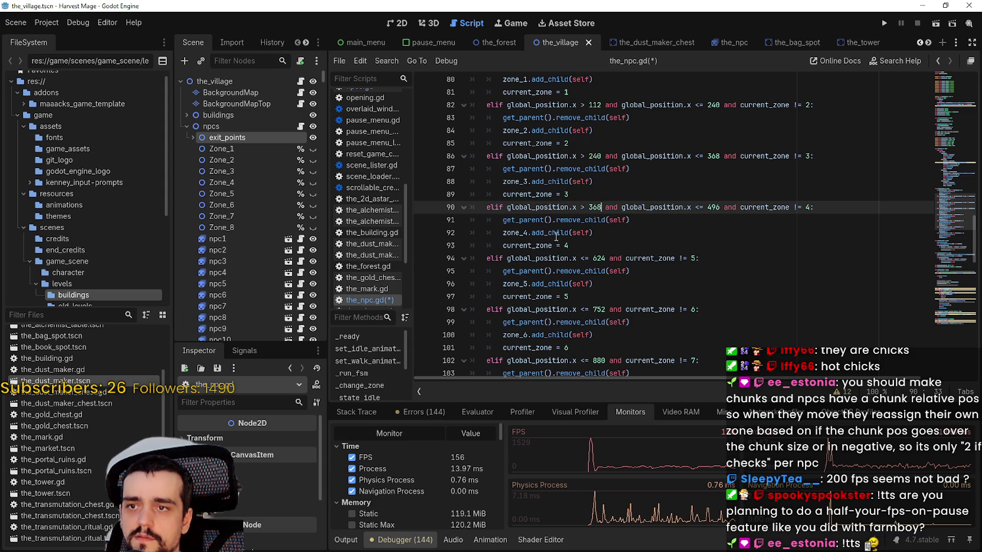
Step: Give zone 5's condition a lower bound of x > 496
double_click(534, 207)
drag(535, 207, 619, 206)
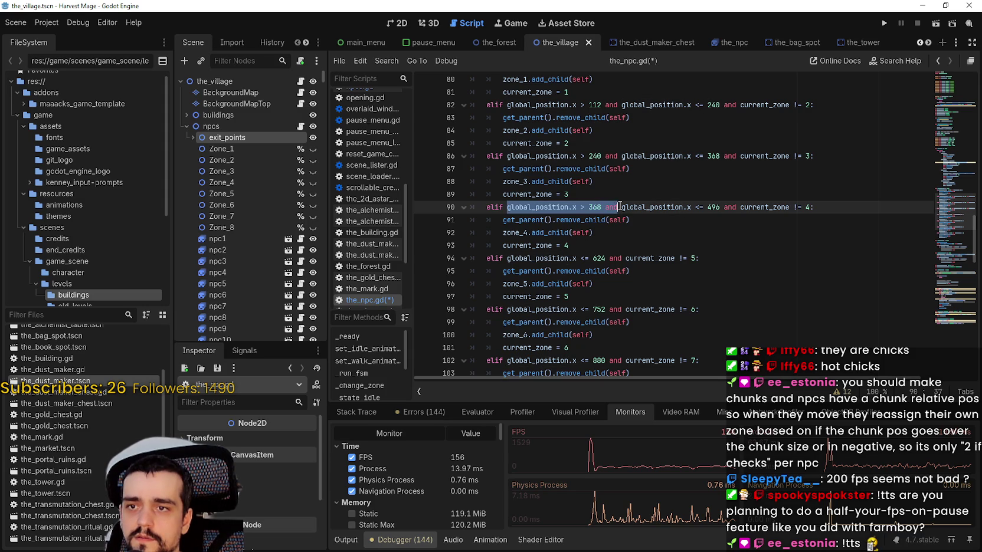
click(506, 258)
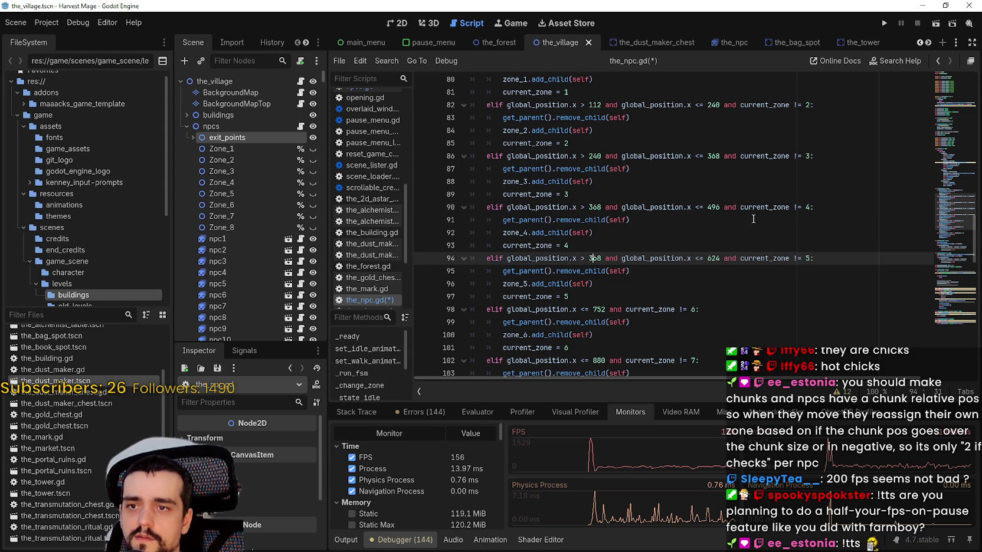
click(714, 207)
double_click(595, 259)
Step: Give zone 6's condition a lower bound of x > 624
double_click(520, 257)
drag(520, 258, 591, 254)
scroll(546, 284, down, 2)
click(508, 232)
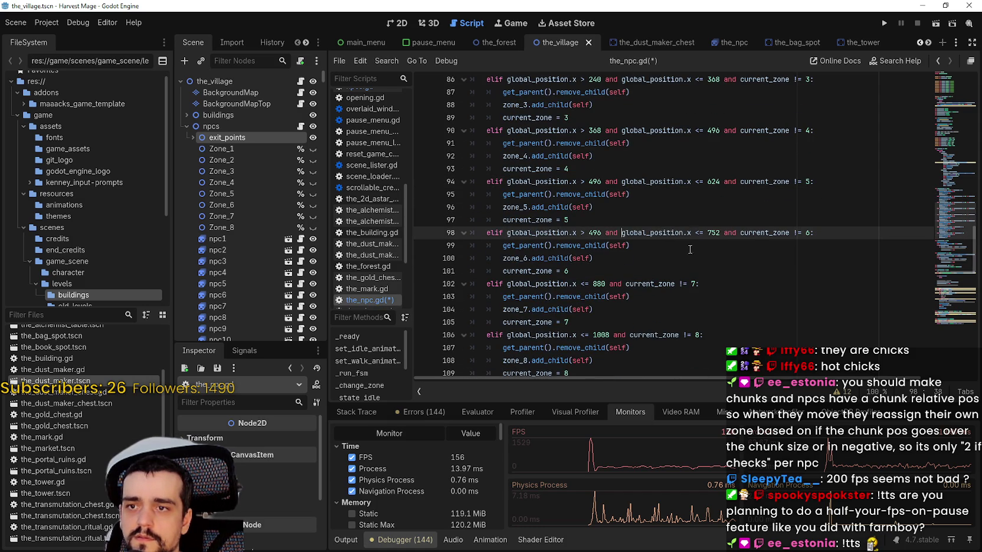
double_click(713, 183)
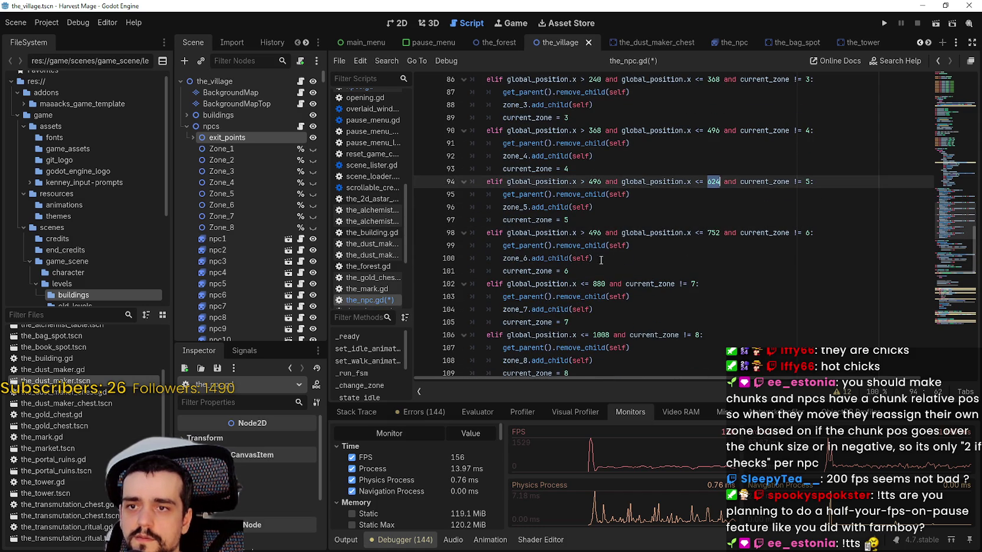
double_click(595, 232)
text(62)
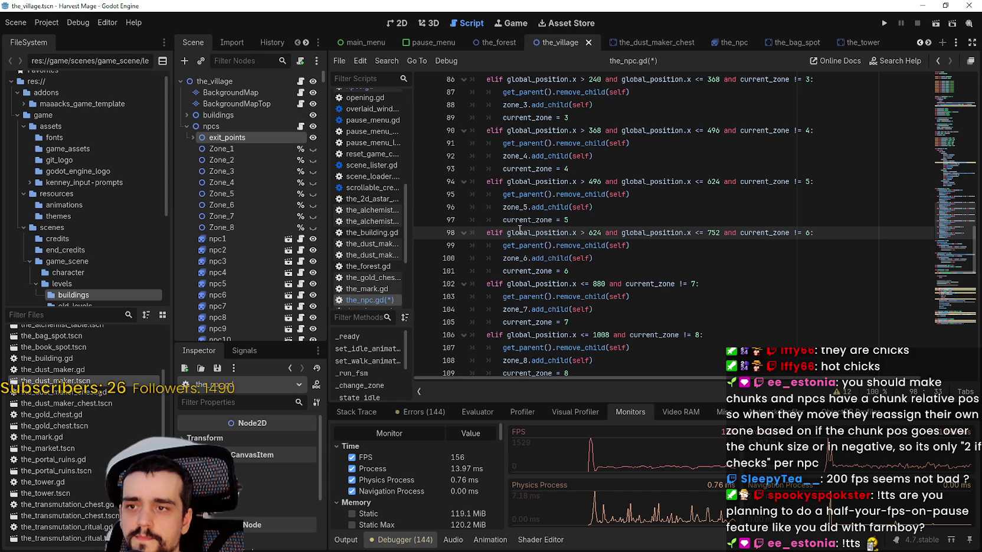
Step: Give zone 7's condition a lower bound of x > 752
double_click(522, 233)
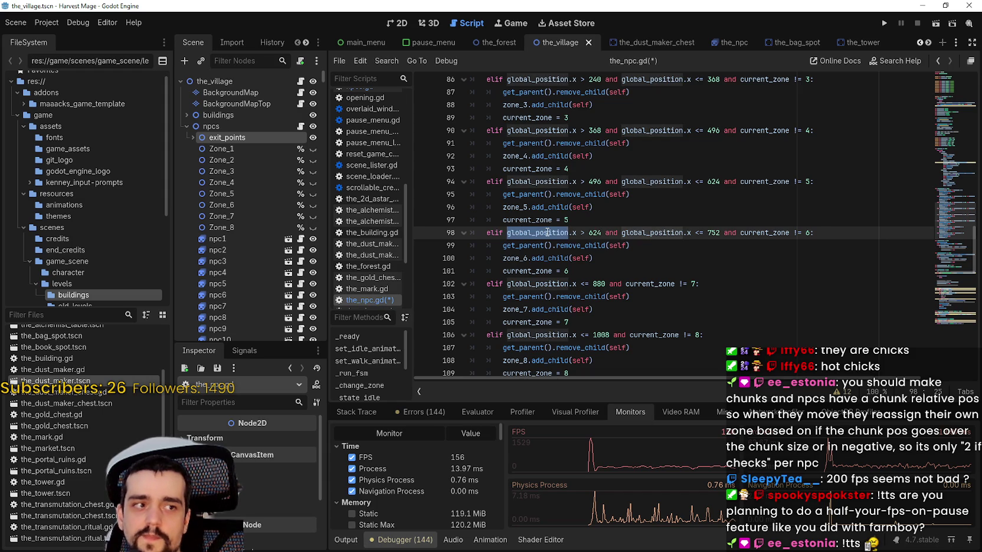
shift+click(604, 232)
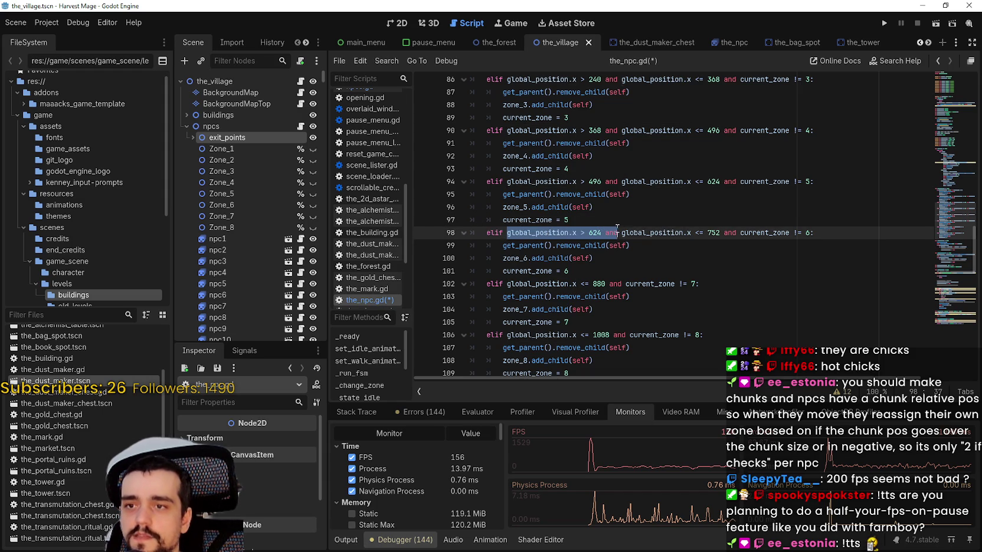
click(507, 284)
text(global_position.x > 624 and)
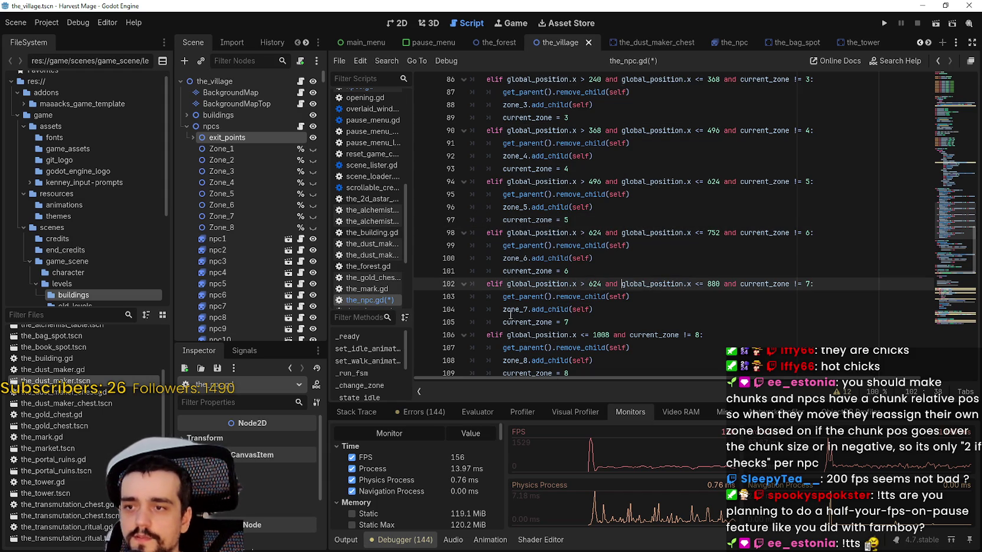
double_click(713, 233)
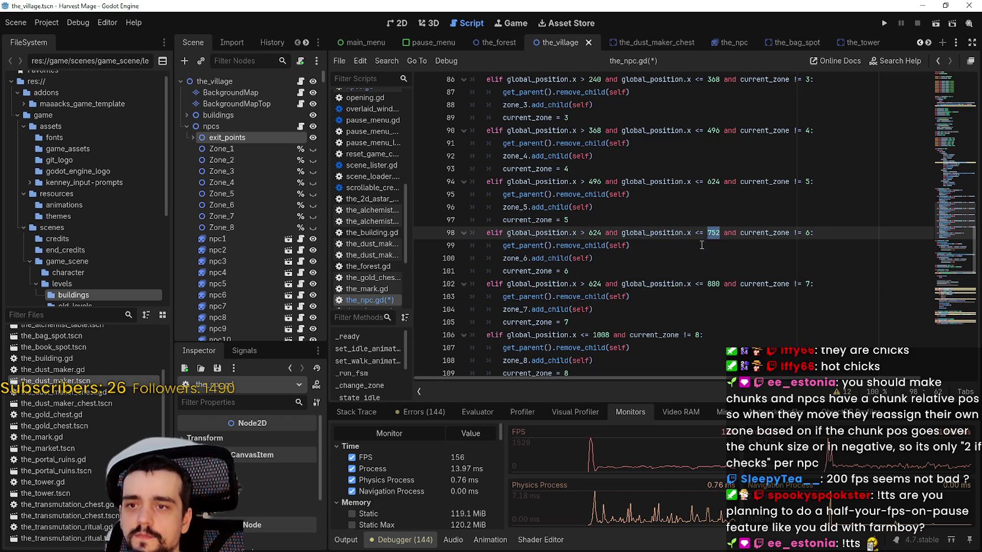
double_click(594, 285)
text(75)
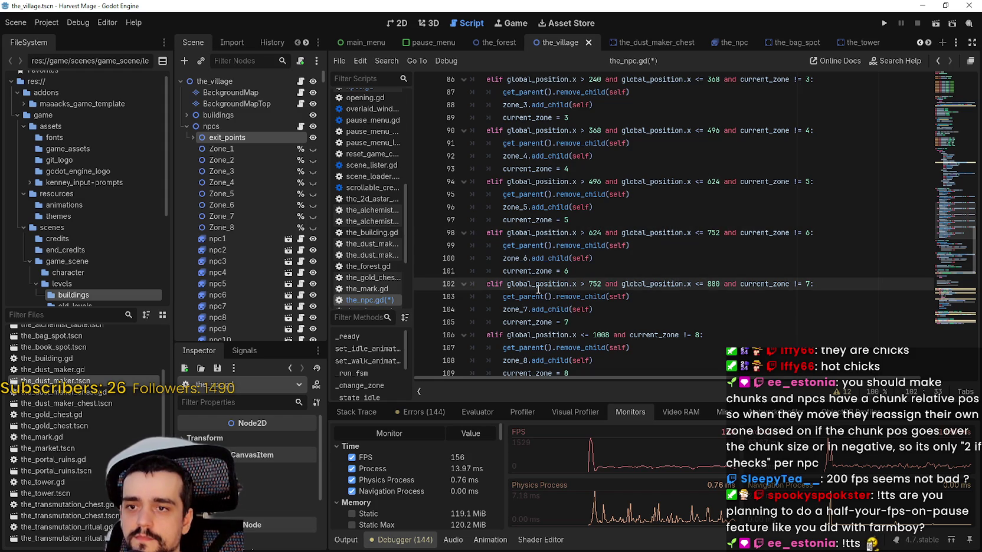
Step: Give zone 8's condition a lower bound of x > 880 and save the_npc.gd
drag(507, 284, 618, 281)
key(ctrl+c)
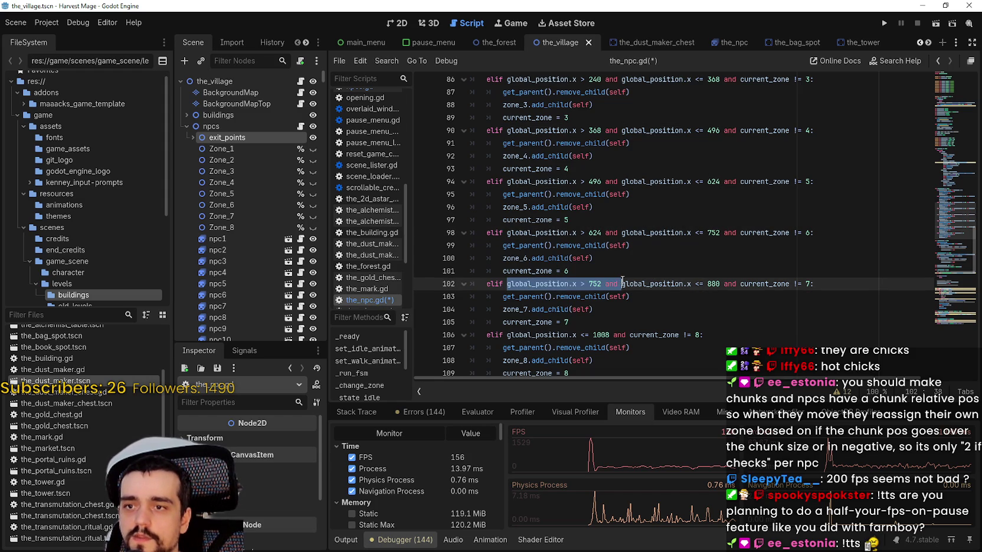
click(510, 335)
scroll(510, 336, down, 4)
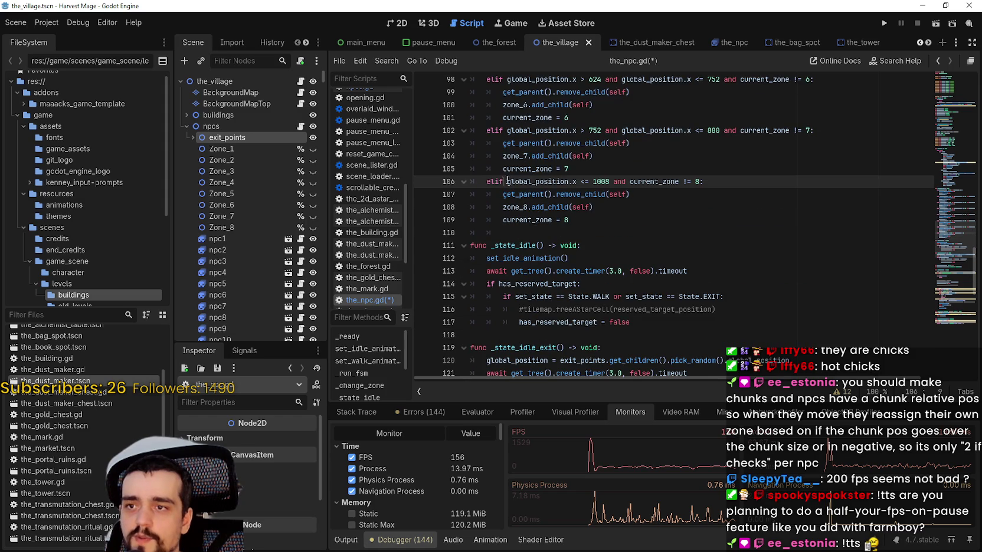
key(ctrl+v)
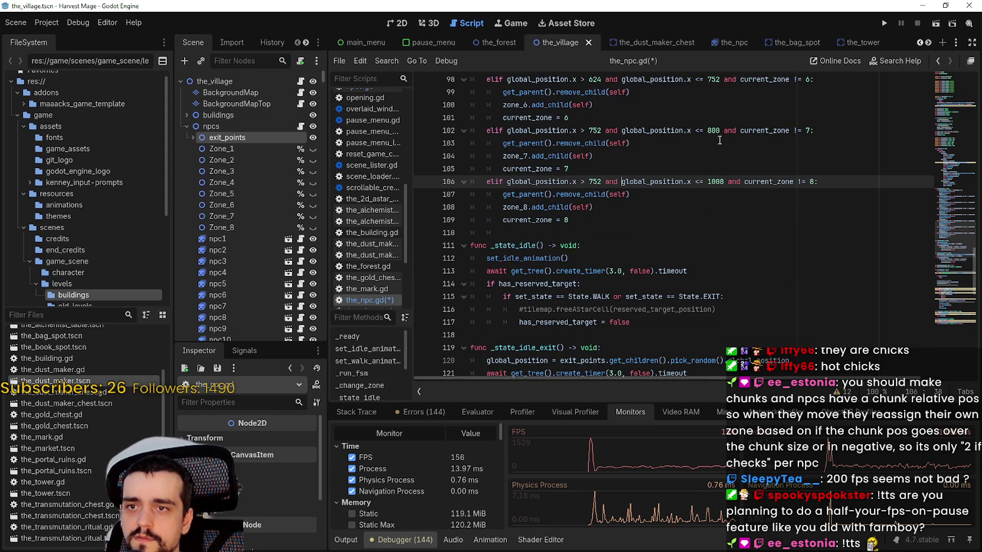
double_click(715, 131)
key(ctrl+c)
double_click(595, 182)
key(ctrl+v)
click(645, 220)
key(ctrl+s)
click(627, 242)
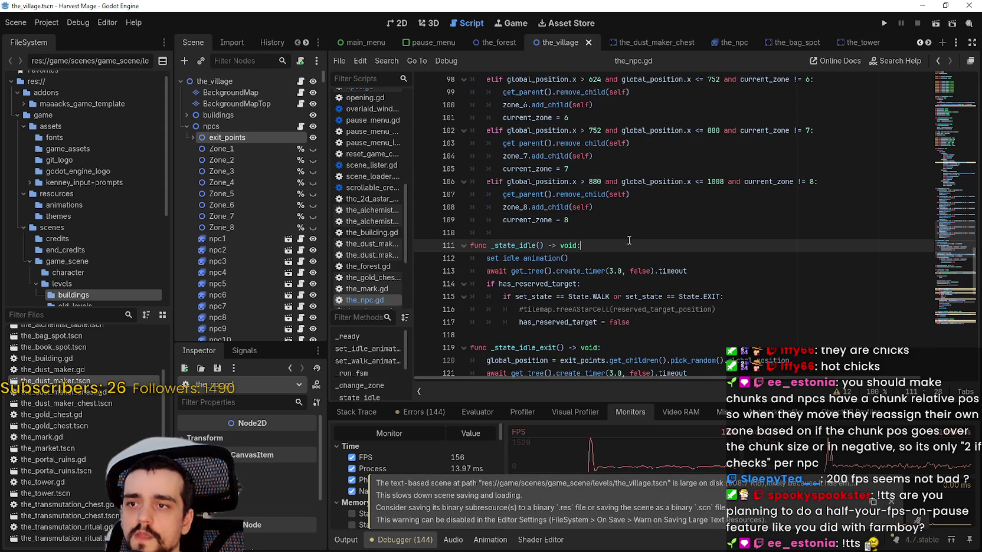
Step: Run the game, load the saved village, and show the Debugger performance monitors
click(884, 23)
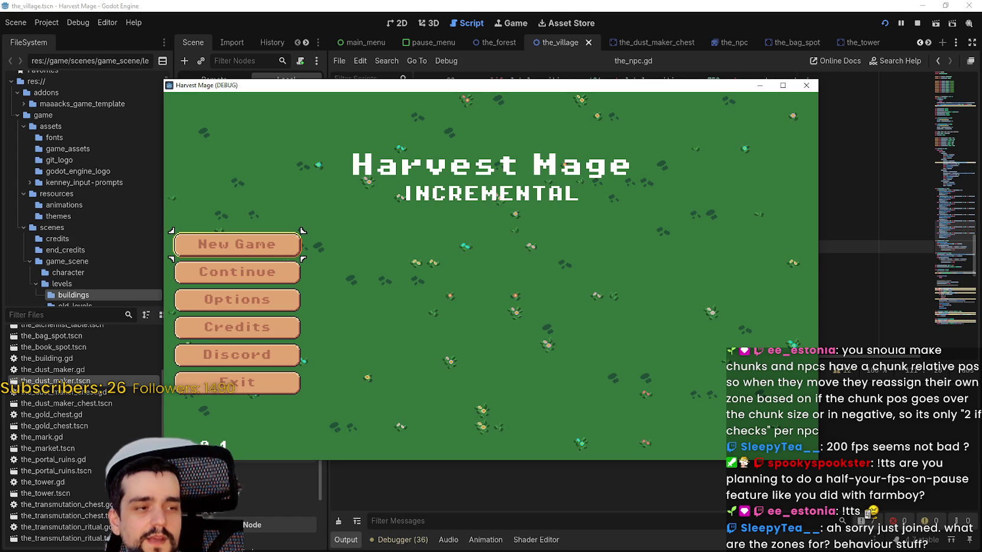
click(262, 281)
drag(476, 91, 587, 91)
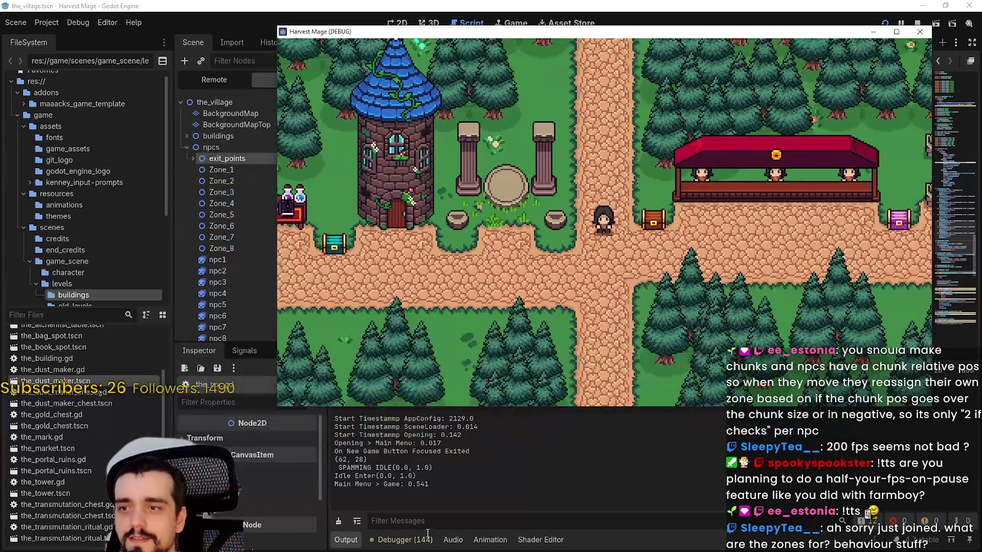
click(401, 539)
key(alt+Tab)
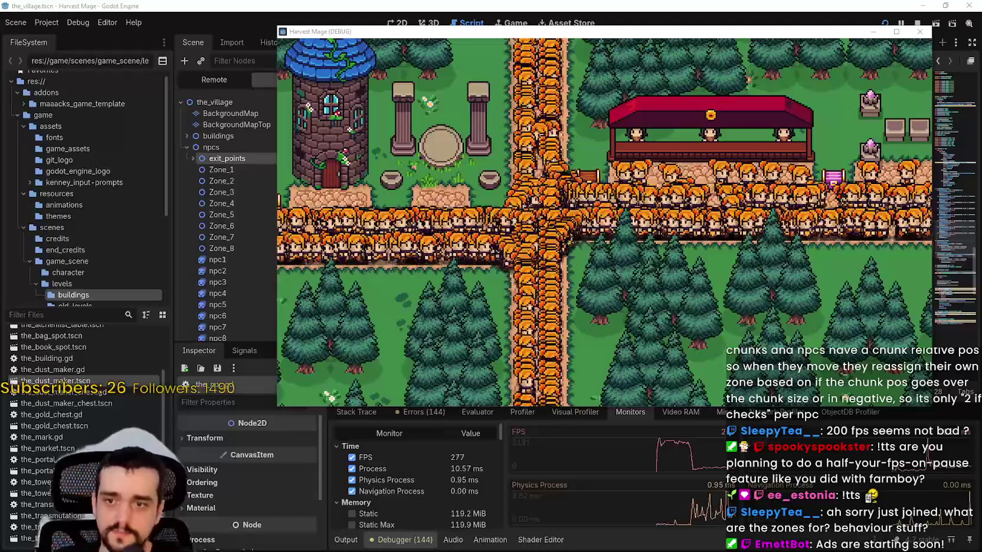
click(627, 327)
Step: Walk the player right and left along the crowded road and up and down the map
key(Right)
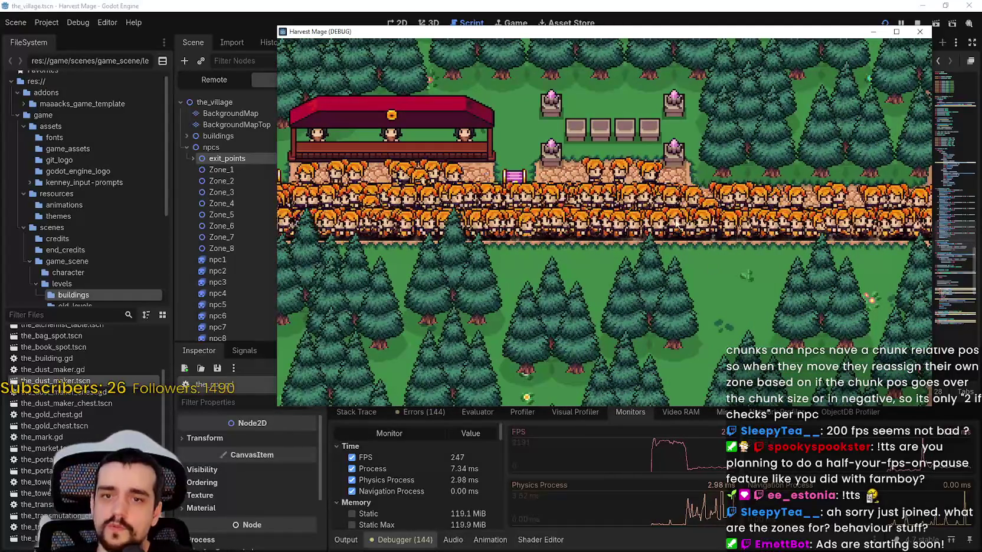
key(Left)
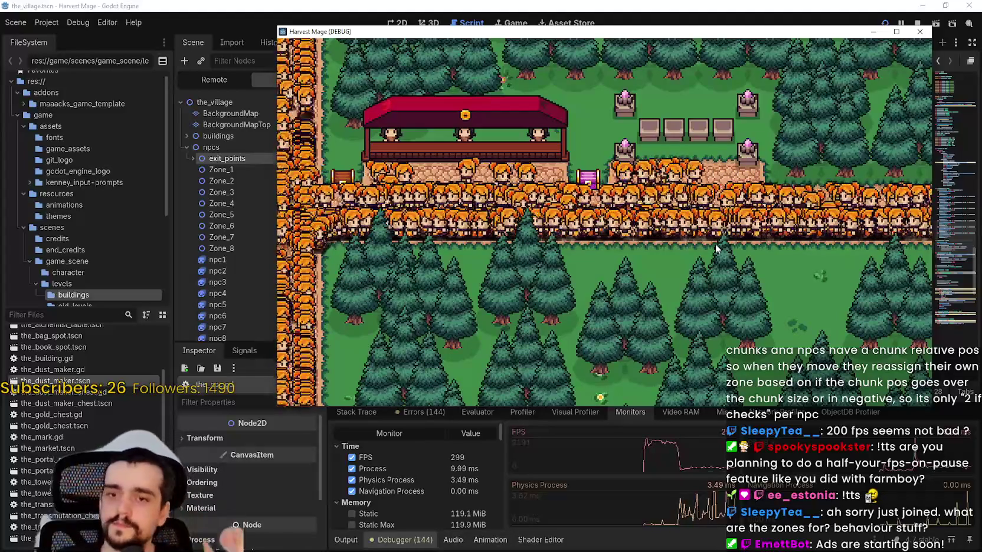
key(Right)
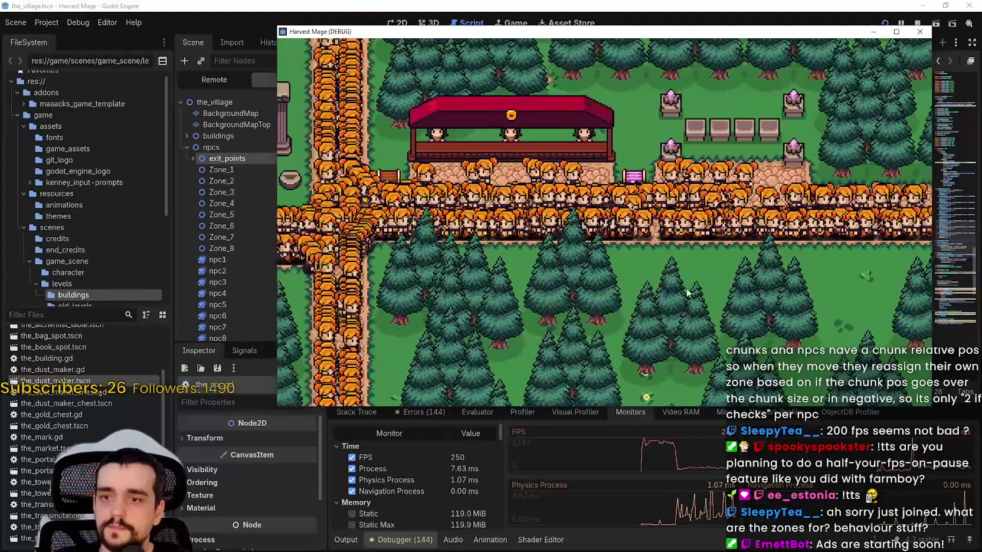
key(Right)
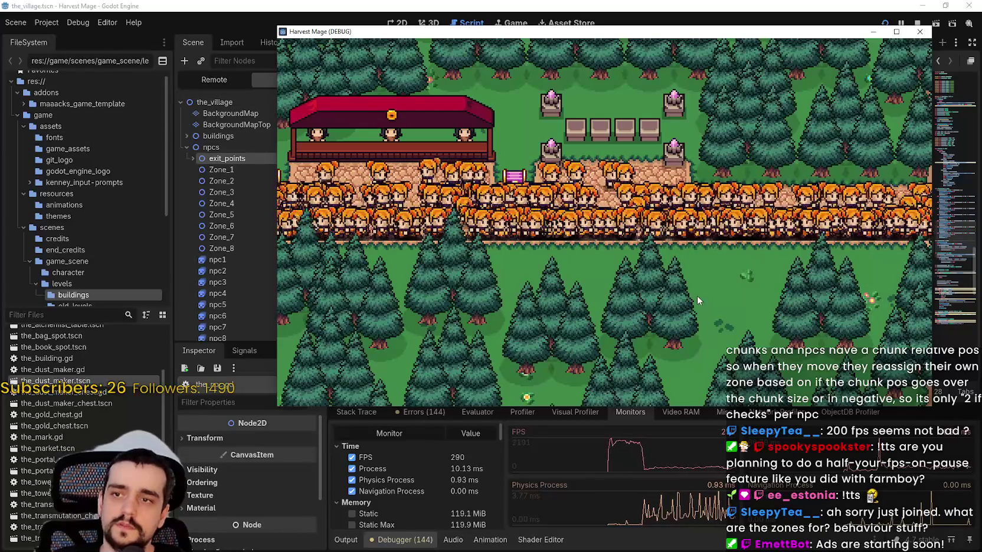
key(w)
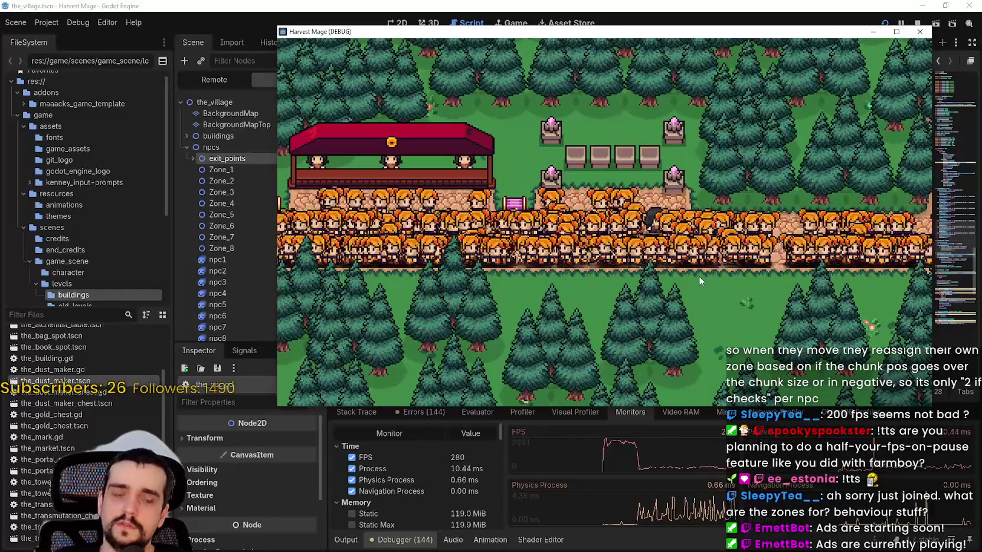
key(s)
key(a)
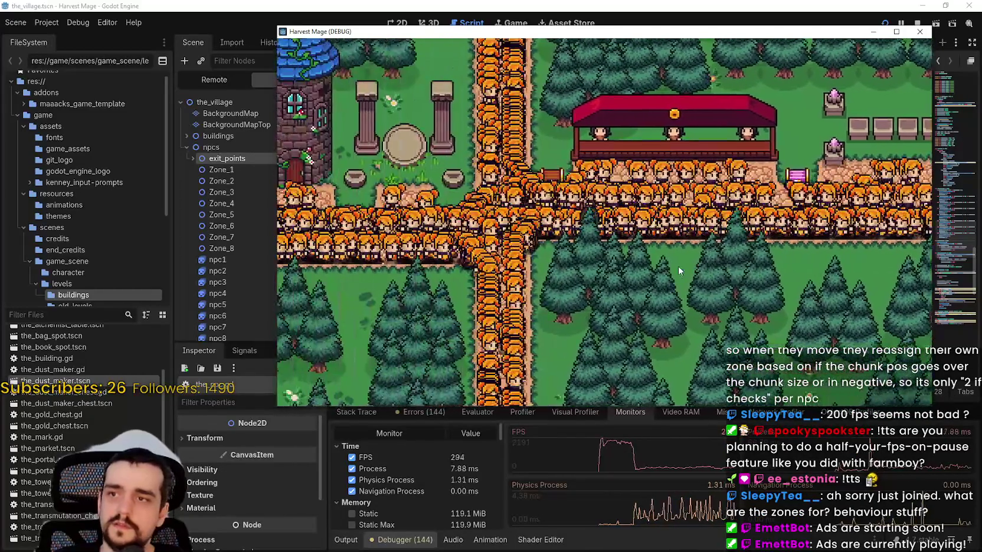
key(a)
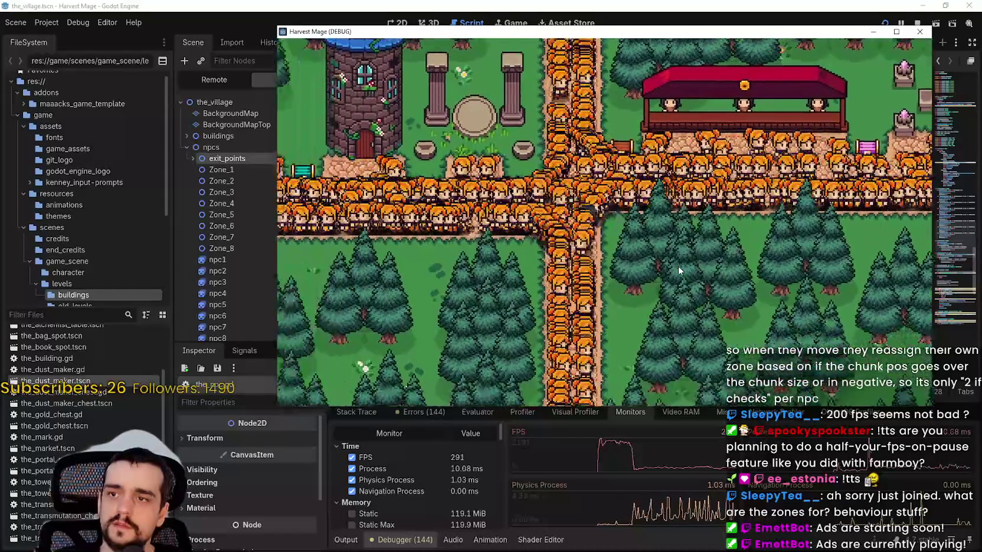
key(a)
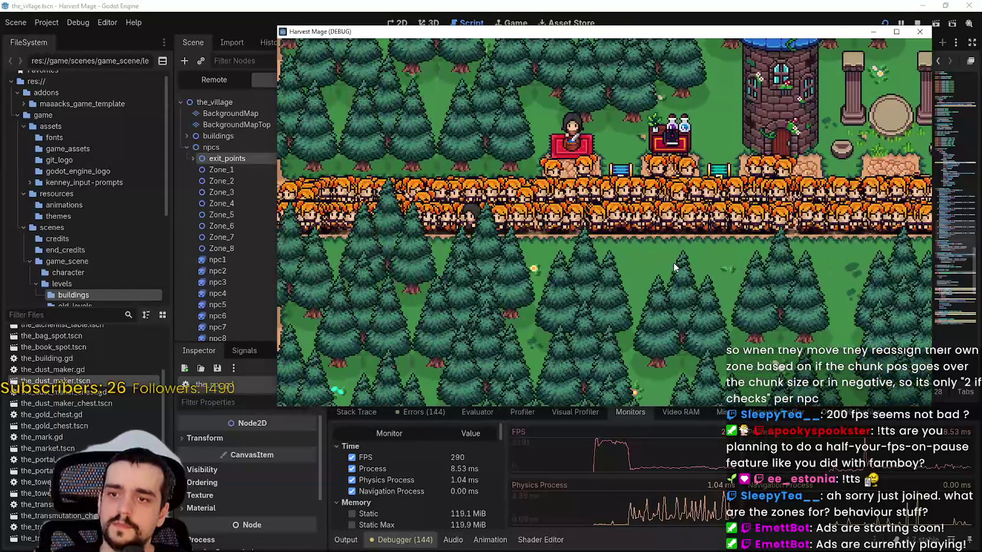
Step: Walk the player past the tower and crossroads toward the market, FPS staying around 210–310
key(d)
key(s)
key(d)
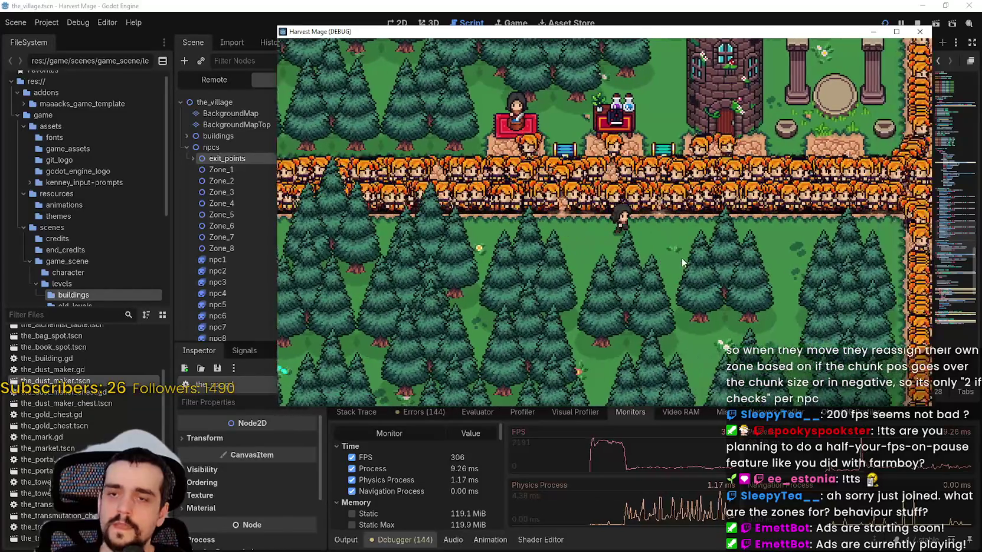
key(a)
key(w)
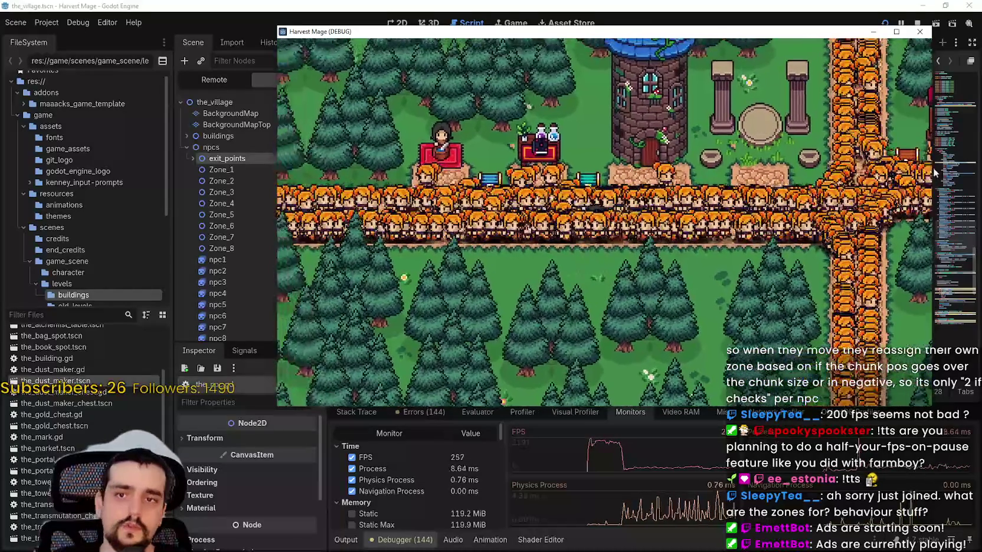
key(d)
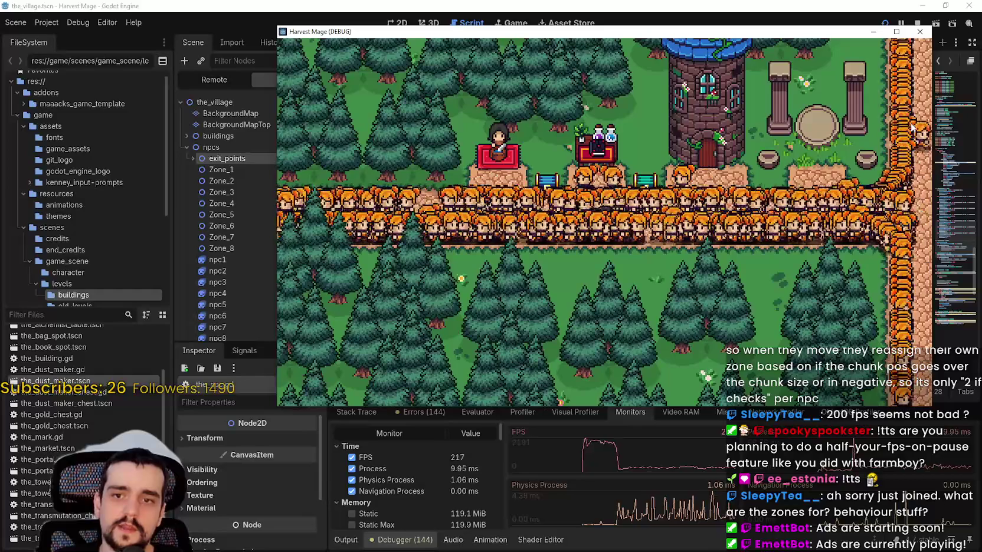
key(a)
key(d)
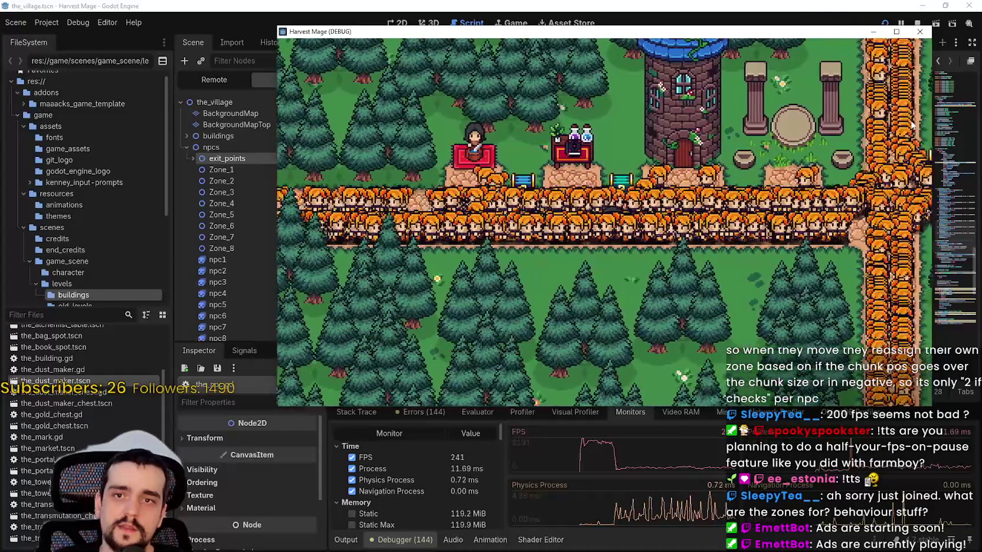
key(d)
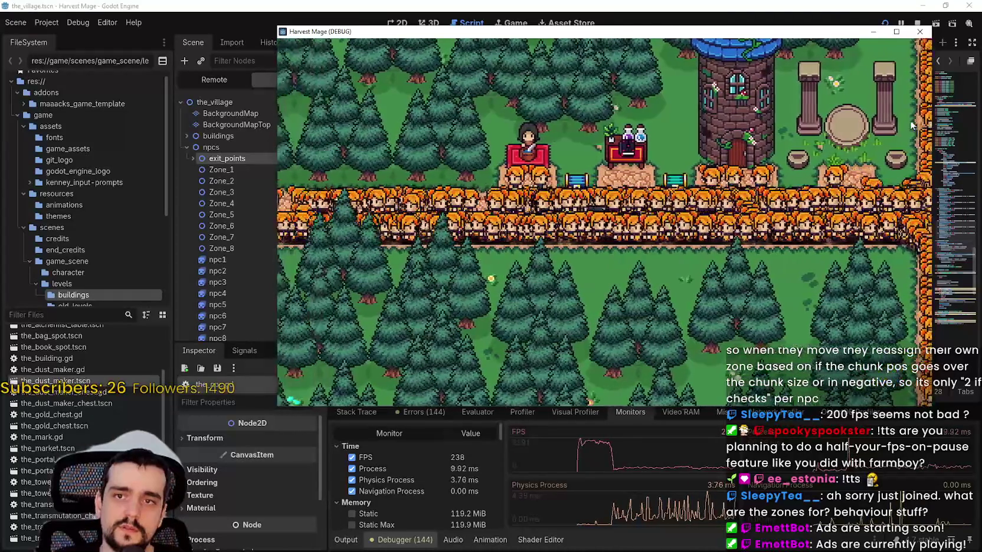
key(d)
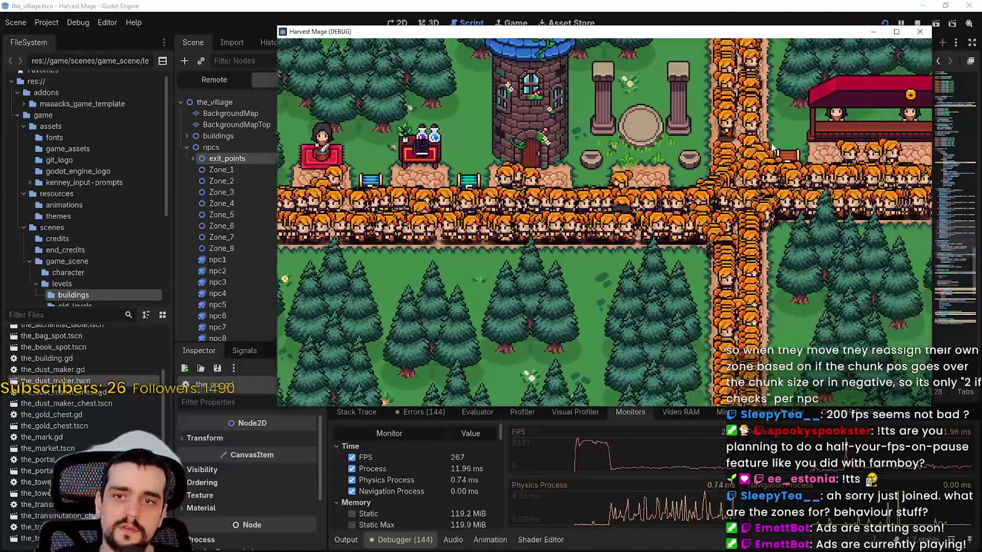
key(d)
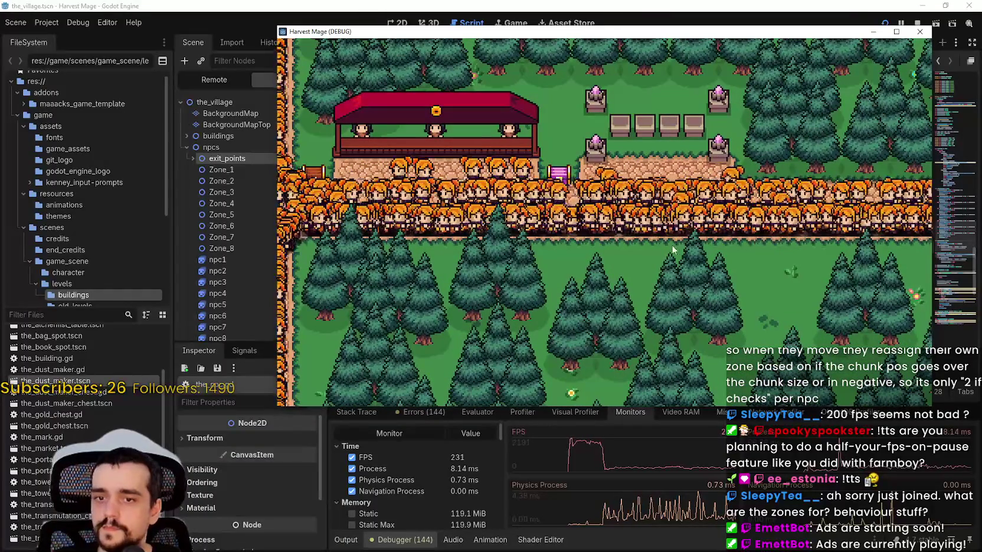
key(d)
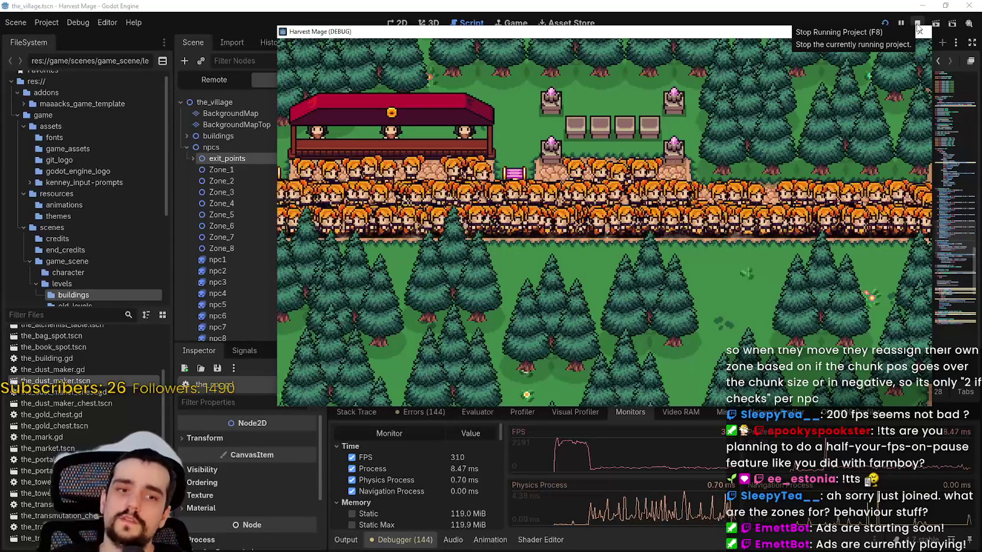
Step: Stop the game and select npc1 through npc1050 in the Scene tree
click(914, 25)
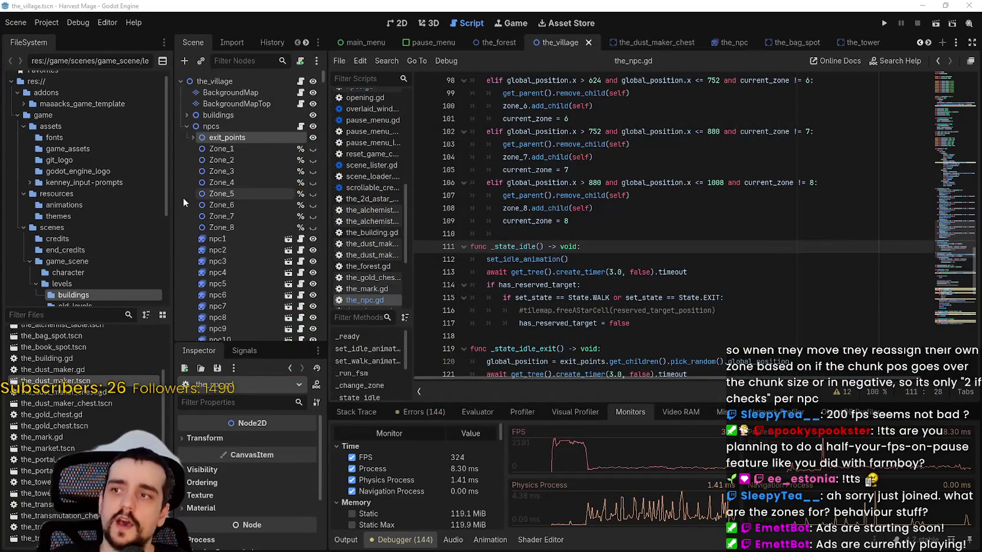
scroll(184, 198, down, 3)
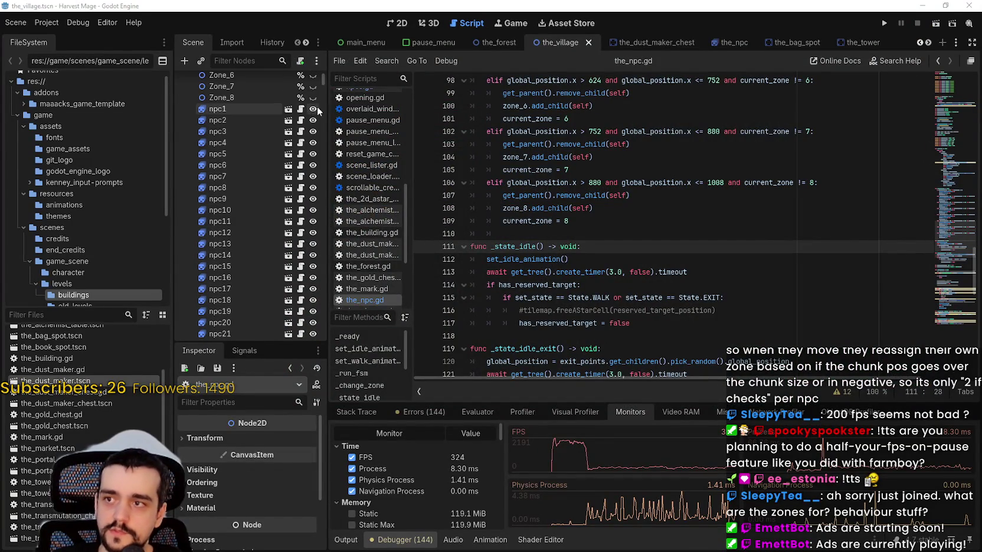
click(254, 110)
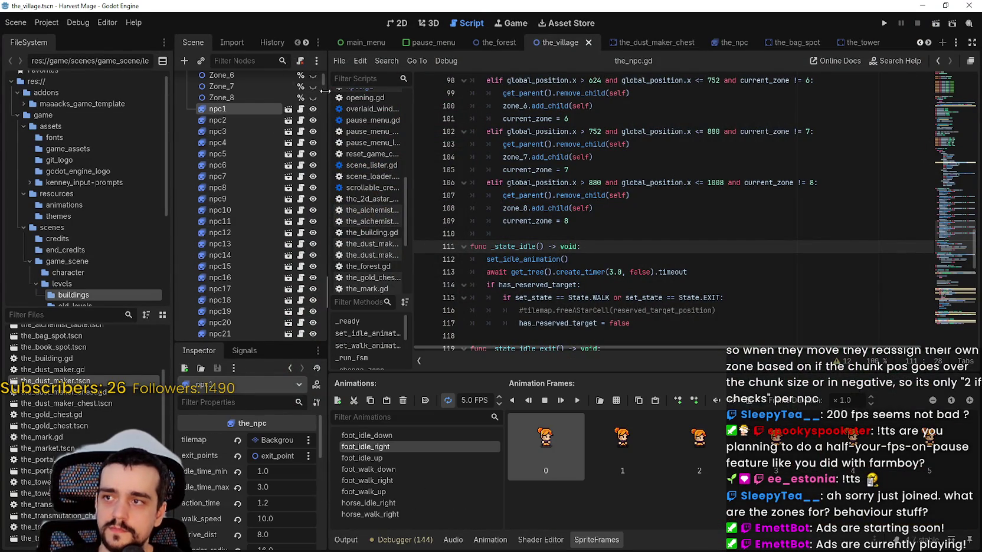
mouse_move(323, 79)
mouse_down()
mouse_move(323, 236)
mouse_move(343, 356)
mouse_up()
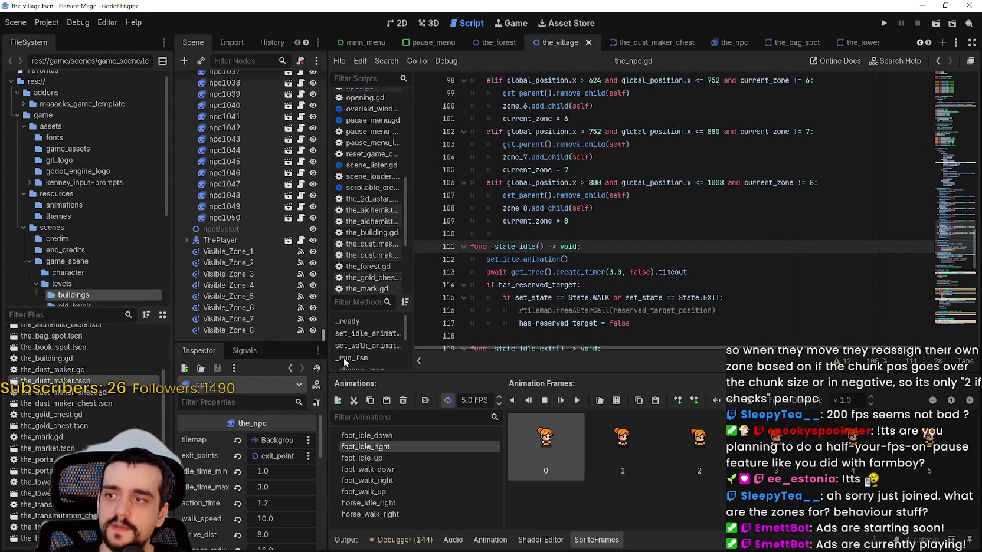
shift+click(237, 217)
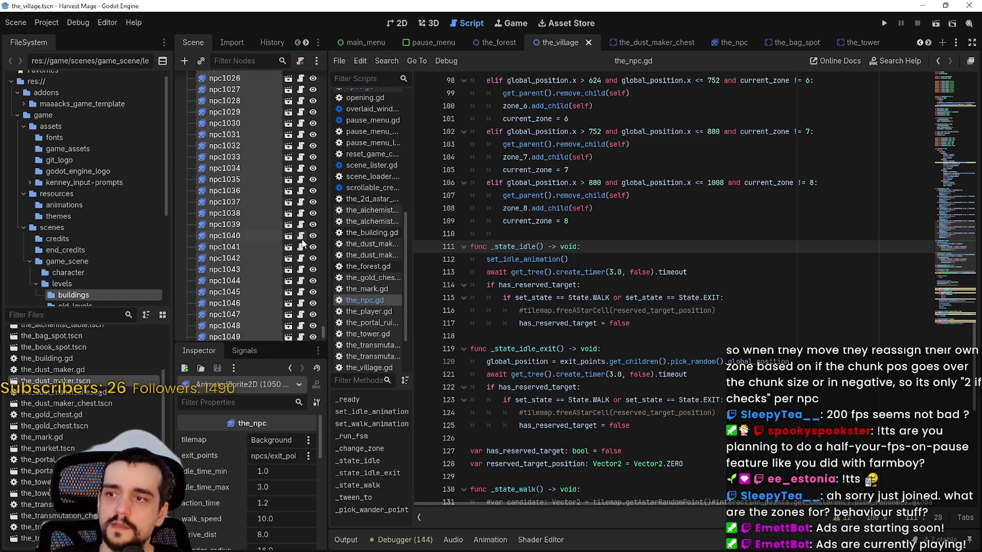
scroll(263, 239, up, 1)
scroll(263, 240, down, 1)
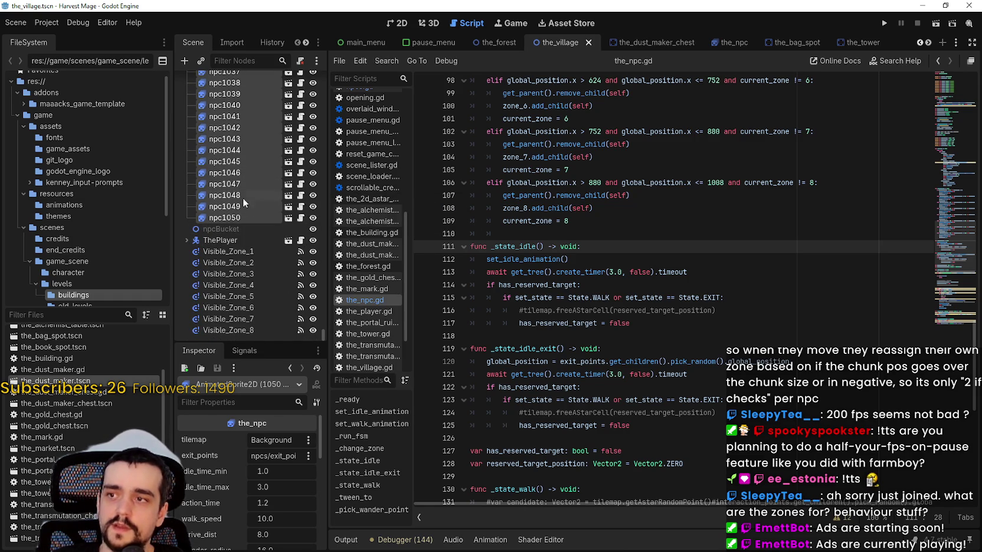
scroll(253, 187, up, 7)
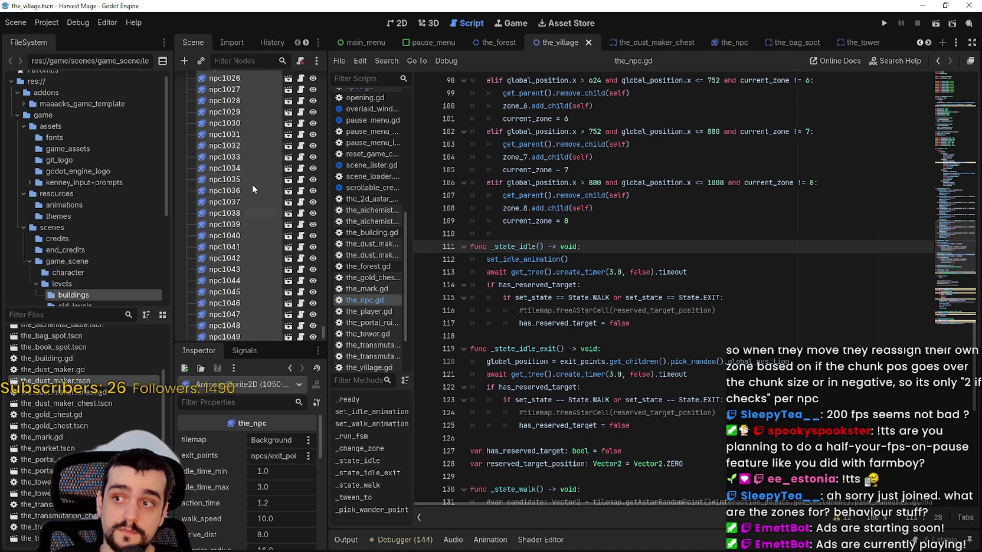
scroll(248, 213, down, 5)
scroll(293, 243, up, 5)
mouse_move(322, 332)
mouse_down()
mouse_move(320, 75)
mouse_move(330, 101)
mouse_move(334, 354)
mouse_up()
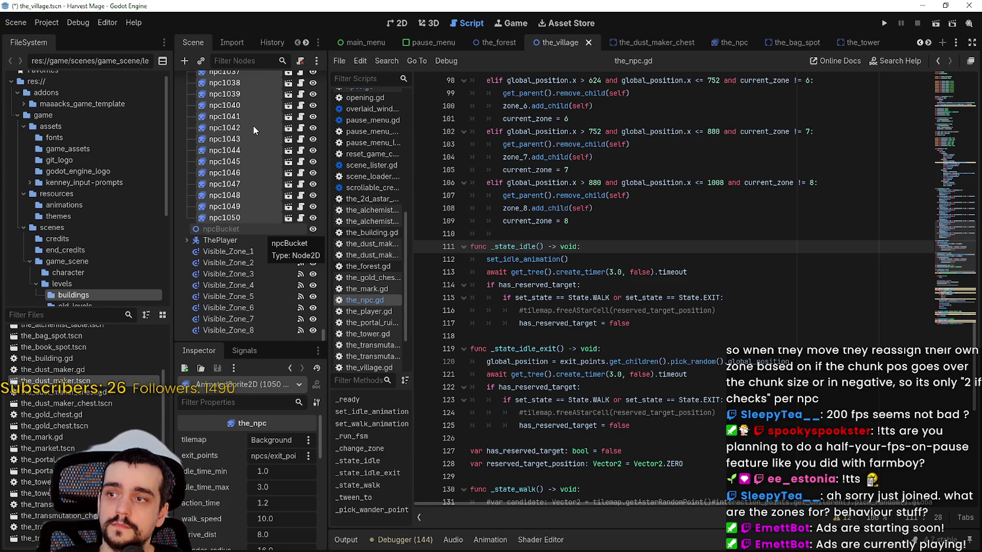
Step: Duplicate the selected NPCs twice so numbering runs past npc2100
key(ctrl+d)
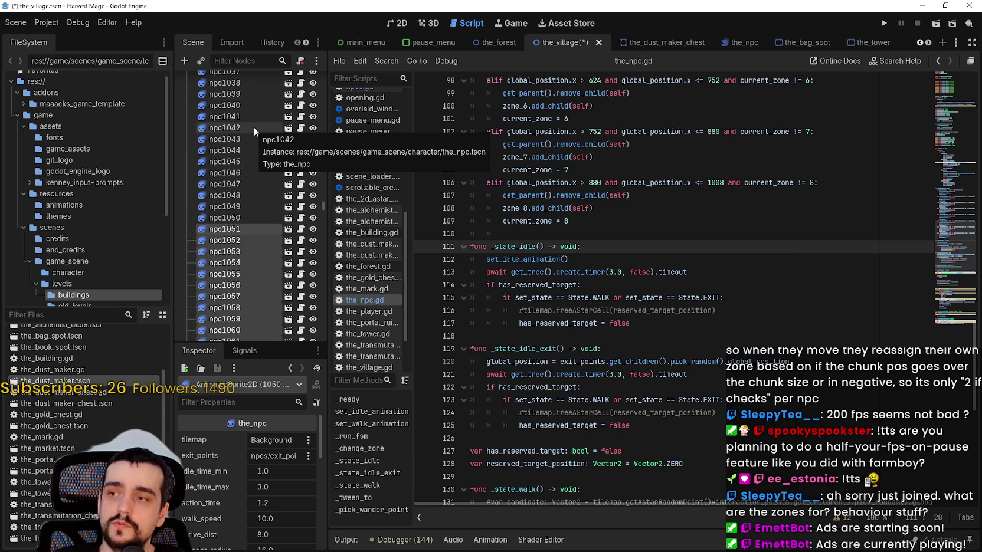
scroll(253, 130, down, 5)
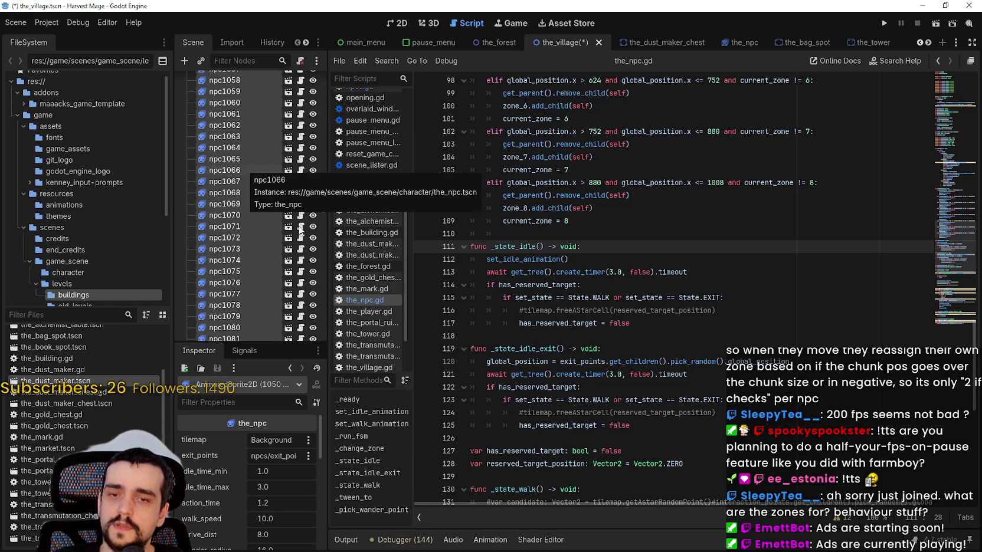
key(ctrl+d)
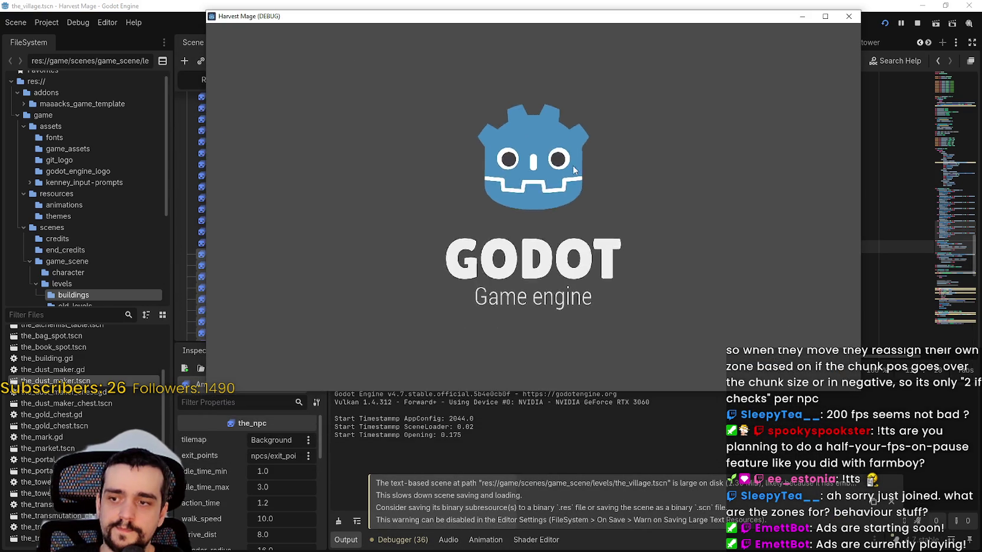
Step: Load the saved village, walk to the doubled NPC crowd while checking monitors, and open the Visual Profiler
key(Down)
key(Return)
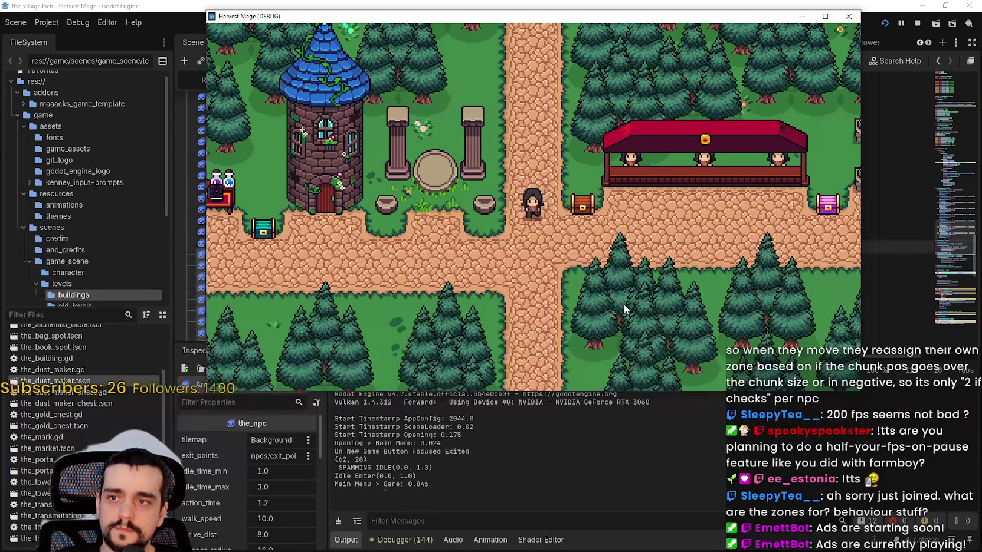
key(Down)
key(Right)
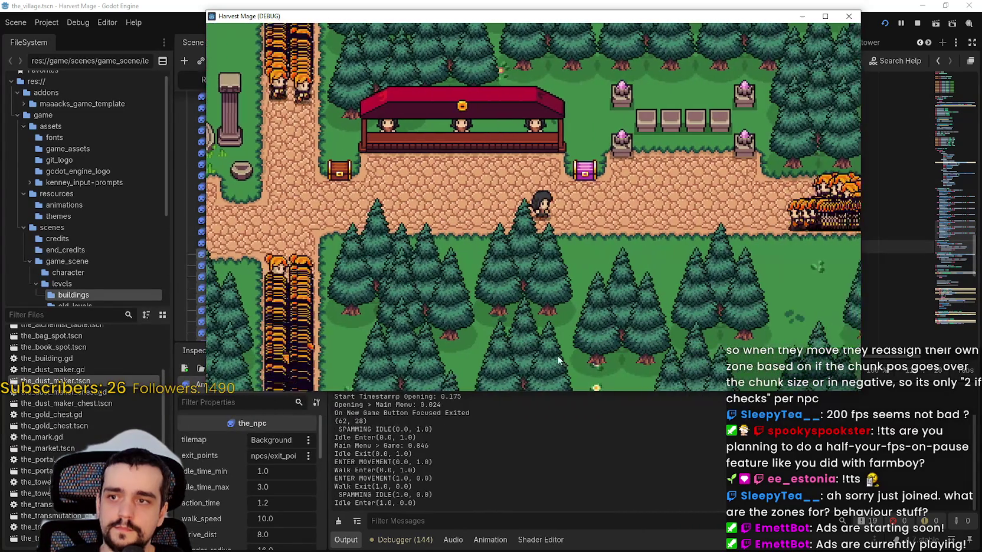
click(405, 539)
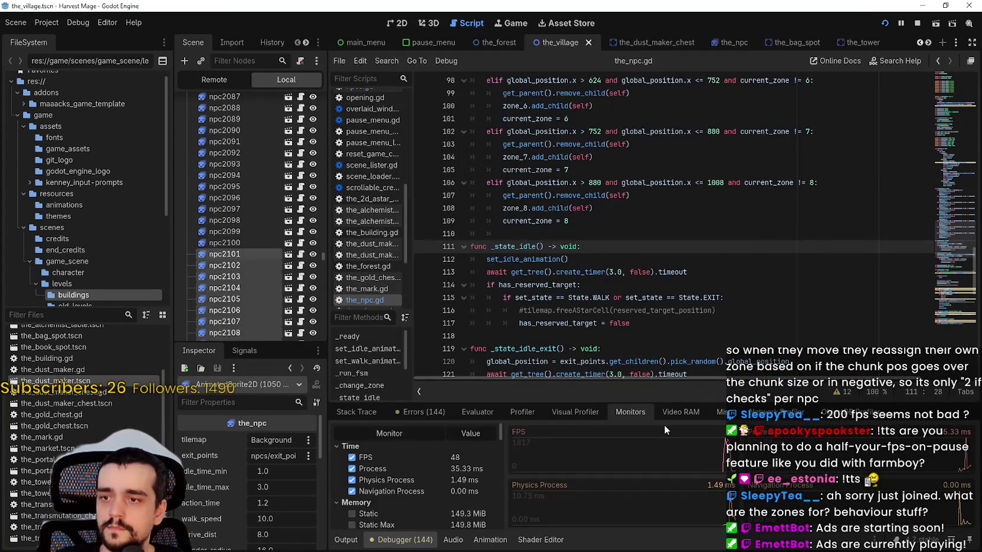
key(alt+Tab)
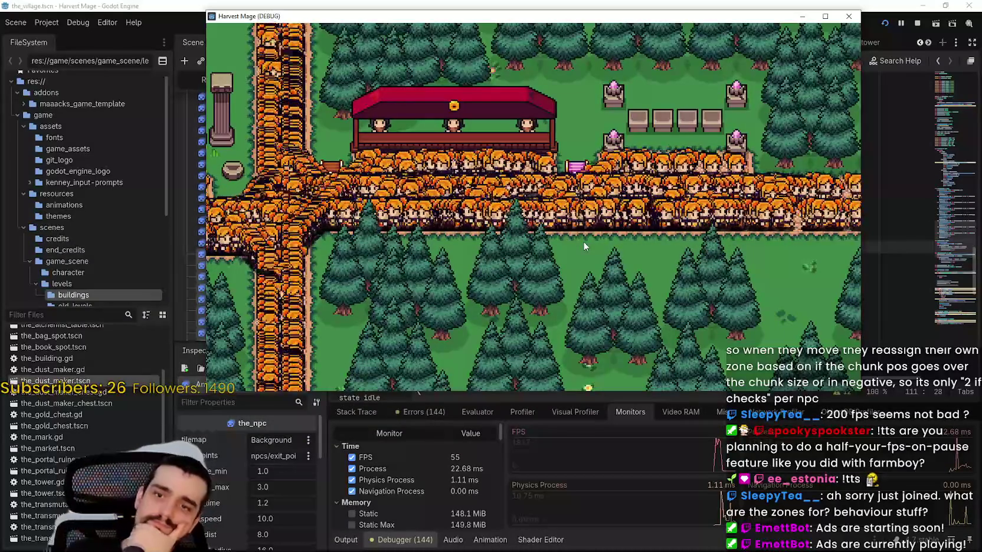
key(d)
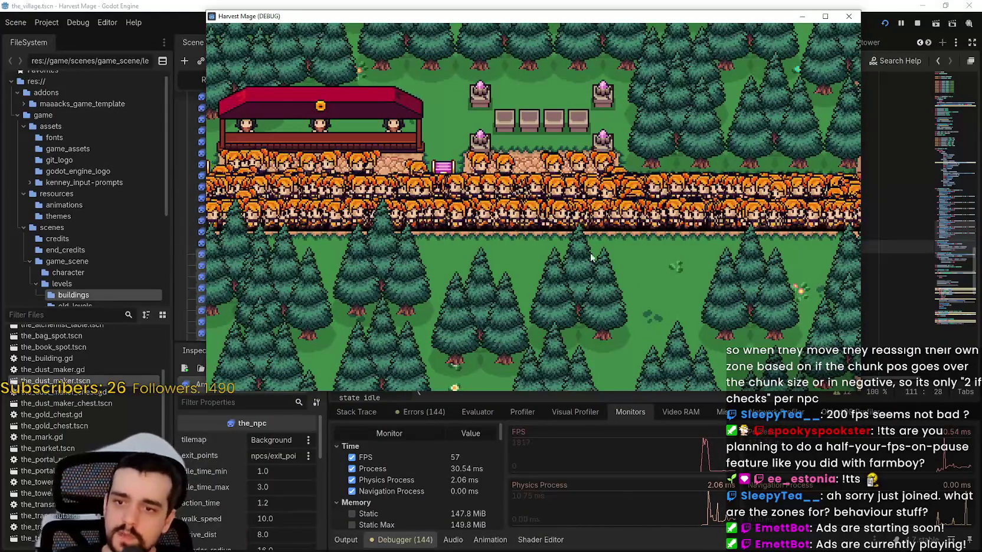
click(575, 412)
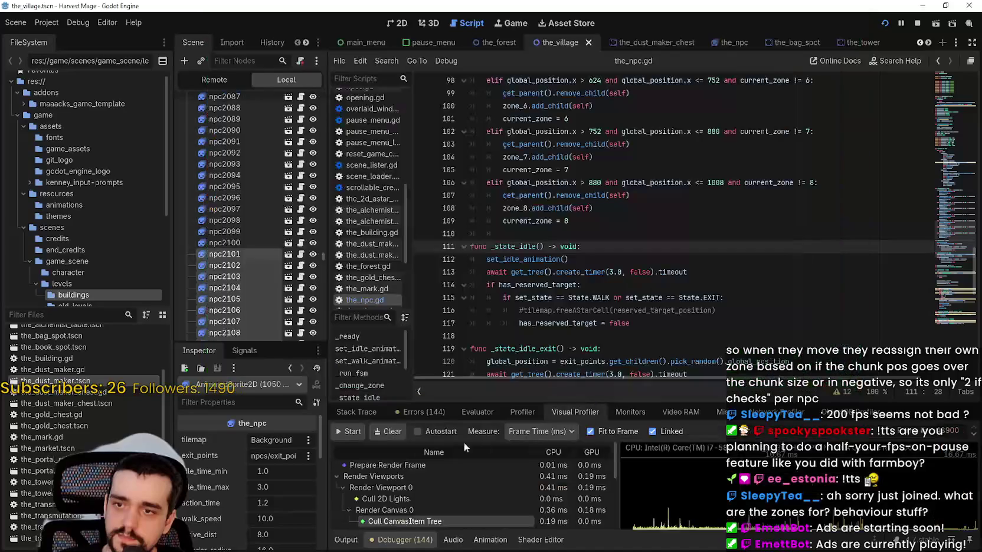
Step: Start Visual Profiler recording, enlarge the debugger panel, and alternate between game and editor to read frame timings
click(357, 433)
drag(493, 404, 492, 171)
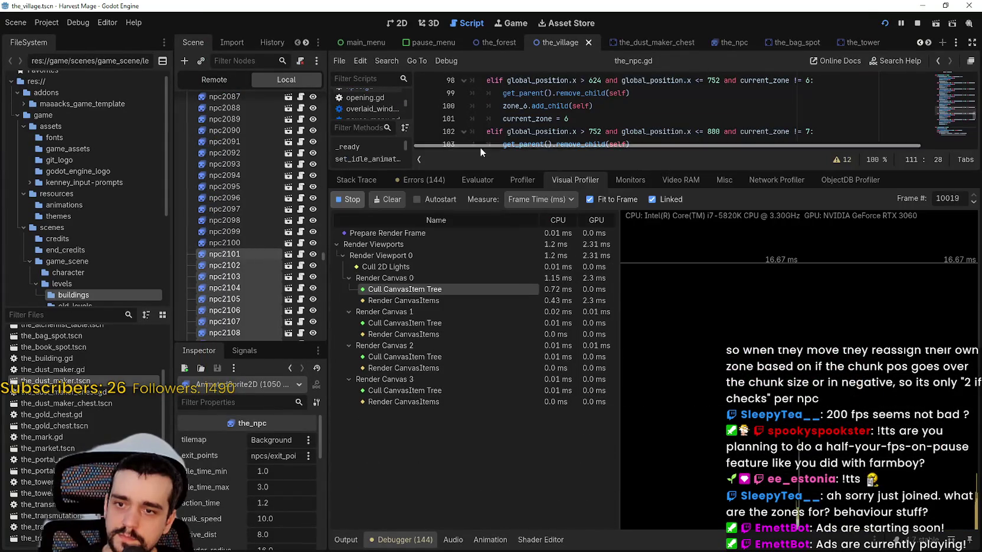
key(alt+Tab)
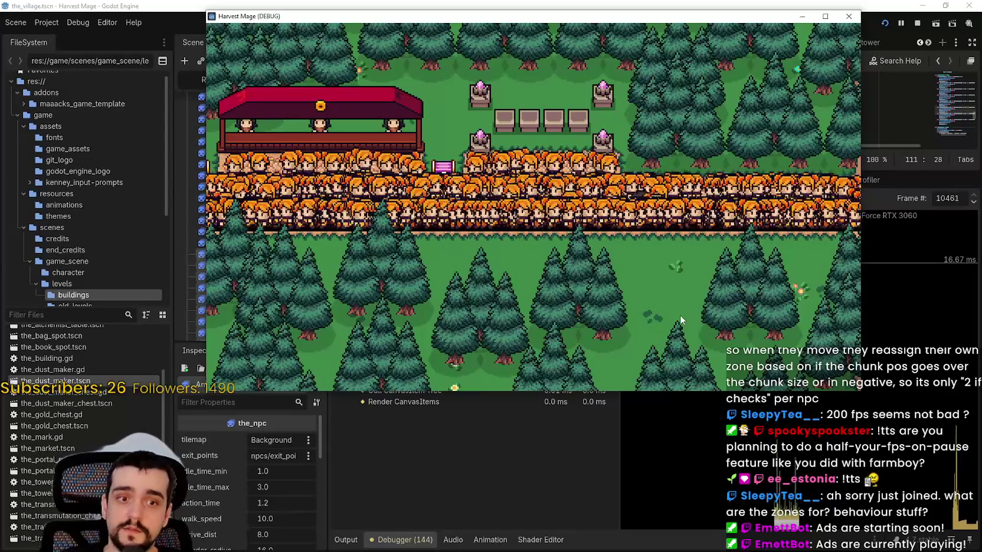
key(F8)
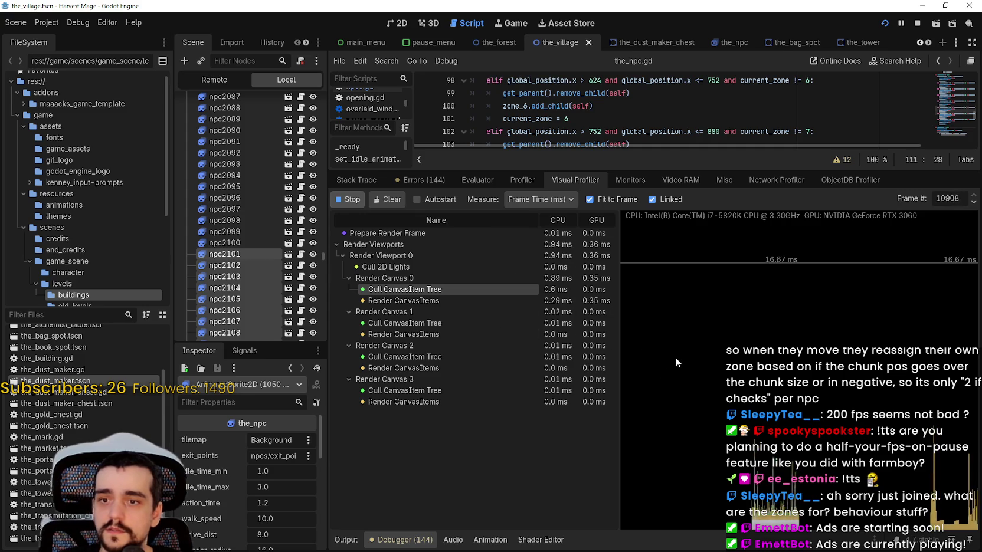
key(alt+Tab)
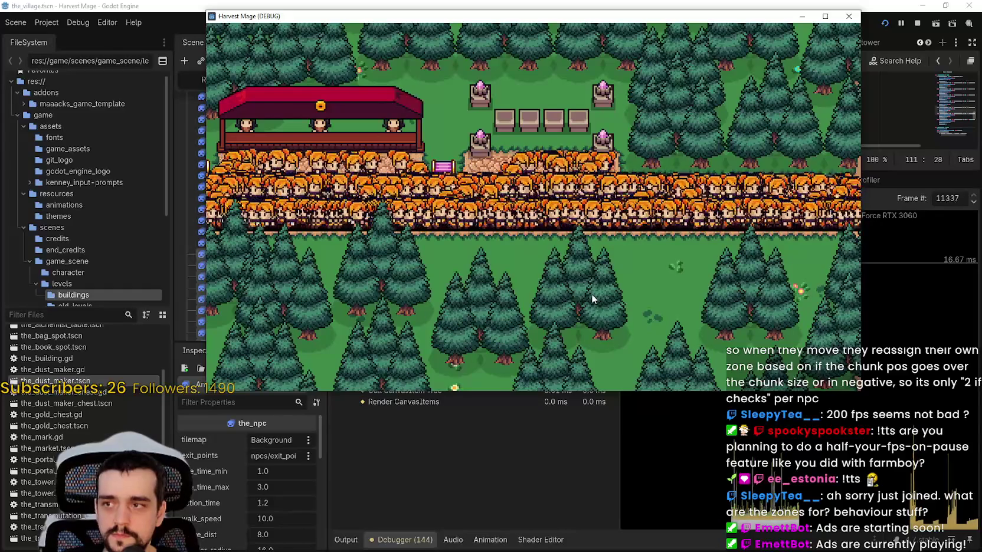
click(319, 457)
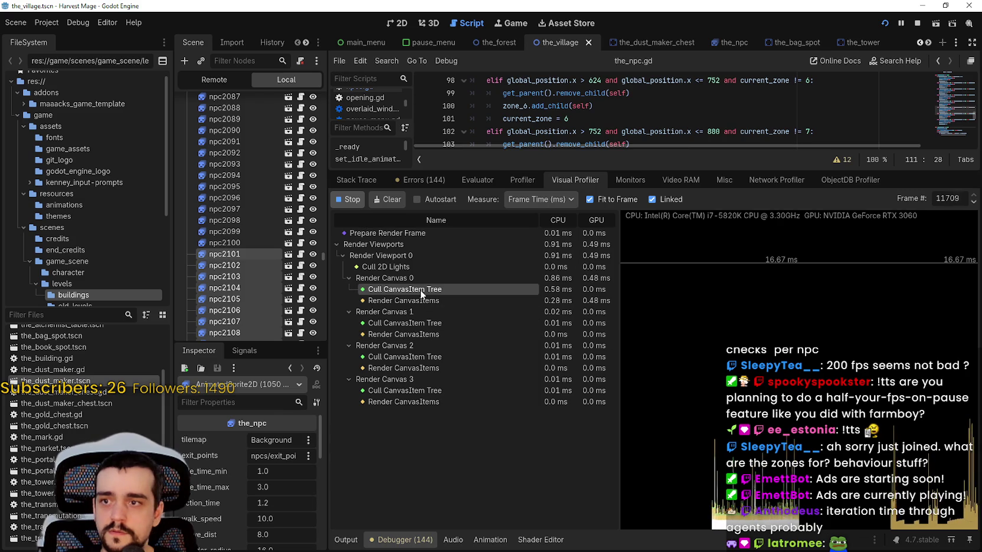
Step: Switch to the Monitors tab, shrink the debugger panel, and bring the running game back to the front
click(629, 180)
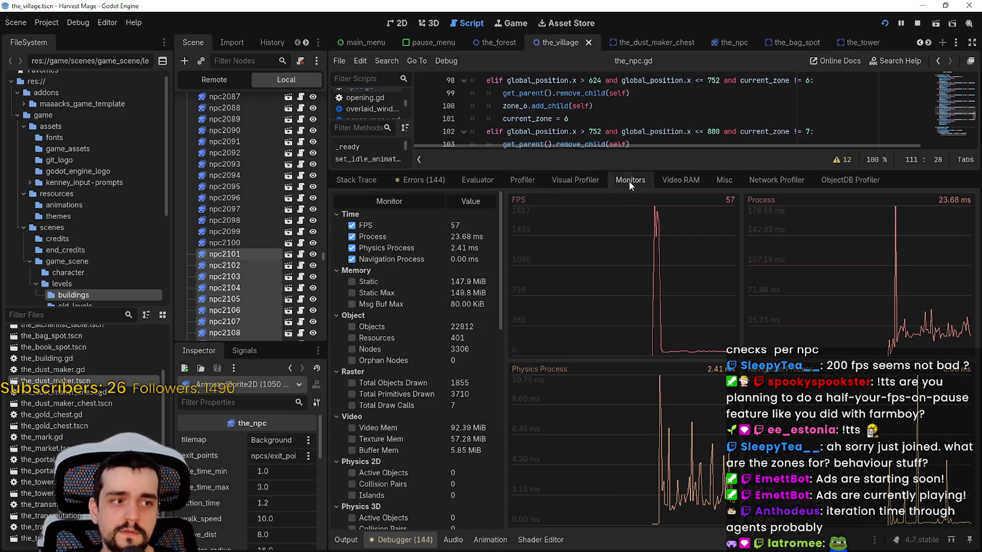
drag(566, 170, 552, 447)
key(alt+Tab)
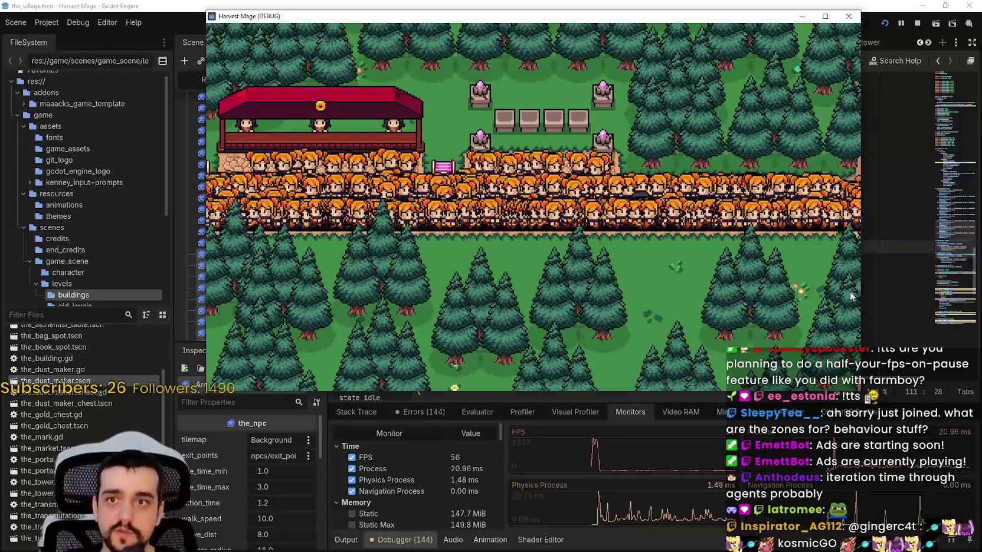
Step: Stop the running game and scroll the_npc.gd to the walk loop around line 155
click(917, 23)
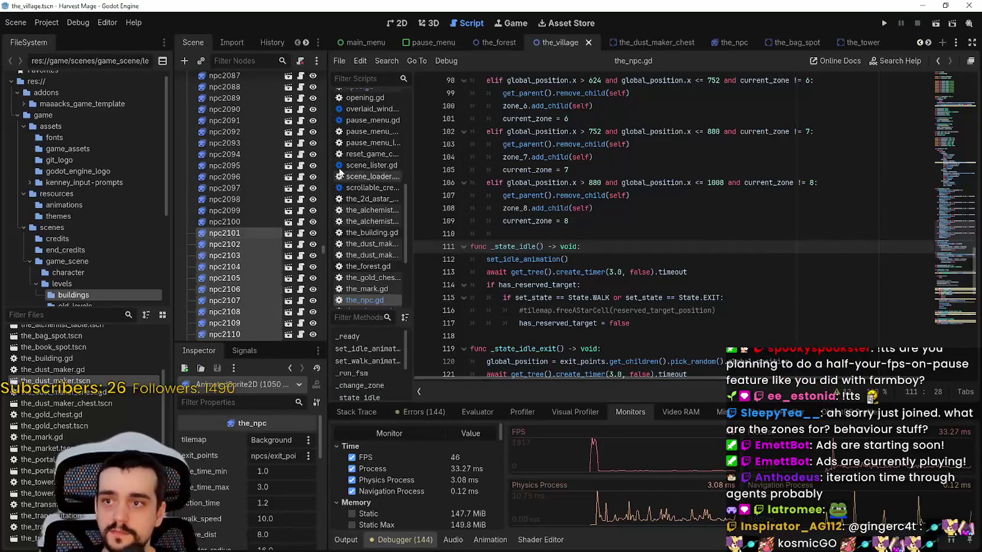
scroll(318, 295, up, 5)
drag(325, 249, 344, 67)
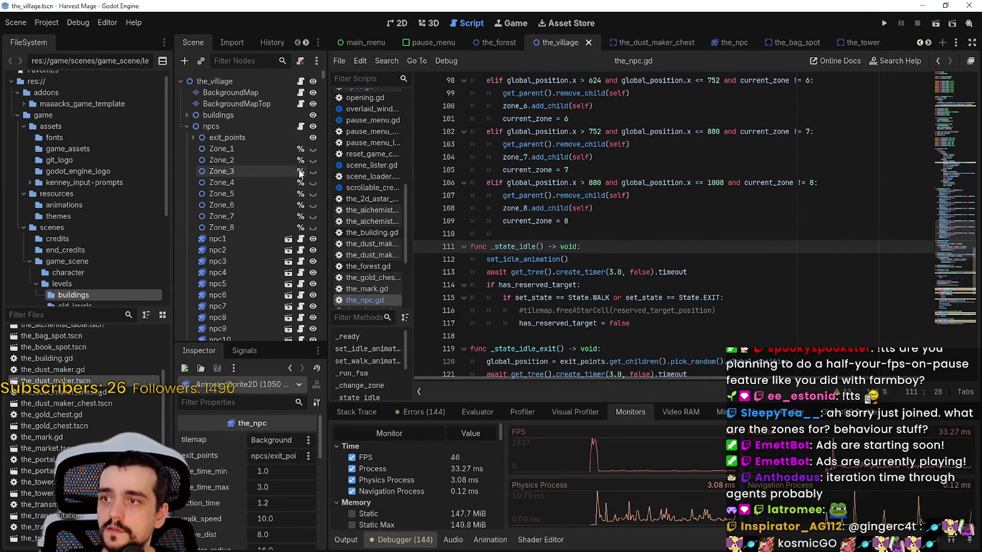
scroll(923, 191, up, 15)
drag(950, 173, 950, 274)
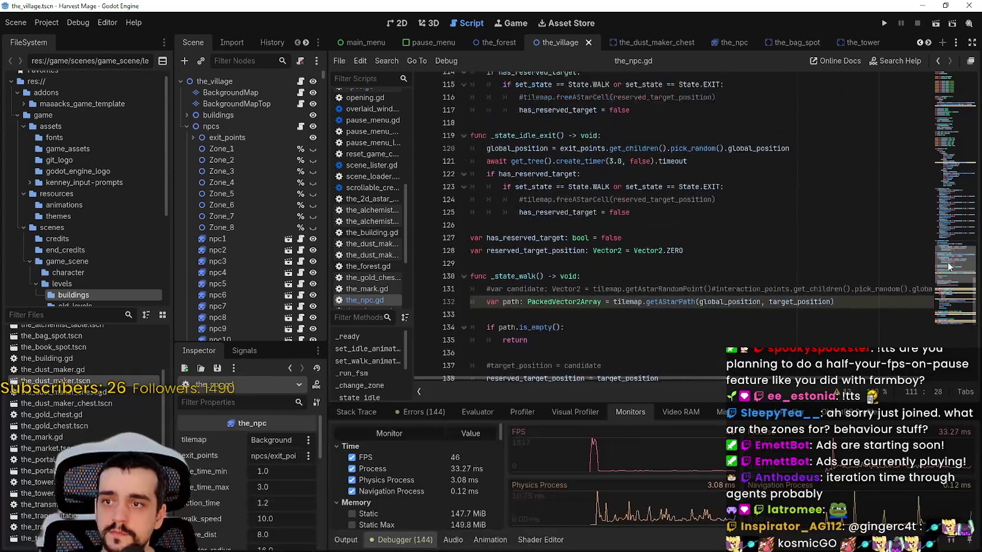
scroll(932, 222, up, 2)
scroll(485, 211, down, 5)
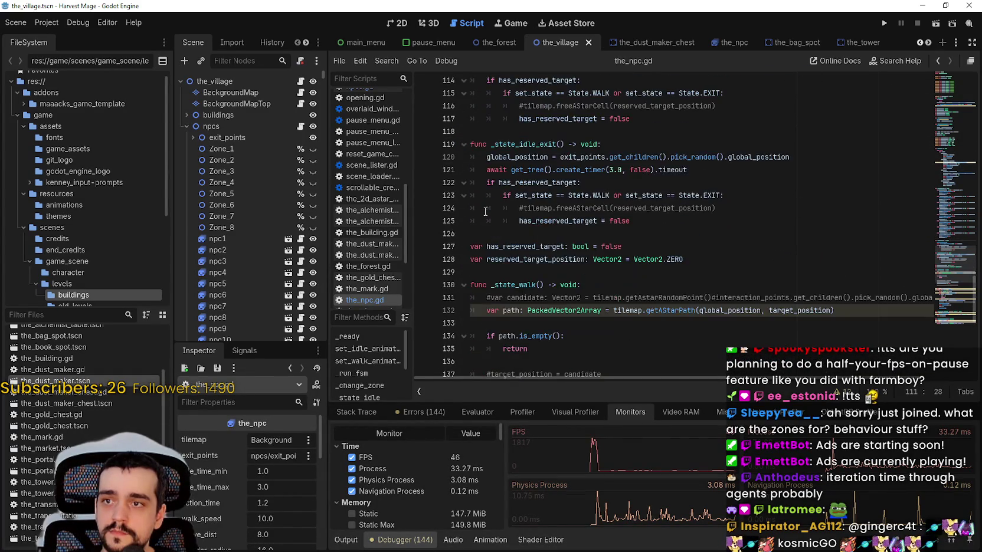
scroll(531, 227, down, 8)
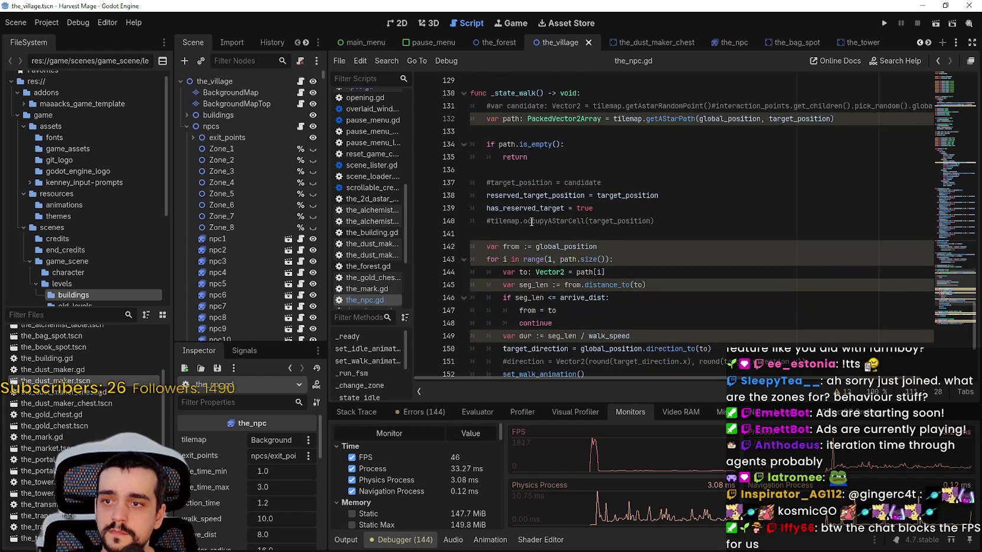
Step: Comment out the _change_zone() call on line 155 with # and save the script
click(508, 225)
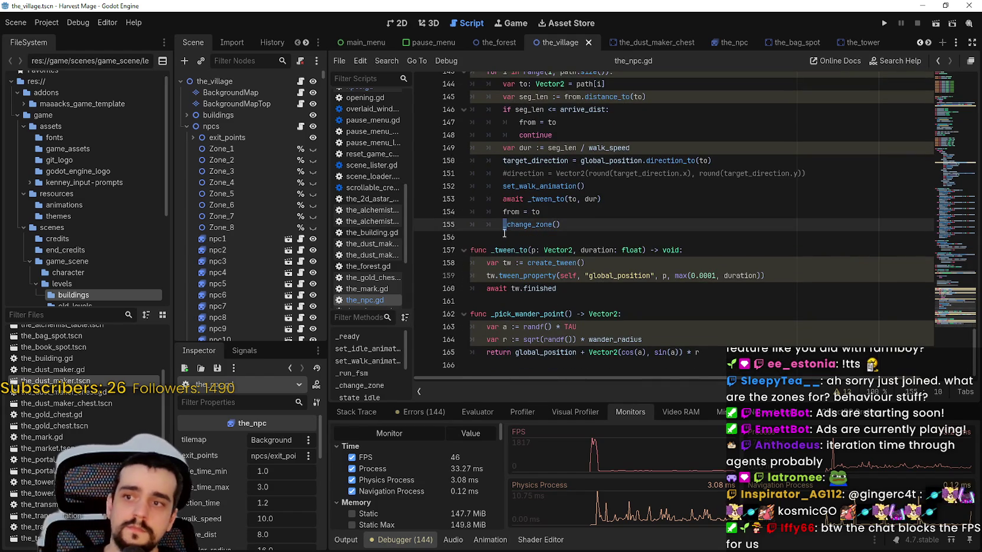
click(502, 211)
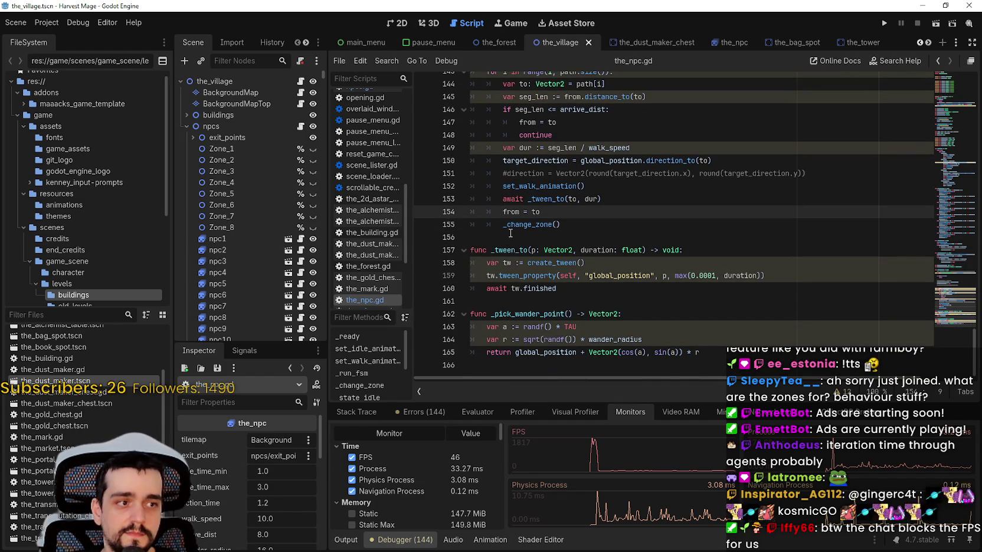
click(508, 226)
text(#)
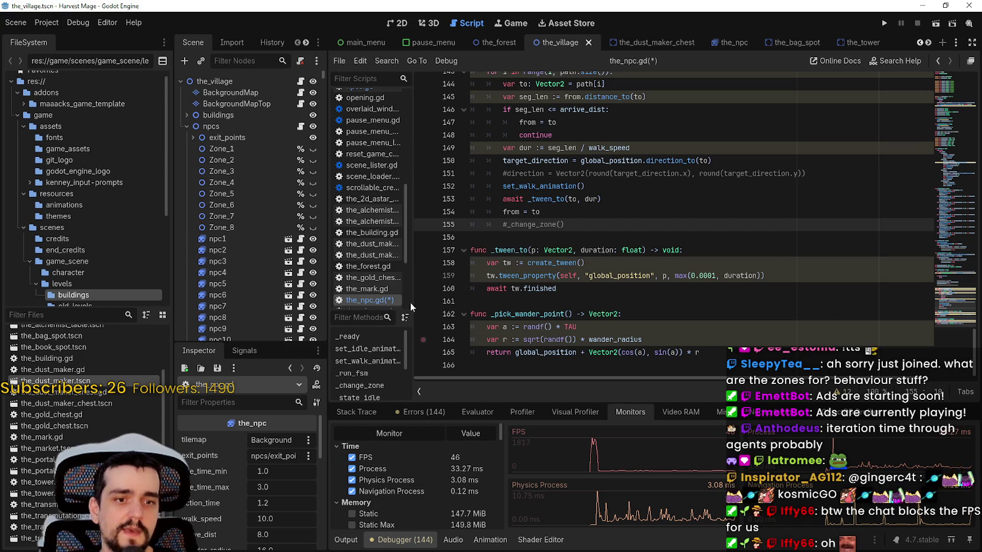
click(697, 226)
key(ctrl+s)
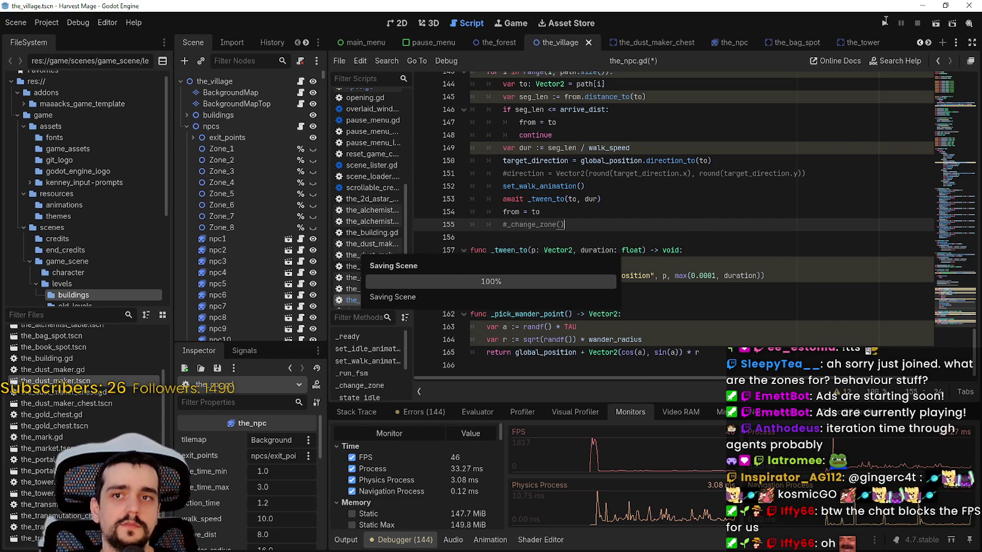
Step: Run the project, continue into the saved village, and walk left, right, up and down along the road
click(884, 23)
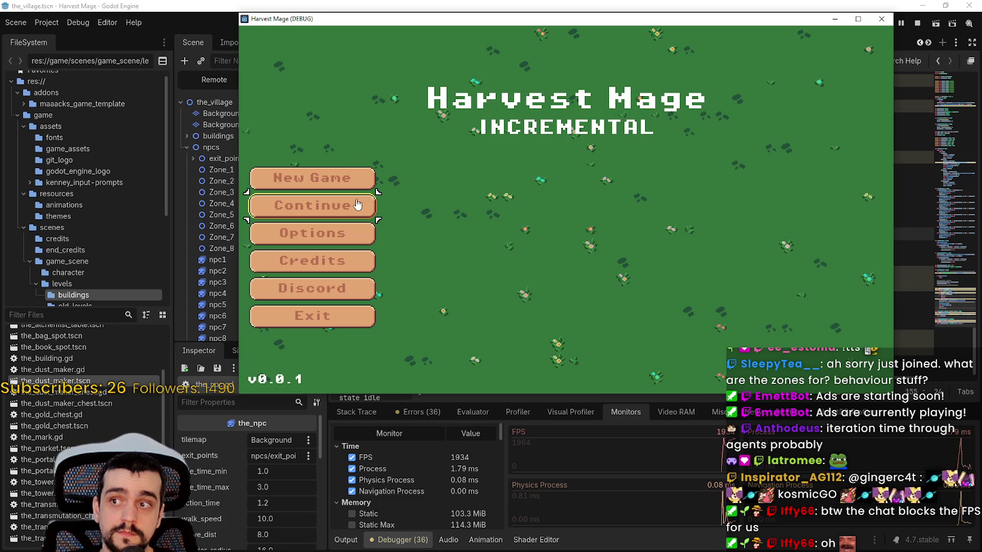
click(358, 204)
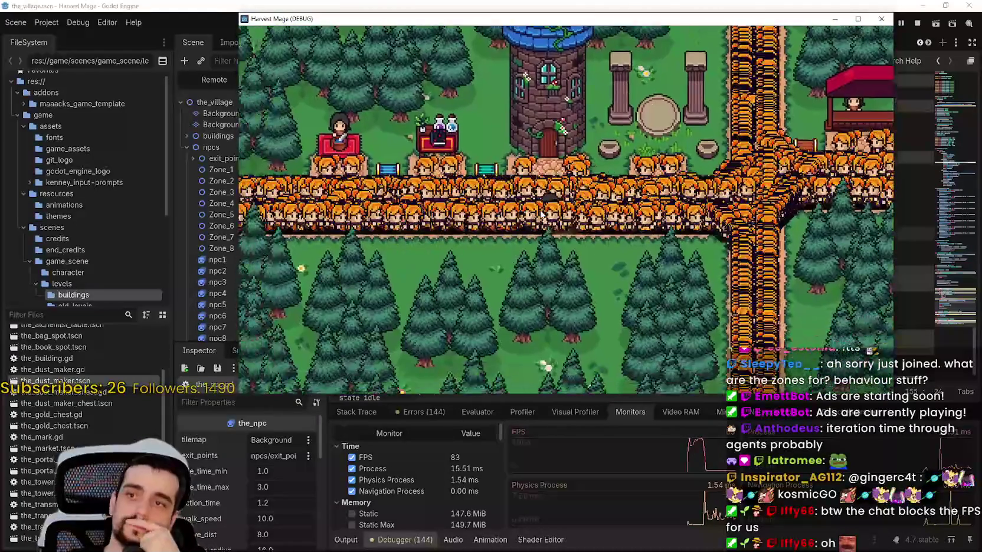
key(Left)
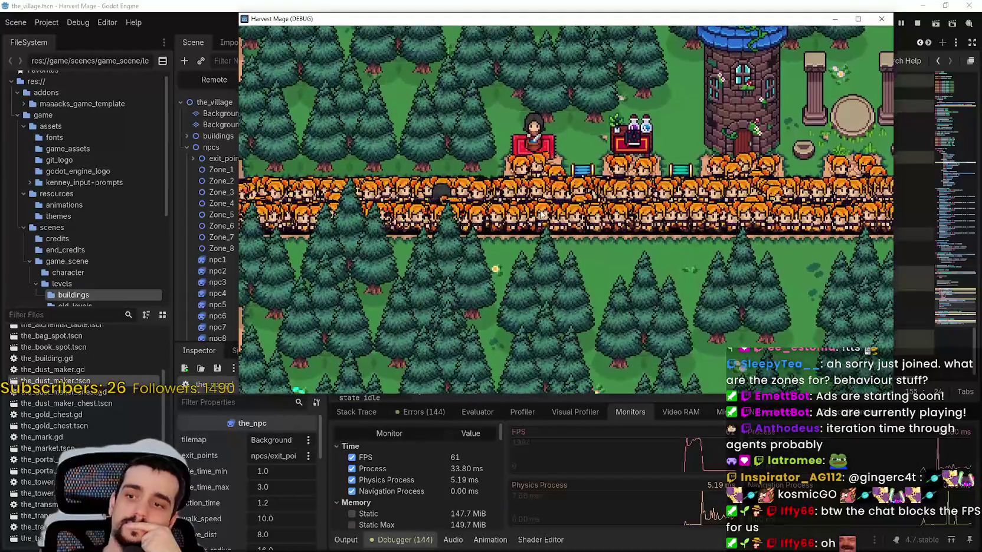
key(Right)
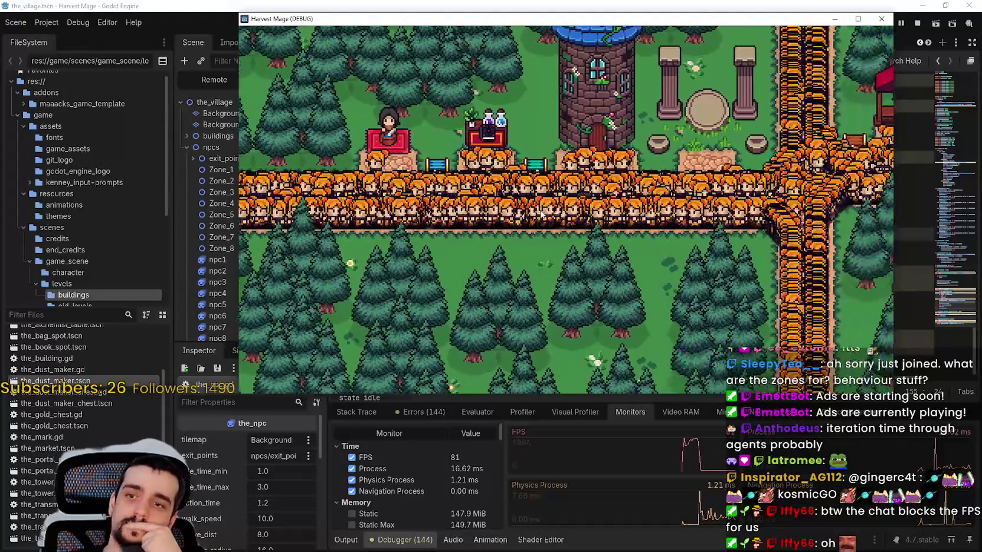
key(Right)
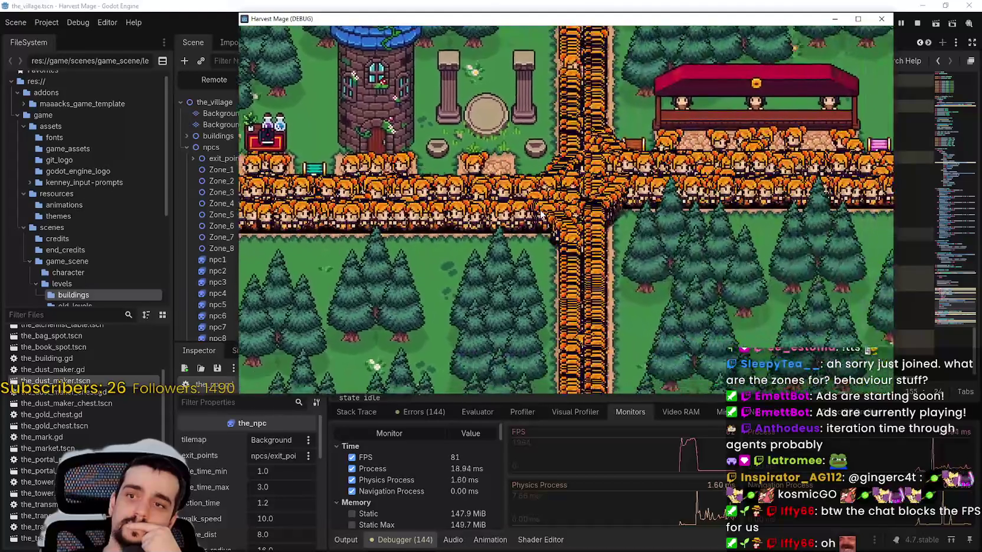
key(Down)
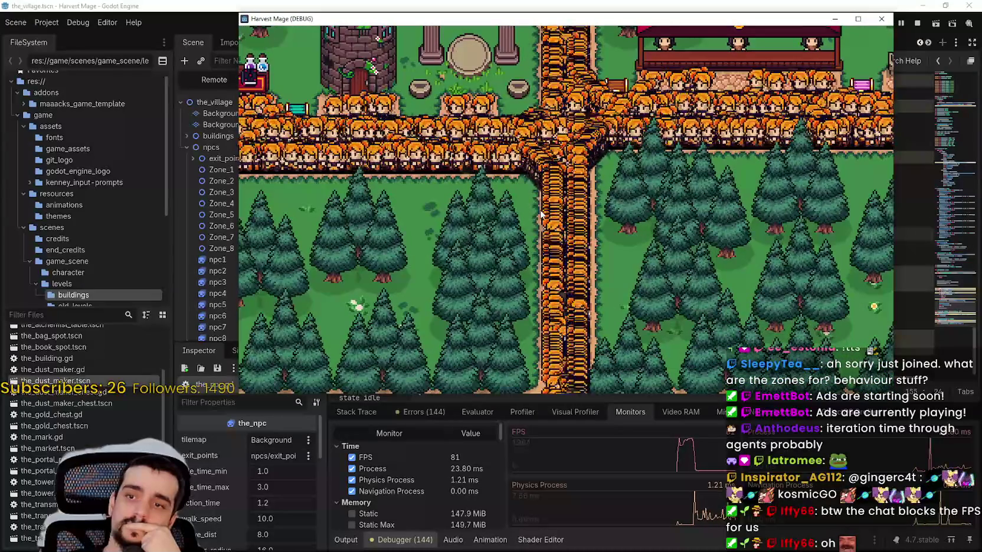
key(Up)
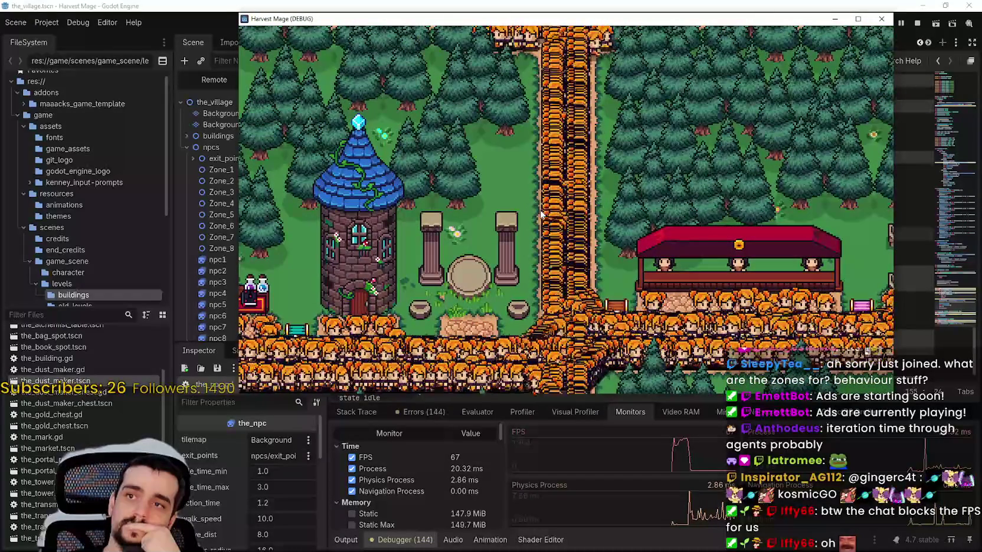
key(Down)
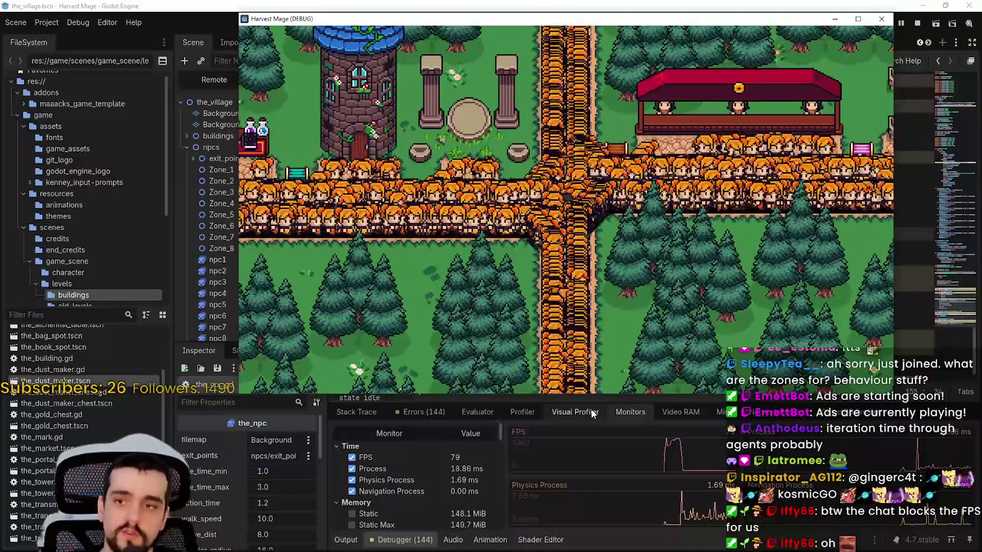
Step: Enlarge the Visual Profiler panel upward and widen its frame-time graph
click(593, 412)
drag(527, 398, 595, 171)
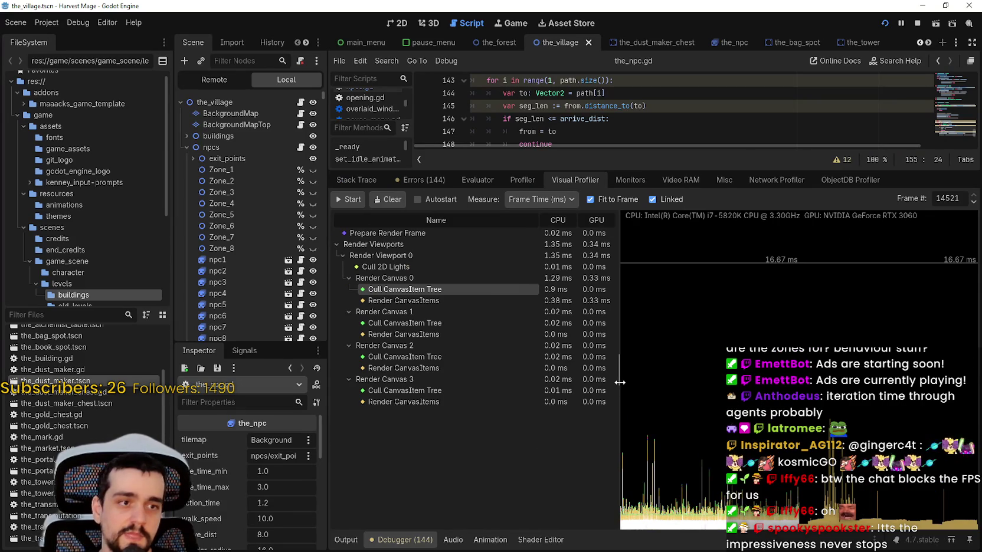
drag(620, 382, 472, 377)
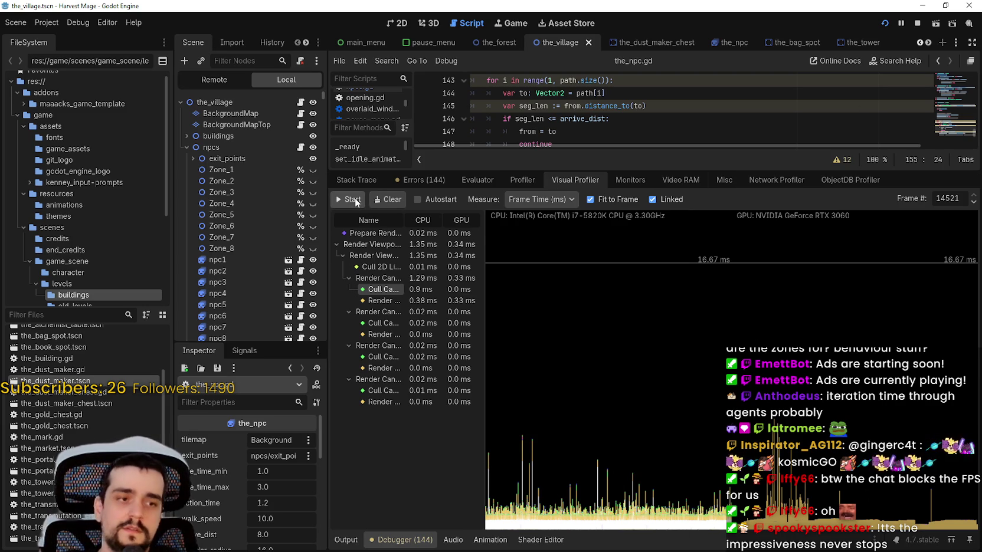
Step: Restart frame-time profiling while the game runs, then view the Profiler and Monitors tabs
click(352, 200)
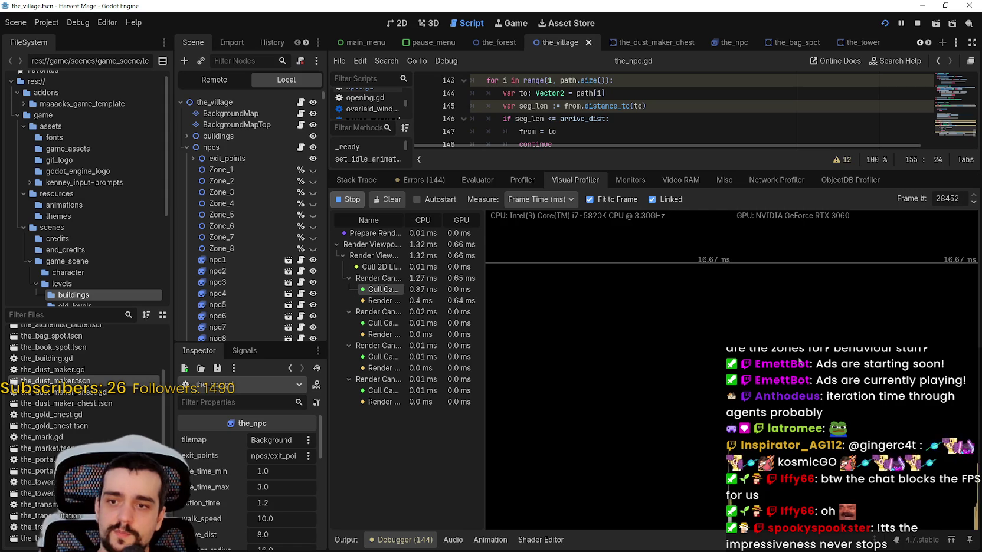
key(alt+Tab)
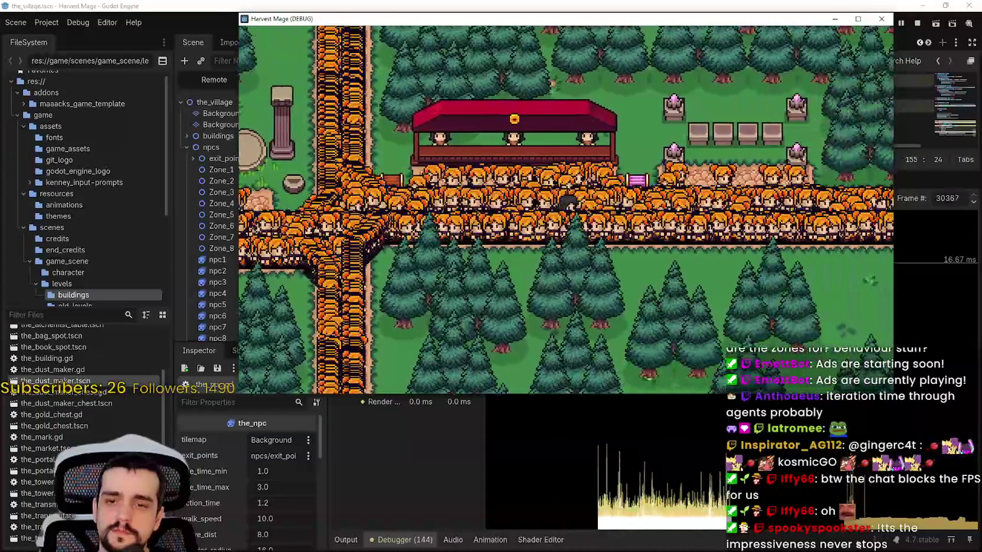
click(844, 542)
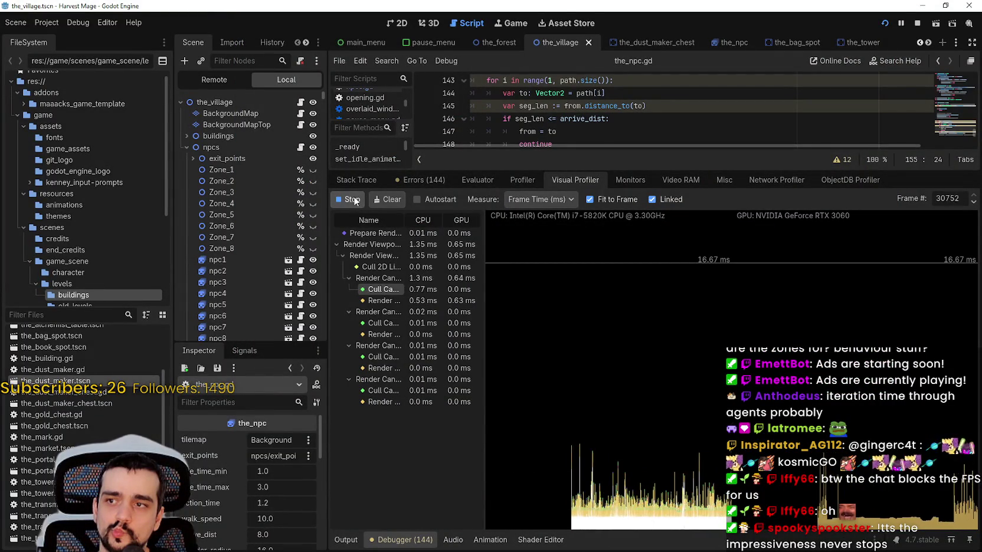
click(520, 182)
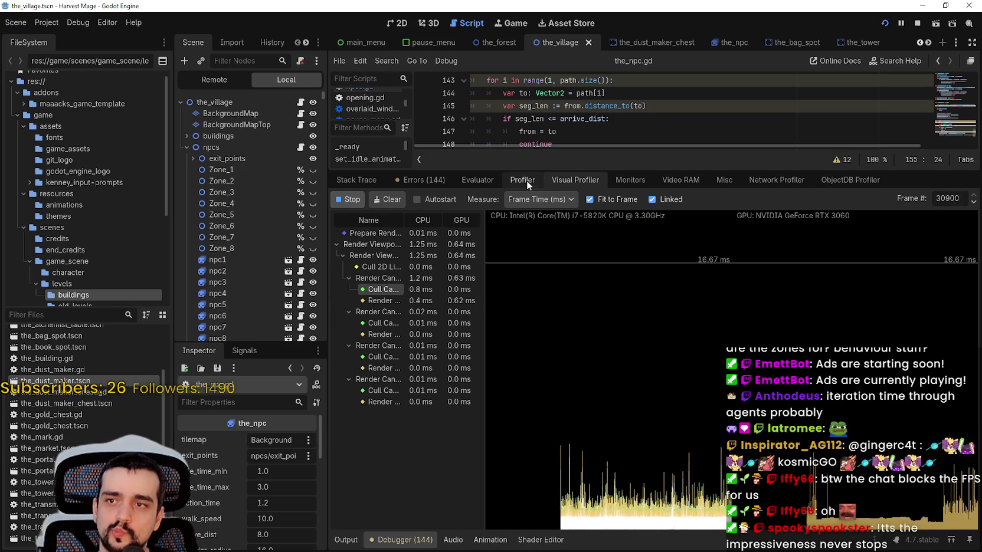
click(524, 180)
click(630, 180)
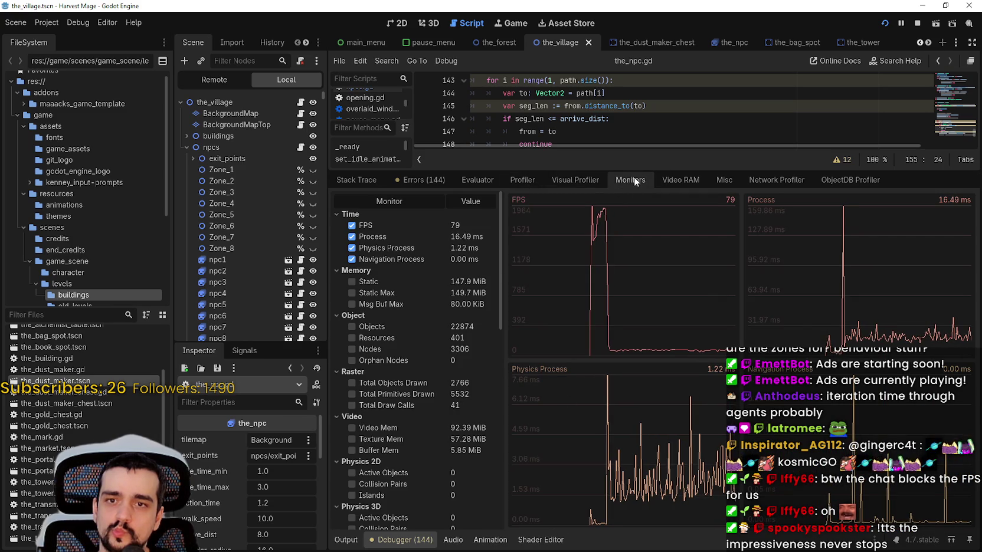
Step: Drag the script/debugger splitter down, watch the crowd in the game at ~77 FPS, then stop it
drag(638, 166, 693, 546)
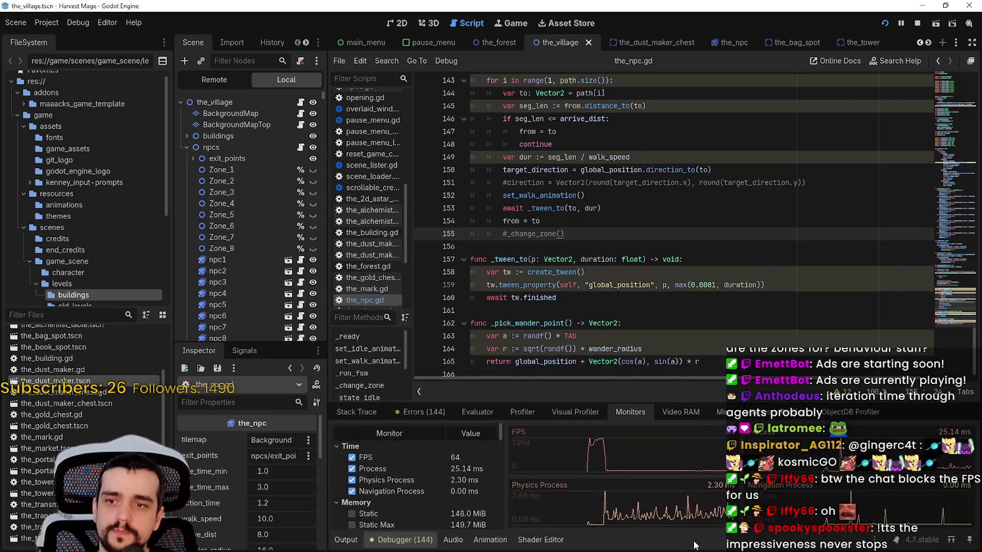
key(alt+Tab)
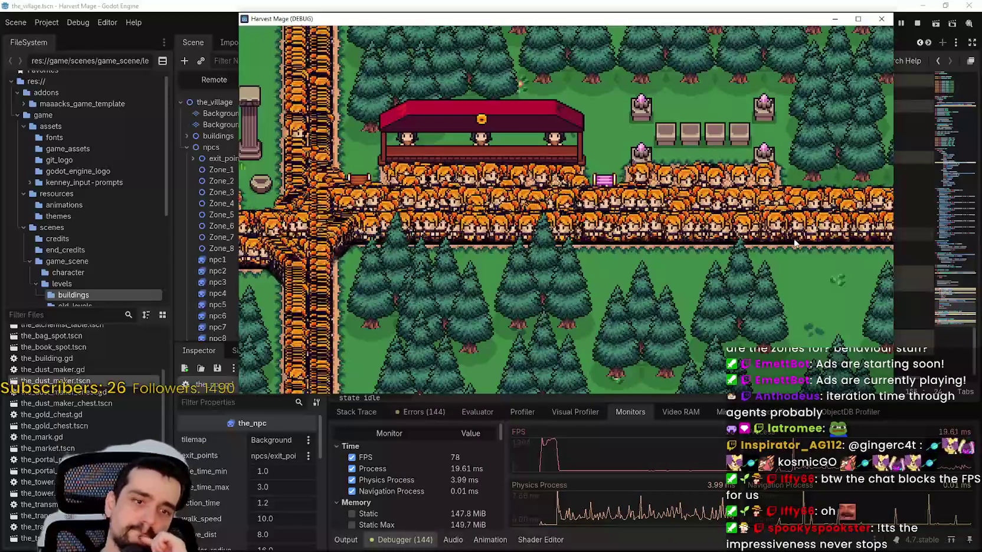
click(916, 27)
Step: Scroll the Scene tree down to the last npc nodes of the 4,200-strong crowd
scroll(116, 188, down, 2)
scroll(248, 212, down, 10)
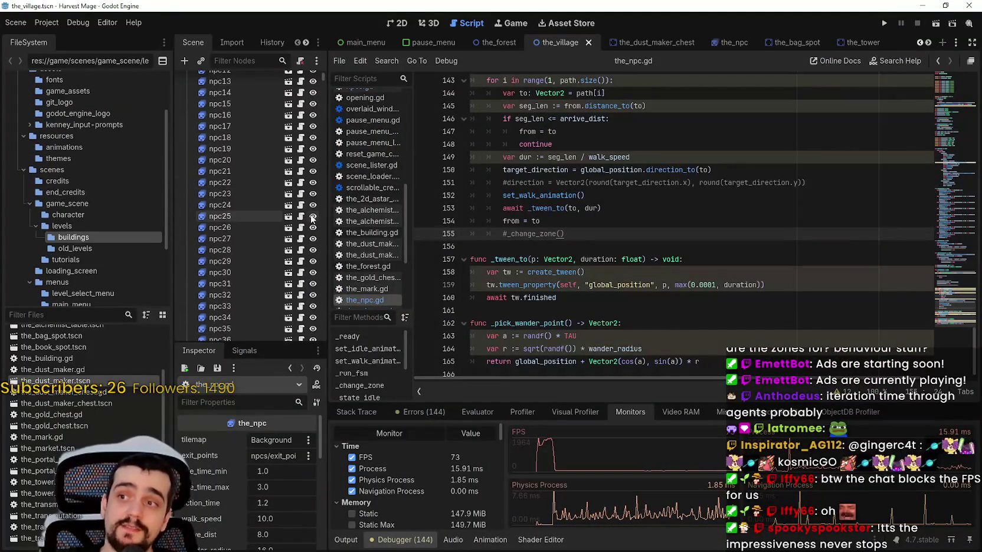
mouse_move(323, 77)
mouse_down()
mouse_move(316, 226)
mouse_move(326, 348)
mouse_move(330, 217)
mouse_move(326, 342)
mouse_up()
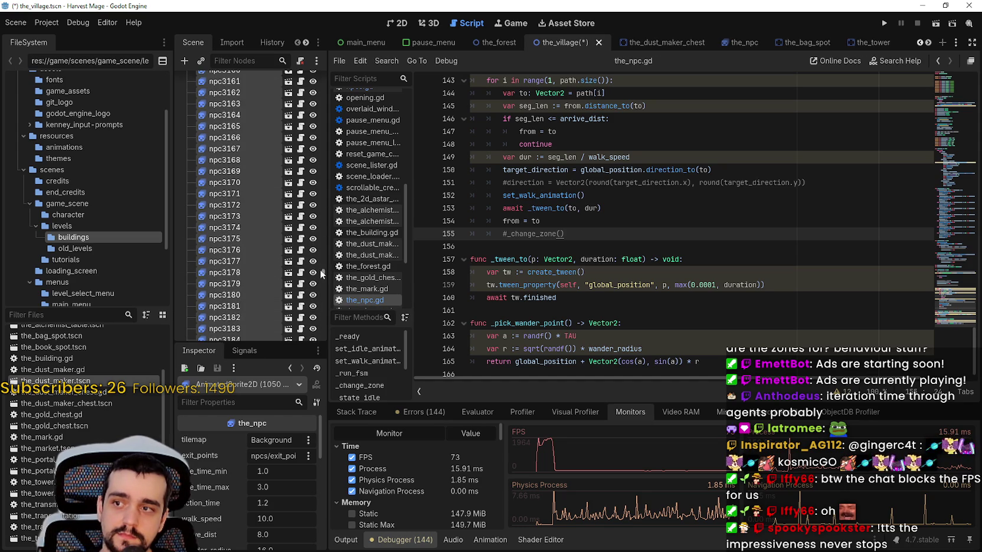
drag(323, 271, 331, 354)
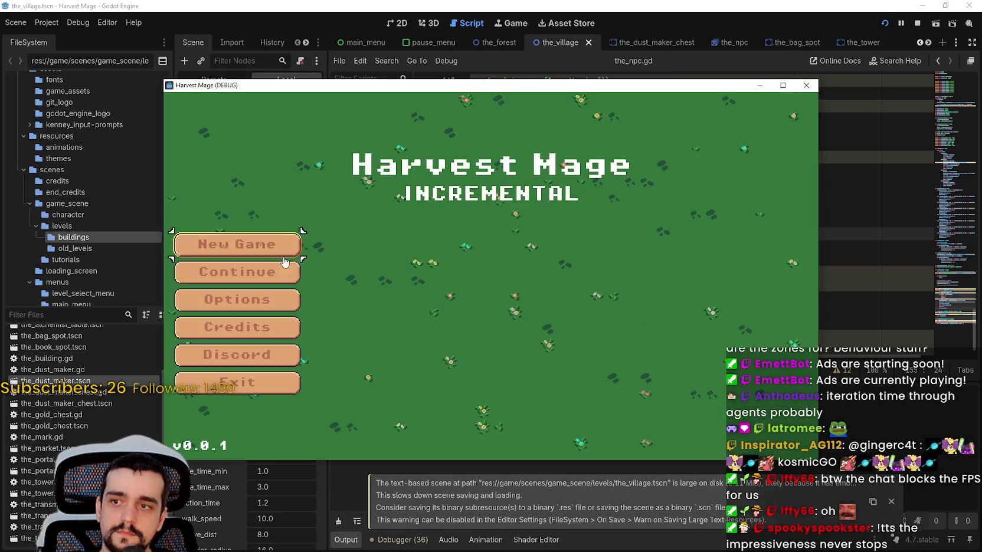
Step: Start a new game, move its window top-right, and show the Debugger Monitors beside it
click(285, 259)
drag(472, 92, 530, 13)
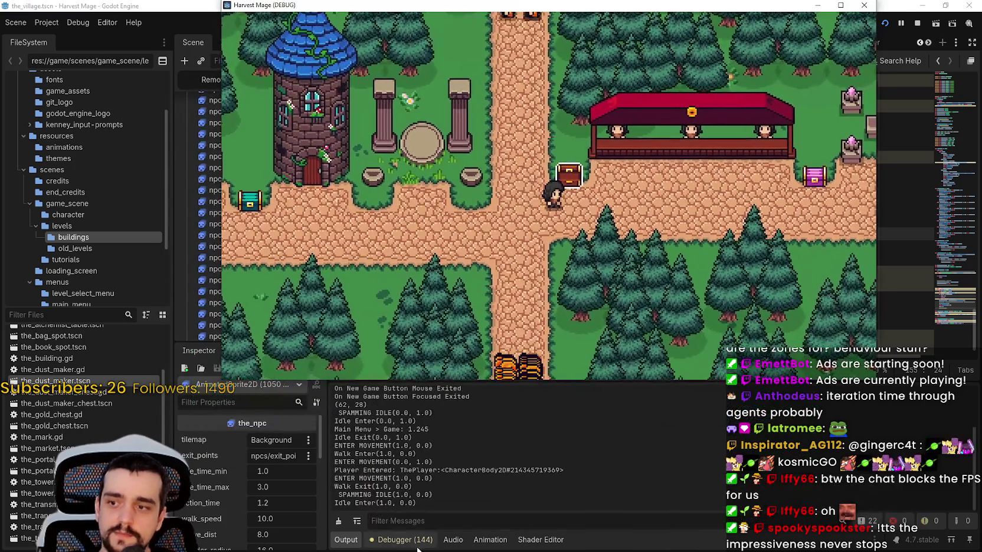
click(417, 547)
click(618, 253)
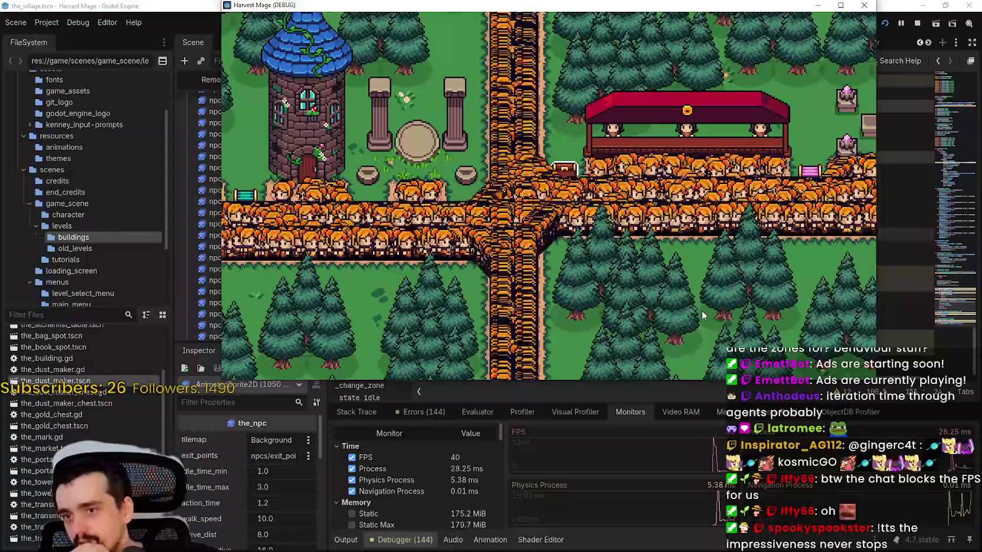
Step: Pan the camera left, then right along the road while monitors track about 35 FPS
key(Left)
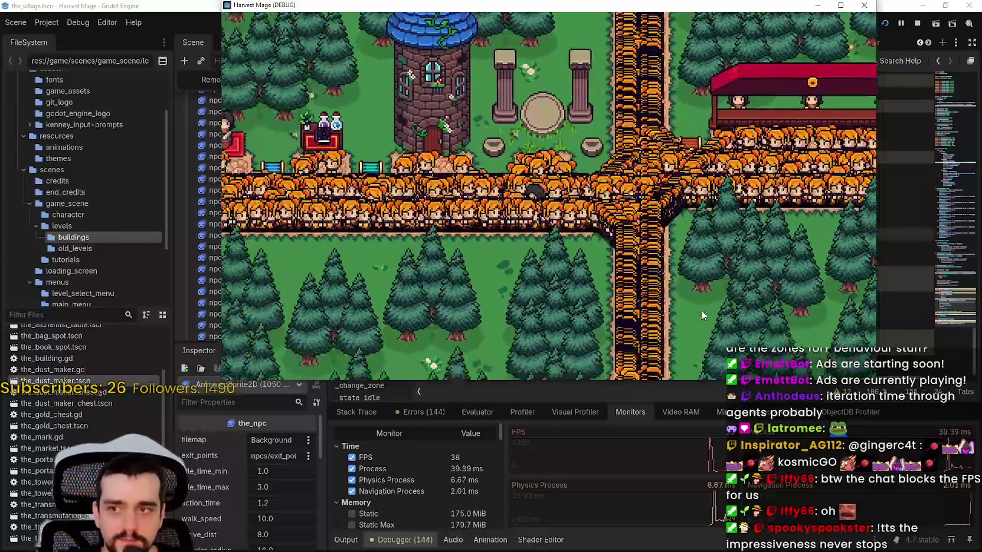
key(Left)
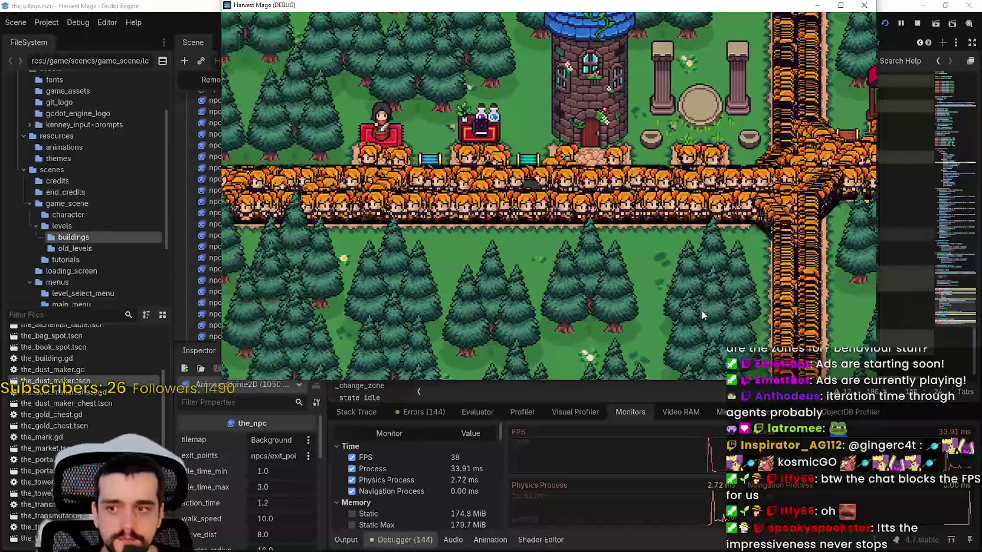
key(Right)
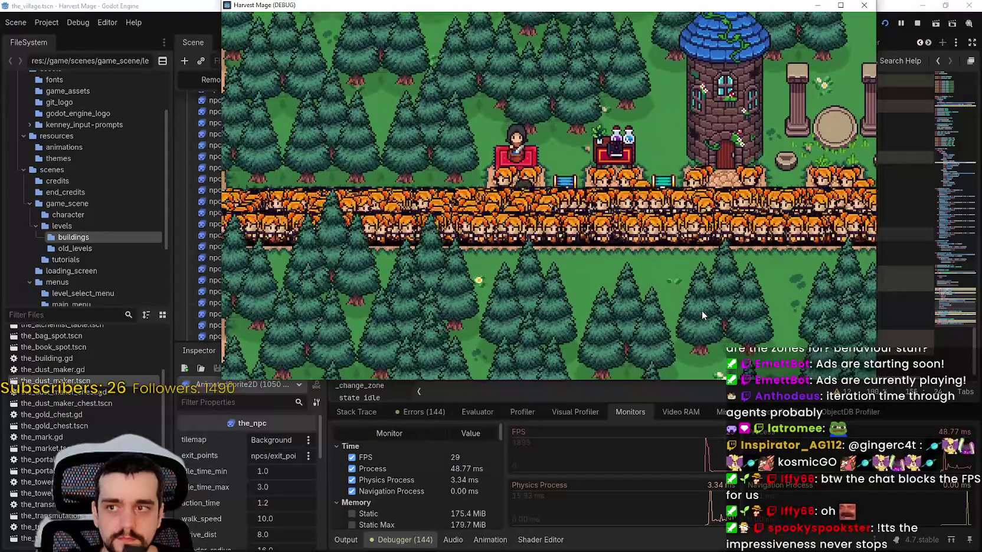
key(Right)
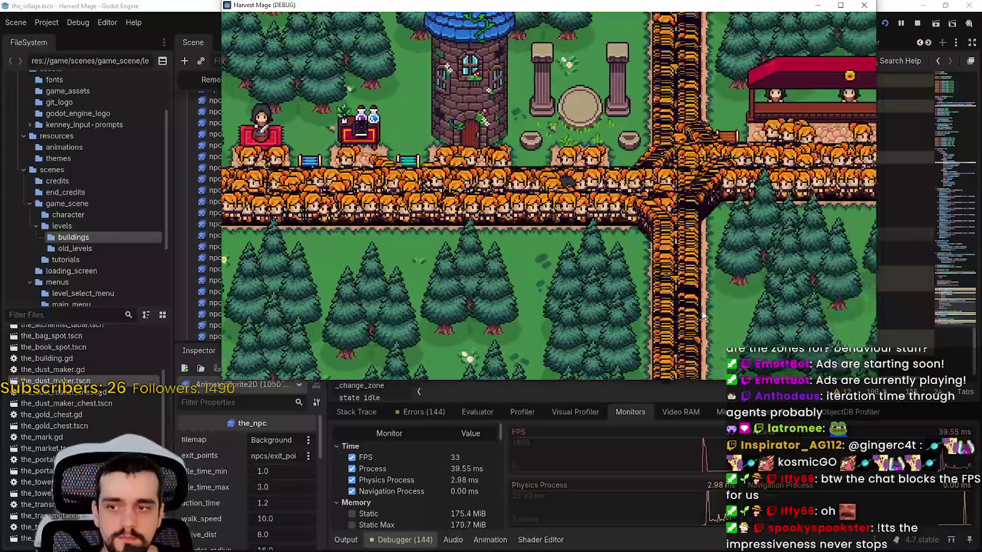
key(Right)
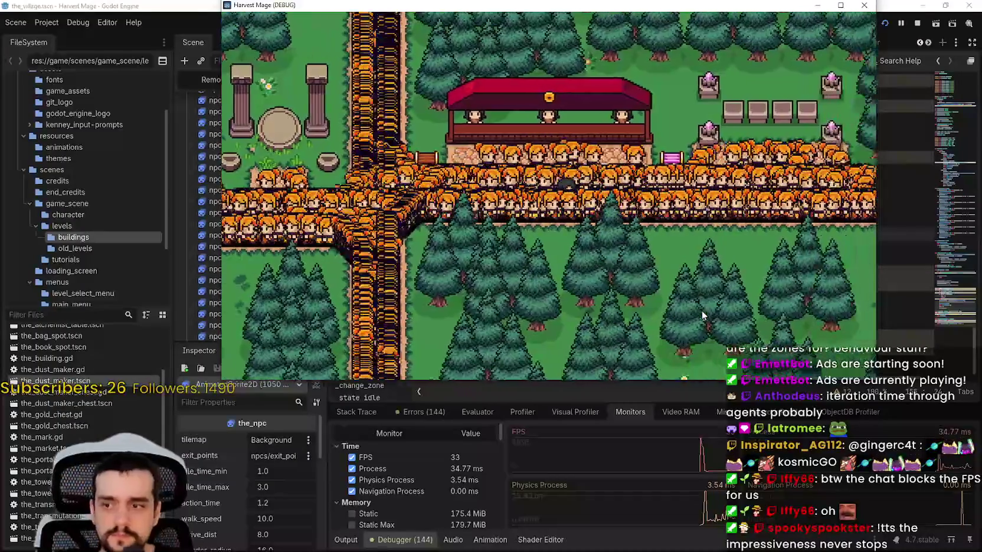
key(Right)
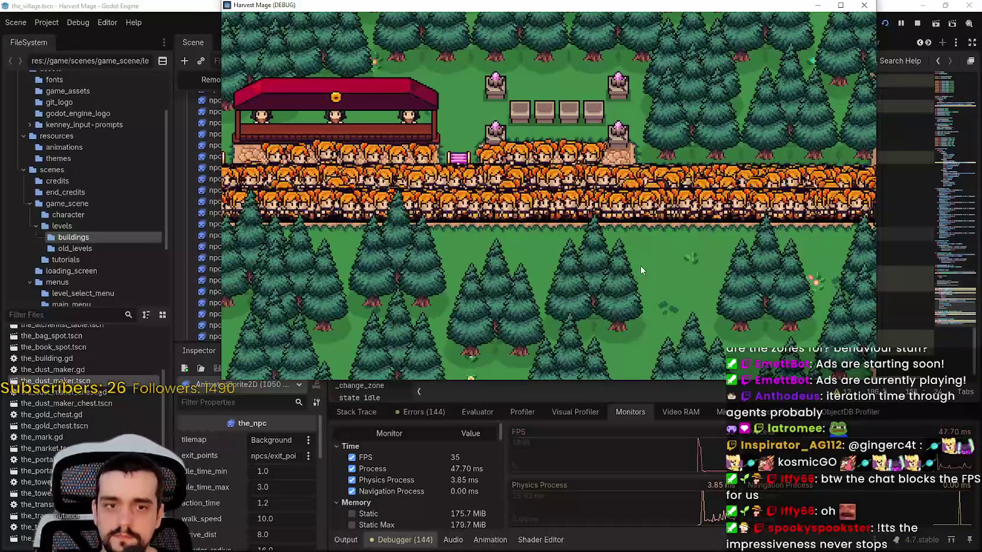
Step: Check the Video RAM, Misc, Monitors and Visual Profiler pages, making the debugger panel taller
click(651, 486)
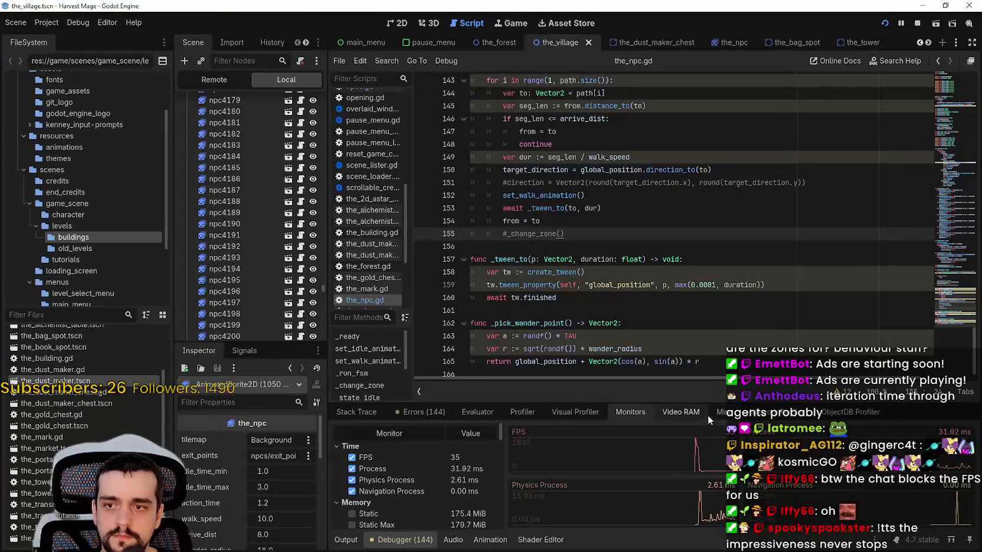
click(678, 413)
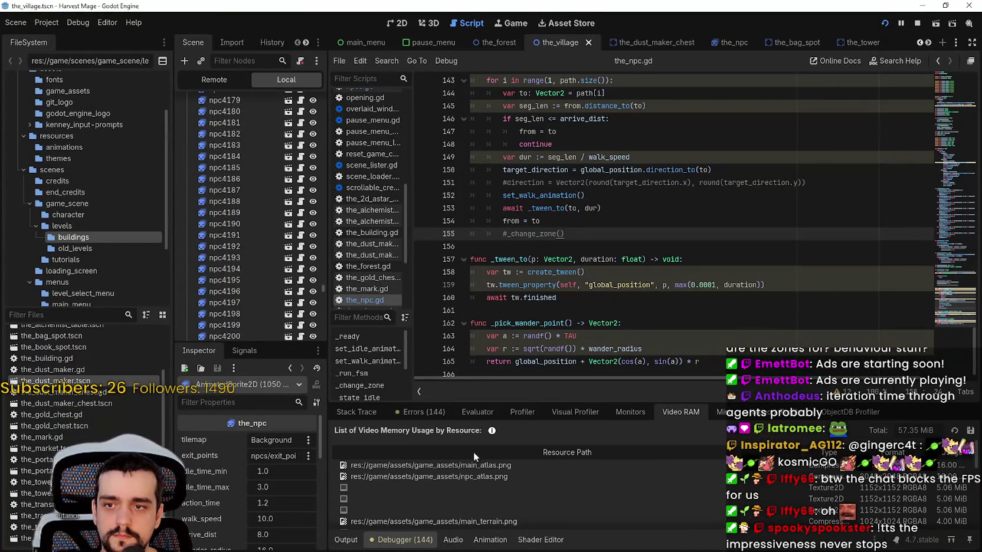
click(714, 412)
click(594, 412)
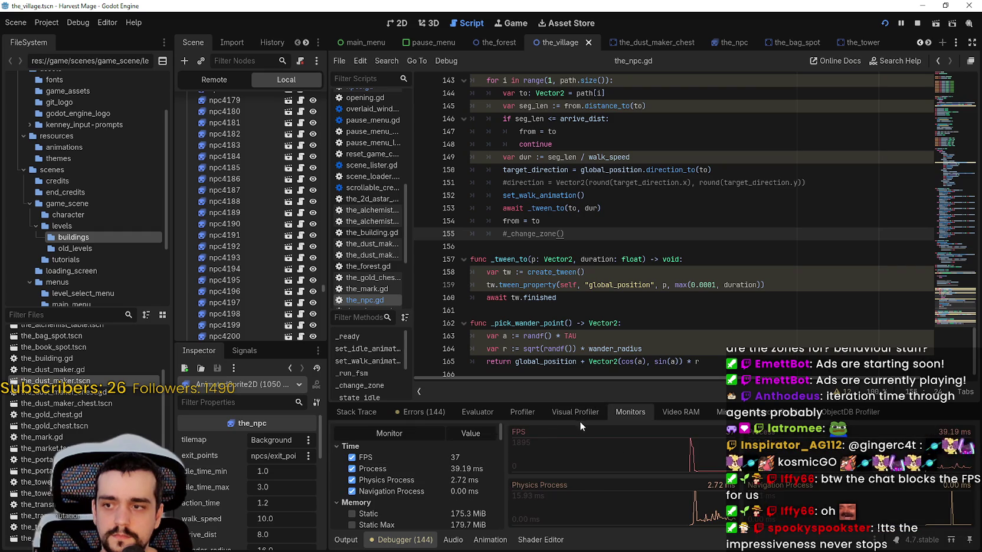
click(575, 412)
drag(575, 403, 615, 187)
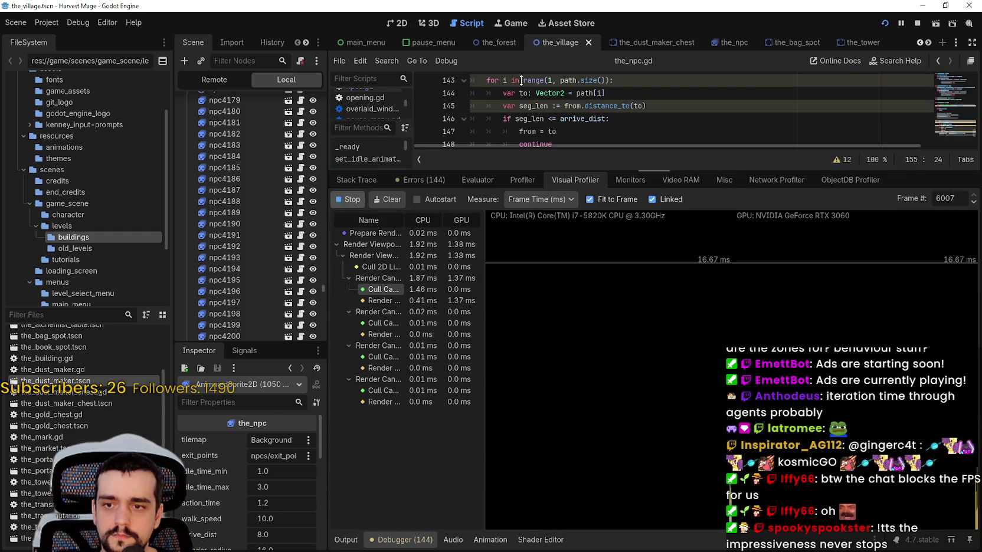
Step: Glance at the game, then enlarge the code view and switch back to Monitors at 31 FPS
key(alt+Tab)
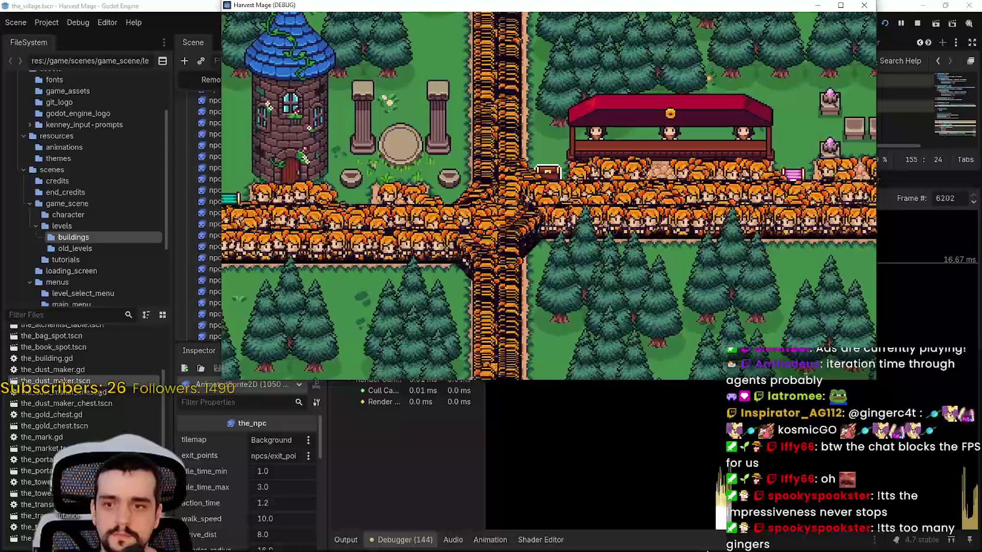
click(707, 550)
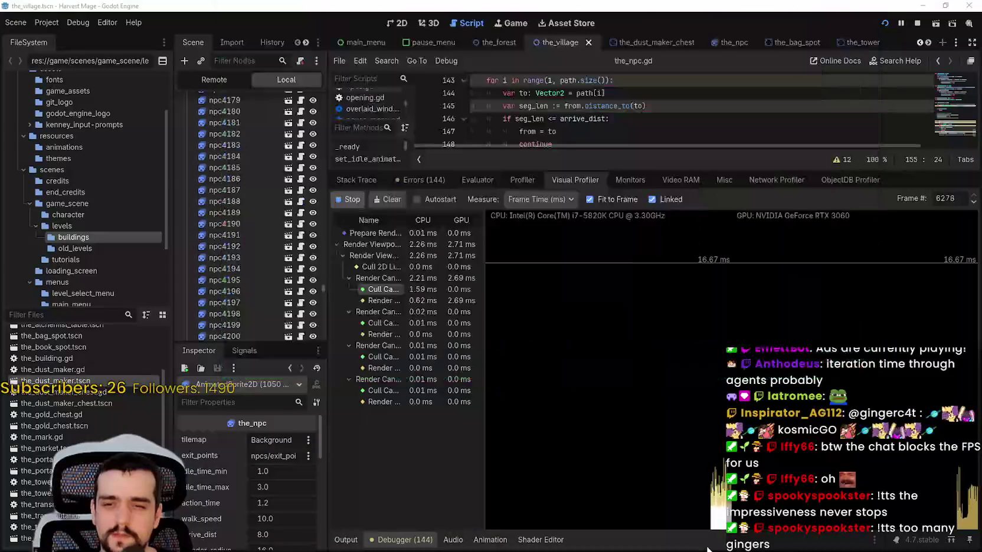
drag(637, 171, 611, 474)
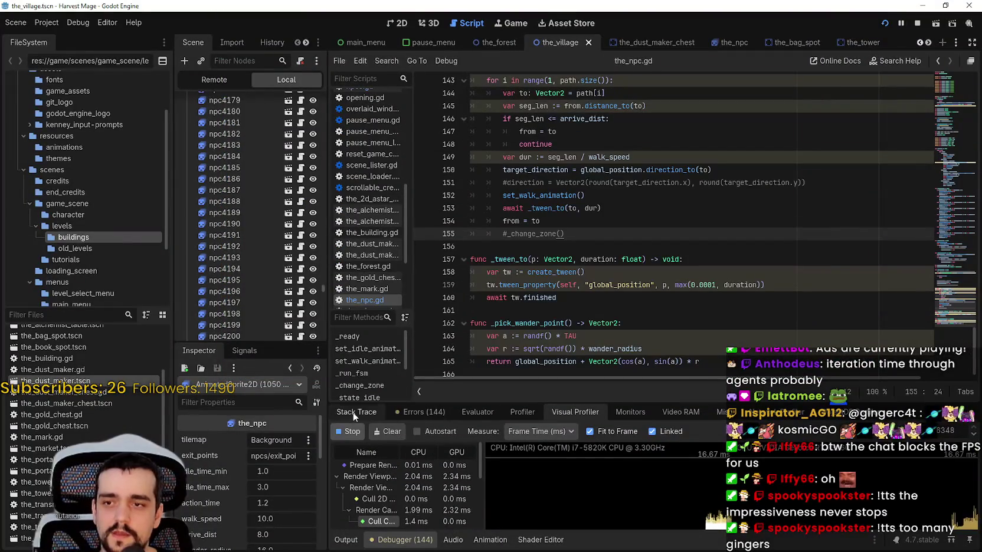
click(628, 411)
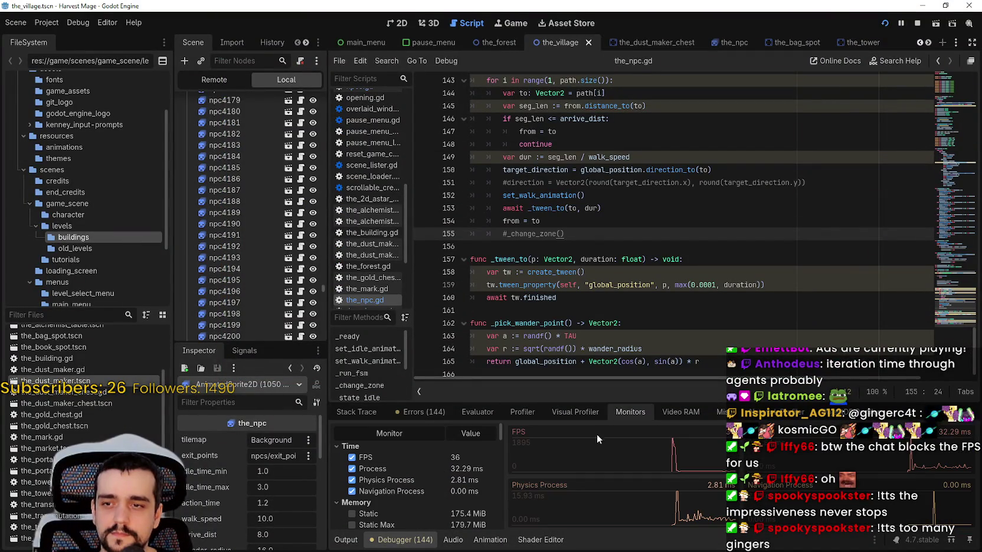
click(614, 311)
Step: Check the running game once more, then stop it
key(alt+Tab)
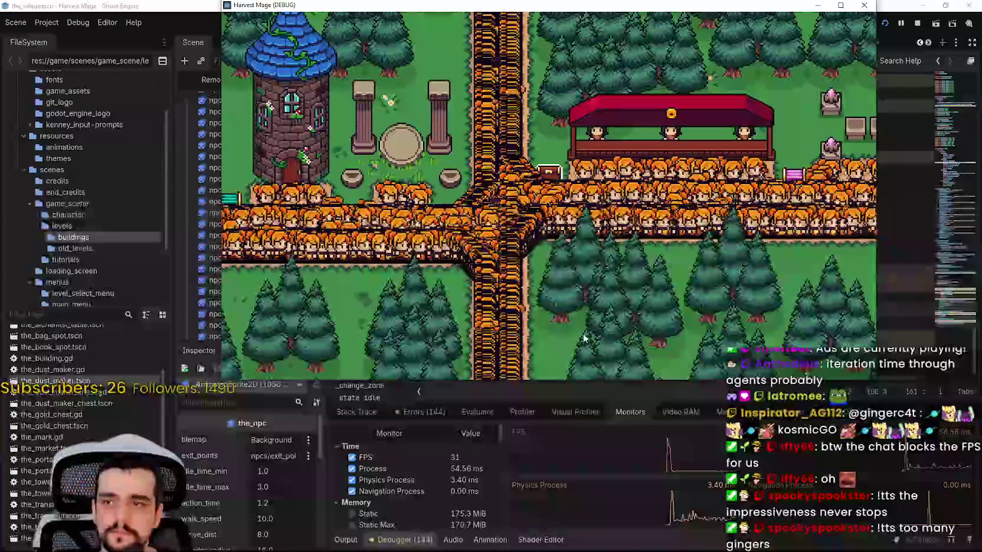
key(alt+Tab)
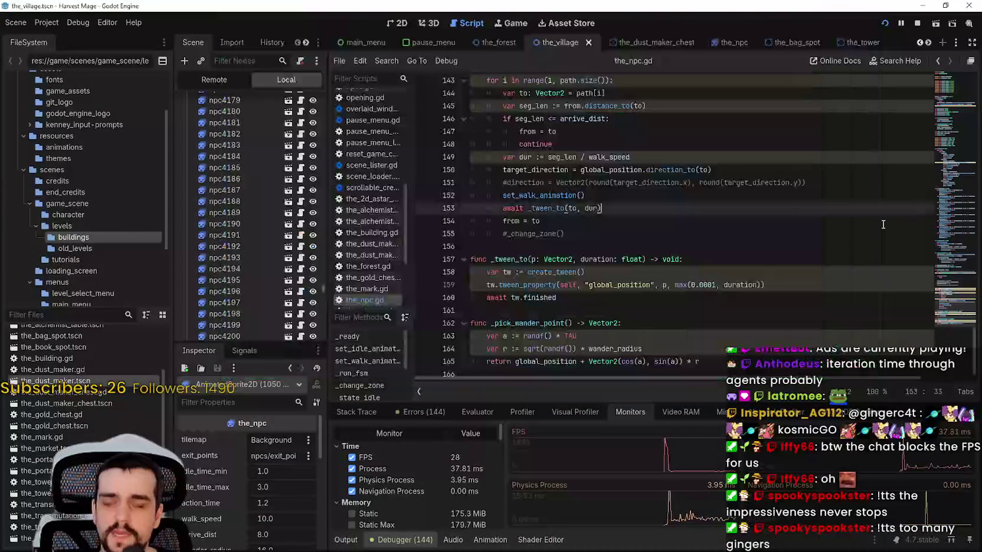
click(916, 23)
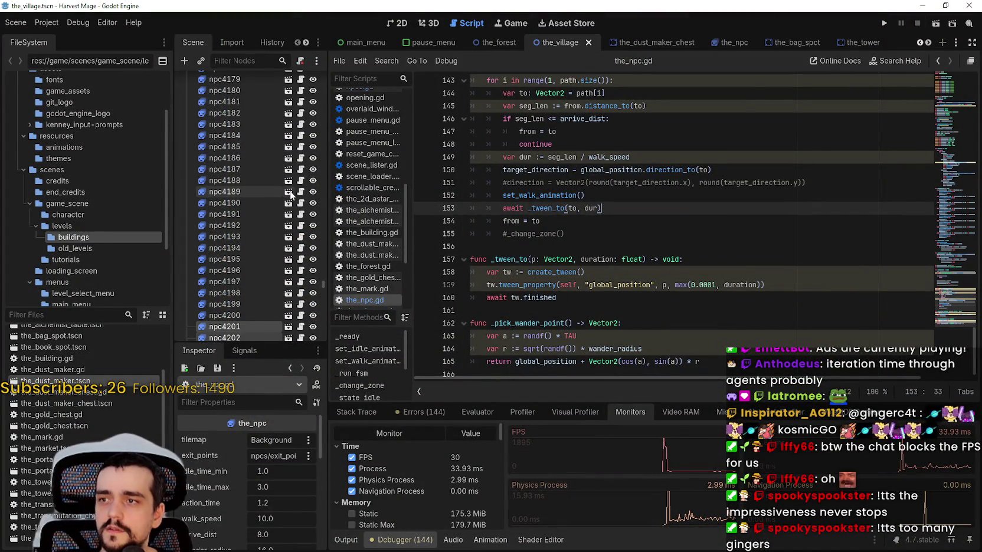
Step: Open the the_npc scene and its the_npc.gd script at the _state_walk pathfinding code near line 119
click(743, 43)
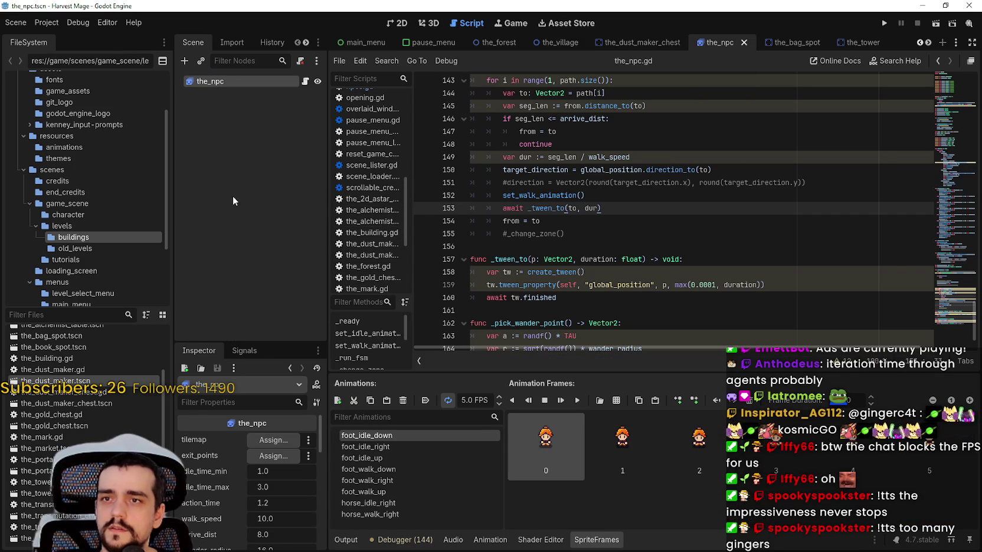
click(304, 82)
scroll(629, 230, down, 1)
mouse_move(946, 141)
mouse_down()
mouse_move(931, 143)
mouse_move(928, 201)
mouse_move(924, 138)
mouse_move(933, 263)
mouse_move(923, 233)
mouse_up()
right_click(530, 245)
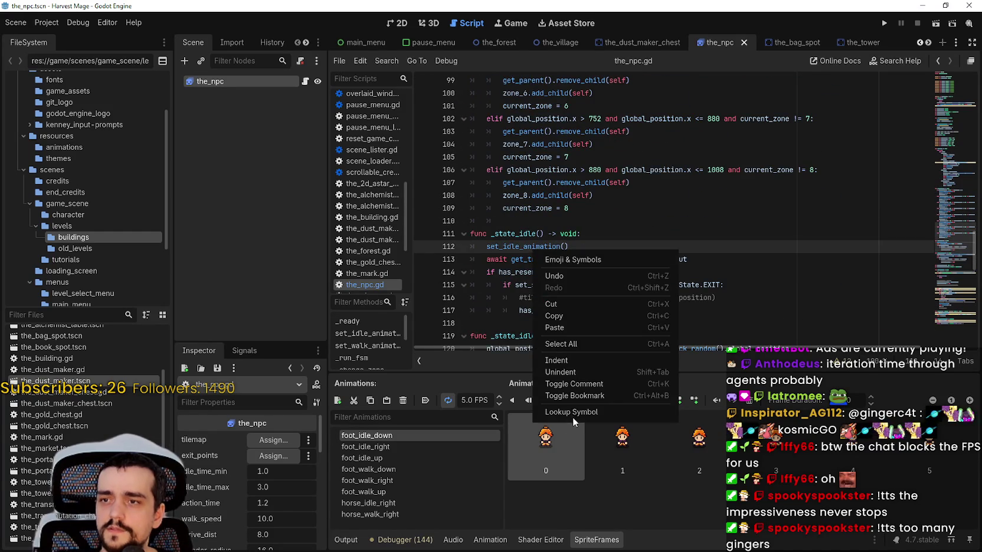
Step: Jump to set_idle_animation and comment out the walk animation's play, flip_h and curr_anim_dir lines
click(575, 413)
click(565, 222)
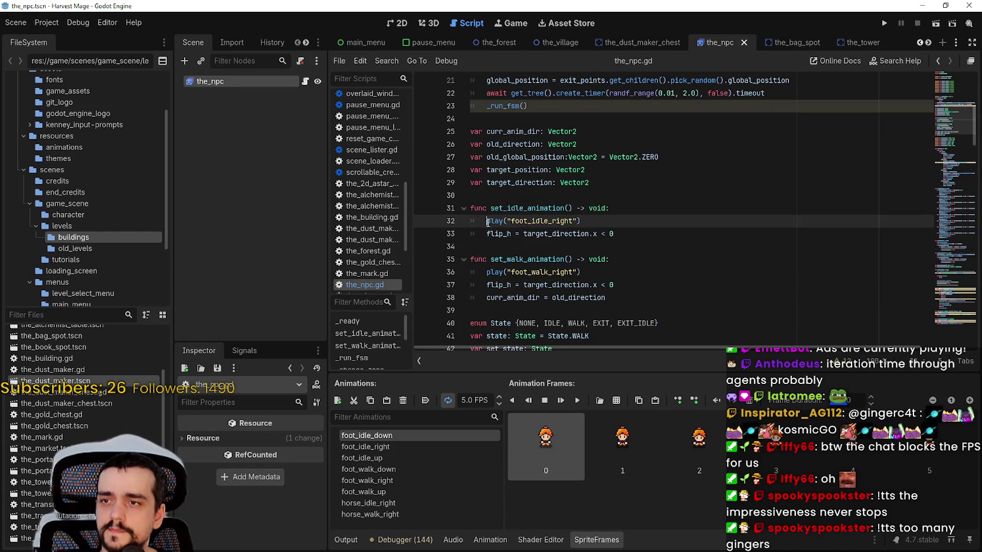
click(481, 273)
key(ctrl+k)
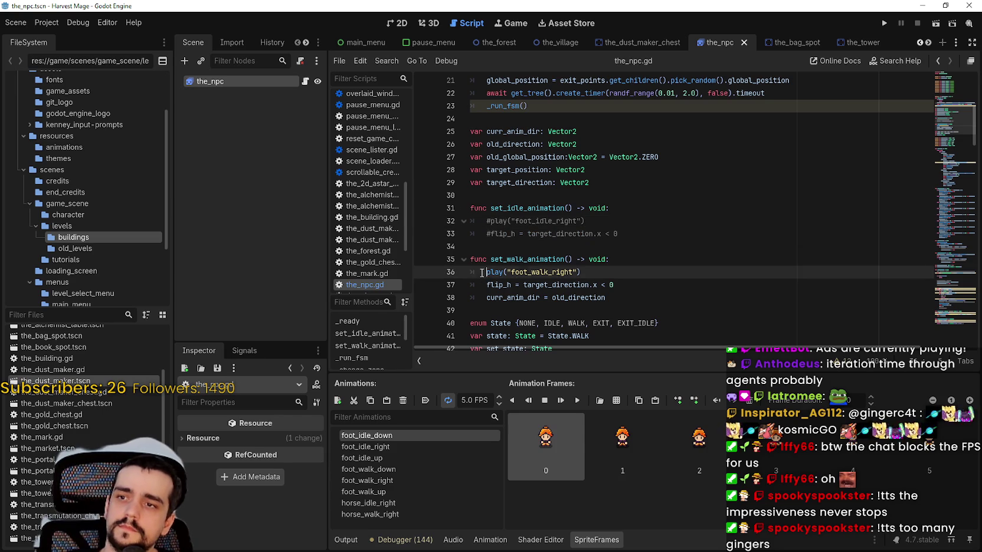
click(481, 285)
key(ctrl+k)
click(483, 297)
key(ctrl+k)
click(622, 259)
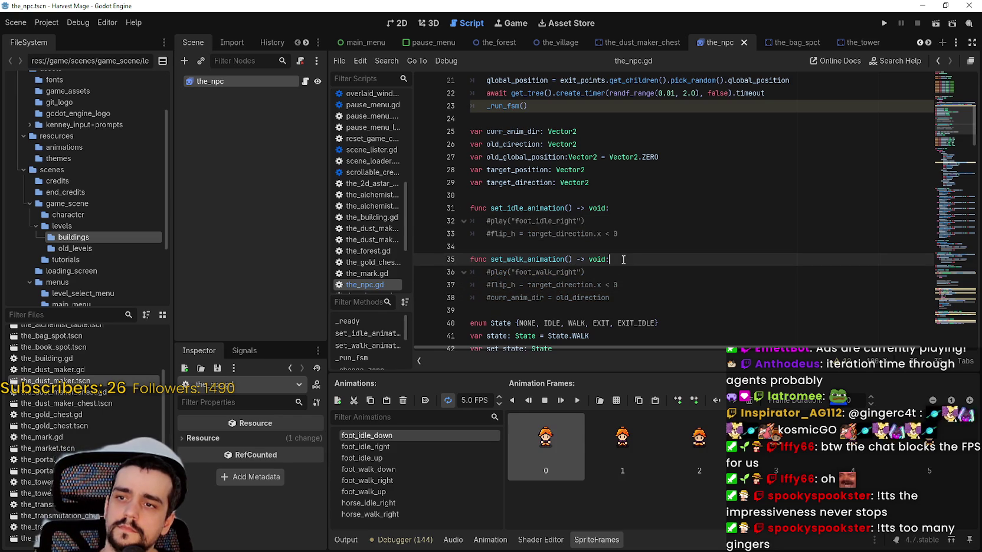
key(Return)
text(pass)
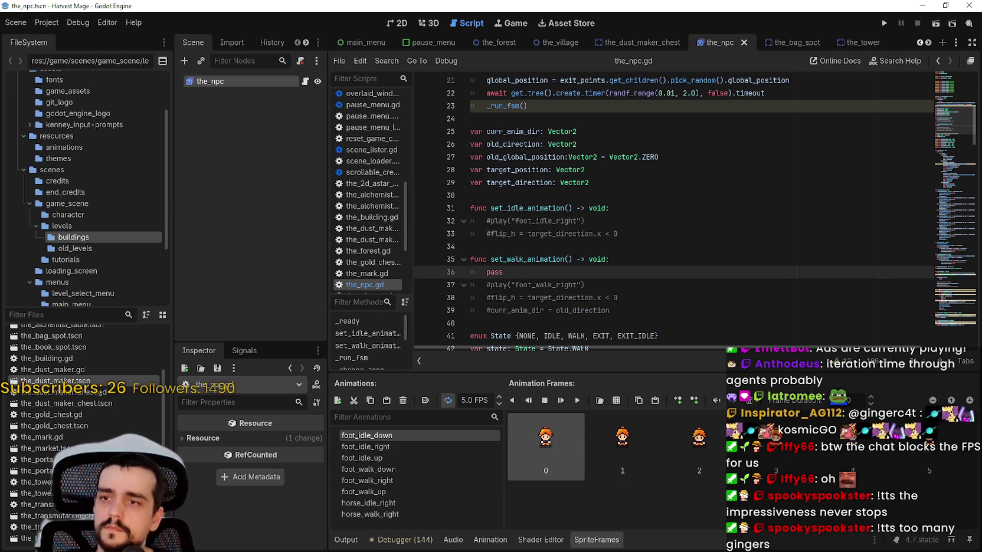
Step: Add a pass line to the idle animation function, save the_npc.gd, and launch the game
click(649, 208)
key(Return)
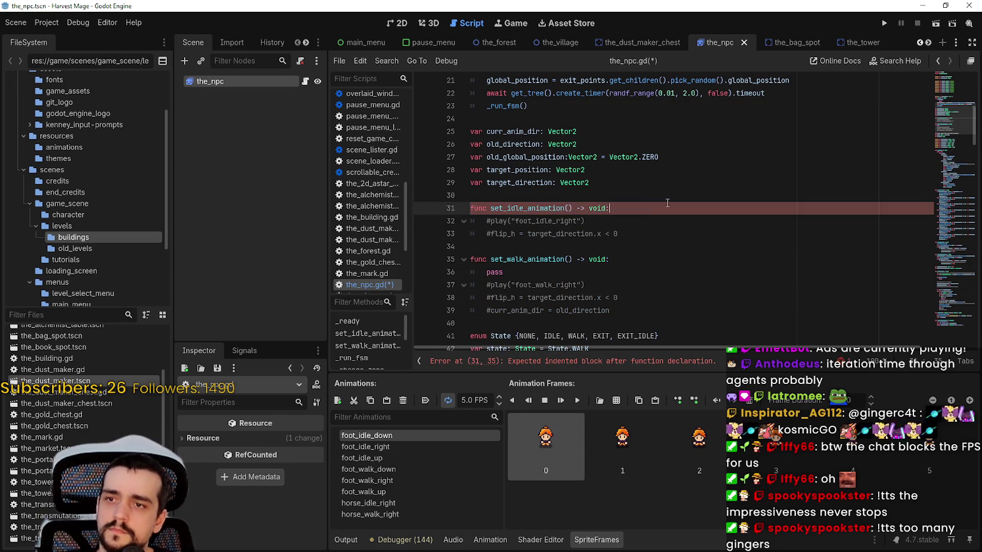
text(pass)
key(ctrl+s)
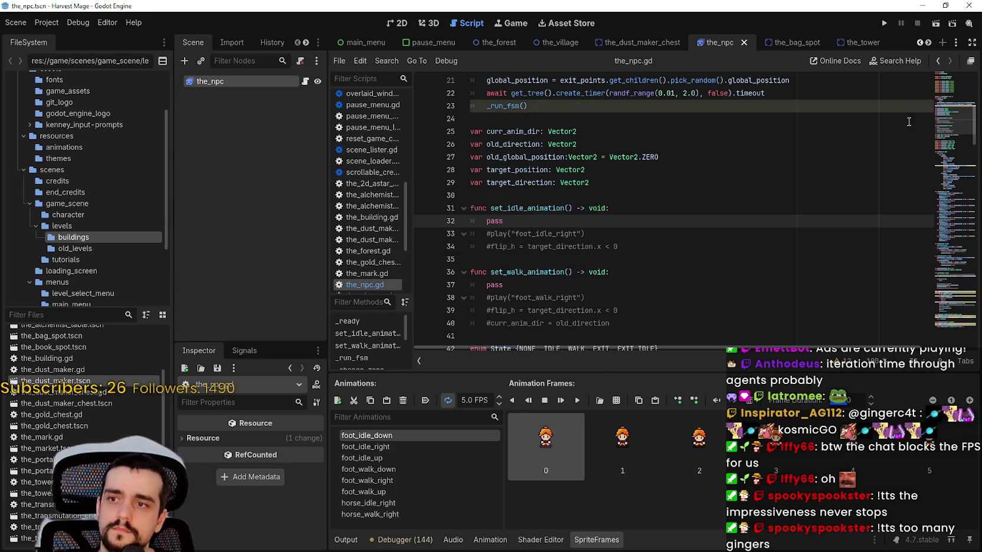
click(883, 21)
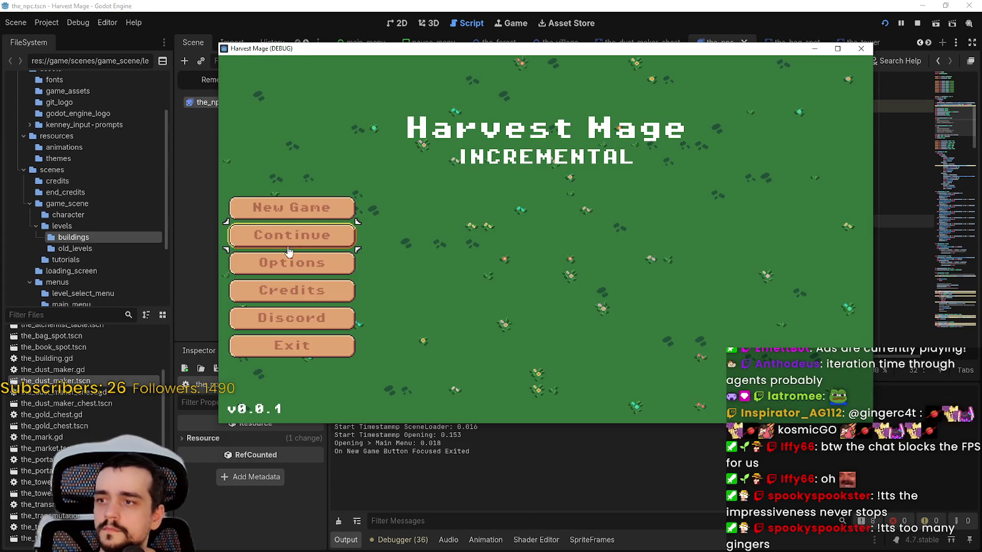
Step: Start a new game and watch the monitors show roughly 50 FPS with animations stubbed
click(292, 234)
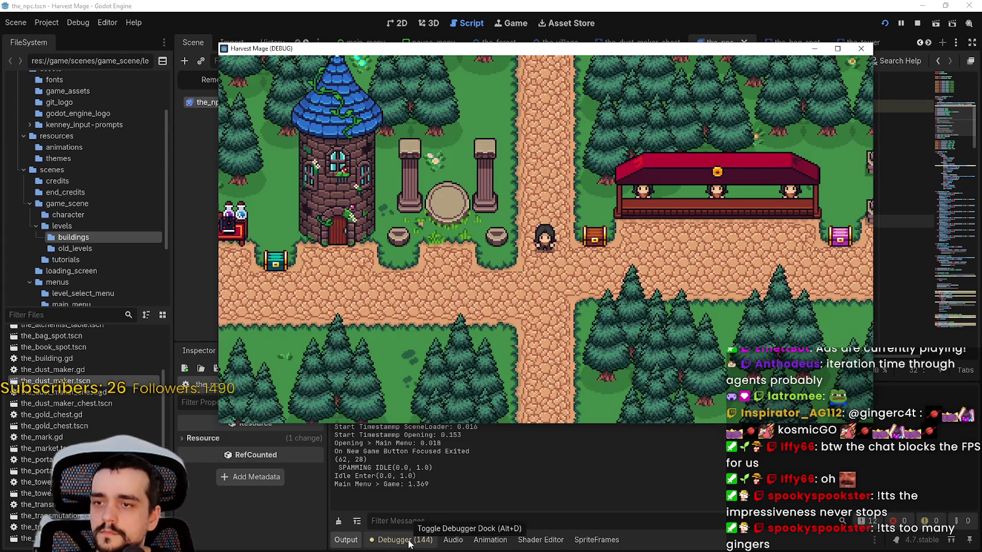
click(402, 539)
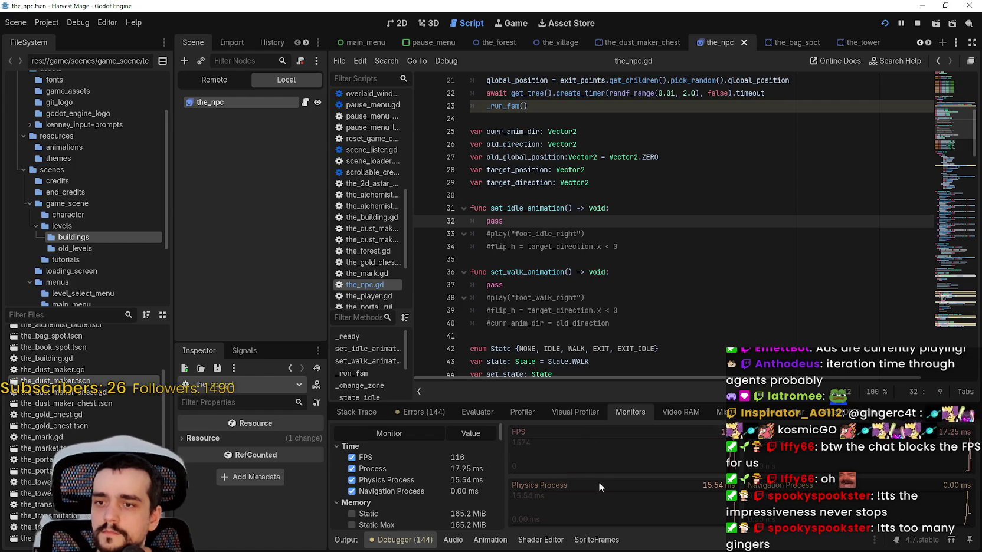
key(alt+Tab)
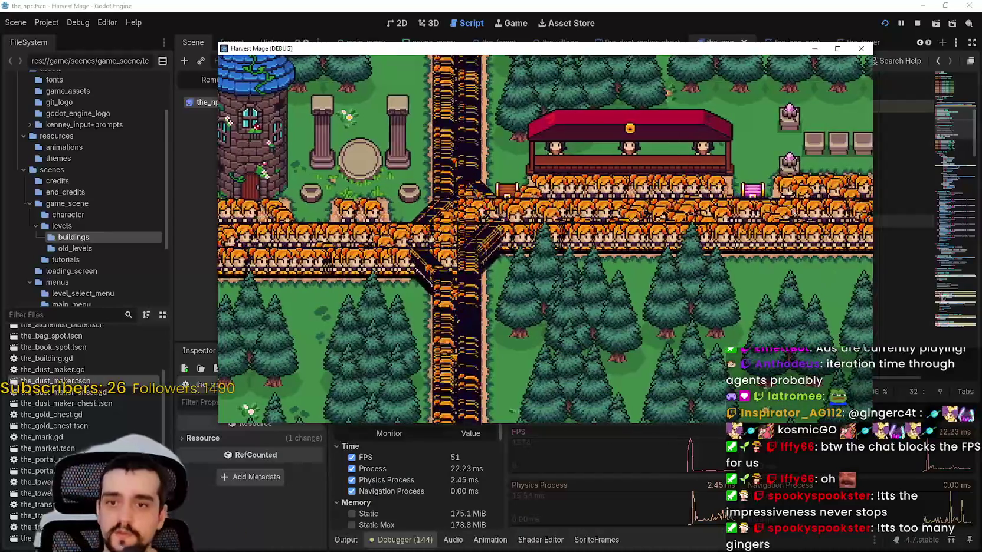
Step: Stop the game with F8 and scroll the_npc.gd to the NPC walk loop code
key(F8)
mouse_move(952, 268)
mouse_down()
mouse_move(943, 228)
mouse_move(948, 315)
mouse_up()
click(506, 224)
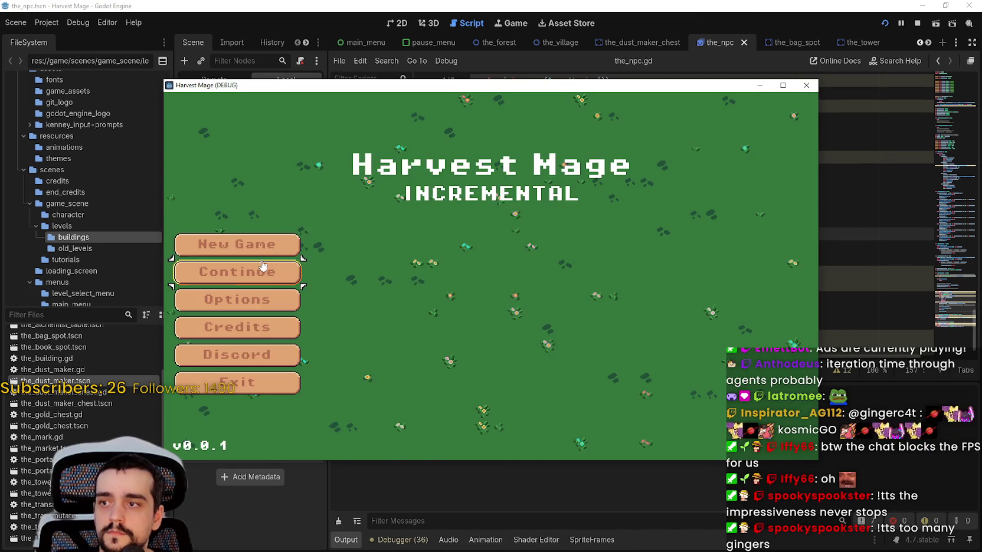
Step: Start a new village game and pan the camera while Monitors show about 31–40 FPS
click(242, 243)
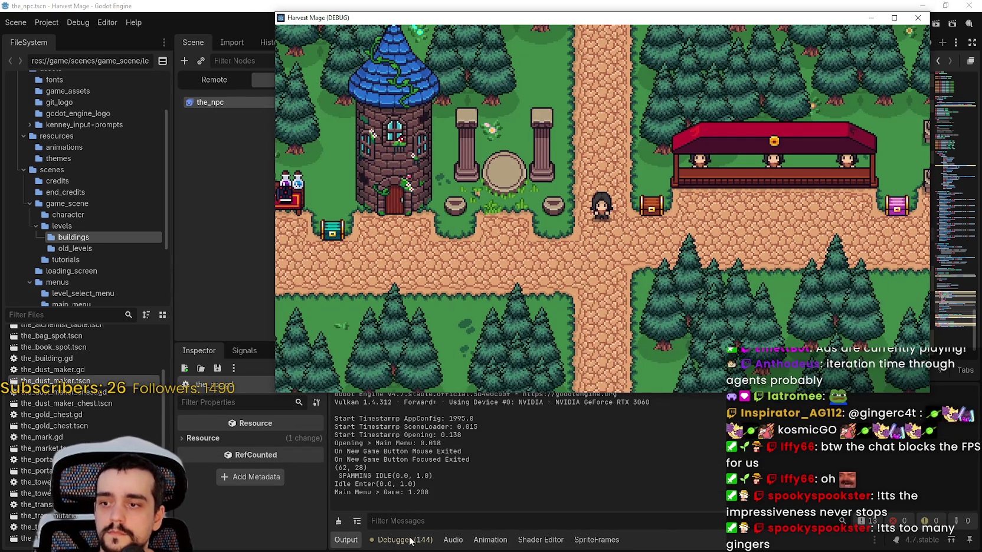
click(410, 540)
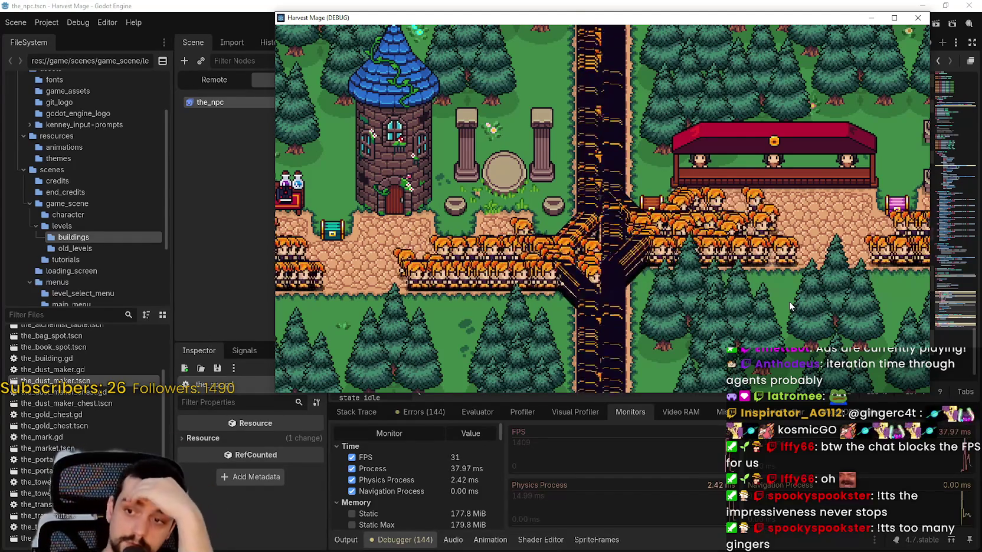
key(Right)
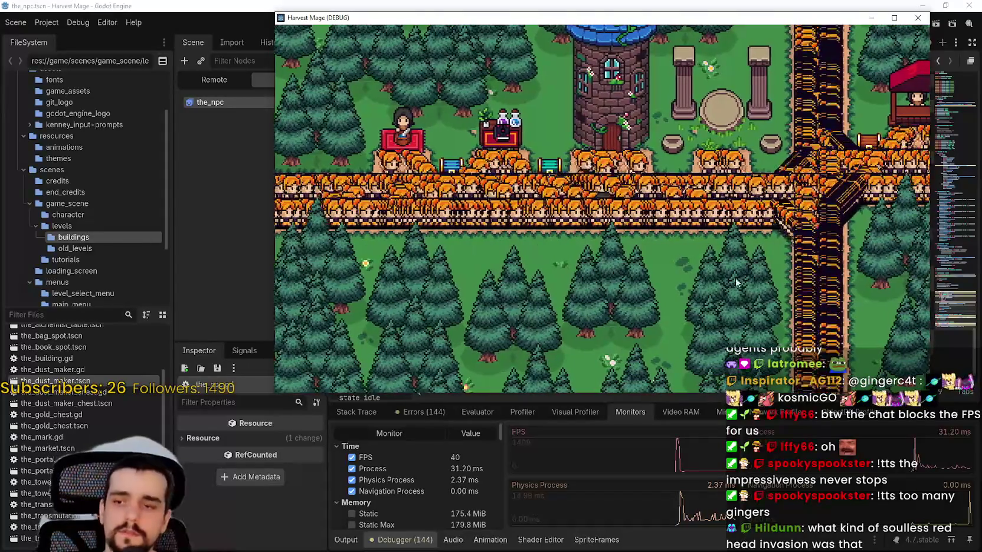
drag(832, 24, 823, 36)
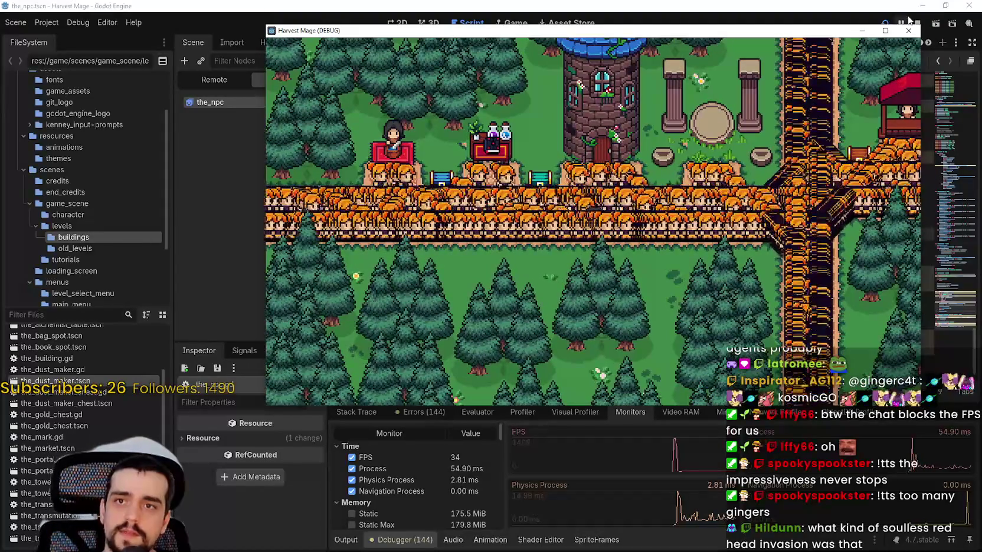
click(719, 547)
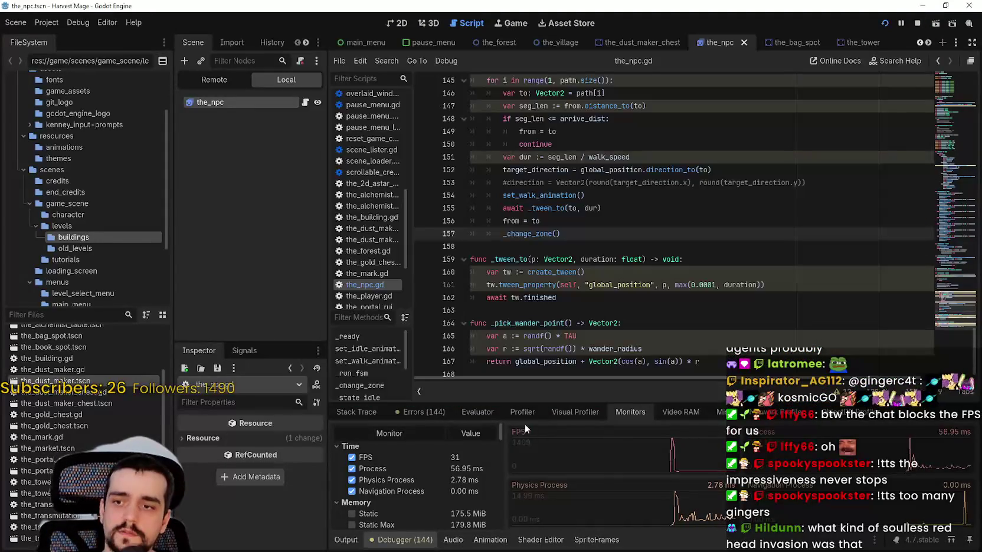
Step: Start recording in the Debugger's Profiler and enlarge the profiler panel
click(522, 413)
click(354, 431)
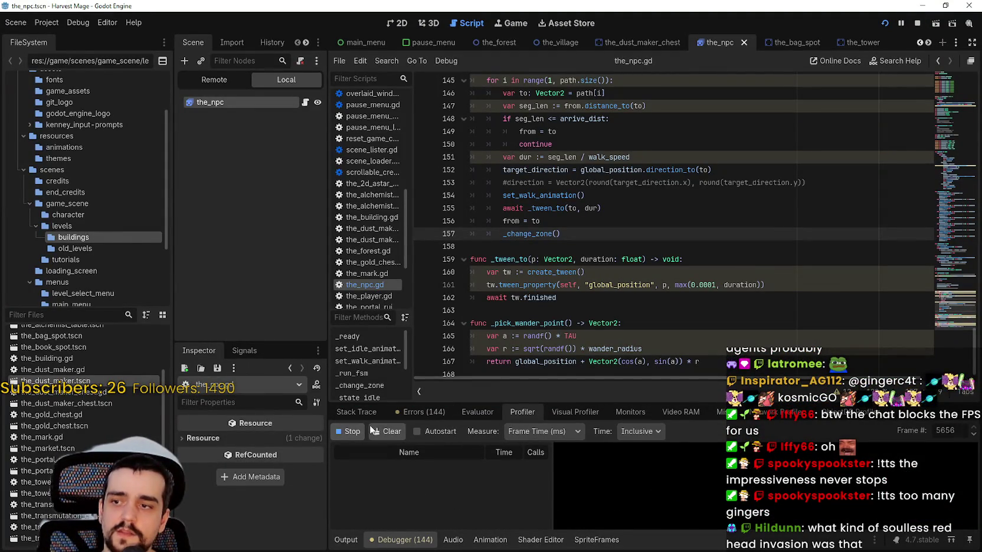
drag(509, 405, 509, 173)
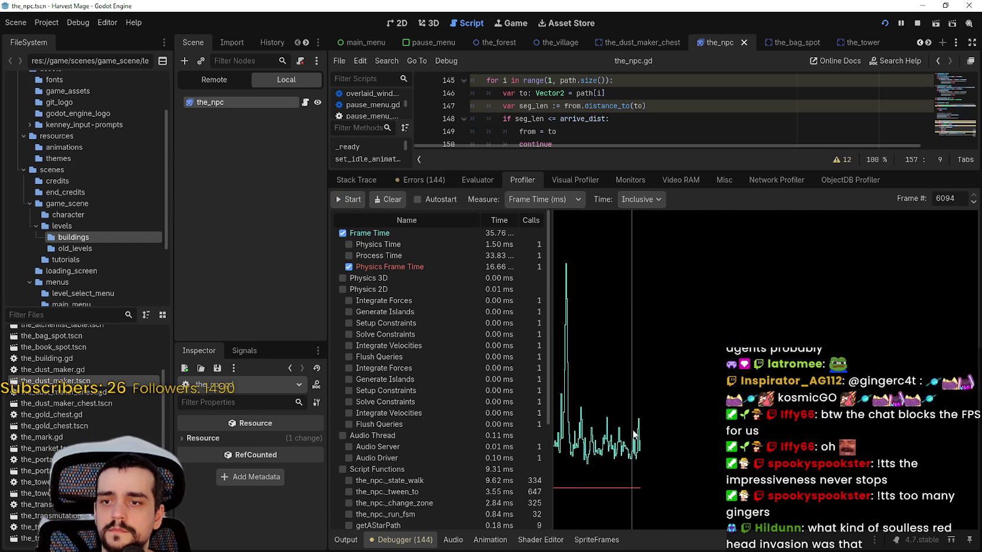
Step: Inspect spike frame 5916 with the function list widened and Time set to Self
click(737, 437)
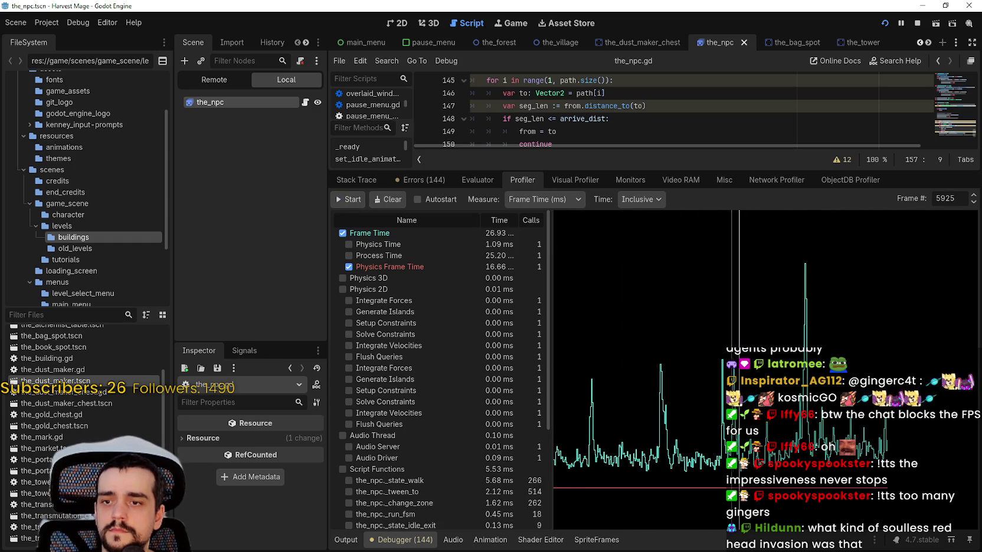
click(732, 437)
scroll(498, 445, down, 5)
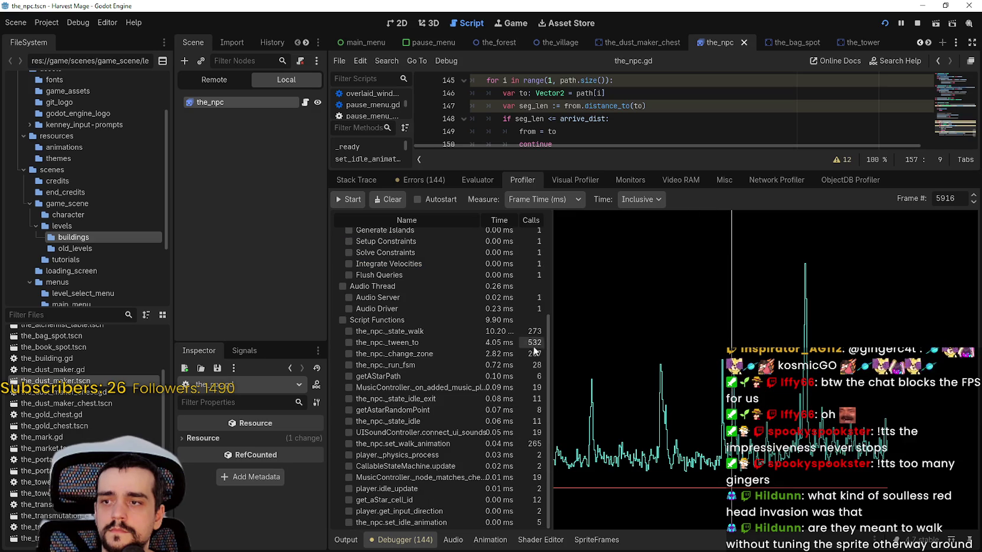
drag(549, 354, 593, 348)
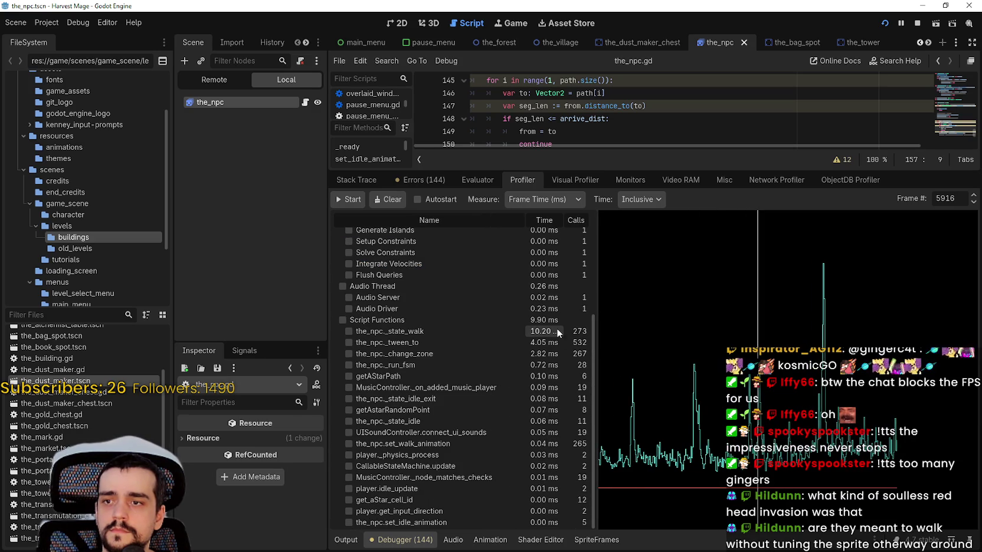
click(641, 202)
click(644, 230)
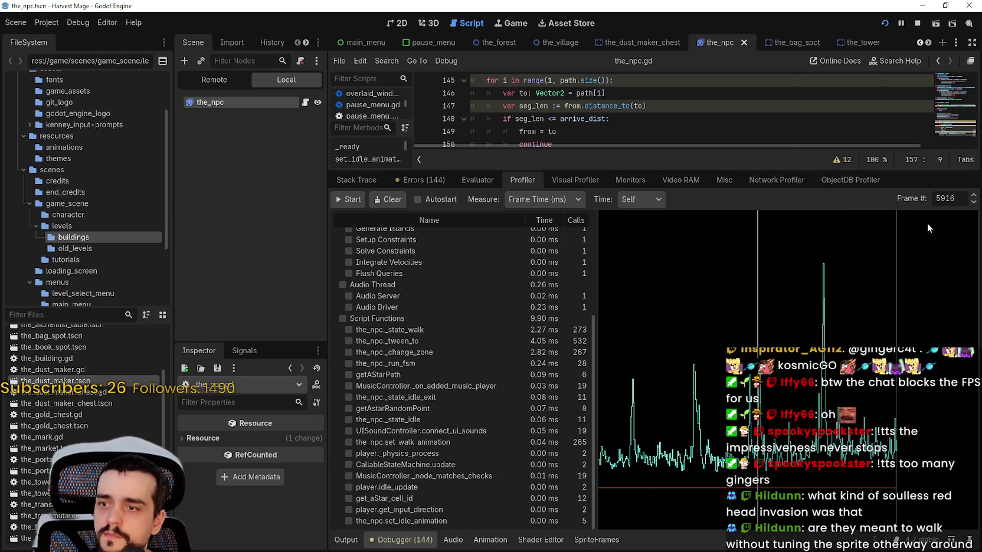
Step: Step to frame 5917, switch timings back to Inclusive, then return to the running game
click(973, 197)
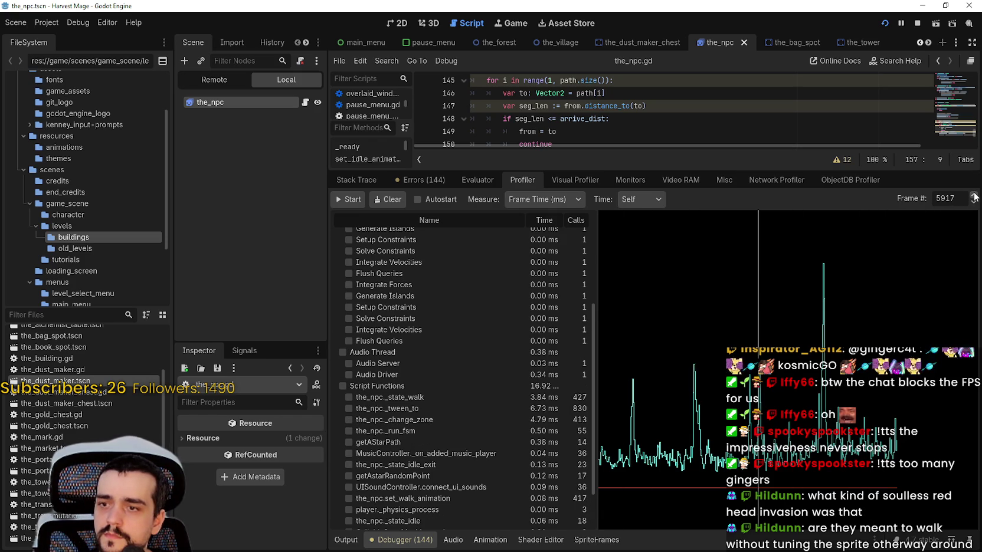
scroll(506, 404, down, 2)
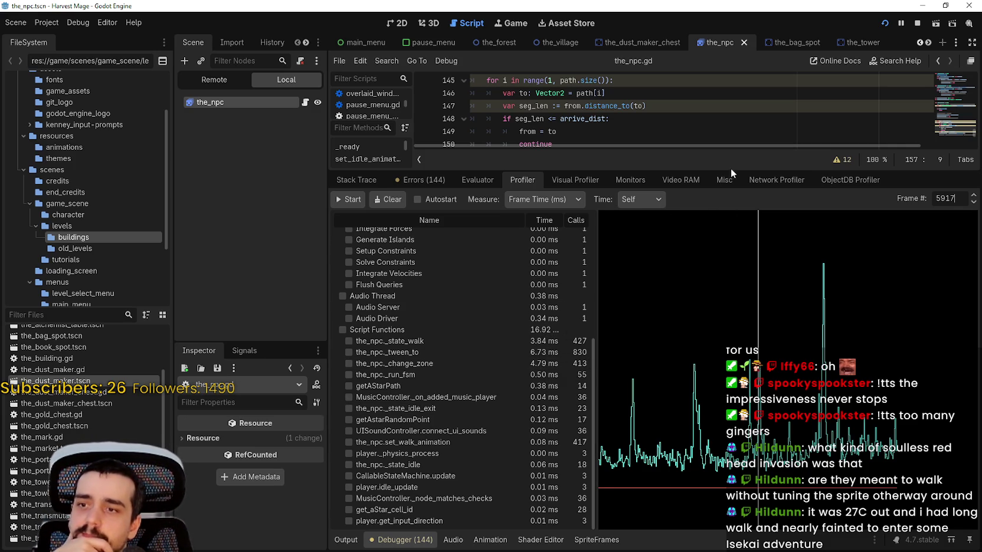
click(650, 217)
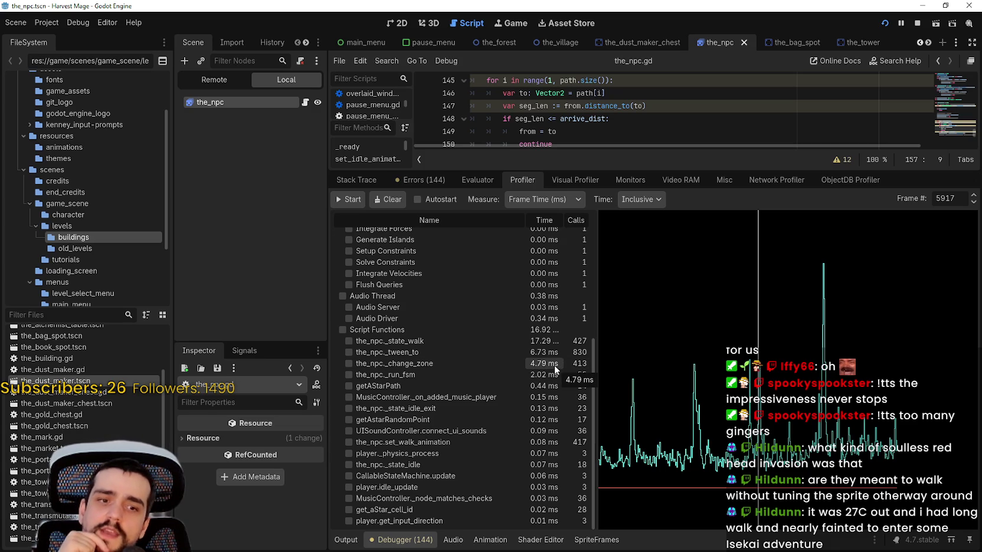
key(alt+Tab)
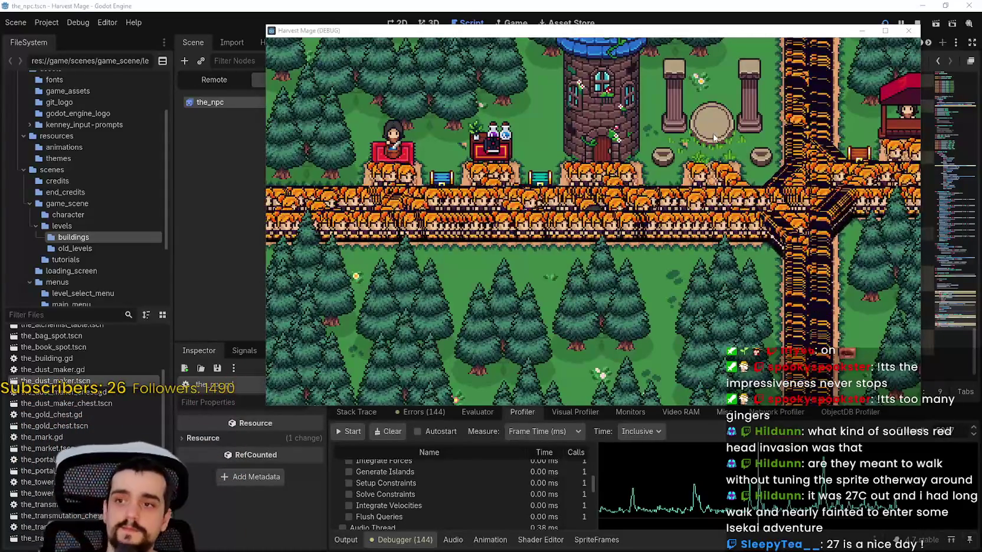
Step: Show the Monitors (about 33 FPS), walk the player right past the crowd, then stop with F8
click(623, 318)
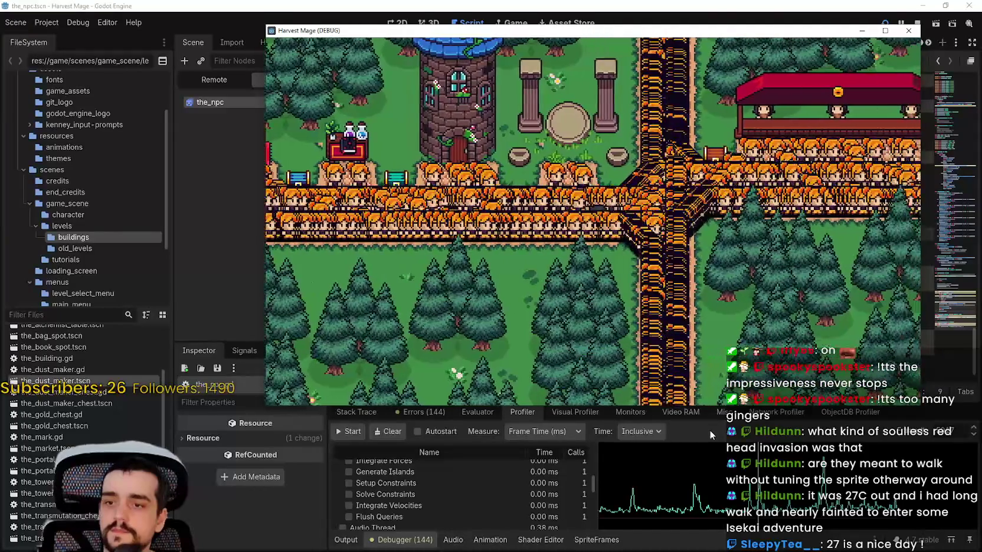
click(709, 429)
click(564, 411)
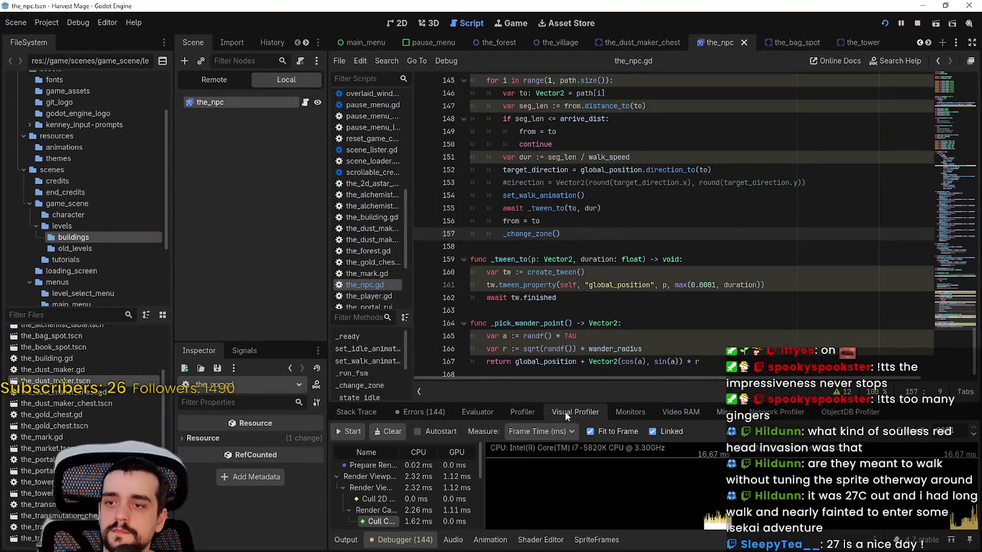
click(629, 412)
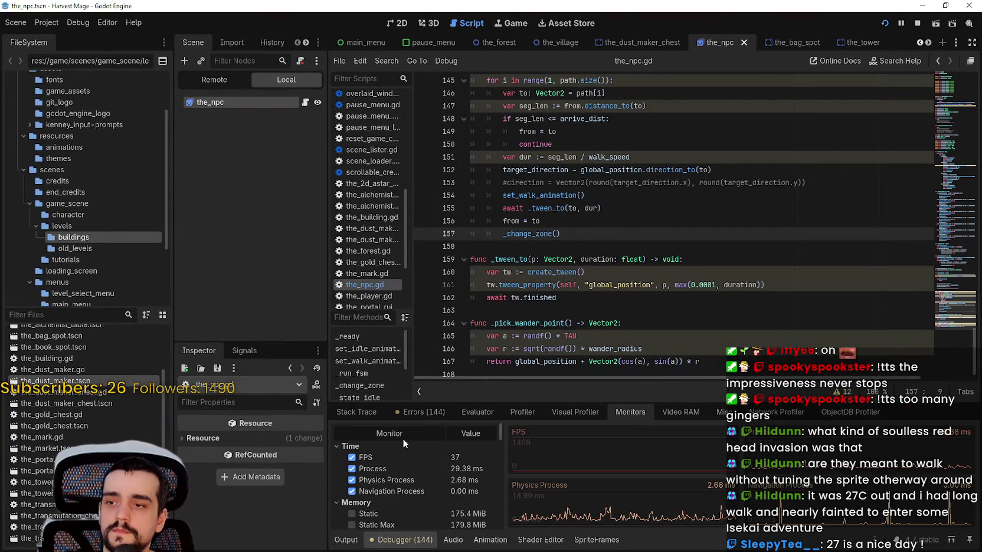
key(alt+Tab)
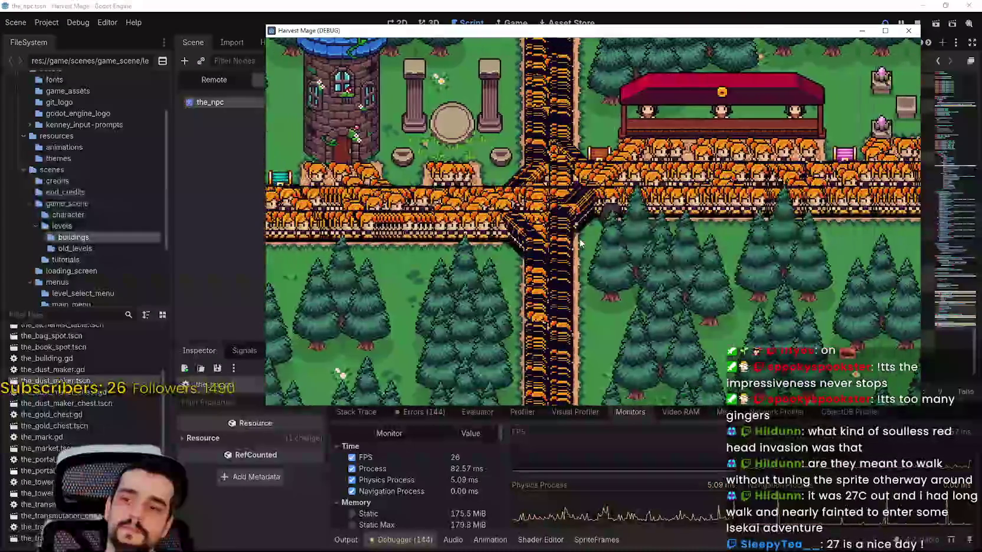
key(Right)
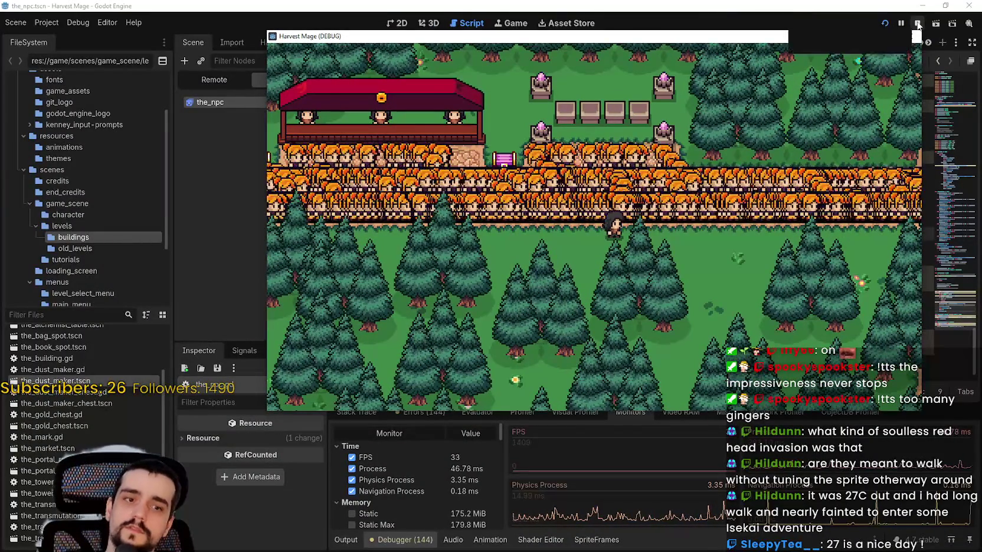
key(F8)
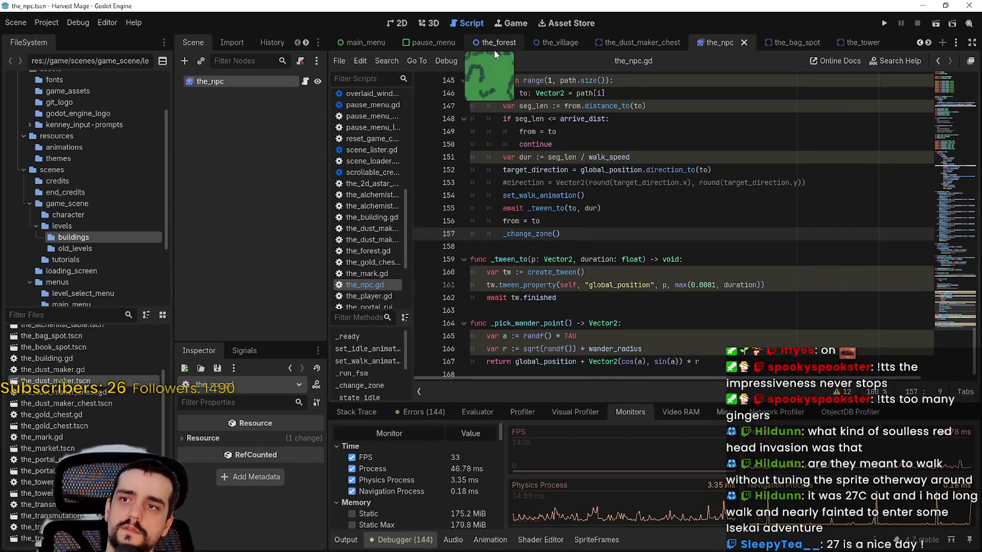
Step: Open the_village scene and select the Zone_1 node
click(493, 47)
click(568, 44)
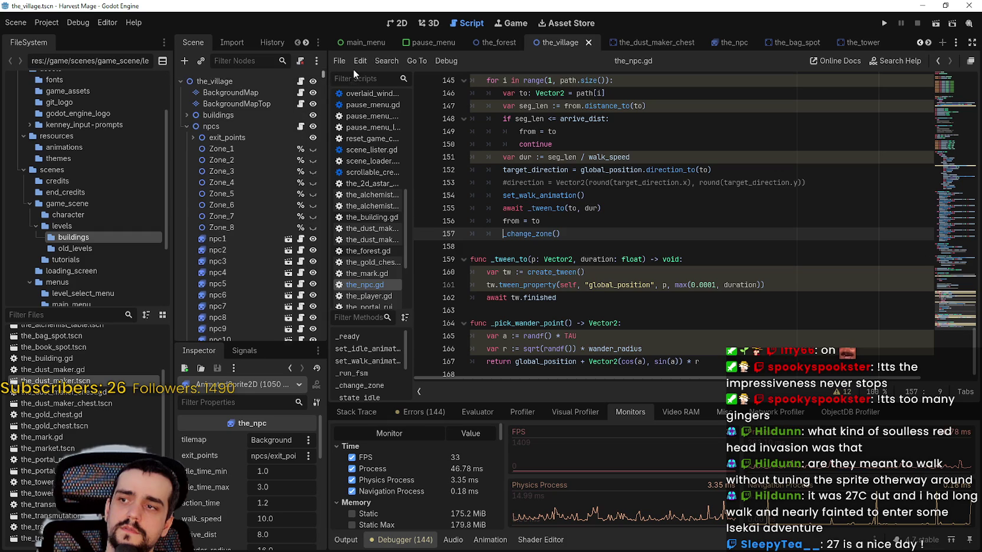
click(226, 158)
click(224, 149)
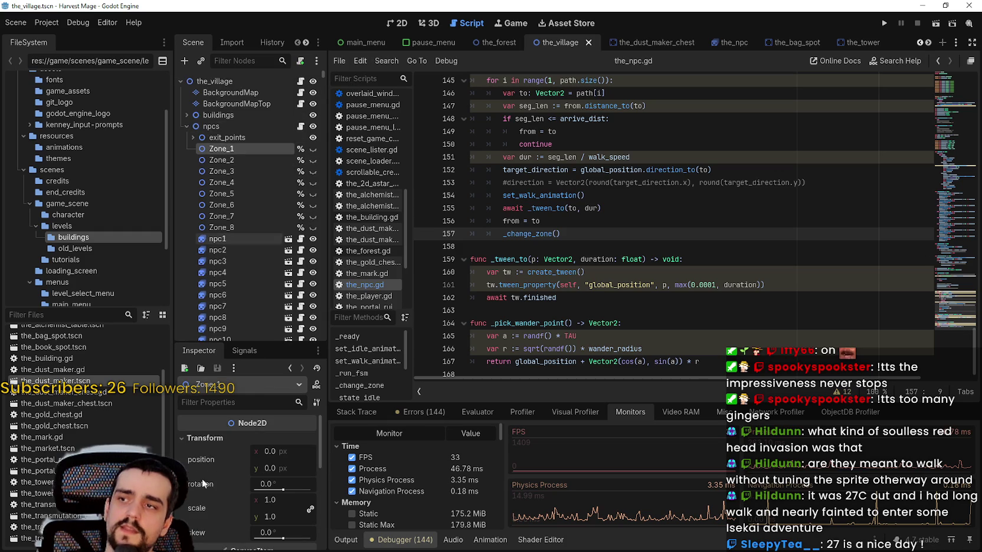
scroll(203, 496, down, 5)
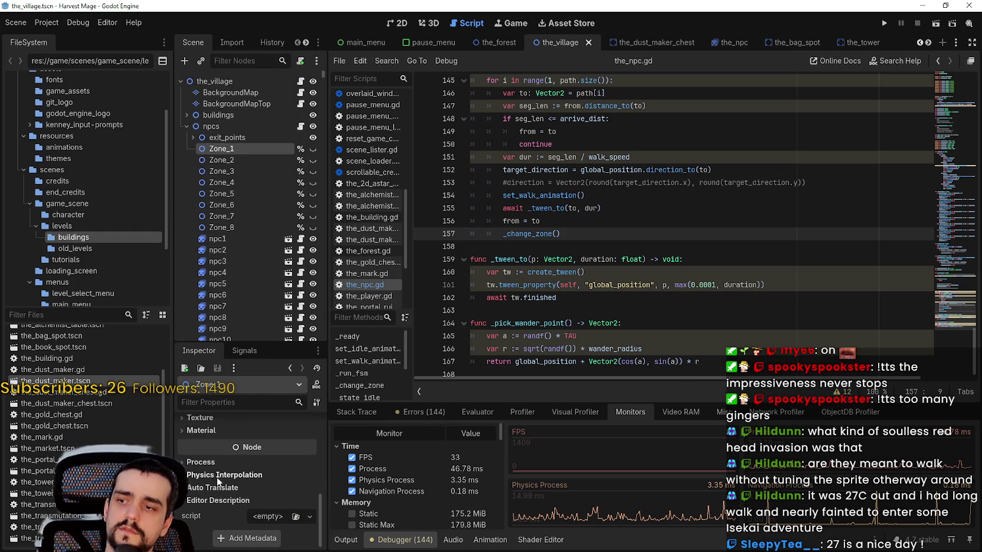
Step: Set Zone_1's Thread Group to Sub Thread with Process messages enabled, Process Mode left Inherit
click(216, 462)
scroll(213, 489, down, 2)
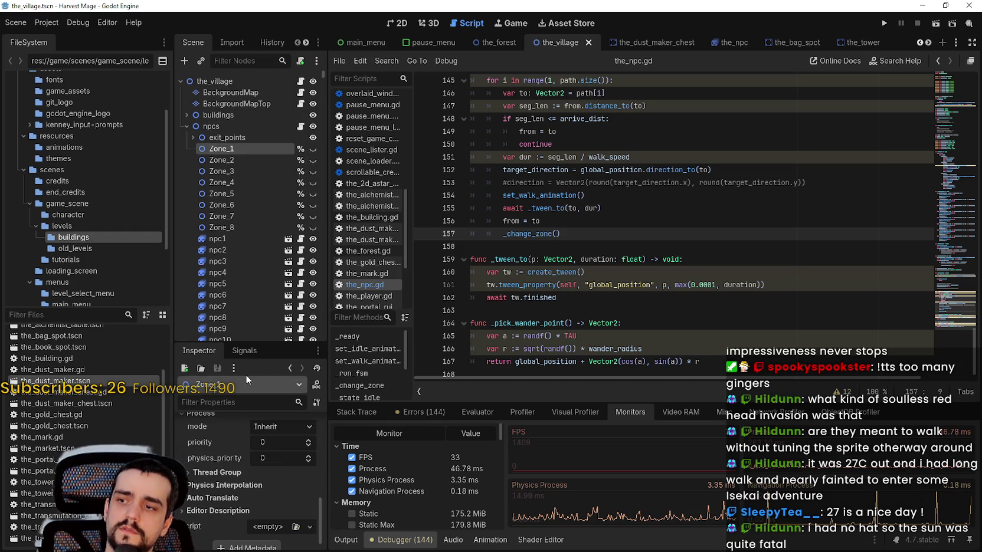
drag(250, 343, 230, 204)
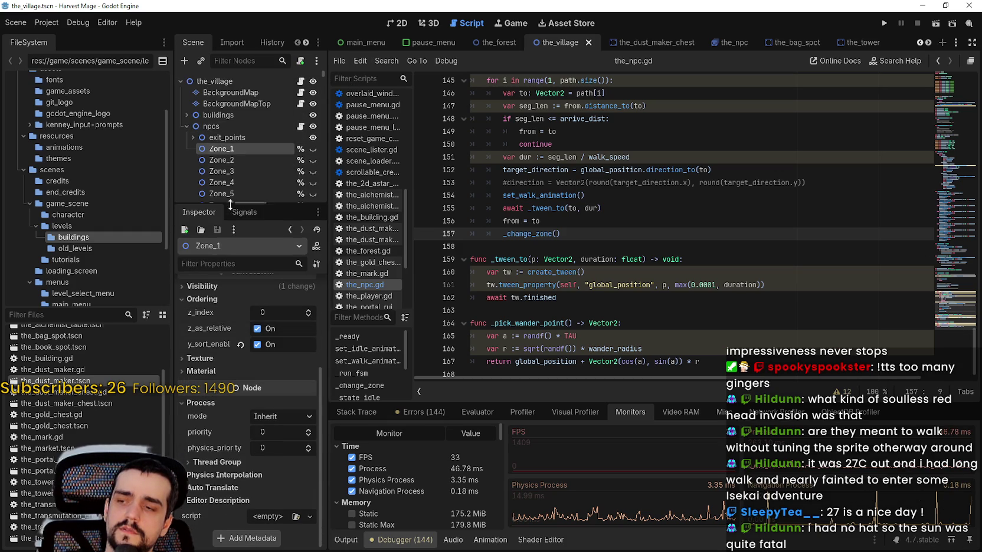
click(226, 473)
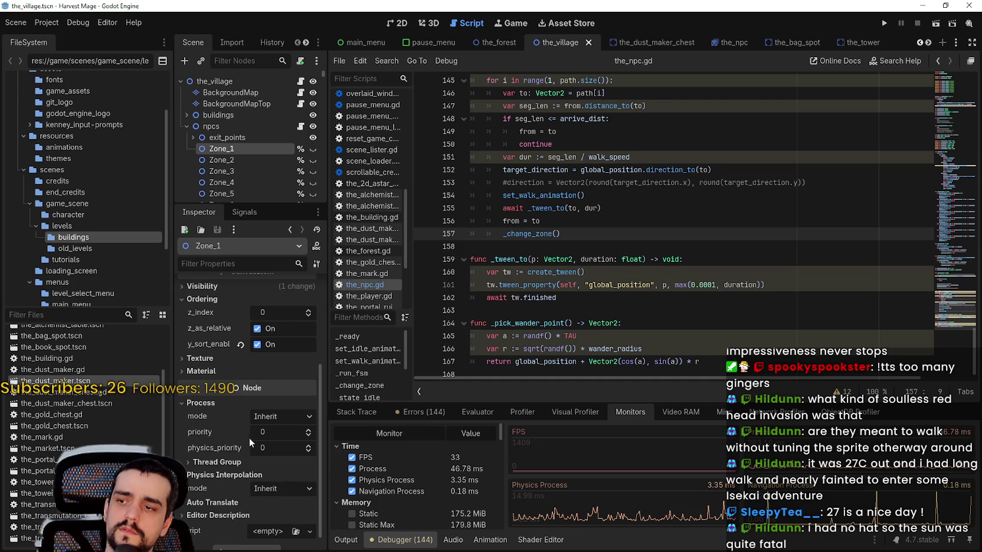
click(272, 412)
click(273, 412)
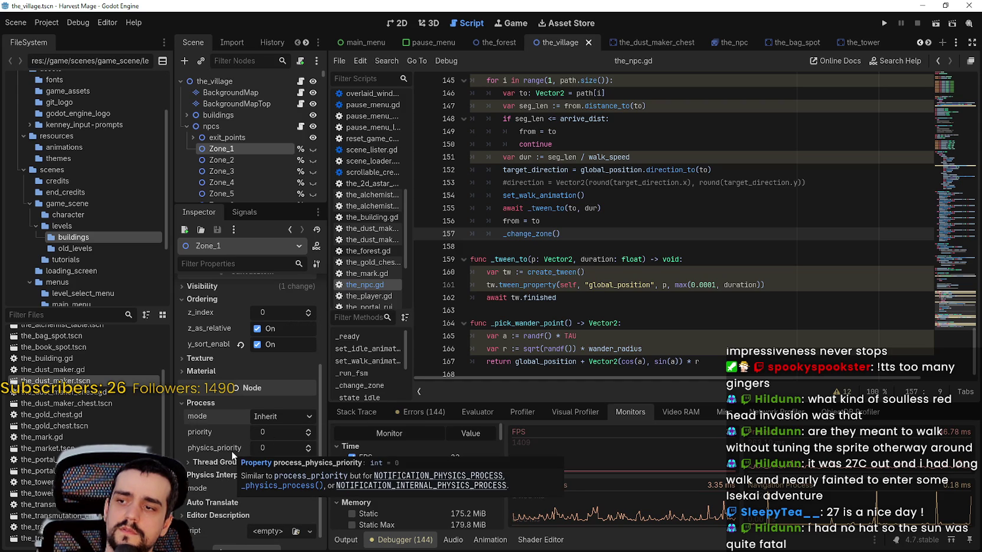
click(203, 463)
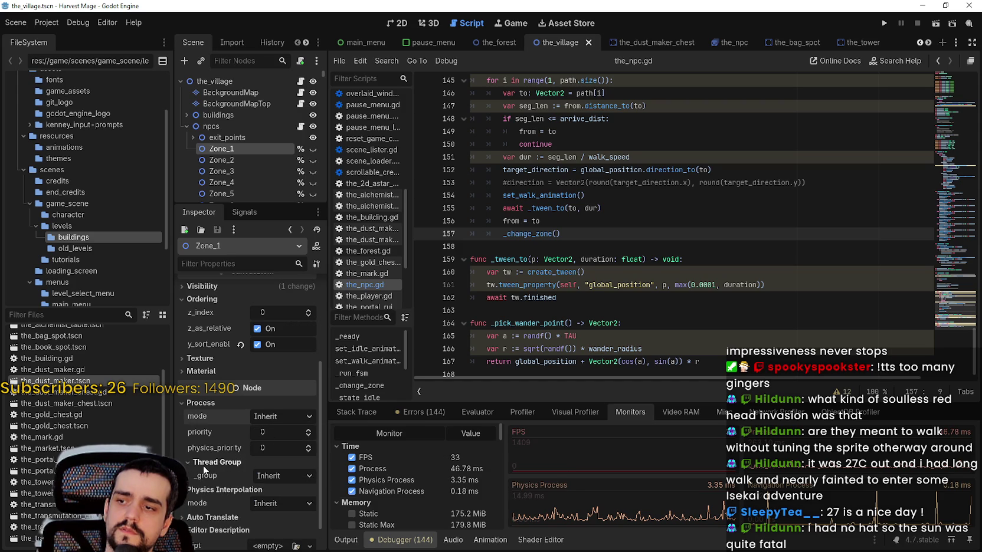
click(265, 476)
click(283, 517)
scroll(207, 479, down, 3)
drag(323, 448, 420, 440)
click(334, 435)
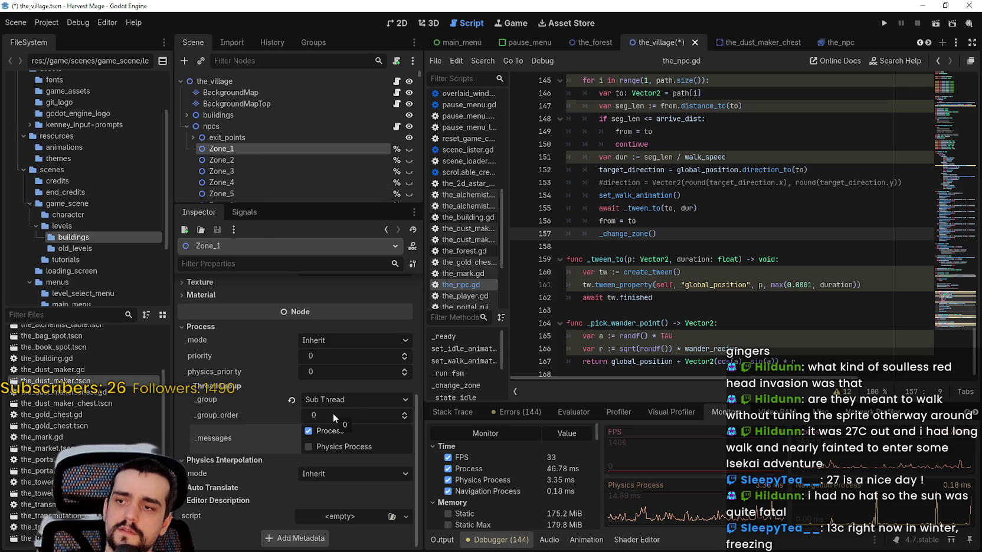
scroll(239, 151, down, 3)
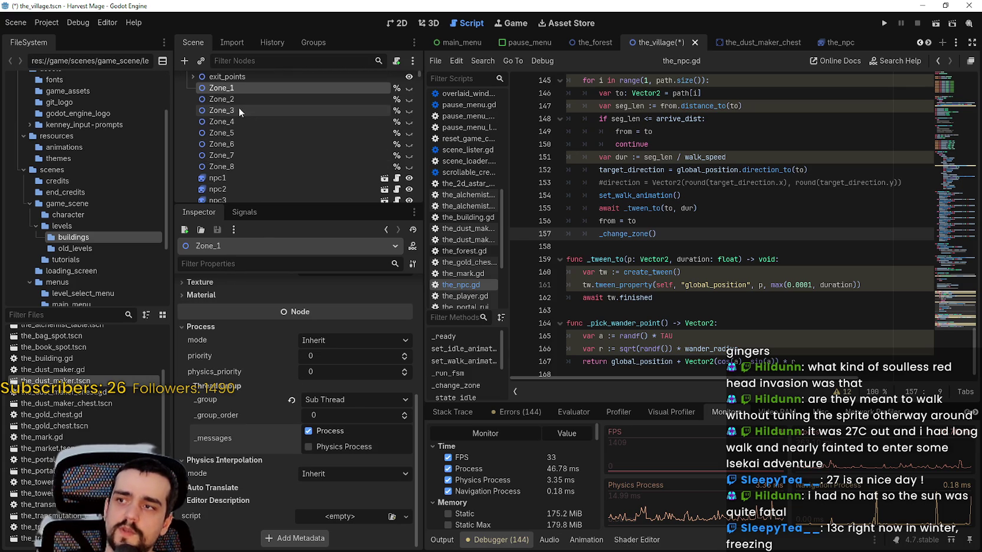
Step: Set Zone_2's Thread Group to Sub Thread
click(241, 96)
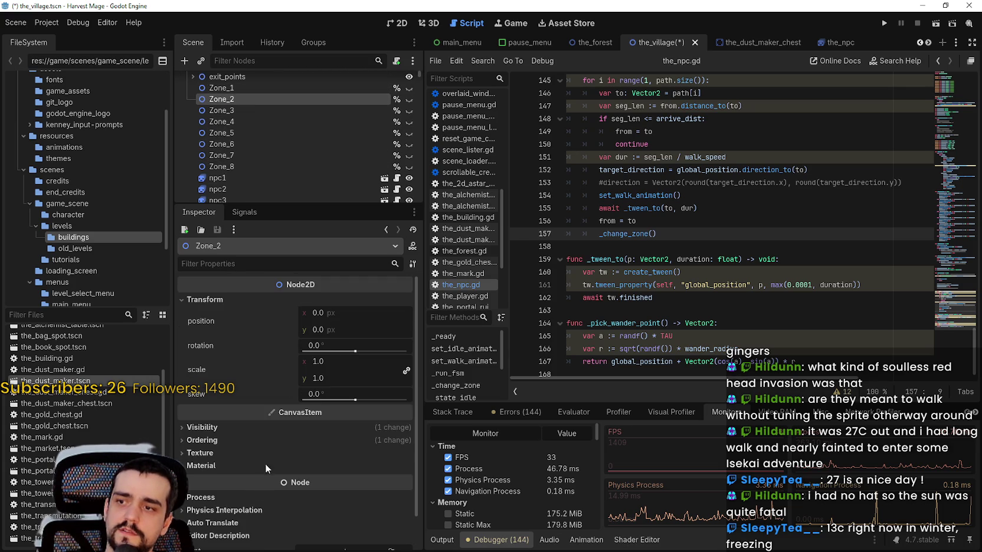
scroll(269, 455, down, 1)
click(212, 459)
scroll(274, 452, down, 2)
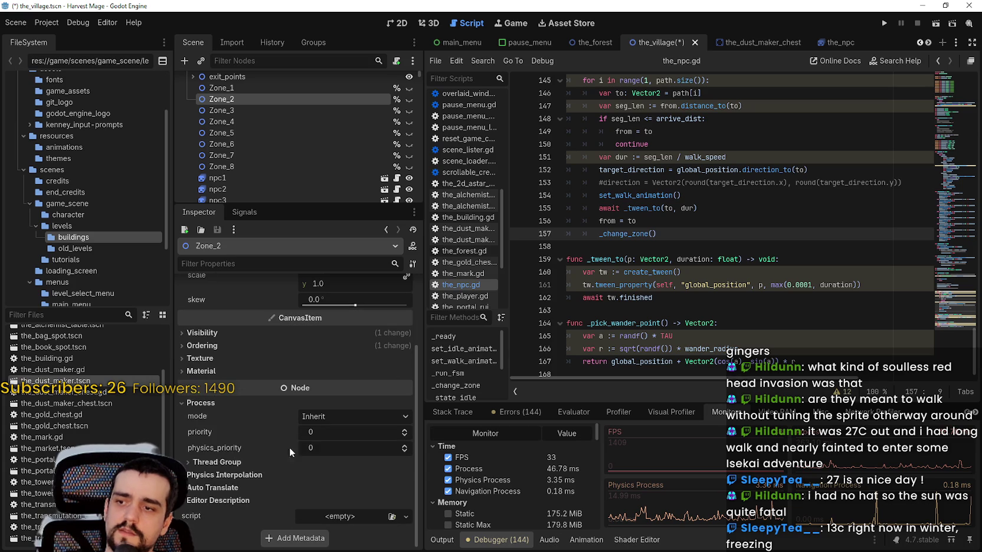
click(245, 463)
click(345, 476)
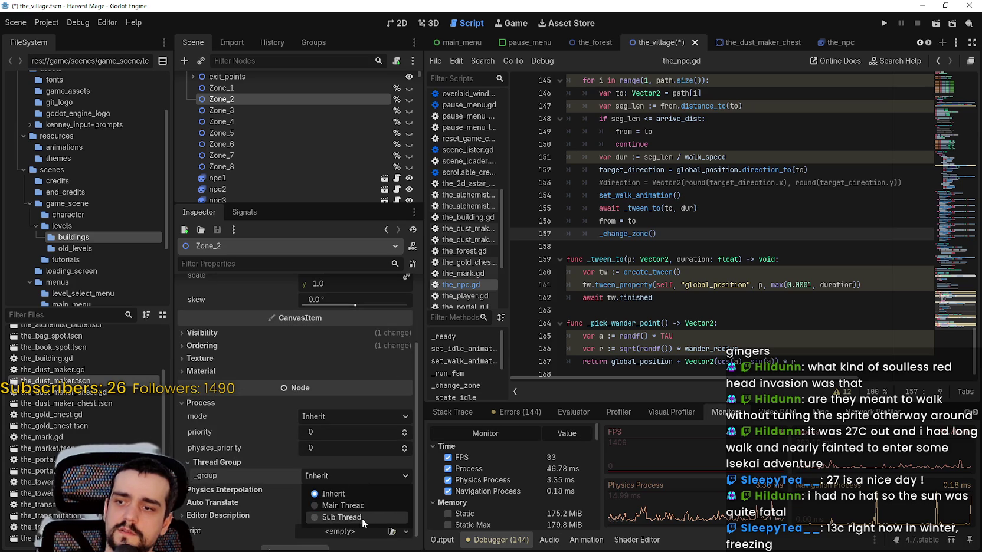
click(362, 518)
scroll(332, 489, down, 1)
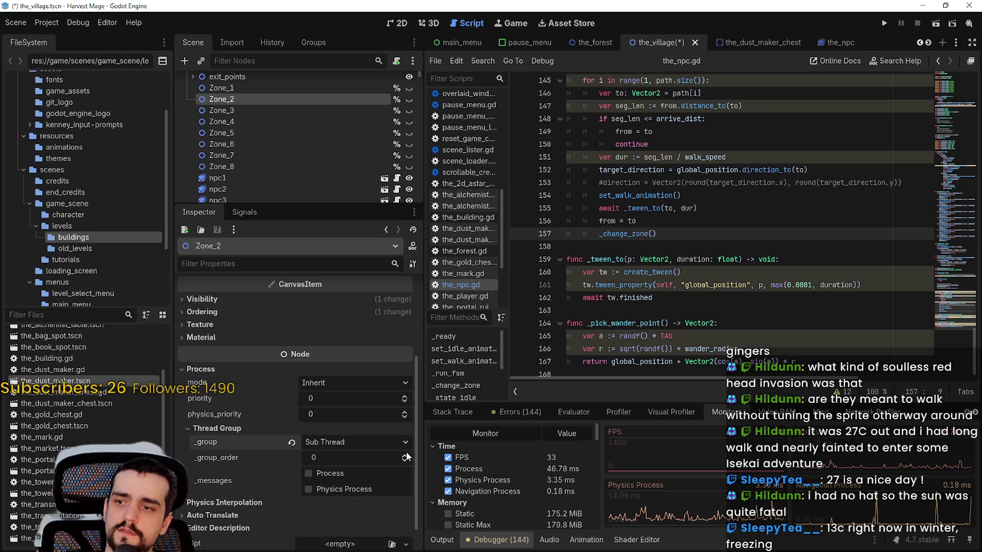
mouse_move(211, 460)
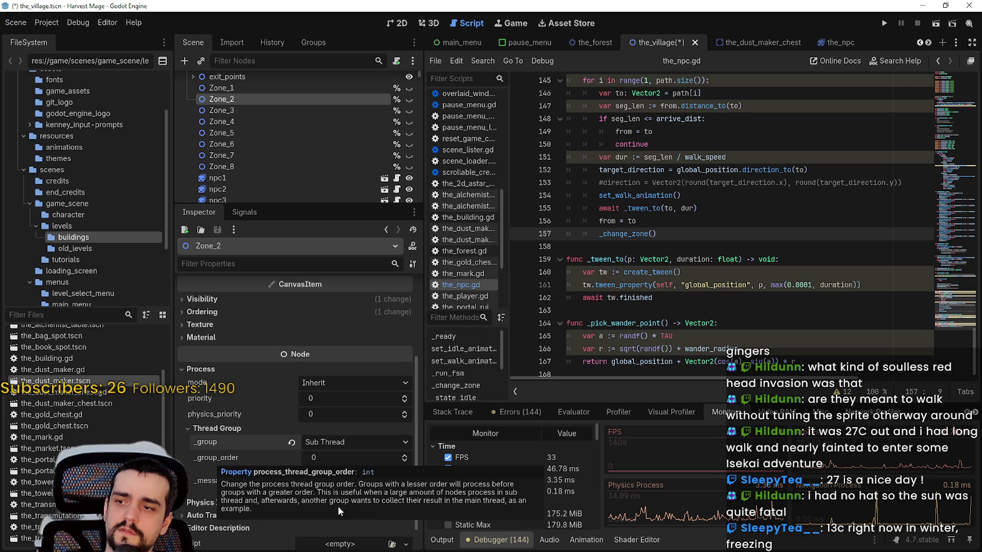
scroll(248, 457, down, 1)
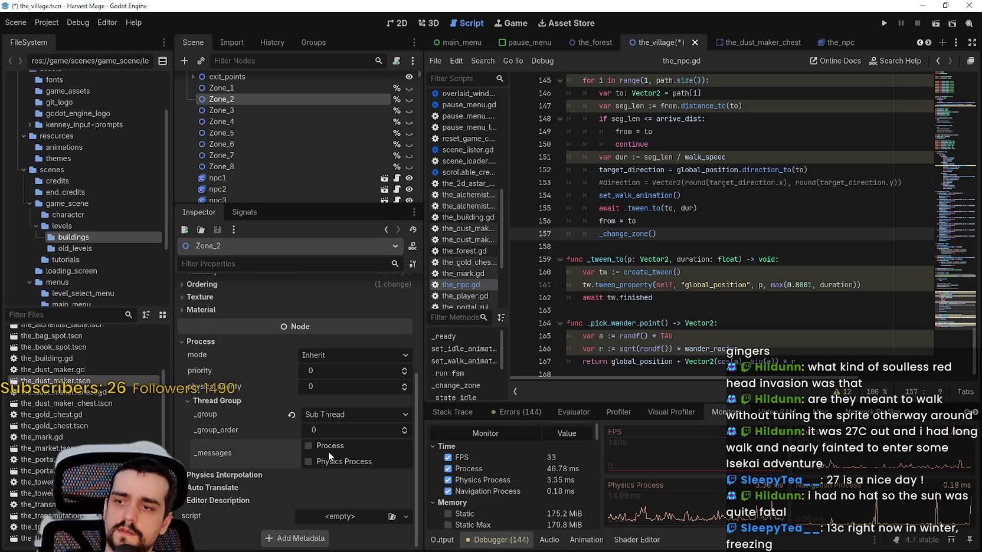
Step: Select Zone_3 through Zone_8 together and set them to Sub Thread with Process messages
click(232, 111)
shift+click(233, 166)
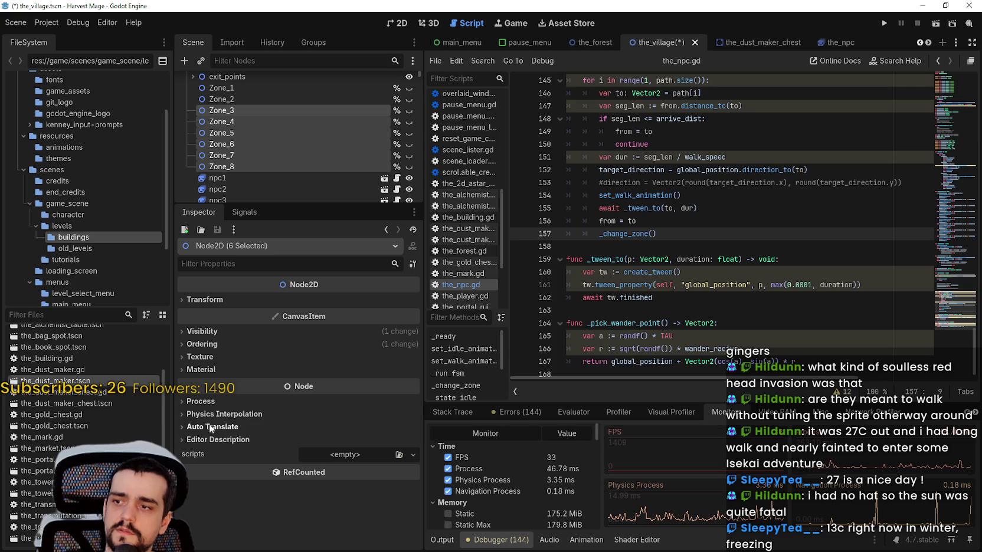
click(201, 401)
click(243, 460)
click(328, 475)
click(340, 504)
click(331, 473)
key(Escape)
scroll(241, 481, down, 2)
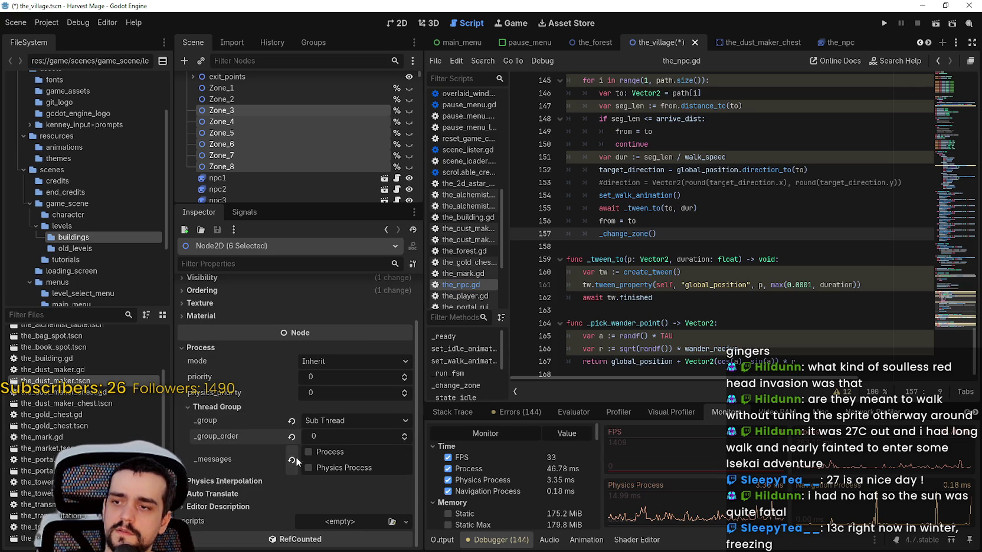
click(309, 458)
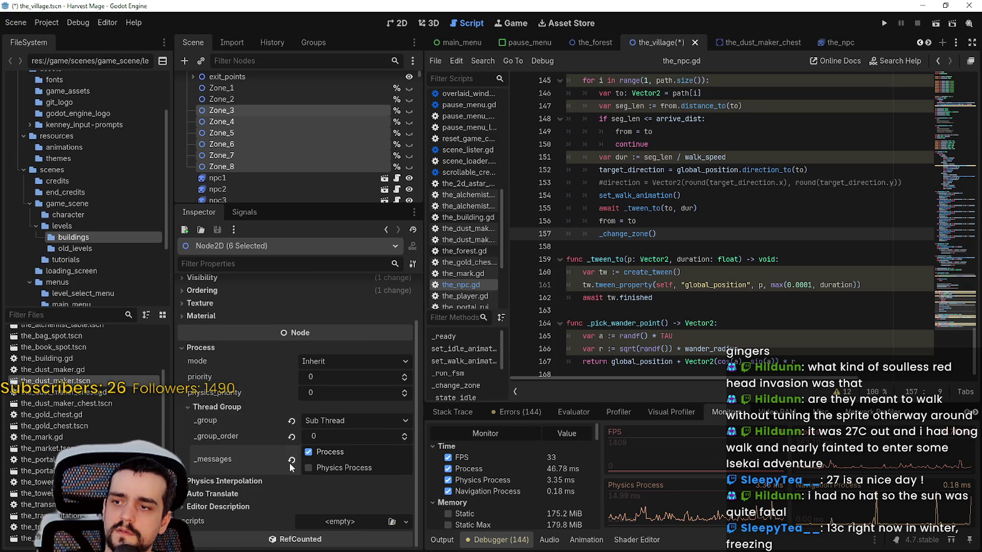
Step: Save the_village scene, verify Zone_5's process settings, and launch the game
key(ctrl+s)
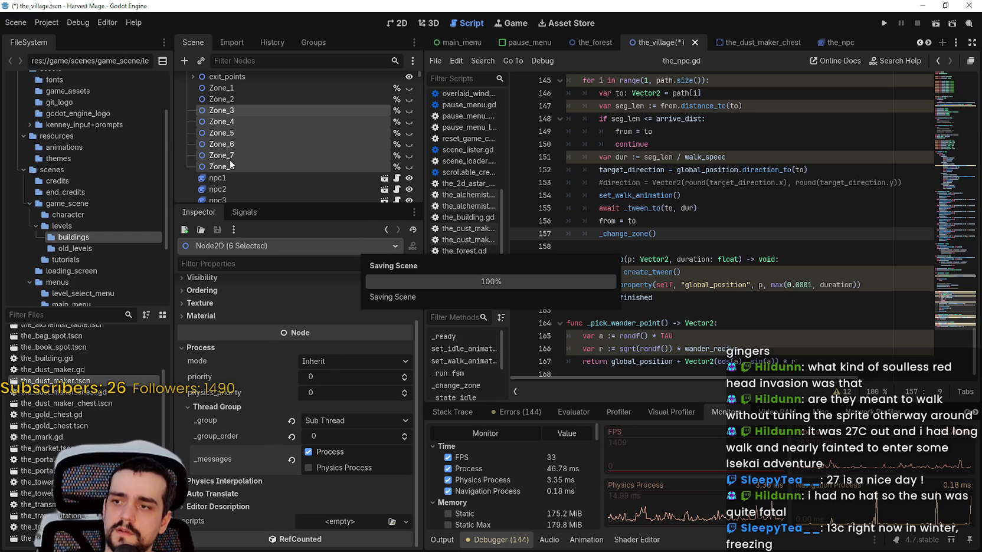
click(238, 132)
click(209, 399)
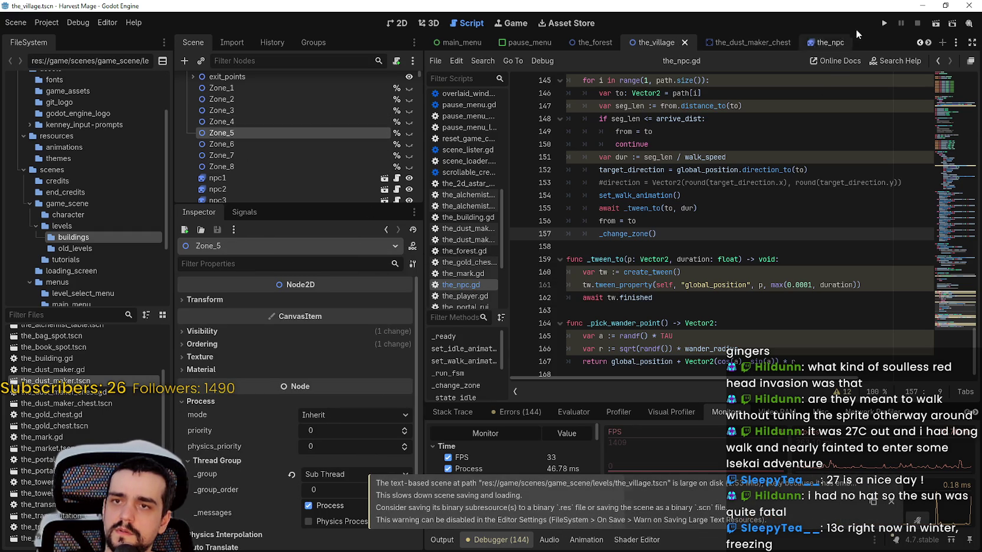
click(885, 23)
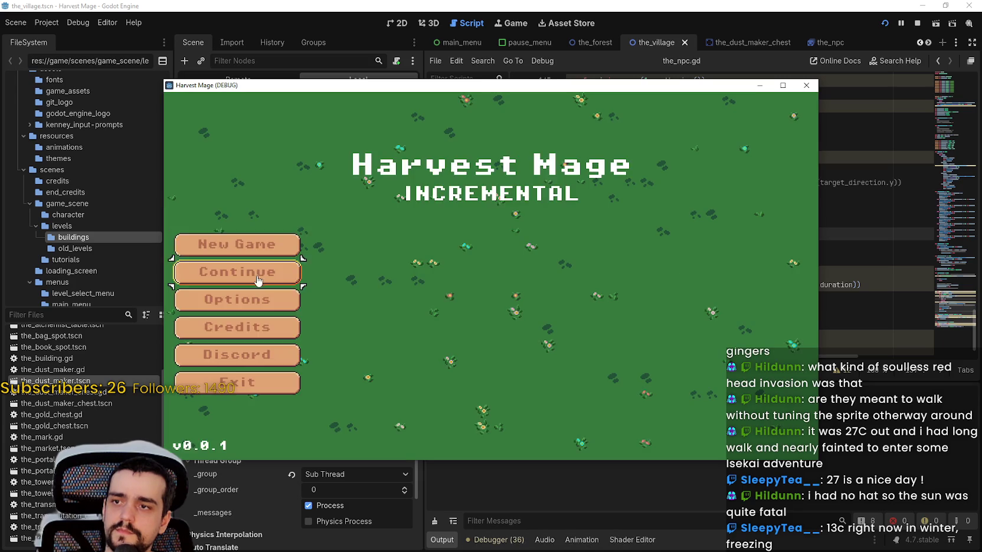
Step: Continue into the village and walk through the crowd while watching the Monitors
click(258, 280)
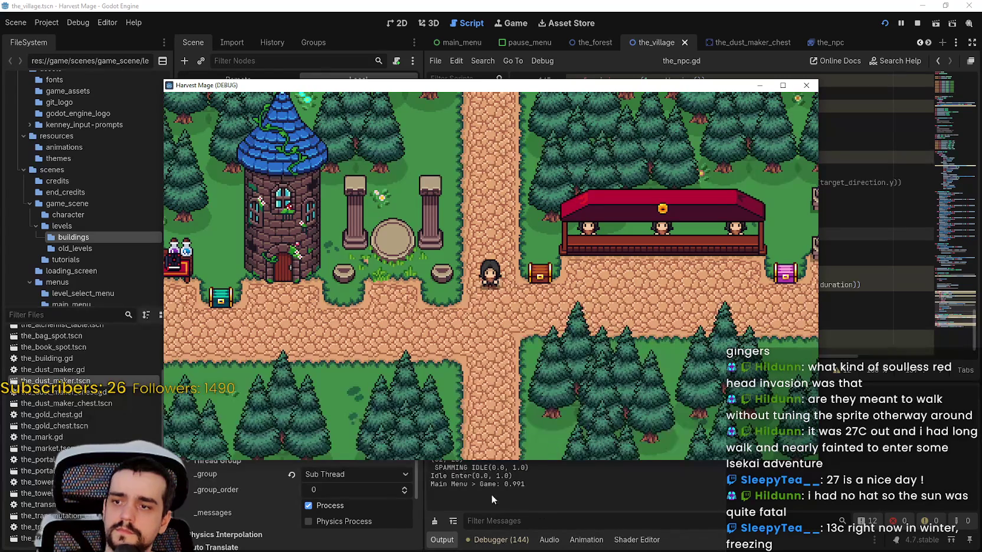
key(Down)
key(Right)
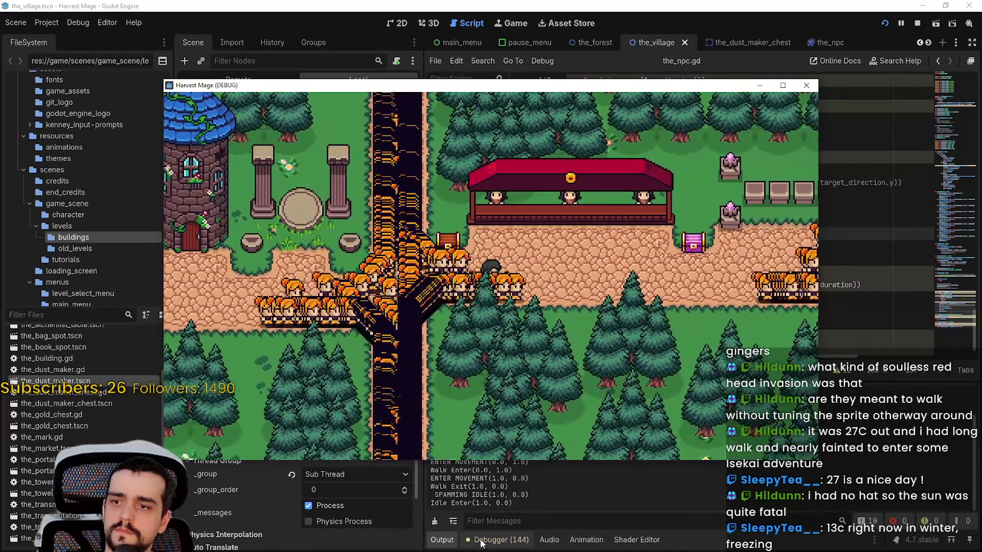
click(497, 540)
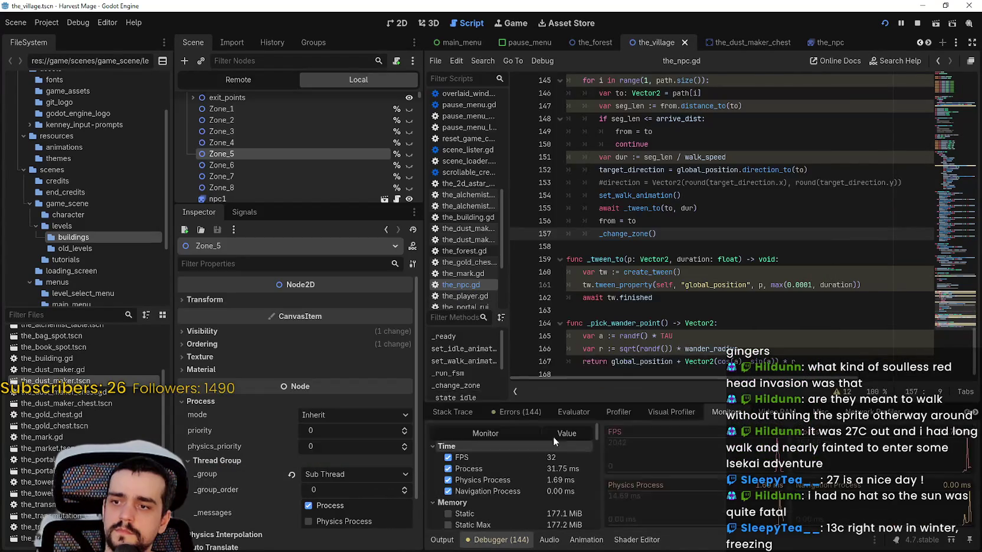
key(alt+Tab)
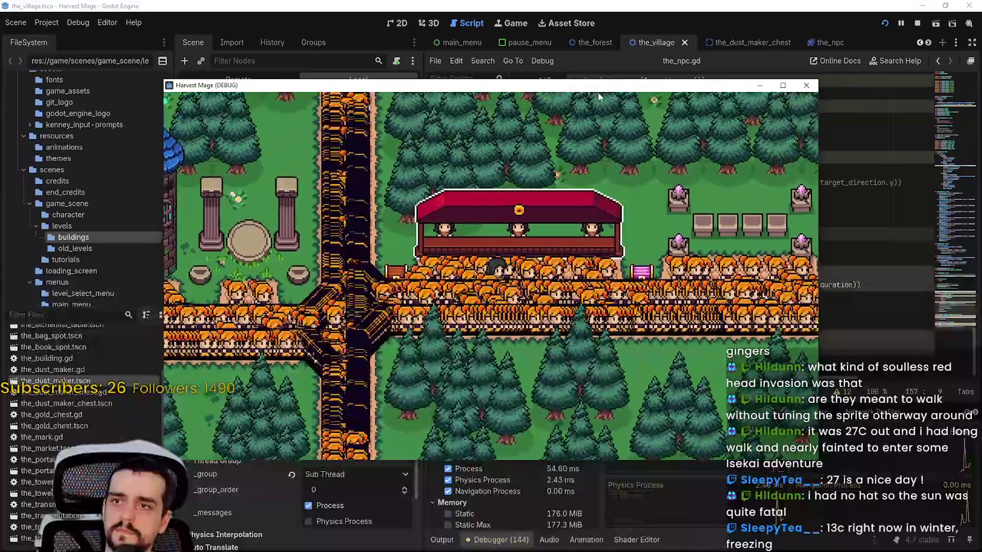
drag(460, 85, 524, 33)
key(d)
key(s)
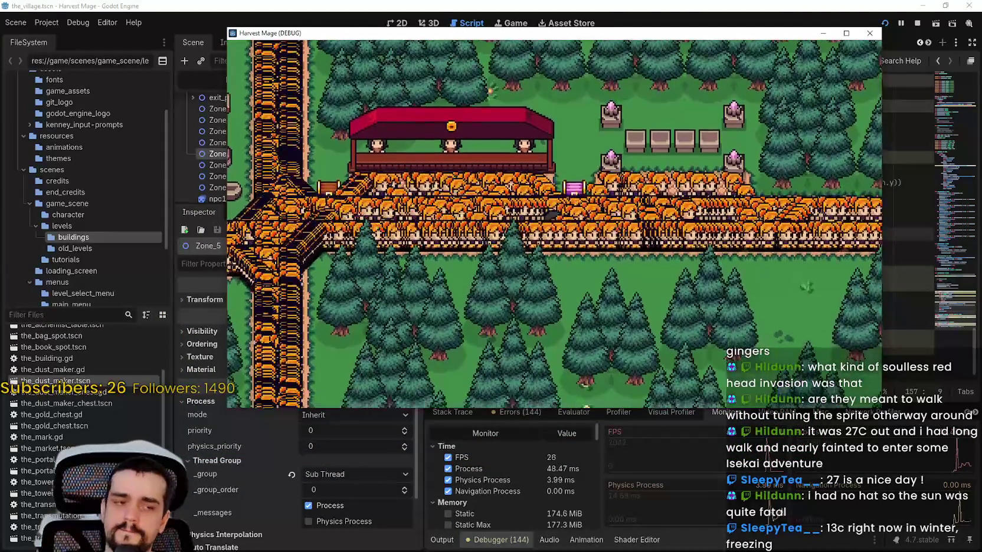
Step: Check the Godot Engine process in Task Manager, walk right again, then stop the game
key(ctrl+shift+Escape)
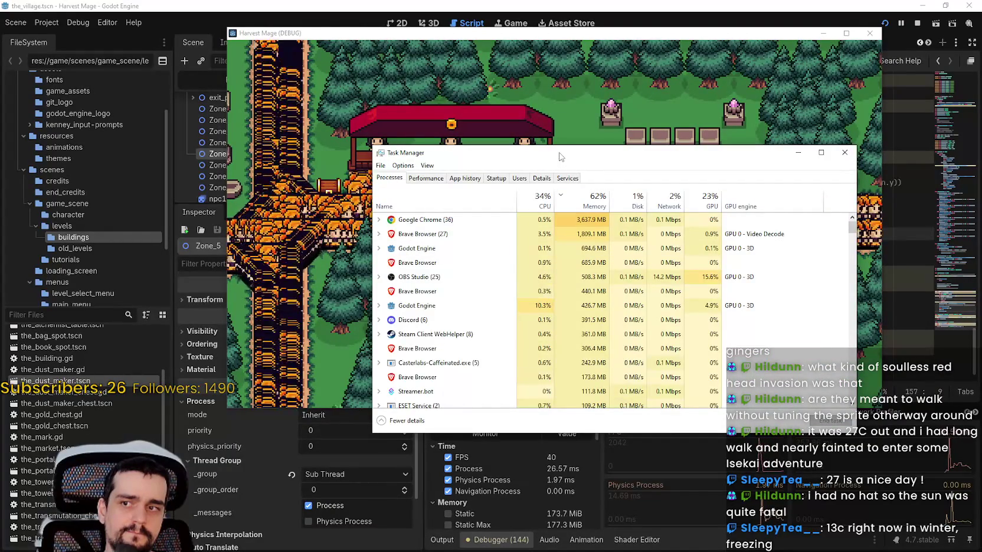
click(440, 306)
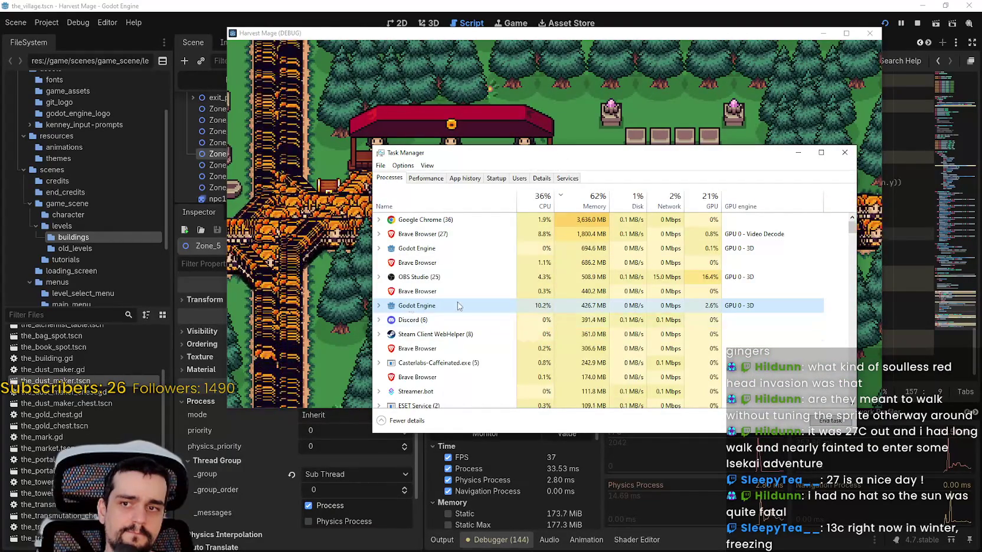
click(378, 306)
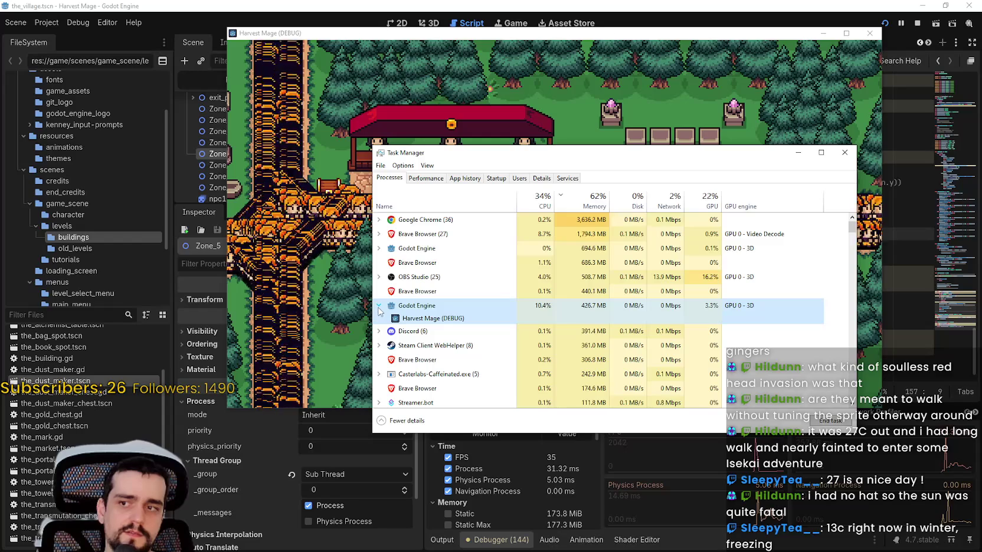
click(378, 306)
click(844, 154)
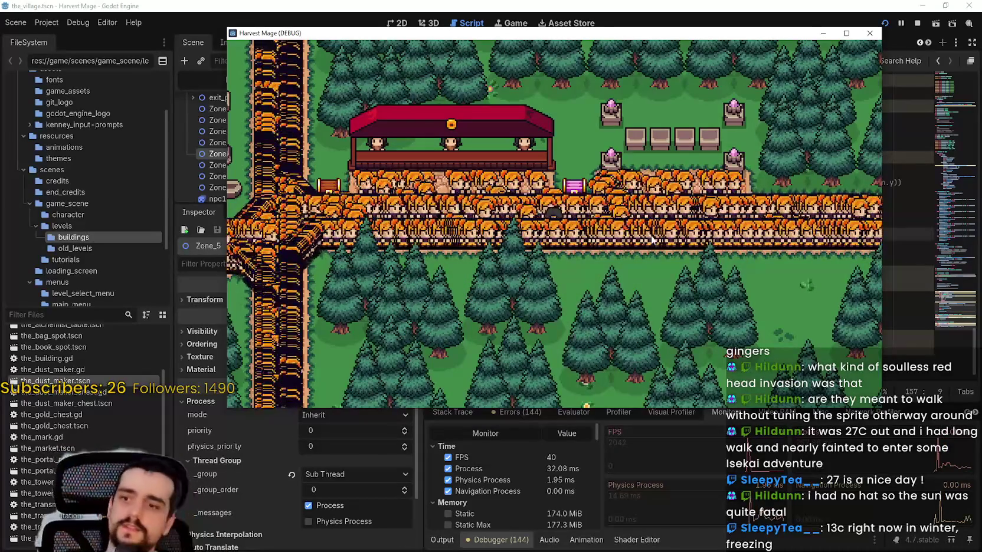
key(d)
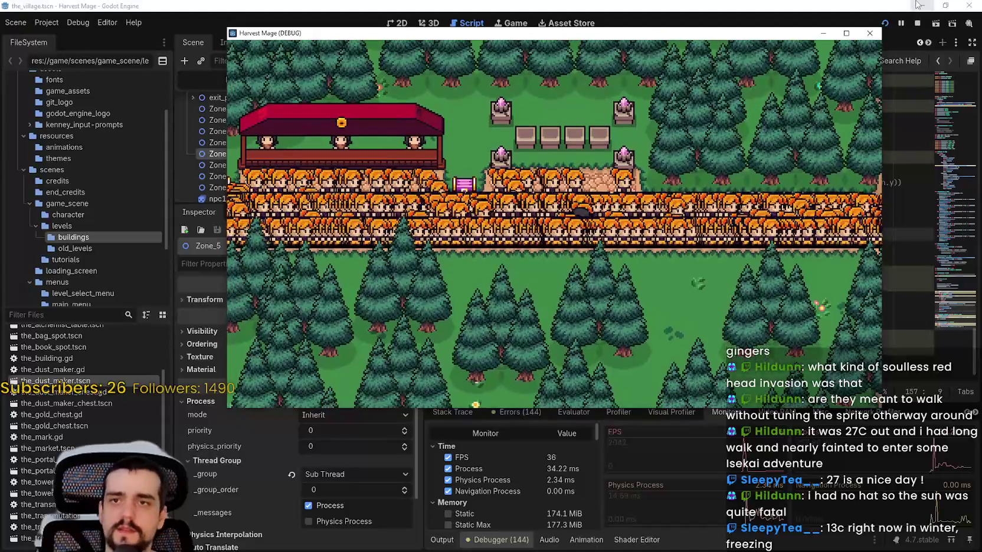
click(919, 24)
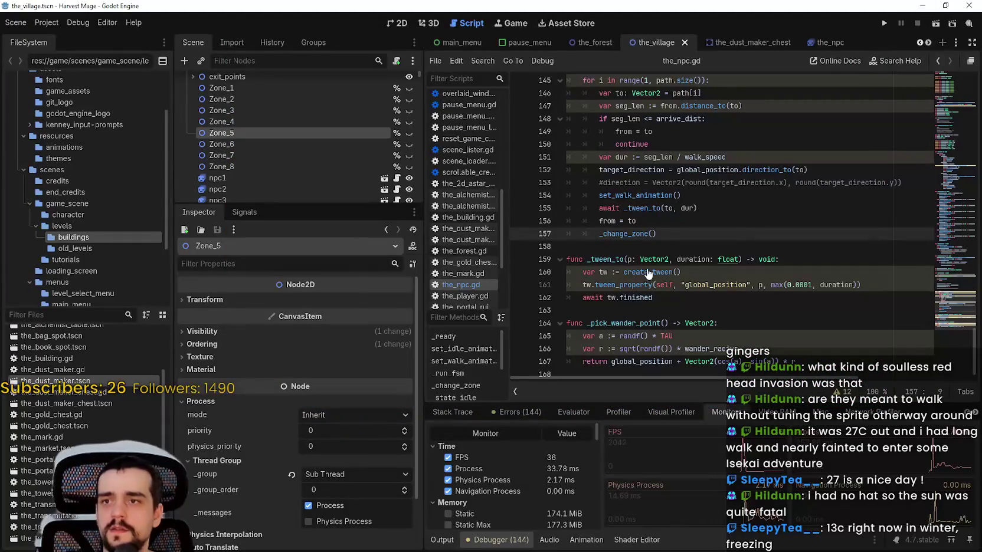
Step: Reset Zone_1 through Zone_8's Thread Group to Inherit and save the scene
key(ctrl+s)
click(225, 169)
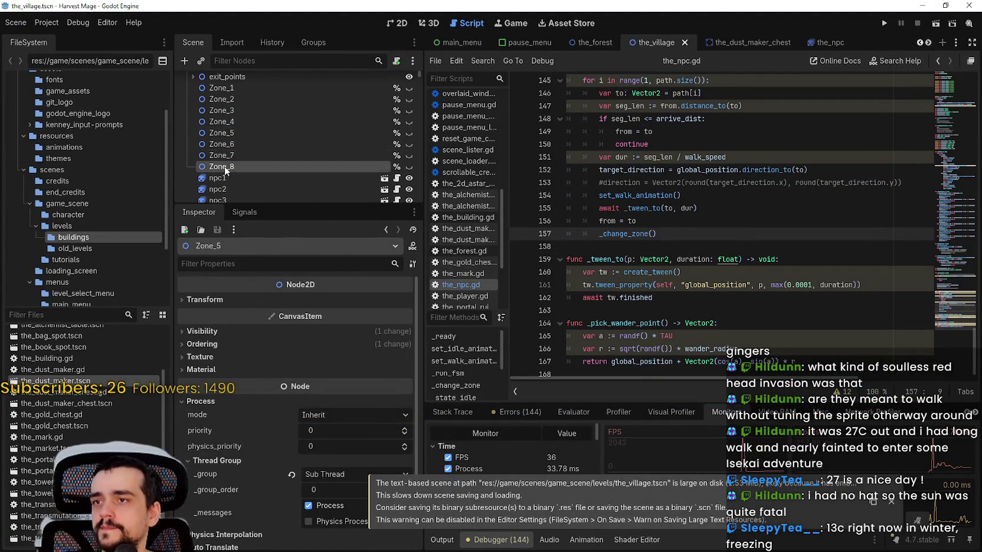
shift+click(229, 83)
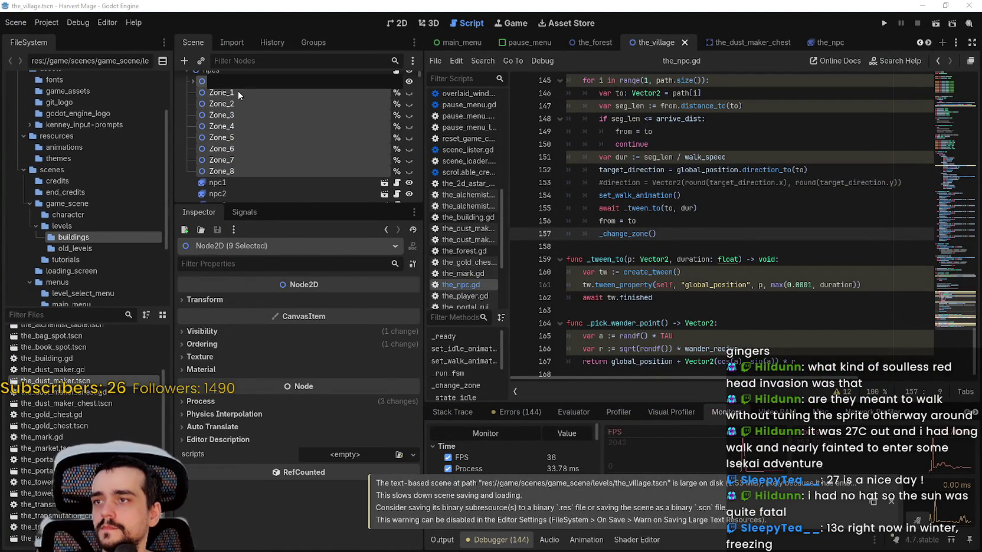
click(238, 83)
click(248, 171)
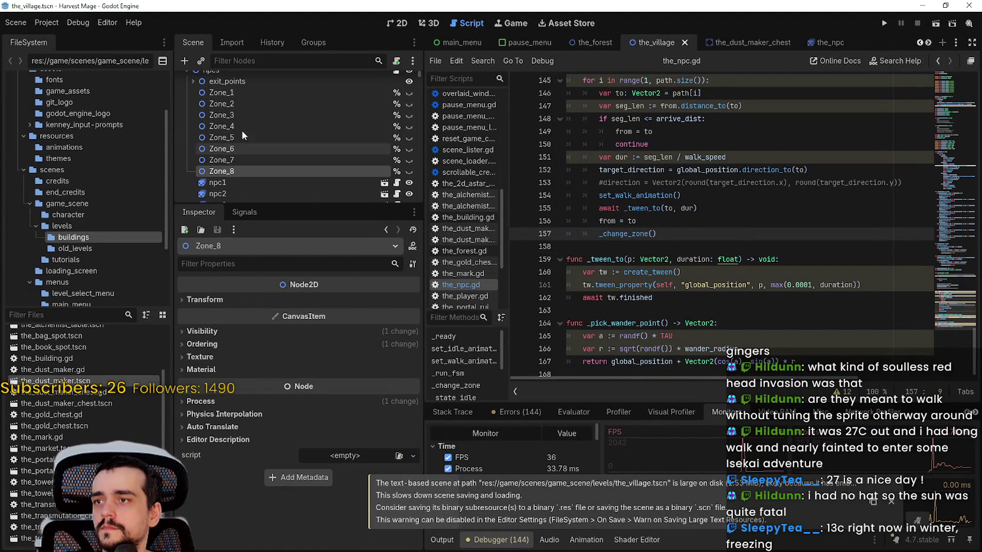
shift+click(243, 94)
click(207, 402)
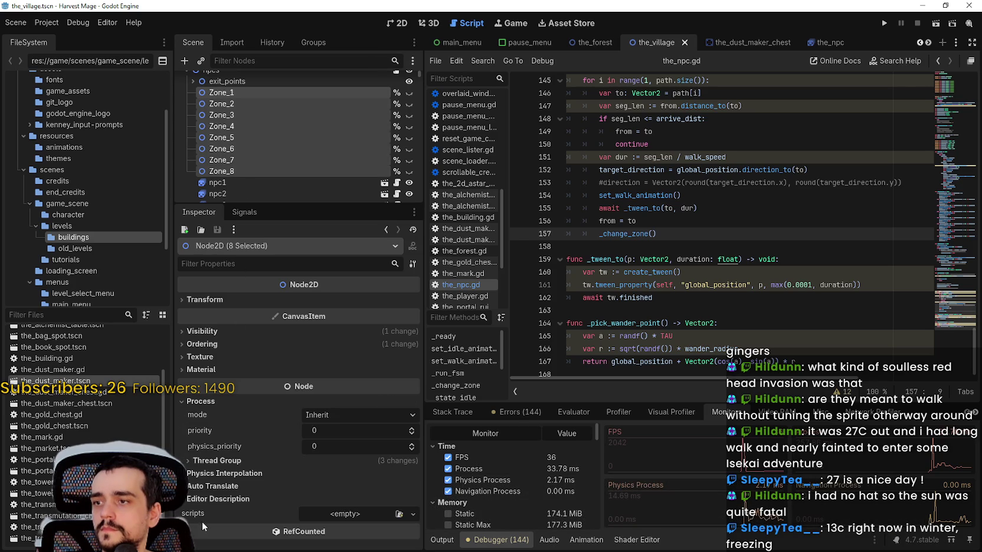
click(274, 459)
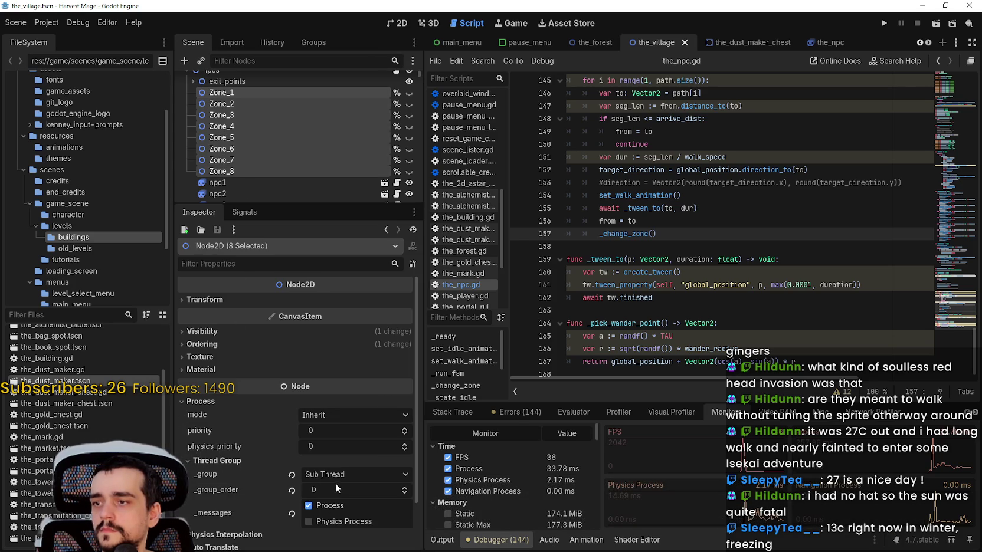
click(292, 474)
key(ctrl+s)
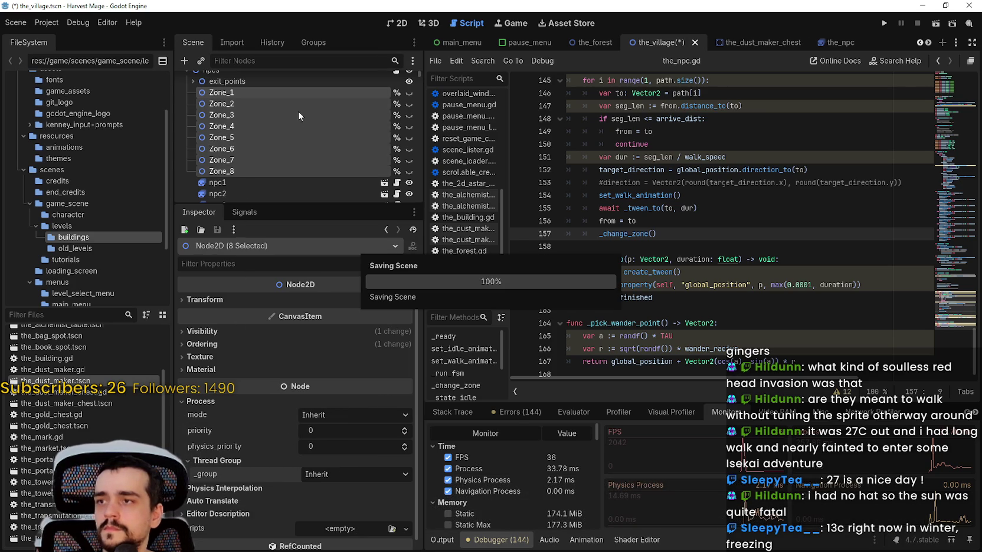
Step: Select only Zone_4 and open Project > Project Settings
click(290, 123)
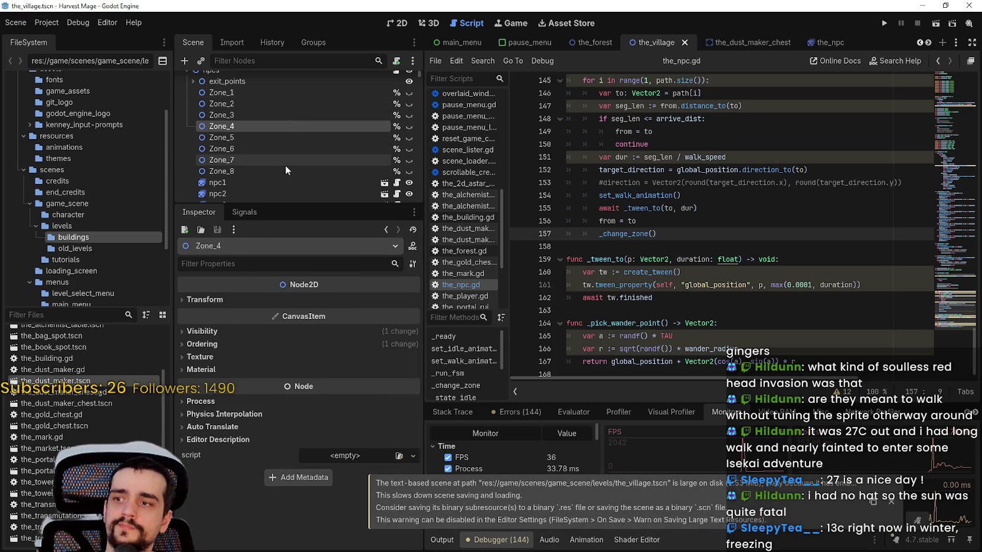
click(53, 26)
click(66, 38)
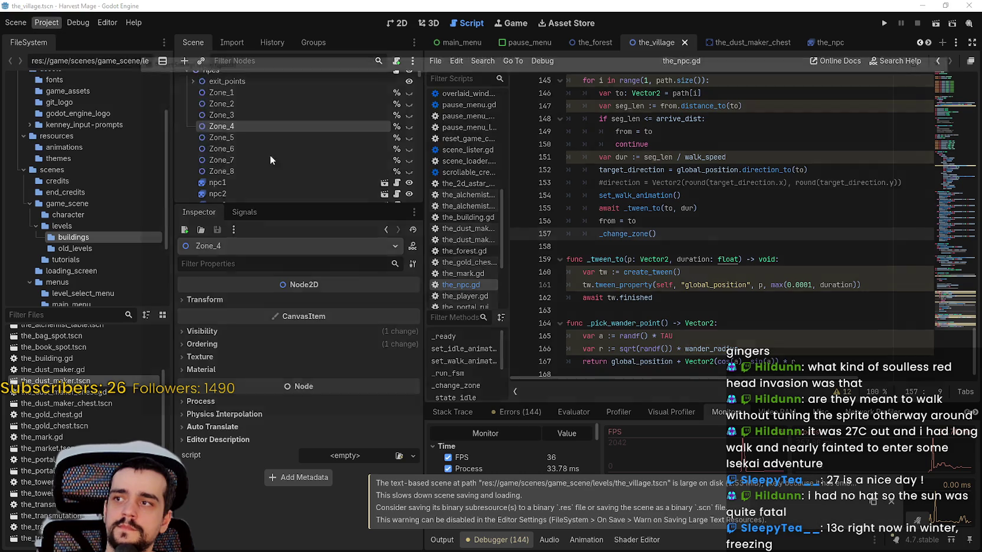
scroll(165, 252, down, 3)
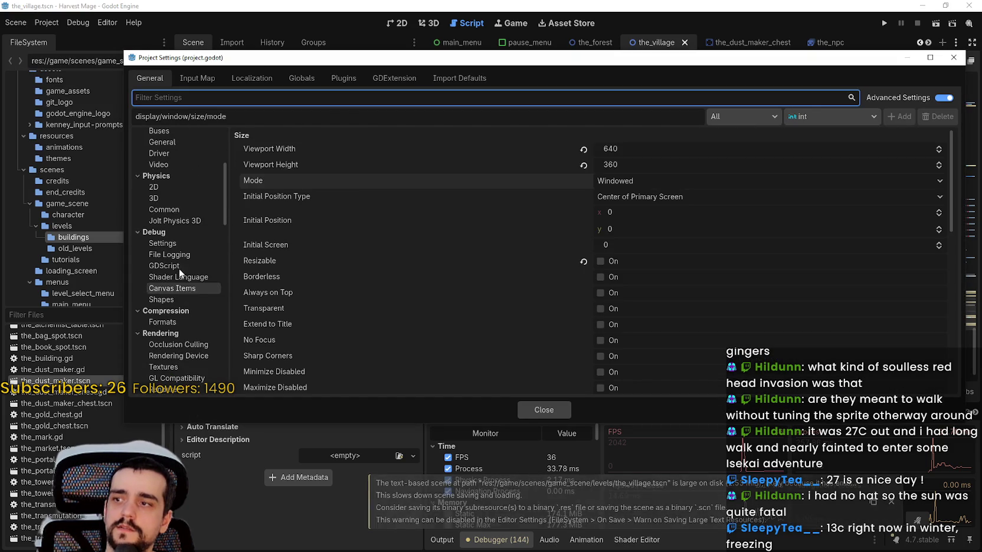
Step: Set Rendering > Driver Thread Model to Separate and close Project Settings
click(173, 185)
scroll(155, 271, down, 5)
click(164, 226)
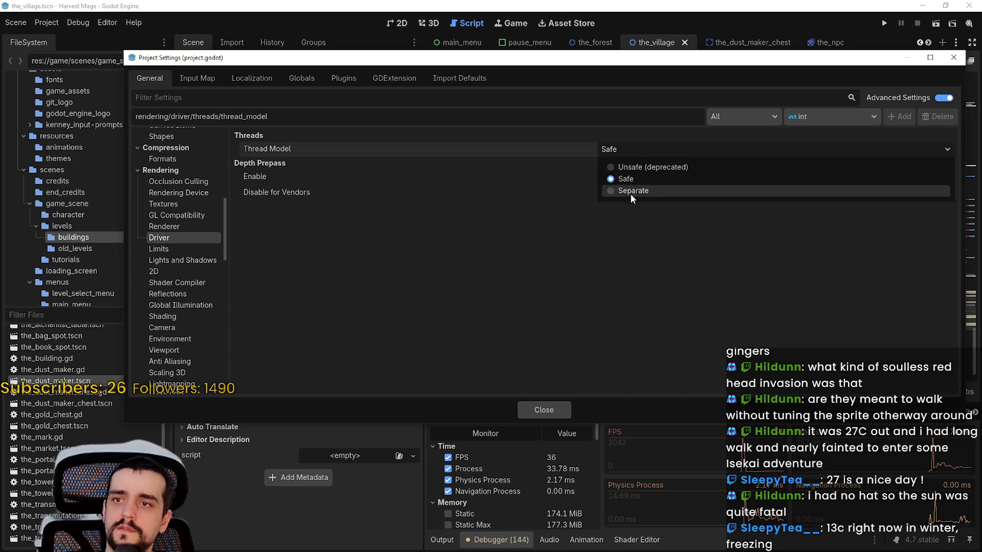
click(631, 195)
click(543, 410)
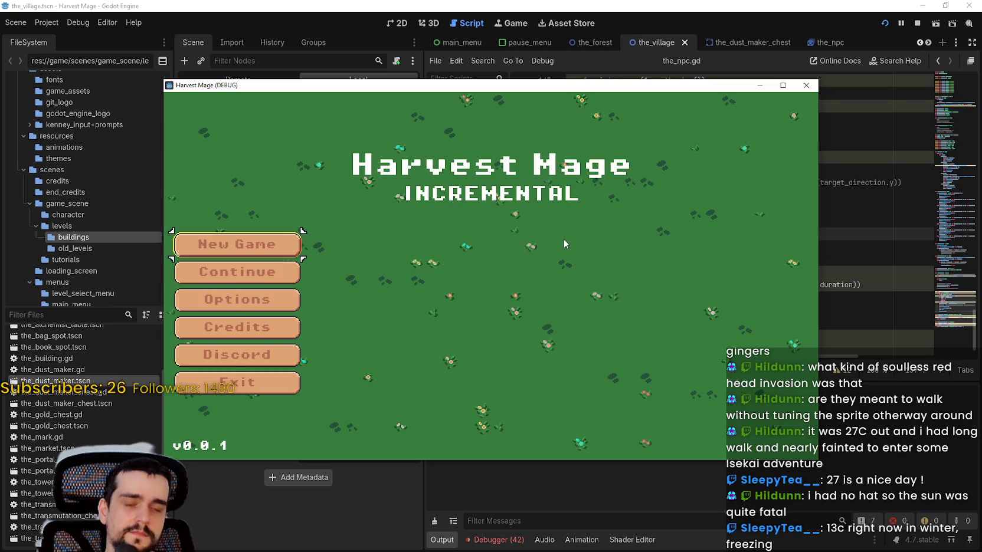
Step: Continue into the village, check the Debugger's Errors and Monitors, then stop the game
click(288, 279)
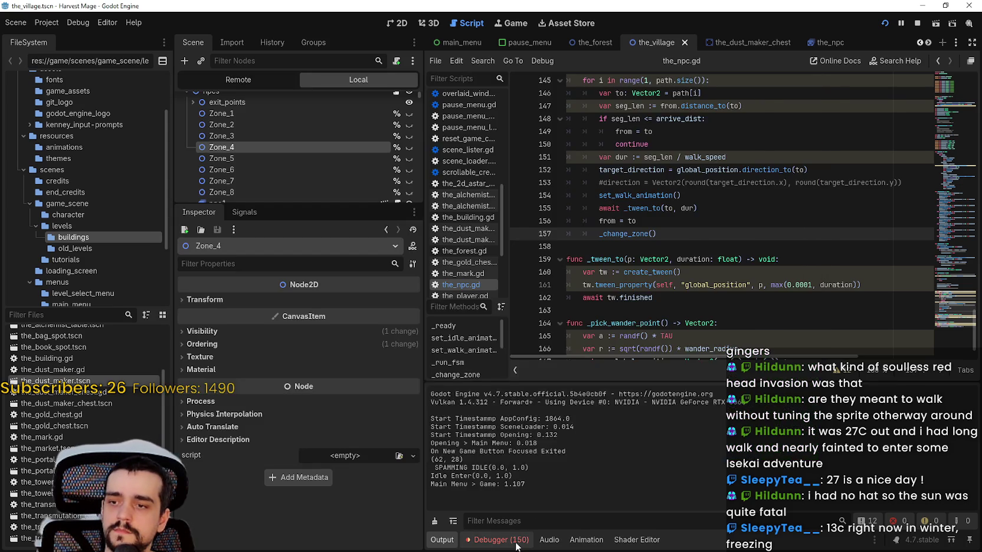
click(517, 540)
scroll(942, 492, down, 5)
mouse_move(976, 506)
mouse_down()
mouse_move(978, 471)
mouse_move(977, 524)
mouse_up()
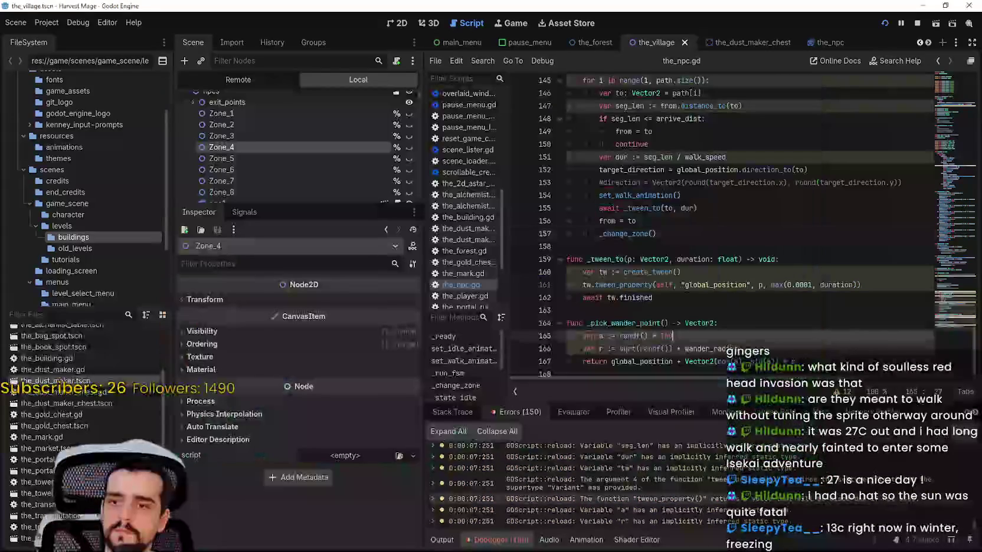
click(718, 418)
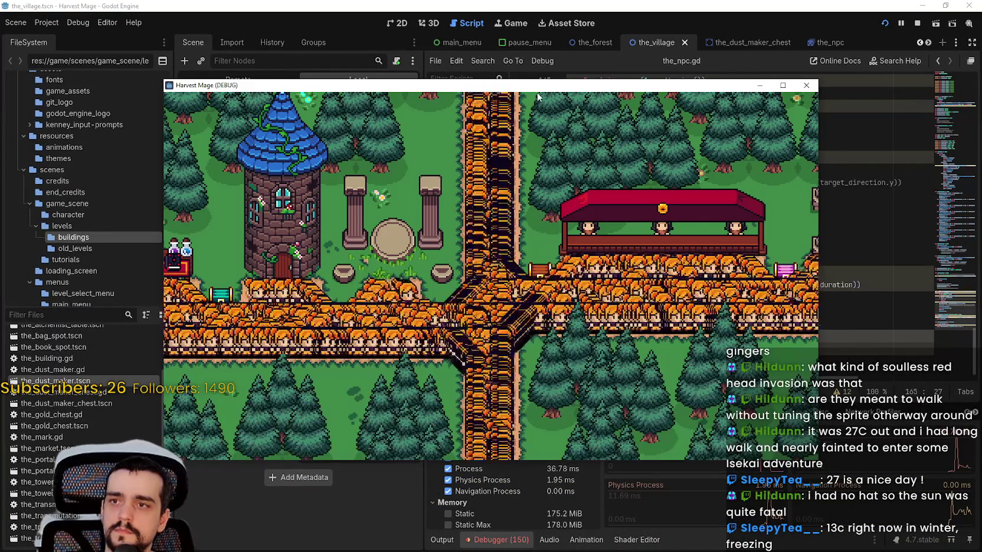
drag(537, 90, 654, 43)
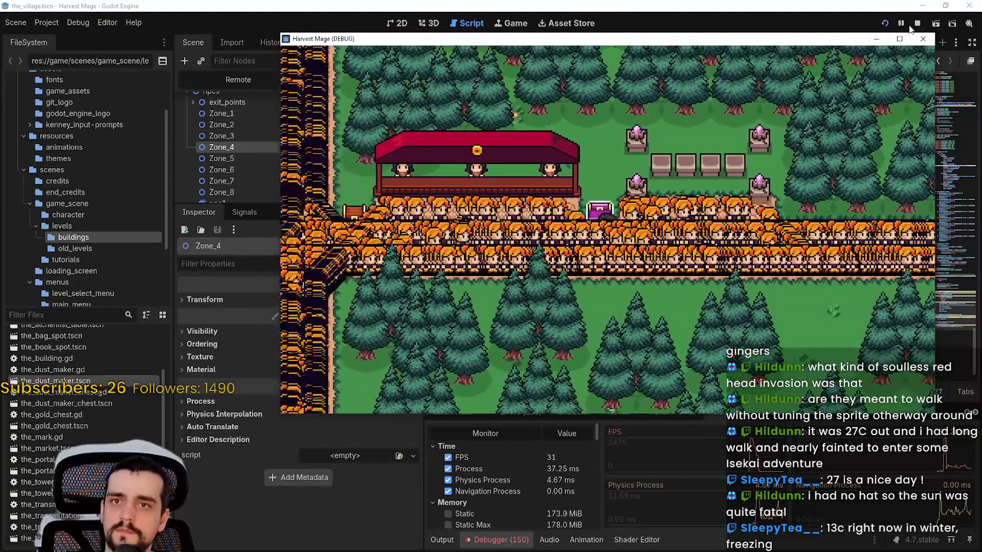
click(911, 27)
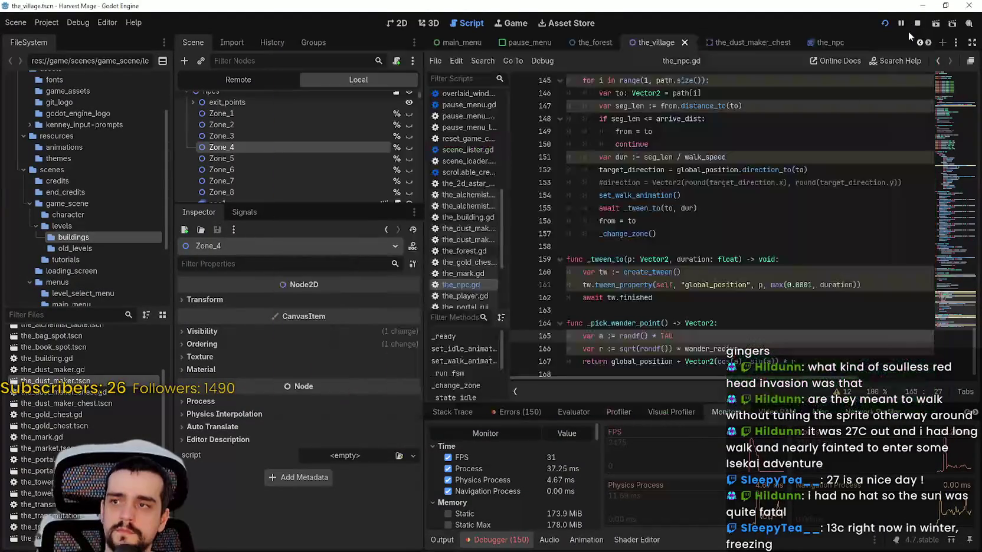
Step: Comment out _change_zone() on line 157, start a new game, and watch Monitors (about 29 FPS)
click(597, 234)
text(#)
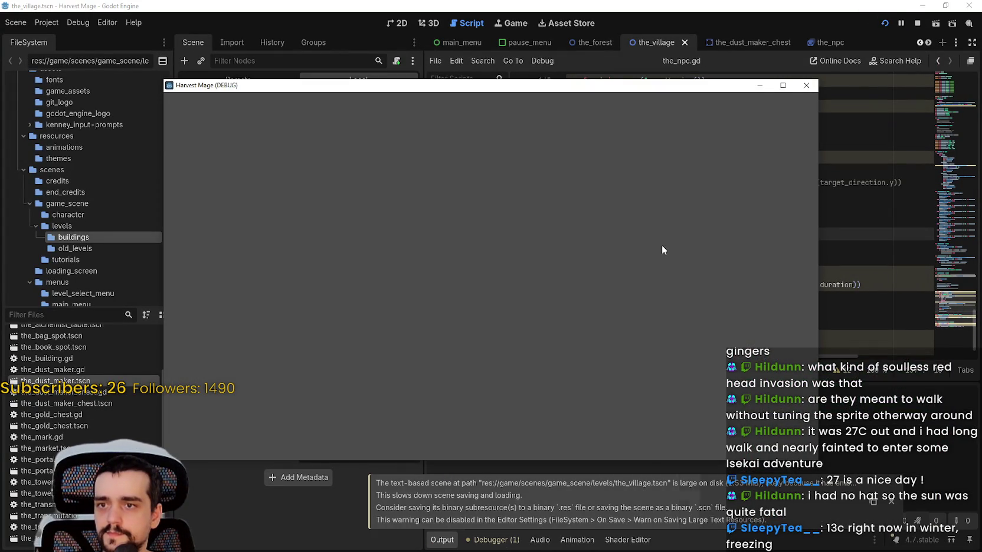
drag(486, 88, 620, 9)
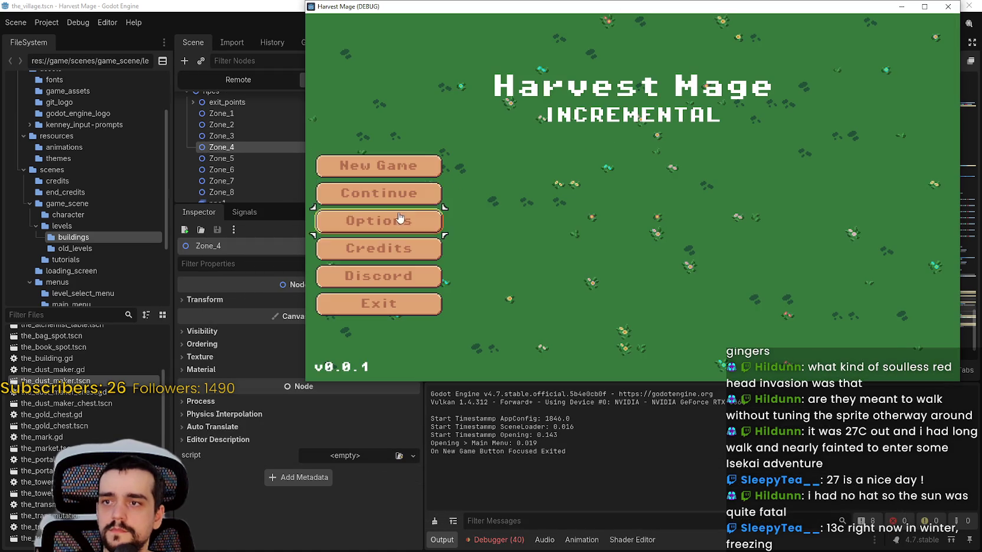
click(425, 172)
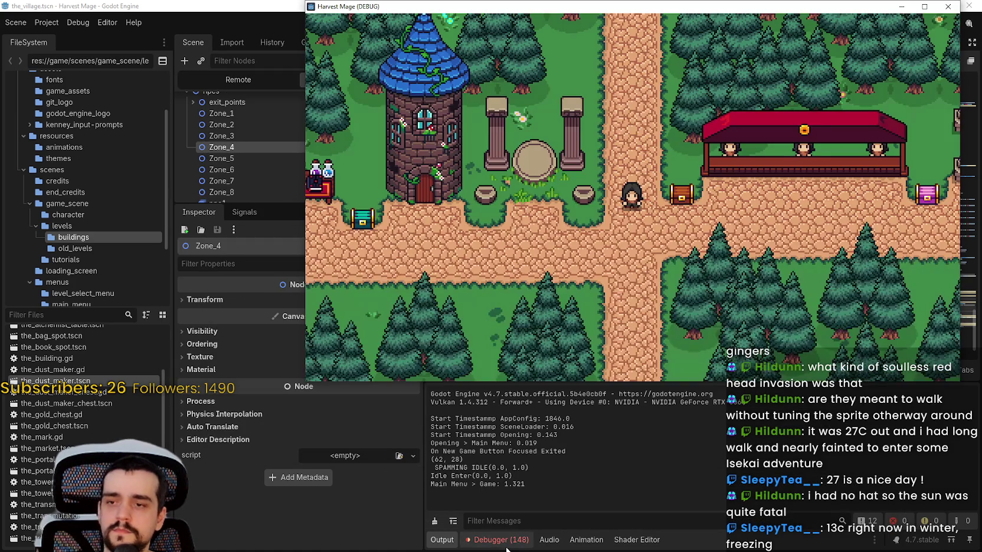
click(522, 531)
click(512, 545)
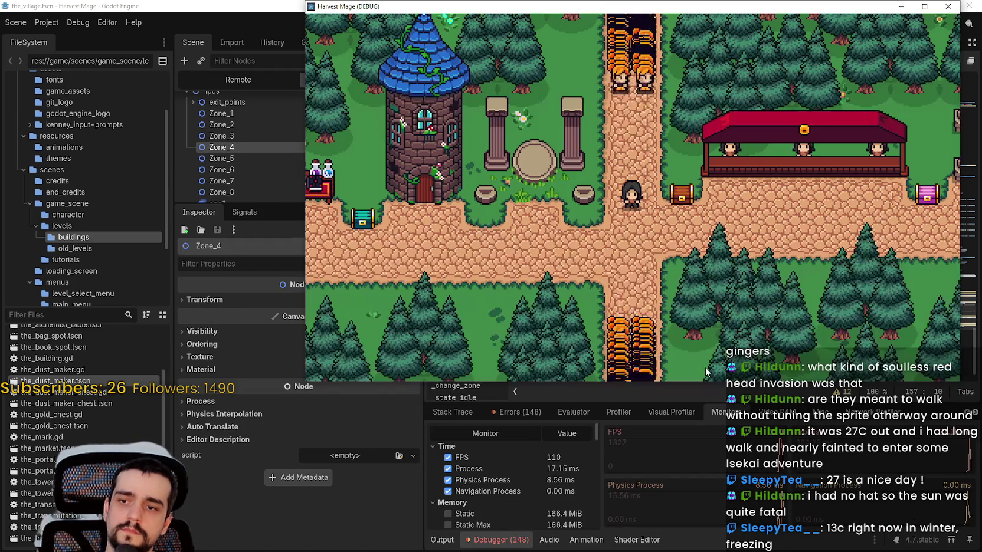
key(Right)
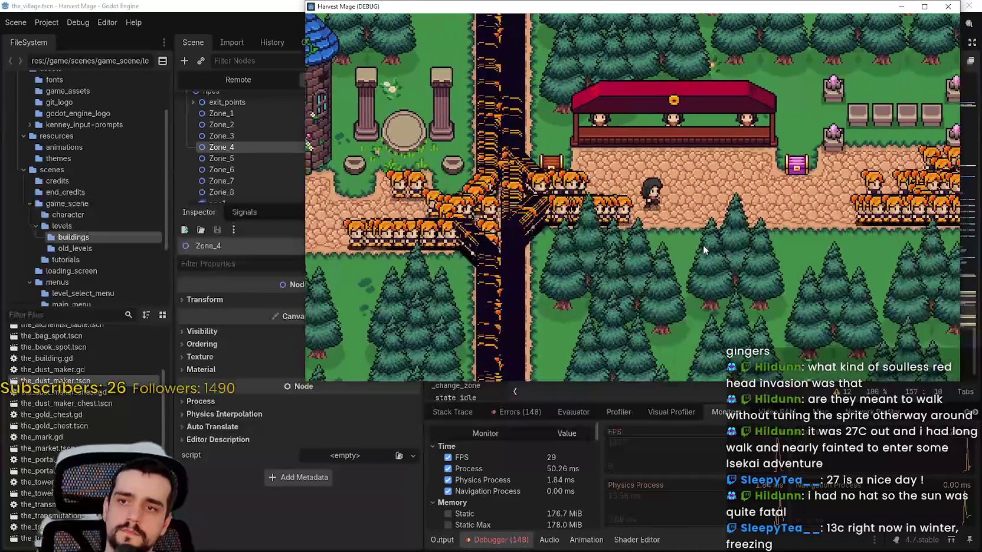
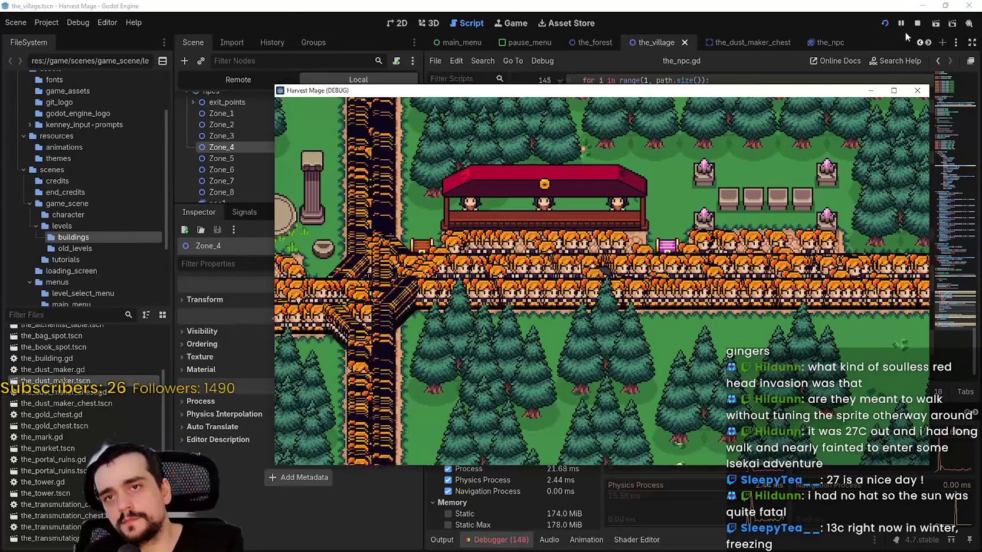
Step: Stop the game, revert physics to 60 ticks, 0.5 jitter fix and no interpolation, then relaunch
click(917, 24)
click(47, 22)
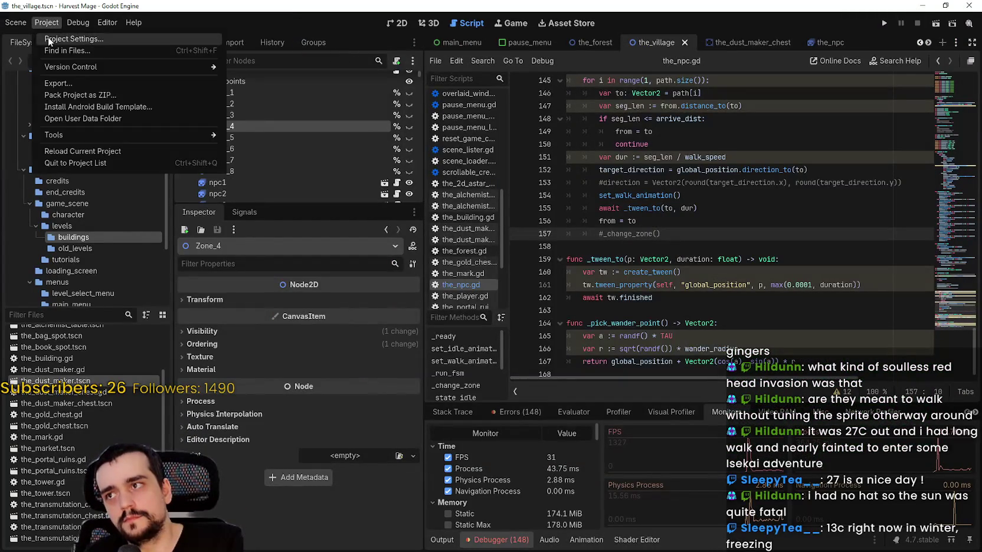
click(71, 37)
scroll(170, 190, up, 5)
click(198, 254)
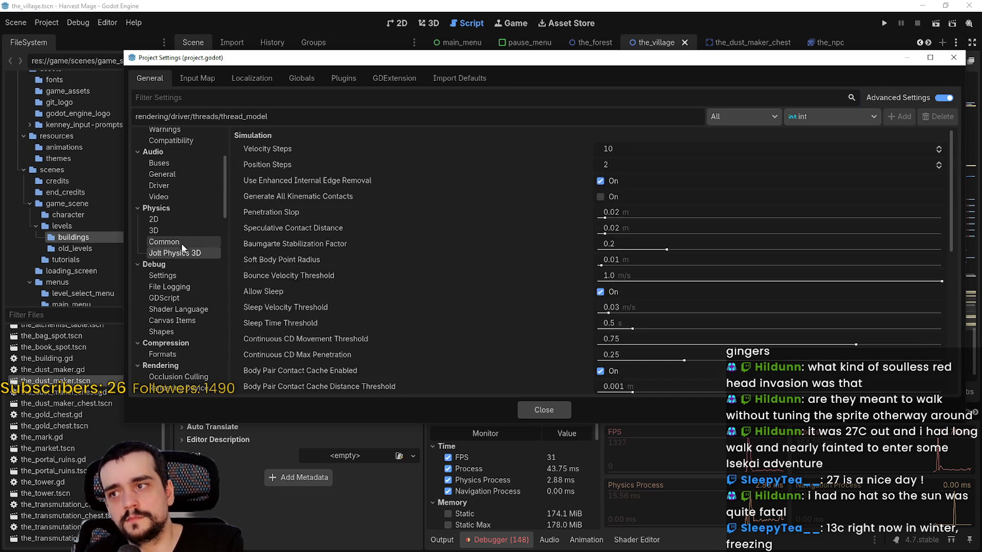
click(181, 243)
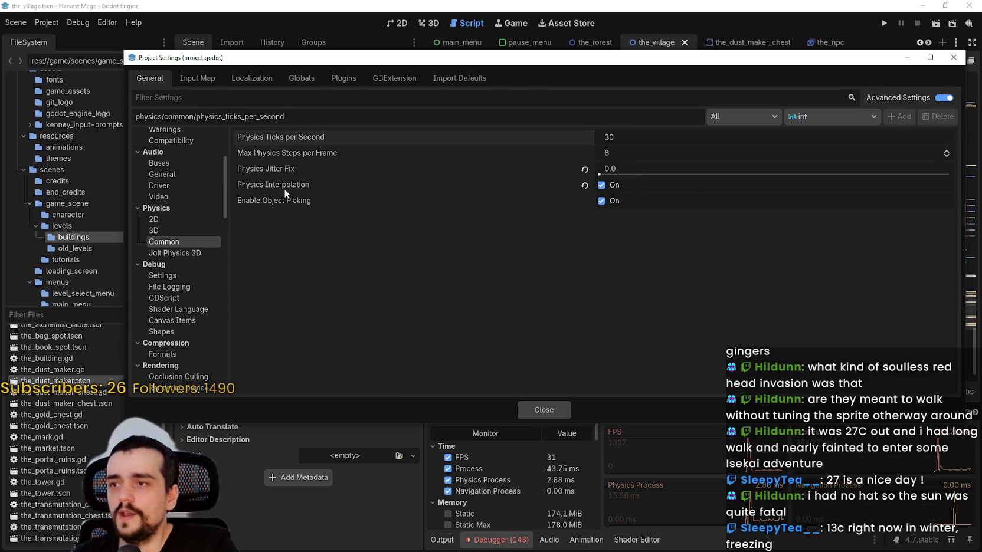
mouse_move(281, 174)
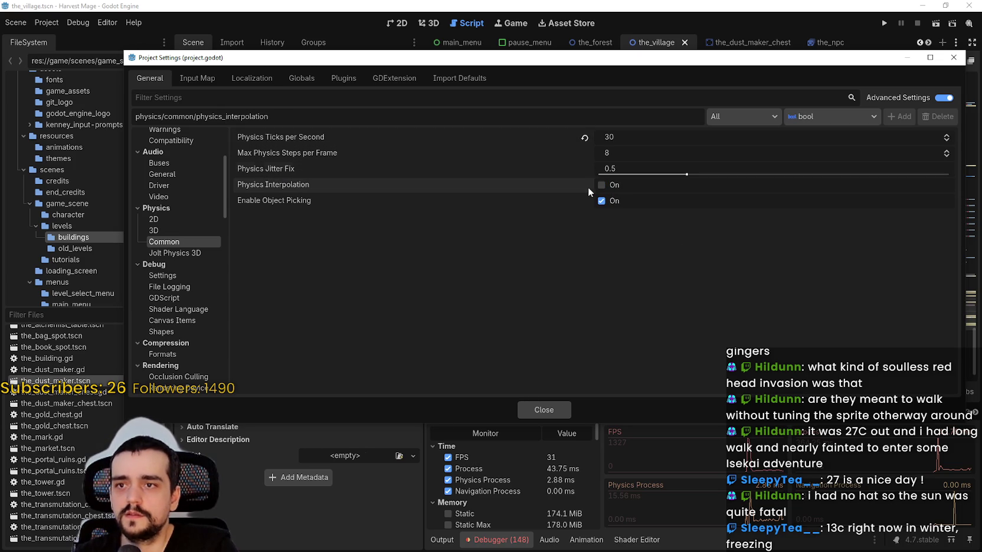
click(586, 138)
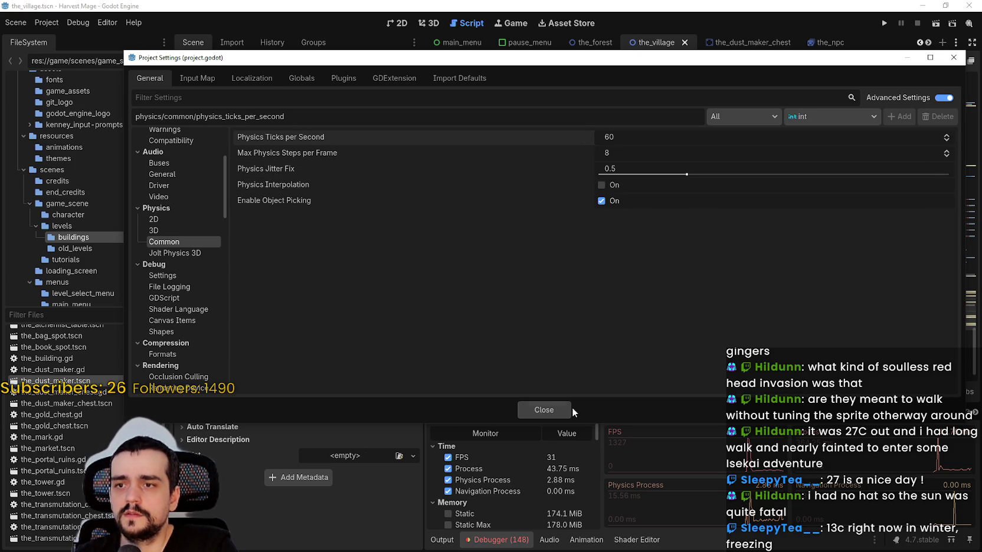
click(560, 409)
click(882, 23)
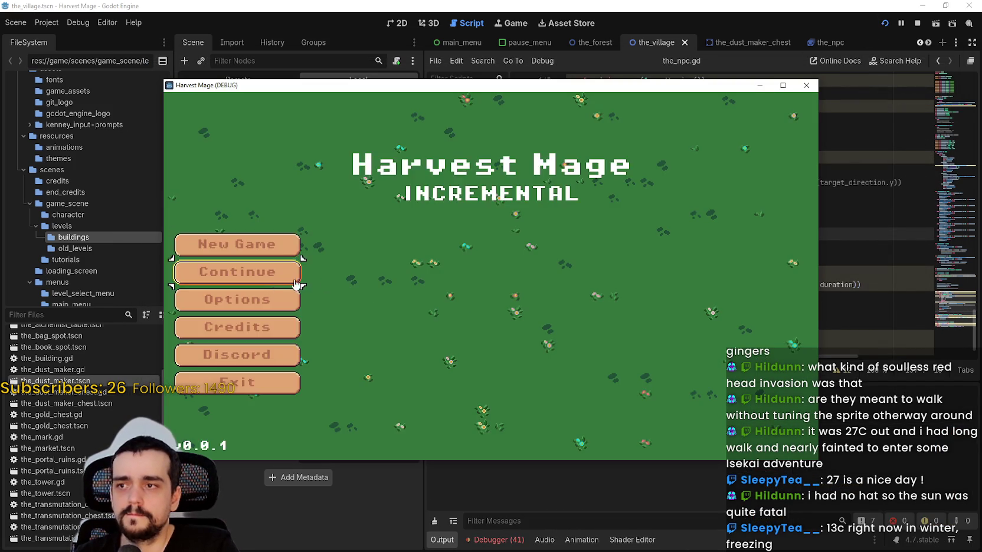
Step: Continue into the village, check the performance monitors, walk right into the NPC crowd, then close the game
click(283, 271)
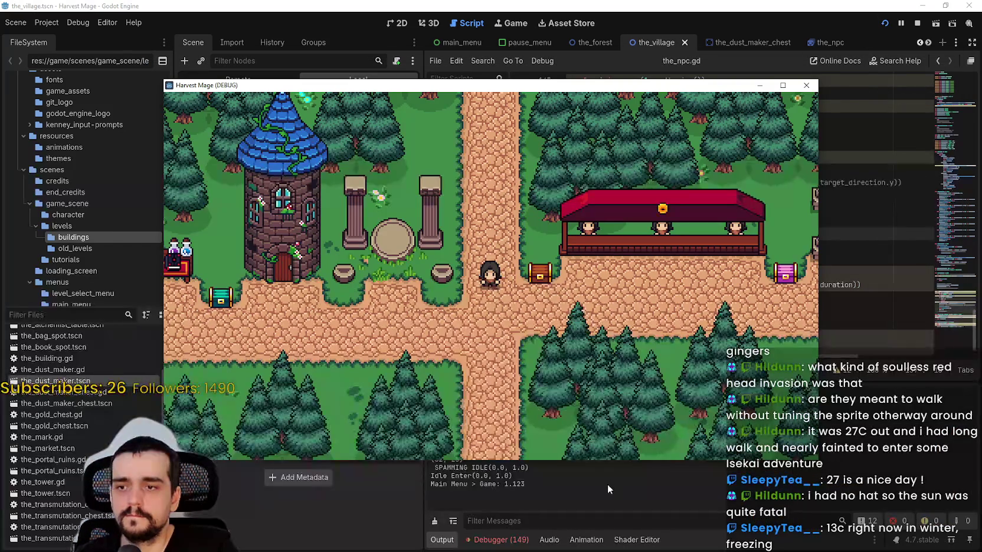
click(607, 483)
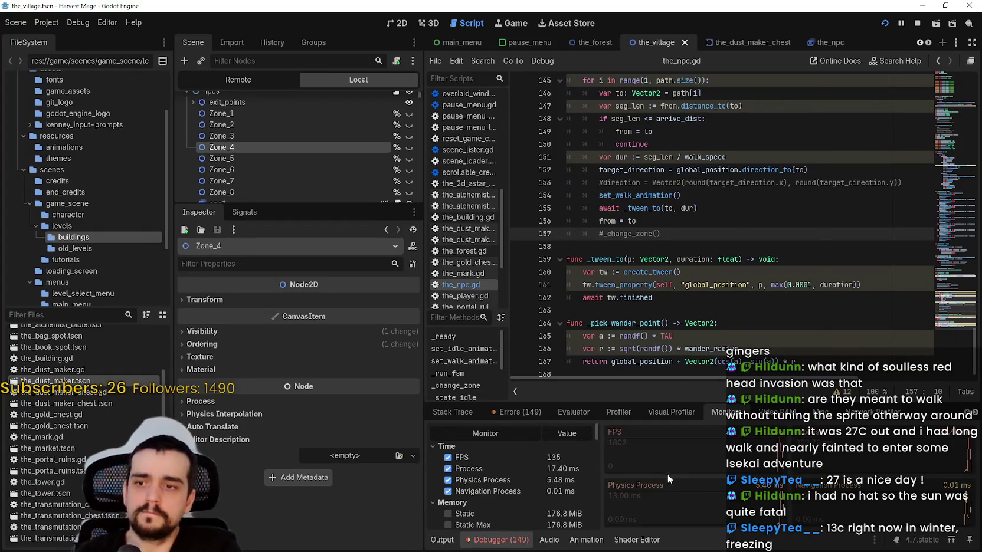
key(alt+Tab)
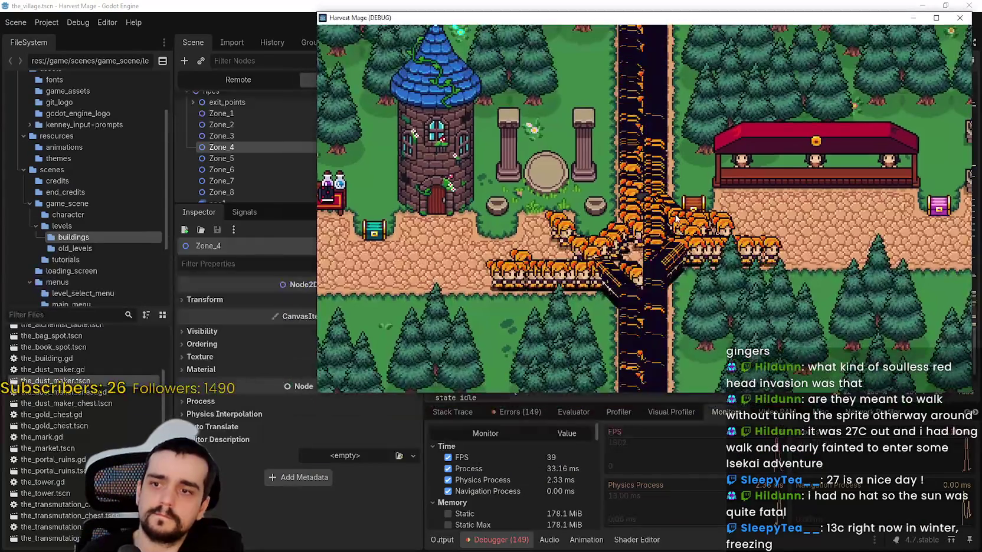
key(d)
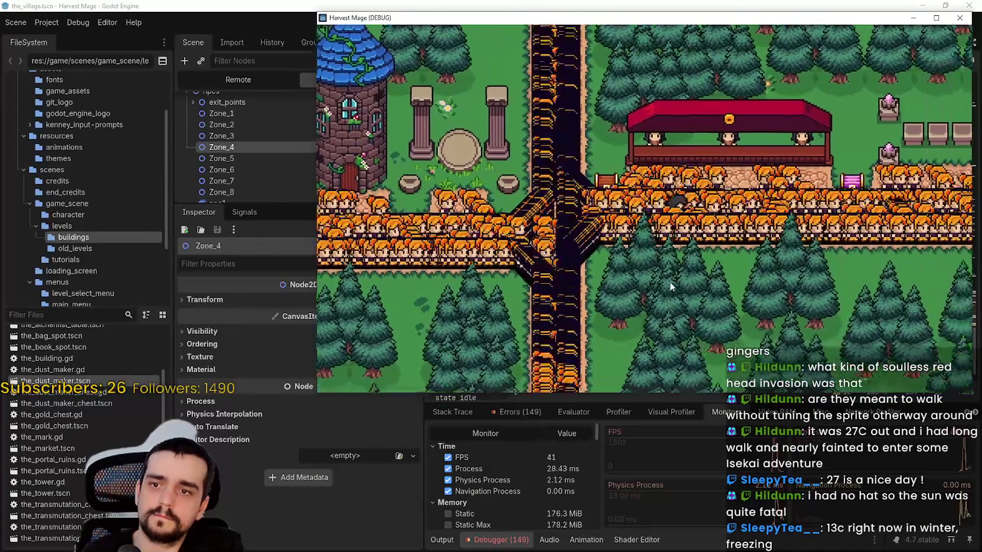
key(d)
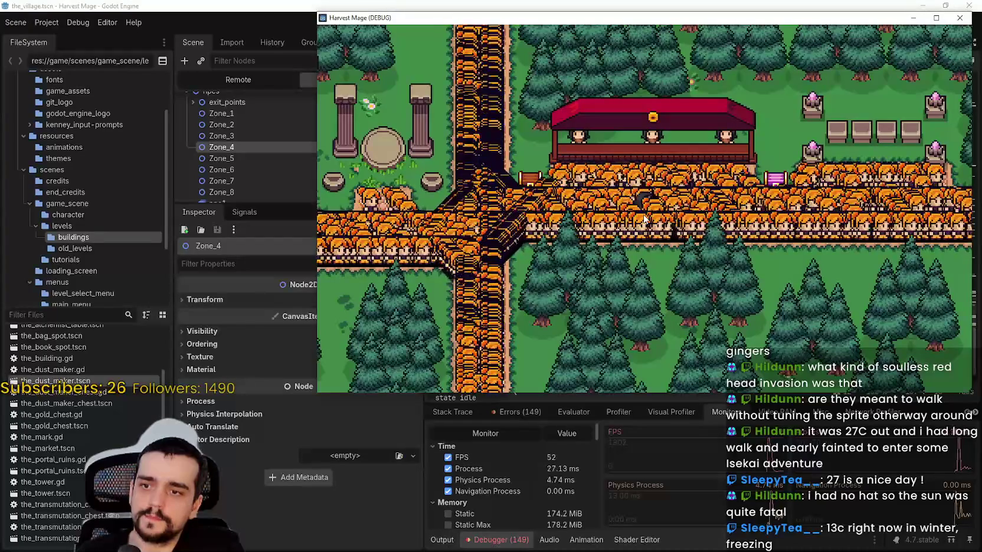
click(959, 18)
click(49, 23)
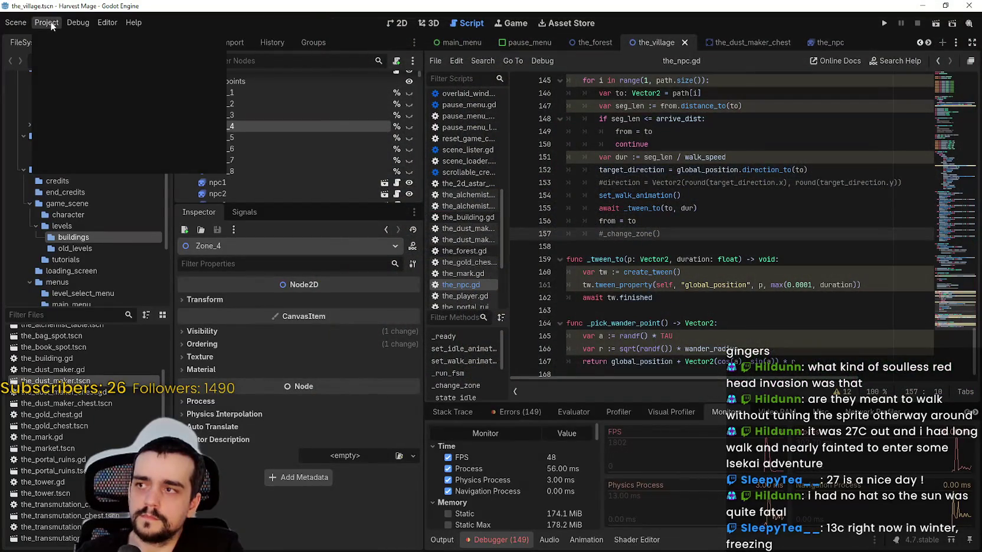
Step: Revert the Rendering > Driver thread model to Safe in Project Settings
click(51, 24)
click(51, 24)
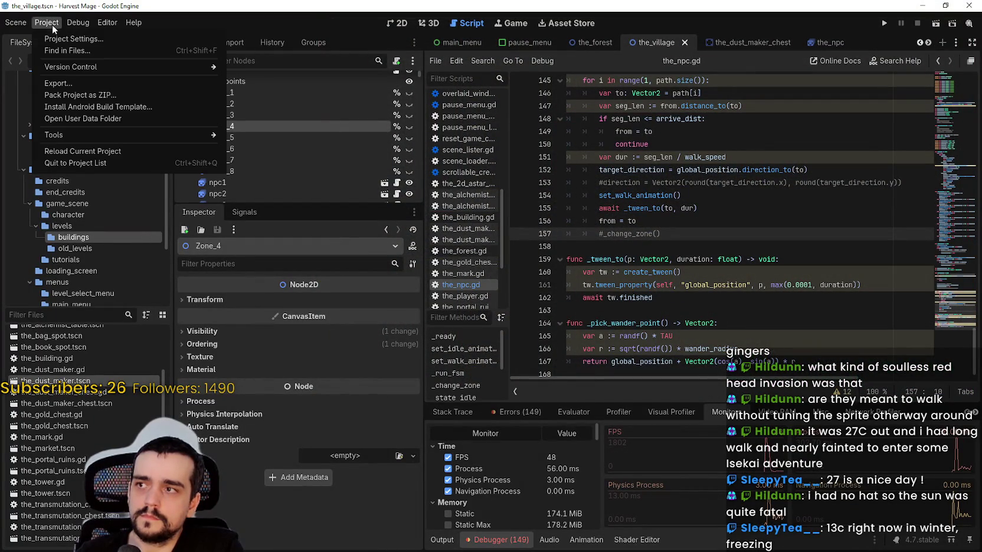
click(52, 37)
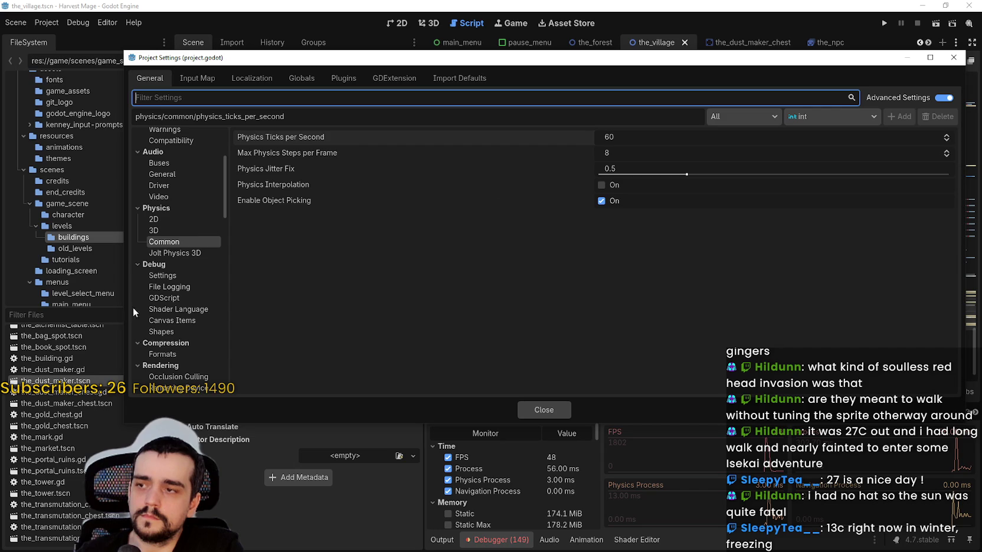
scroll(181, 304, down, 6)
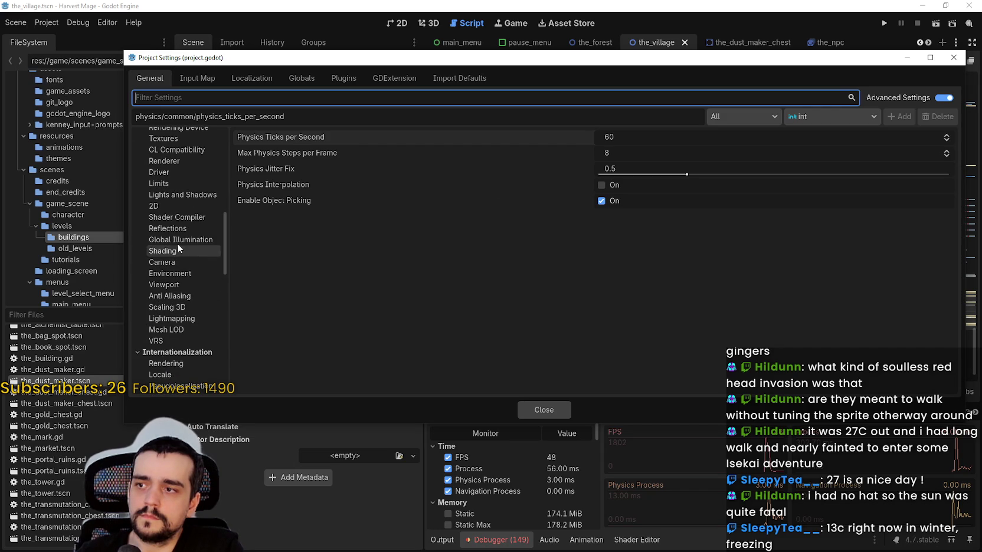
click(188, 184)
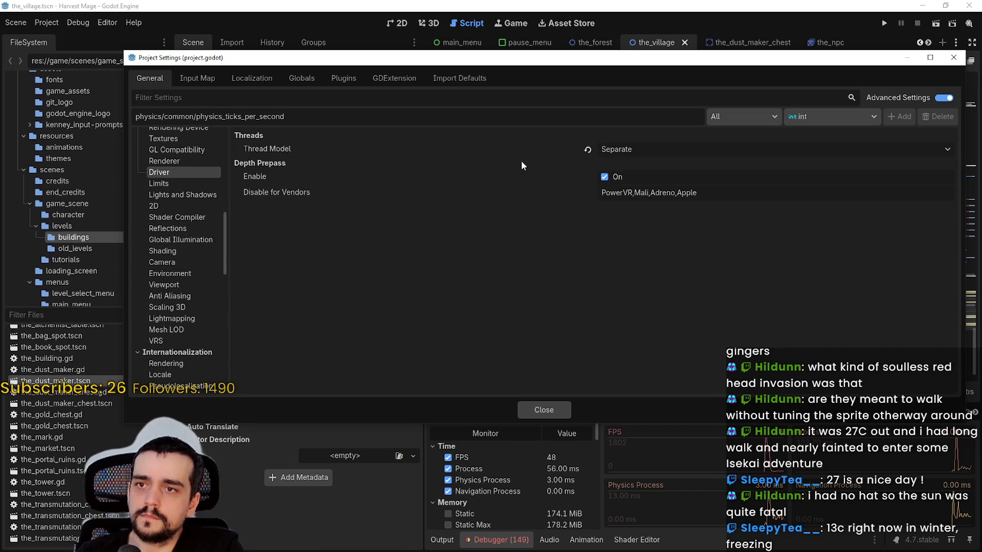
Step: Set physics to 30 ticks per second with interpolation enabled, then run the project again
scroll(175, 213, up, 6)
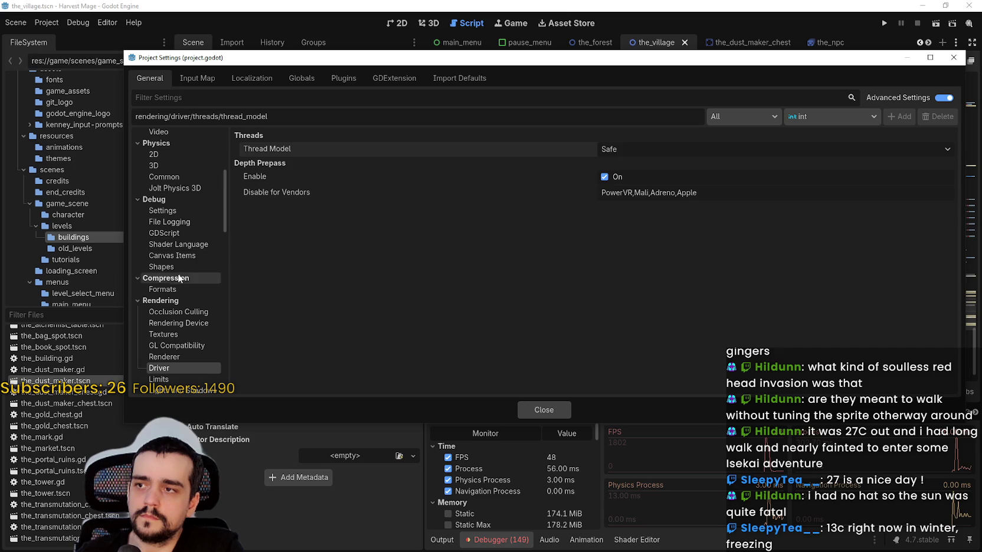
click(164, 176)
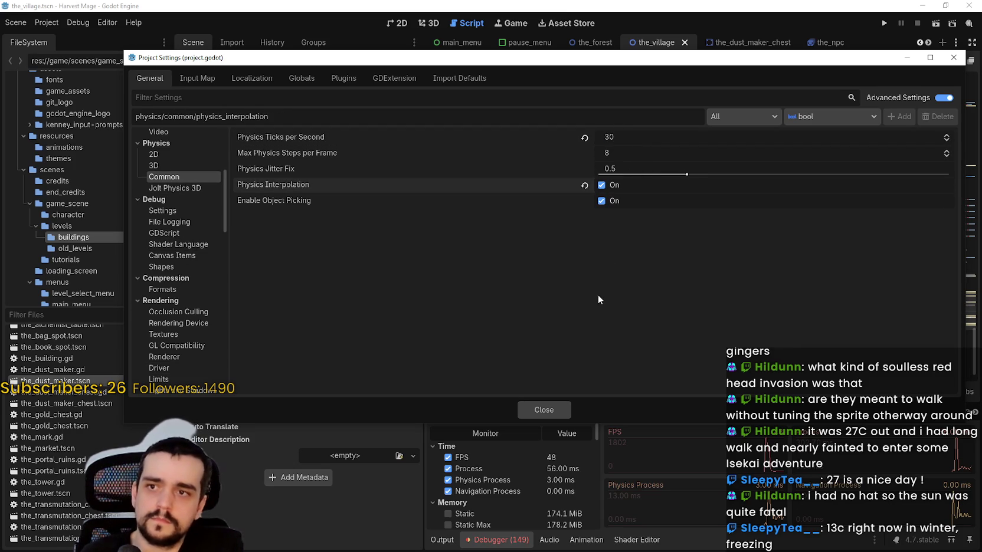
click(543, 409)
click(883, 23)
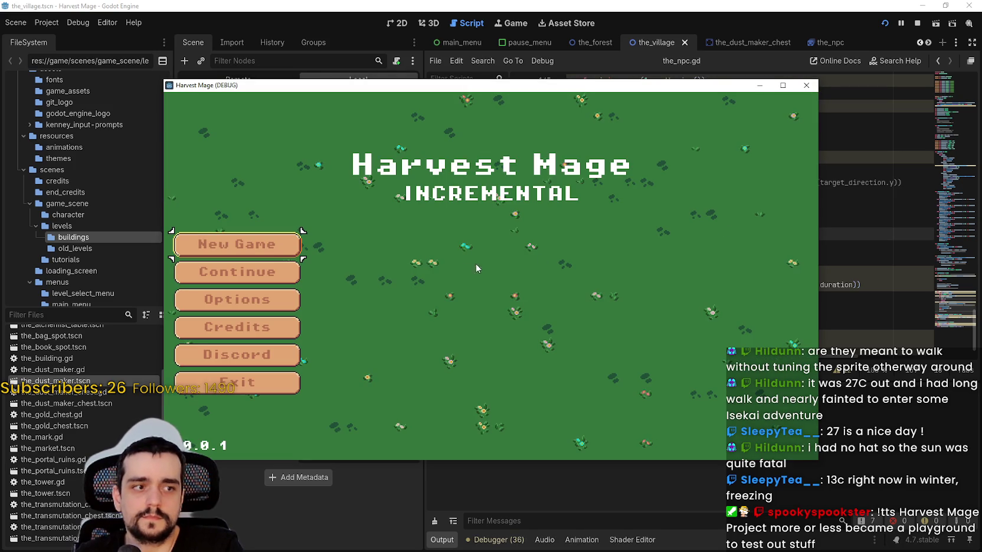
Step: Load the village, move the game window aside to view the remote scene tree, then stop the game
click(300, 273)
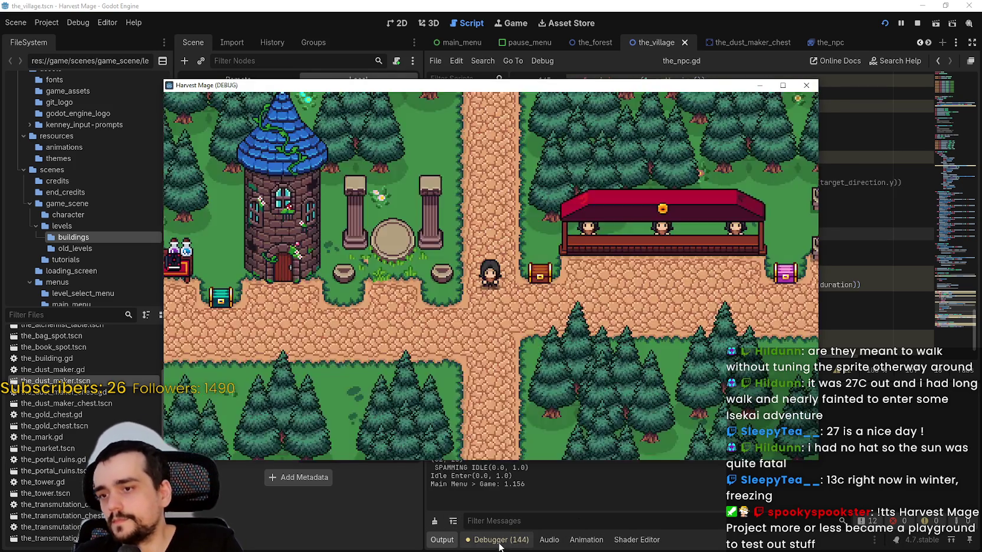
key(alt+Tab)
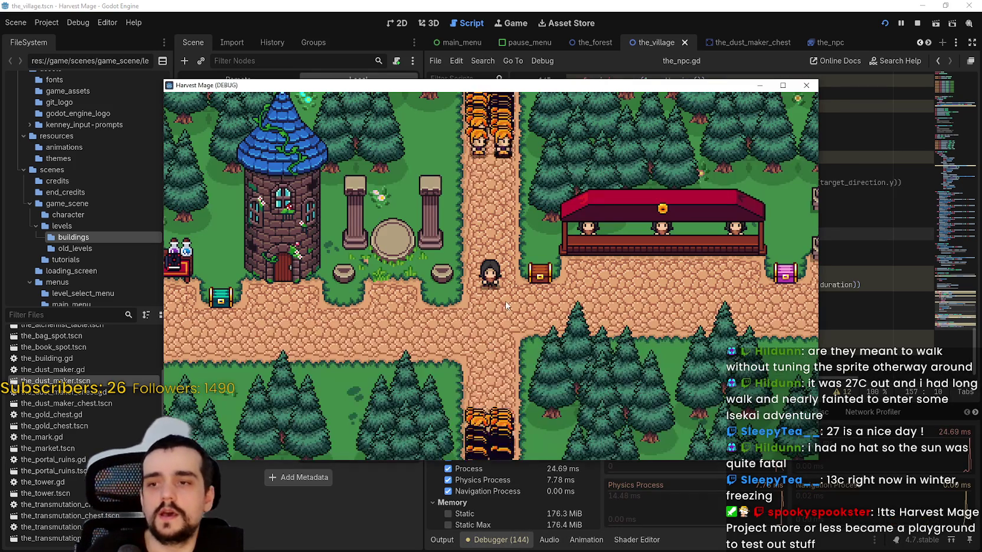
mouse_move(527, 81)
mouse_down()
mouse_move(603, 50)
mouse_move(695, 45)
mouse_up()
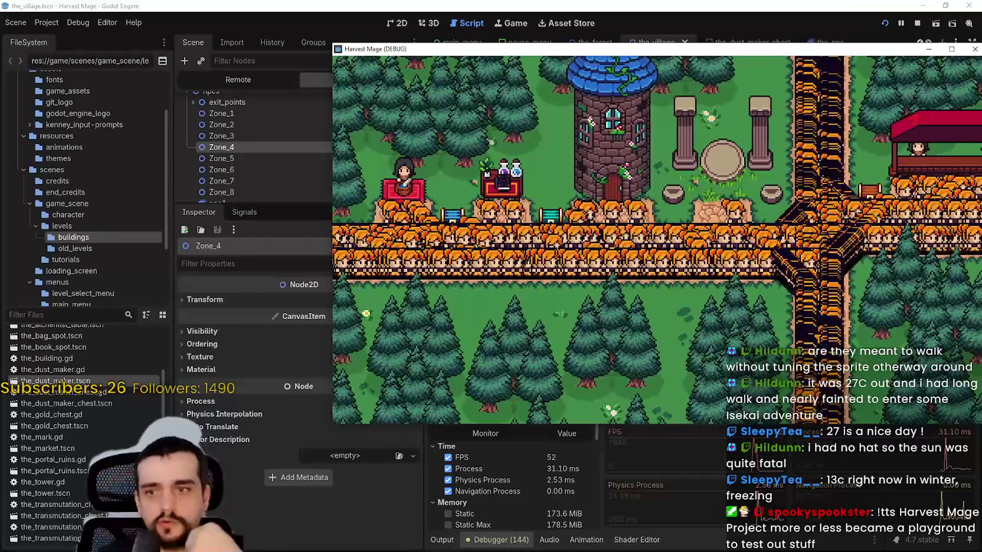
click(917, 22)
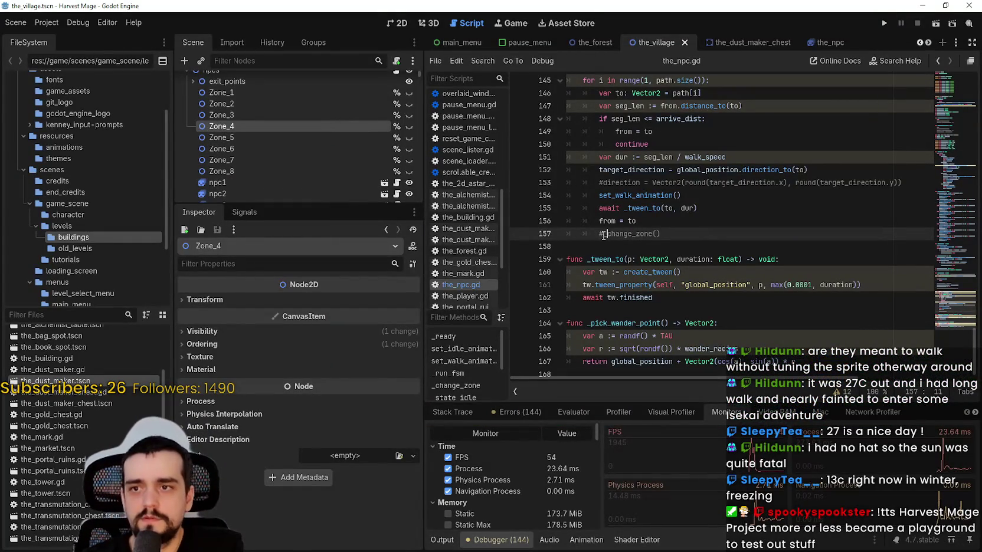
Step: Rerun the game and walk the player east past the pavilion while watching the performance monitors
click(886, 22)
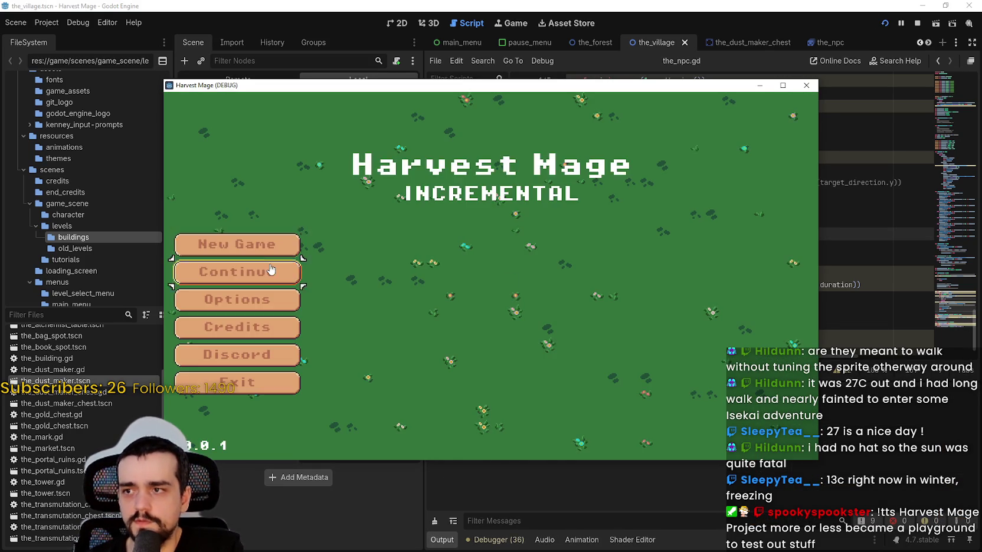
click(274, 267)
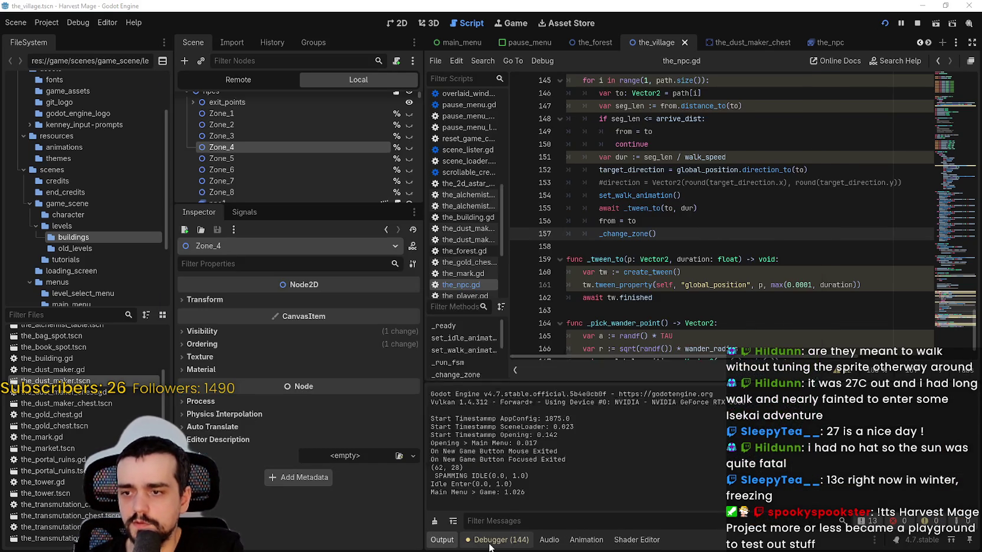
click(489, 540)
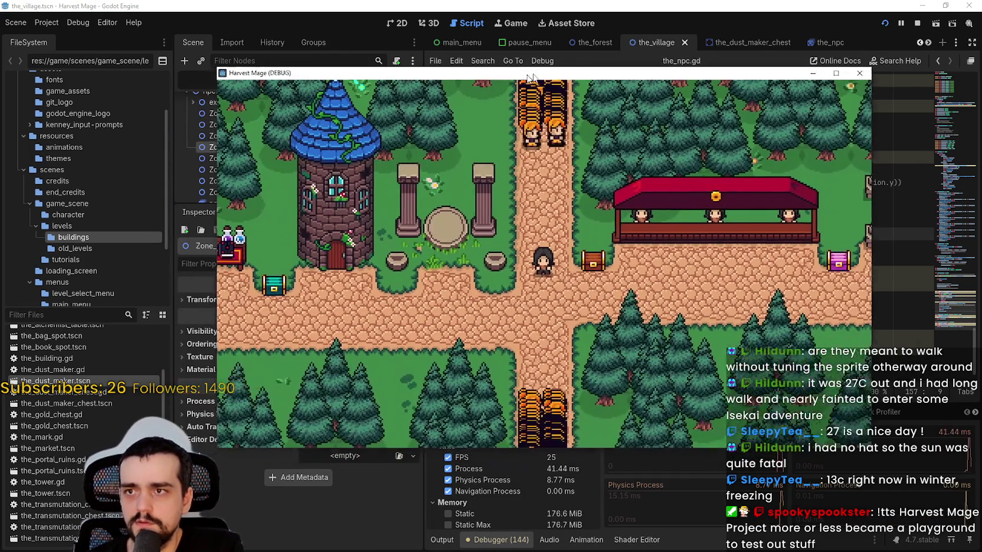
drag(475, 86, 637, 42)
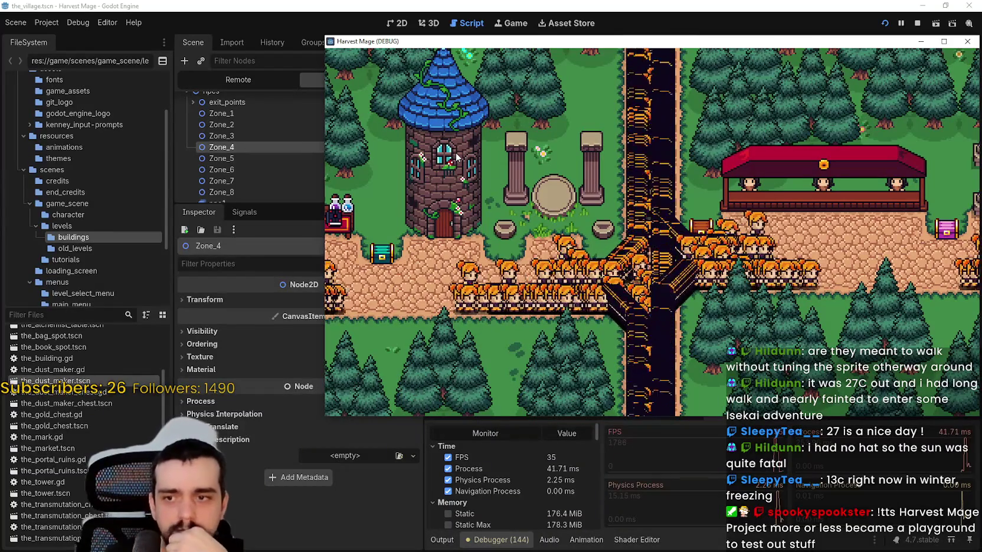
key(d)
key(w)
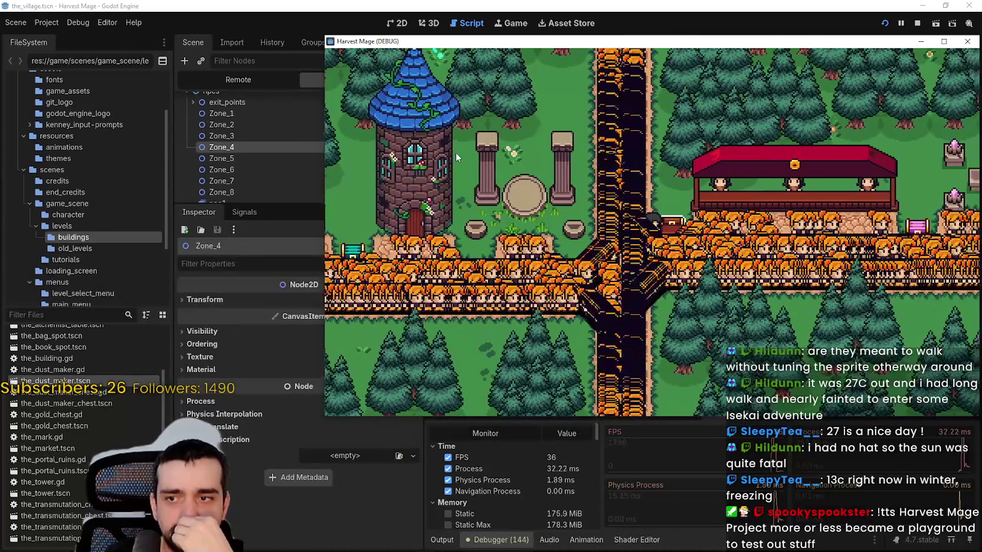
key(d)
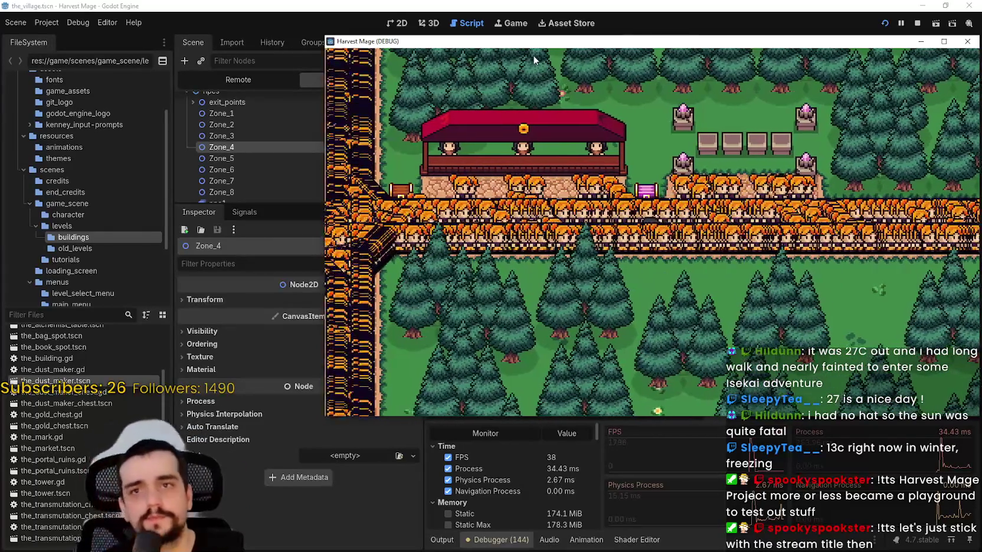
Step: Stop the game and delete the 5245 nodes npc6–npc5250, leaving only npc1–npc5
click(916, 23)
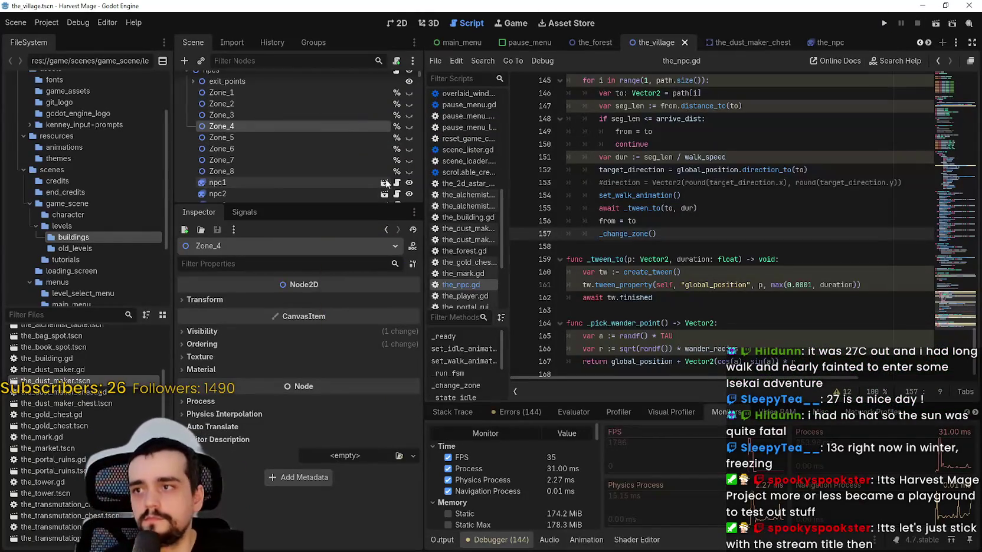
scroll(283, 156, down, 5)
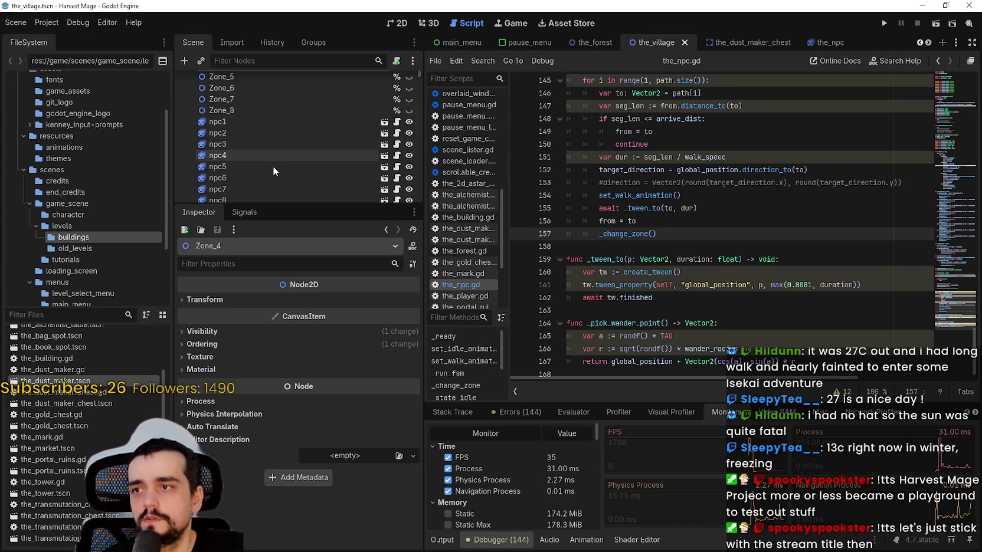
drag(419, 77, 407, 224)
scroll(401, 197, up, 10)
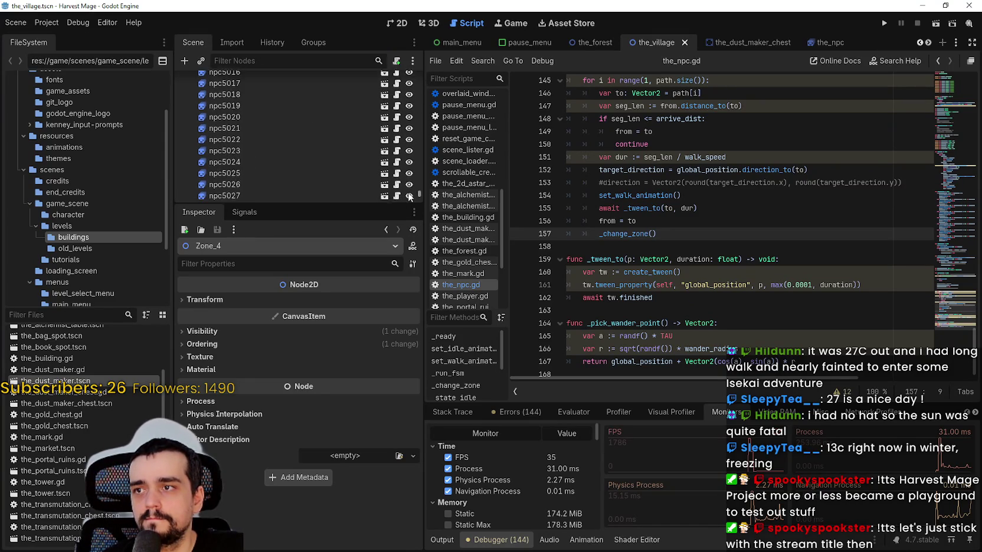
scroll(400, 197, down, 10)
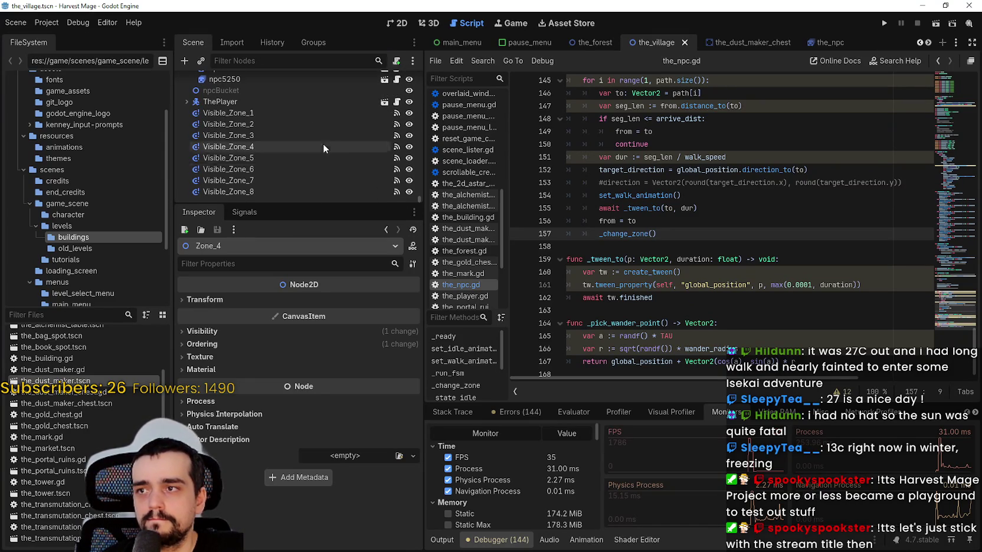
scroll(330, 148, up, 1)
click(268, 112)
drag(418, 202, 415, 70)
scroll(295, 151, down, 5)
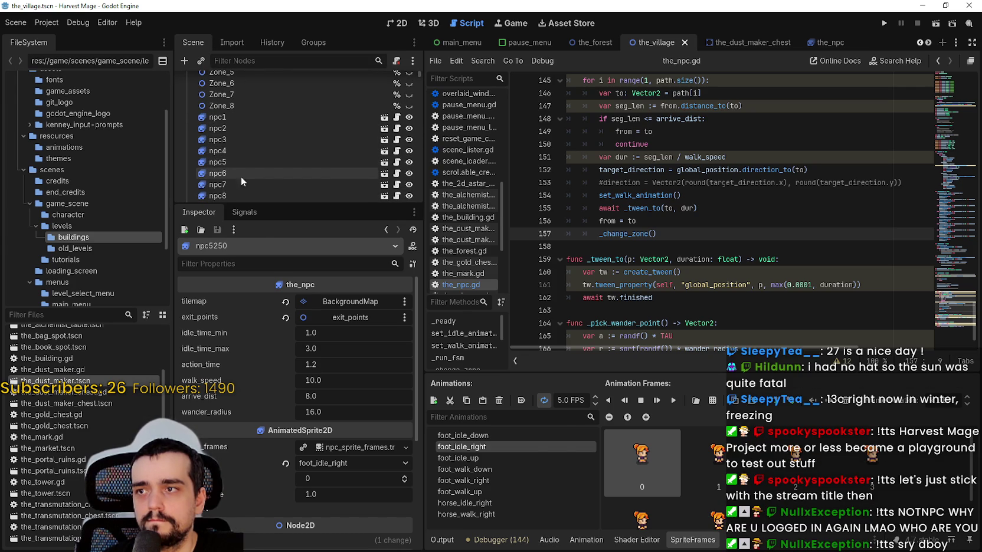
key(Delete)
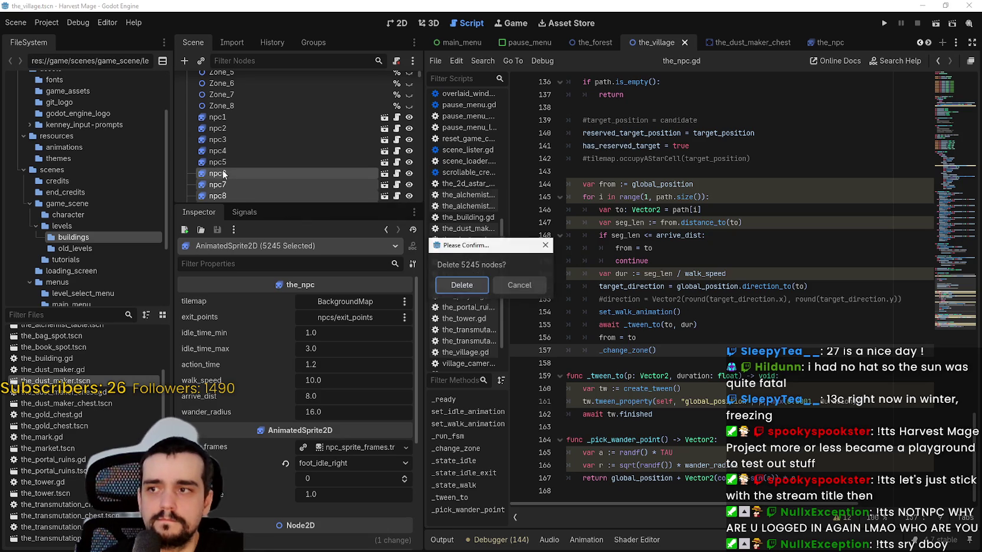
key(Escape)
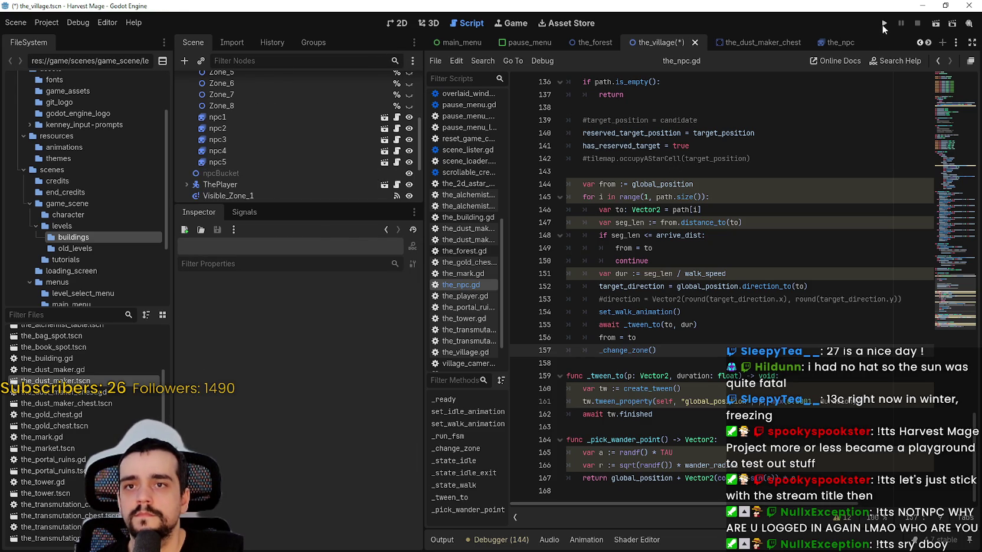
Step: Go through the Project menu, move the script cursor to line 142, then save and run
click(46, 23)
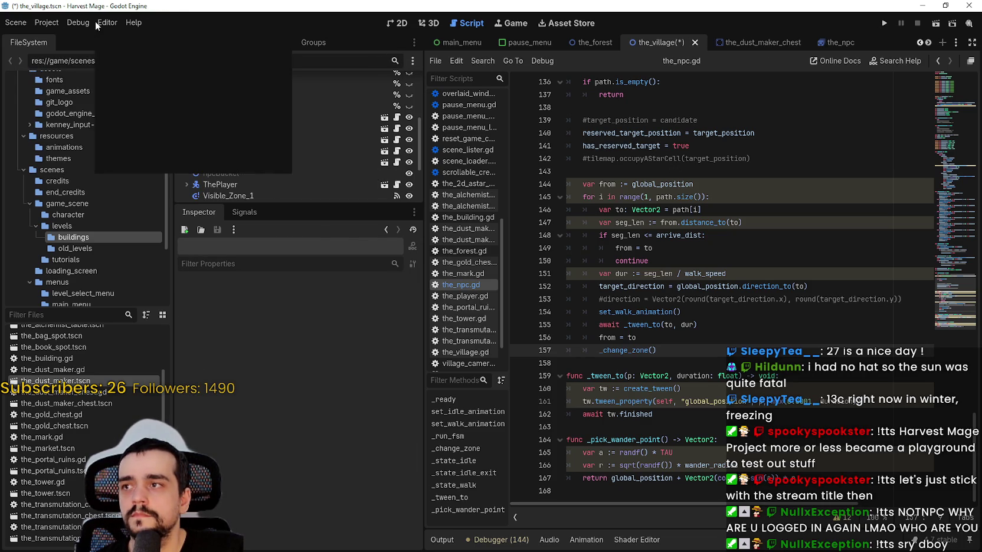
click(169, 41)
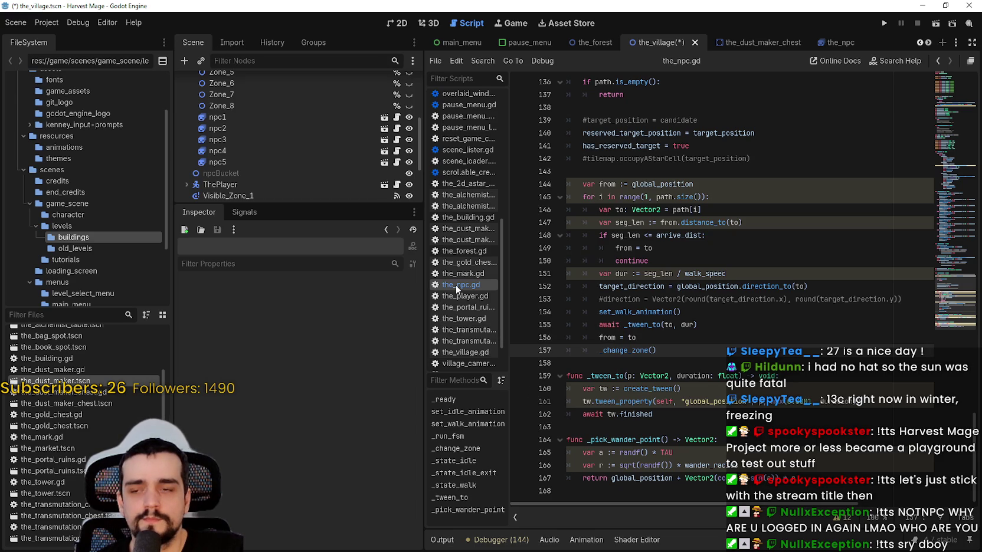
click(111, 27)
click(50, 22)
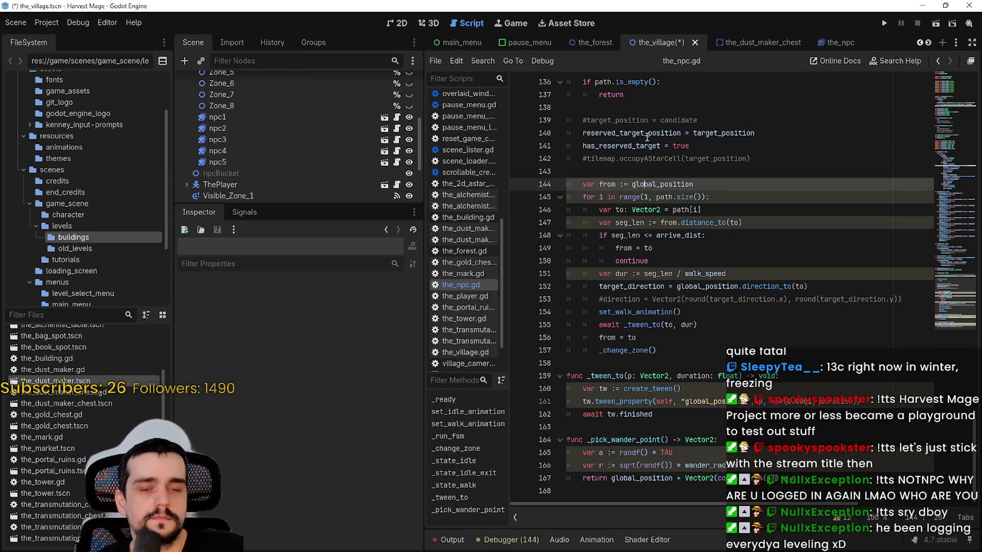
click(674, 158)
click(884, 23)
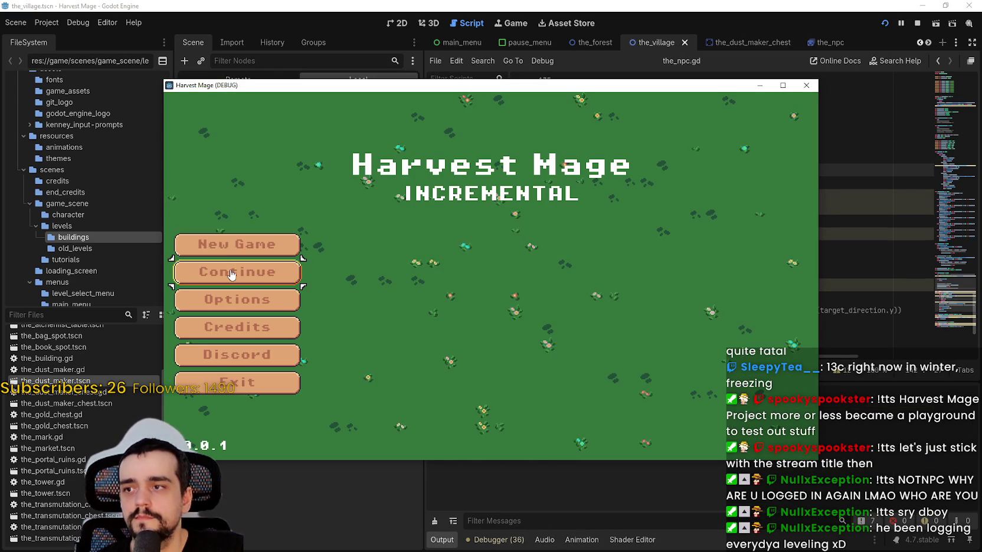
Step: Continue into the village full-screen and walk the player down and left along the path past the chests
click(231, 273)
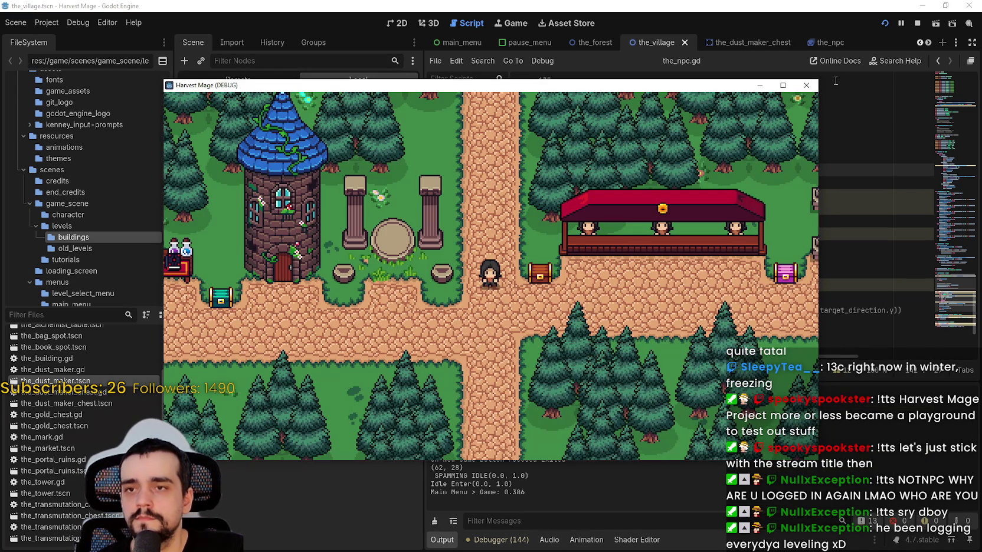
click(784, 86)
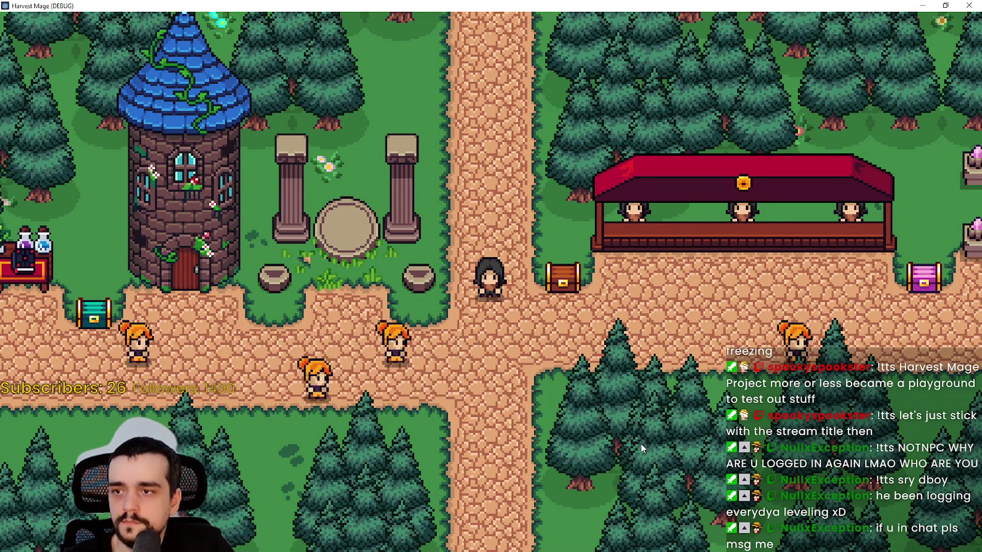
key(s)
key(a)
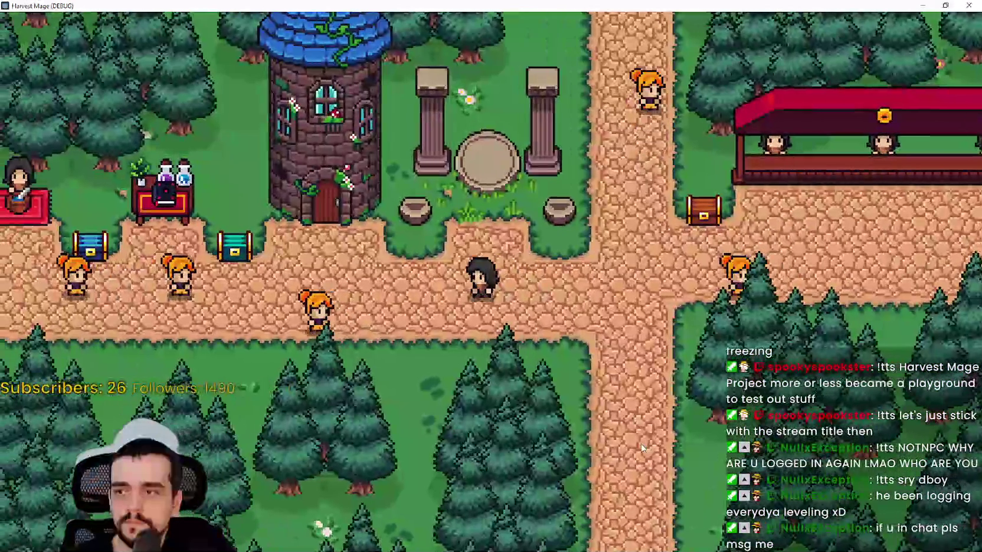
key(a)
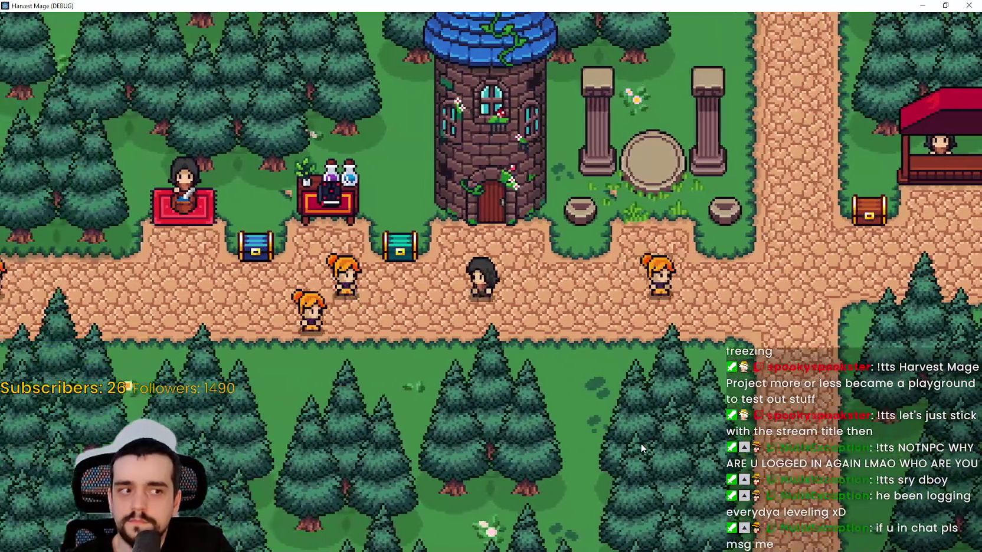
key(a)
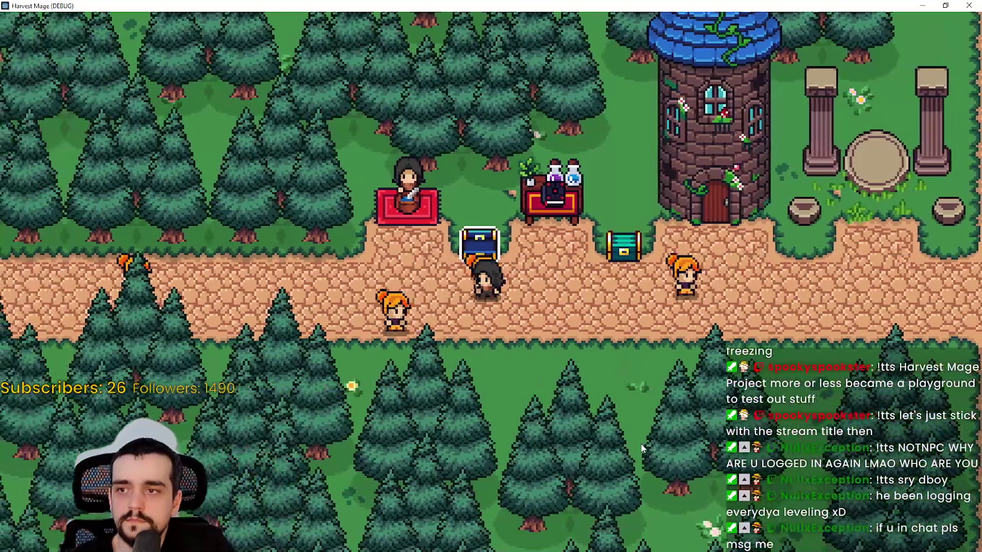
key(a)
key(d)
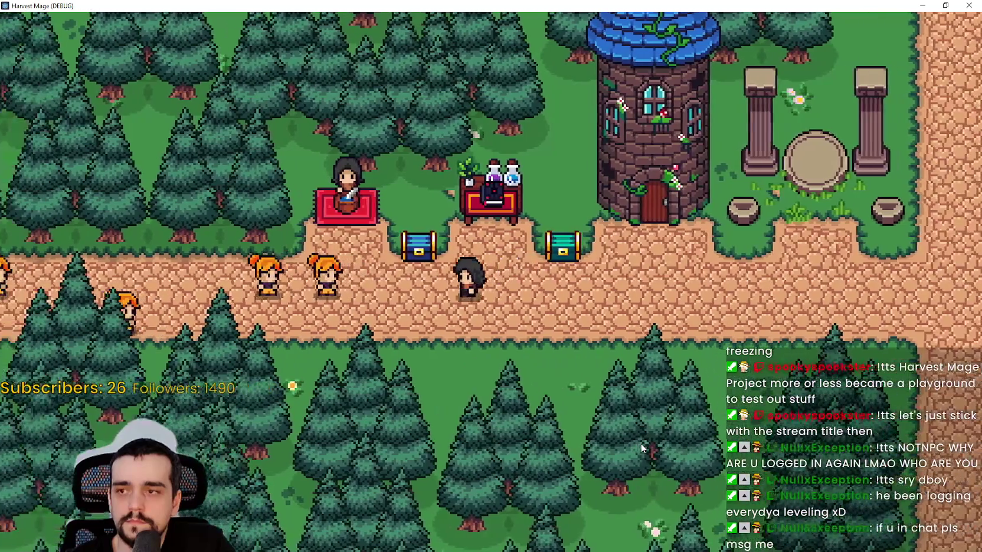
key(a)
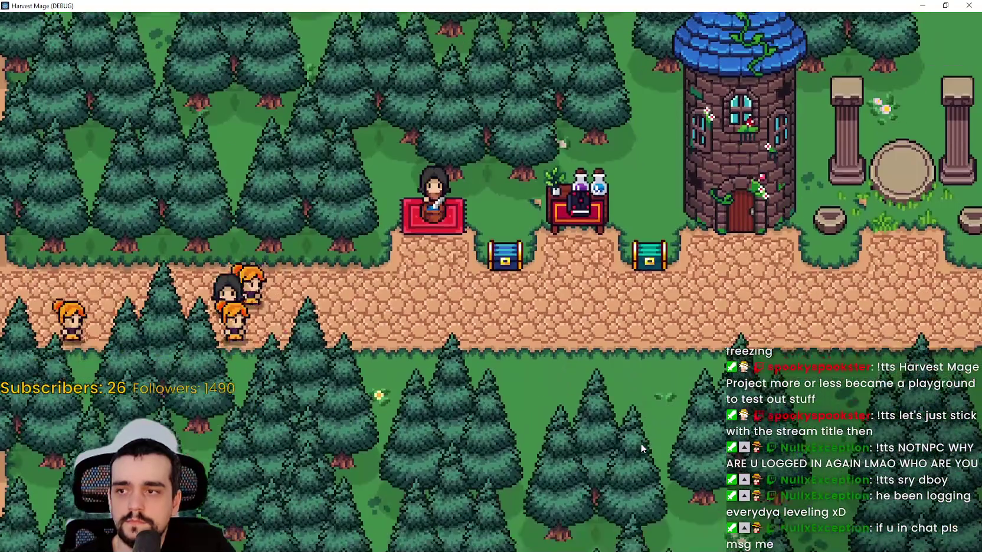
key(s)
key(d)
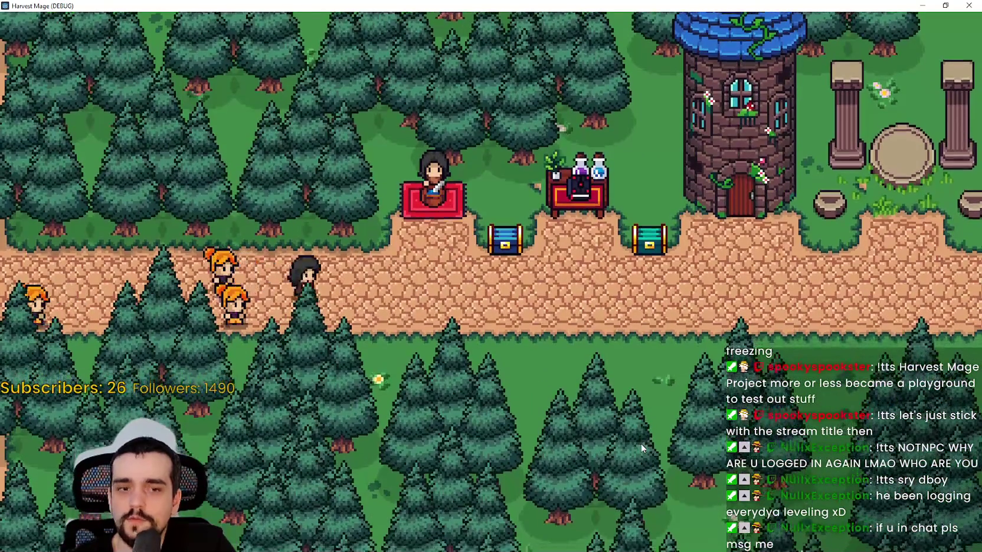
key(a)
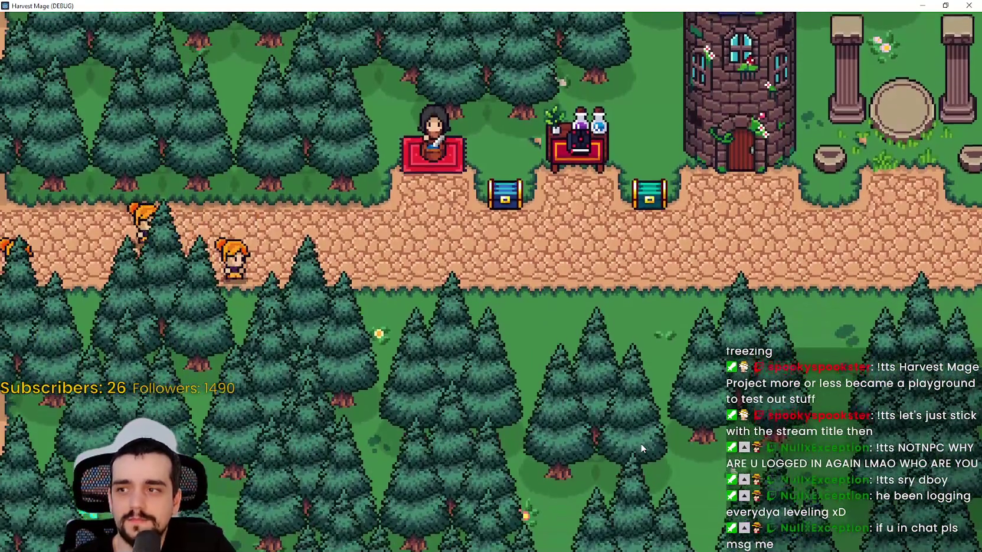
key(w)
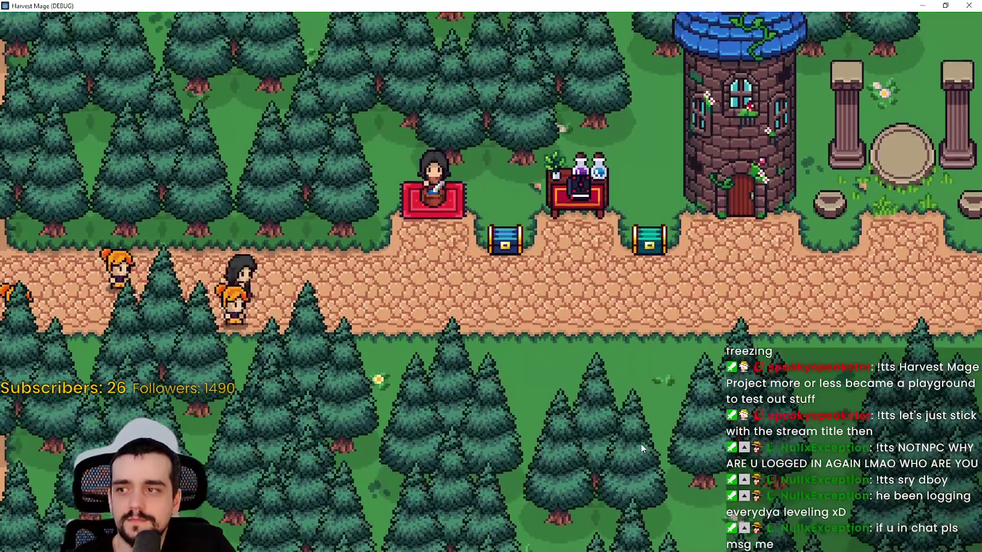
Step: Walk the player right to the purple chest and market stall, then back left past the tower and shops
key(d)
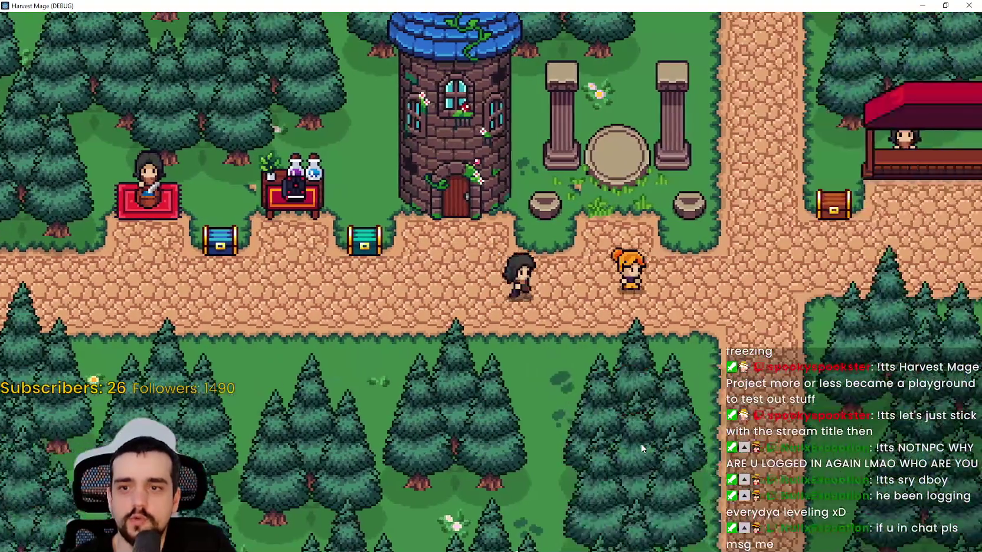
key(w)
key(d)
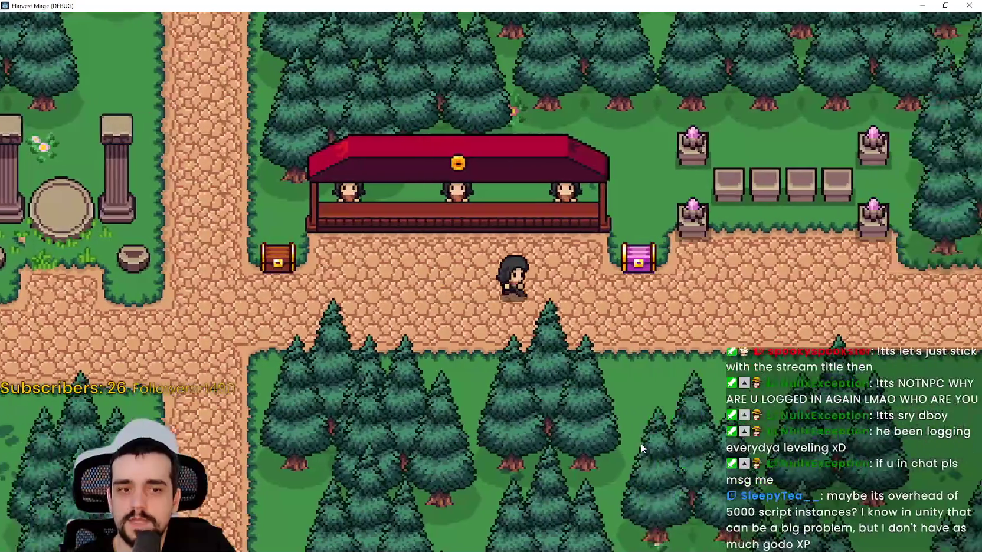
key(d)
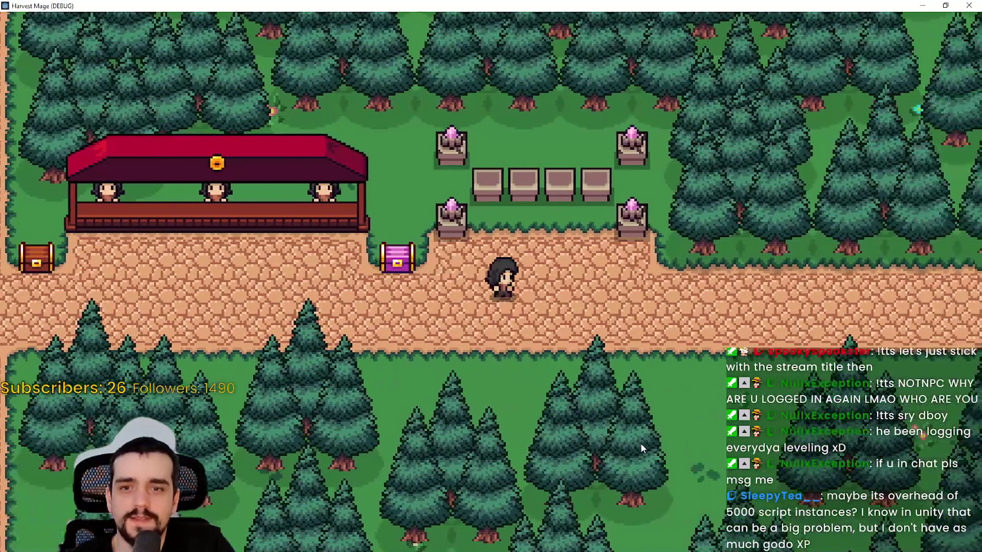
key(a)
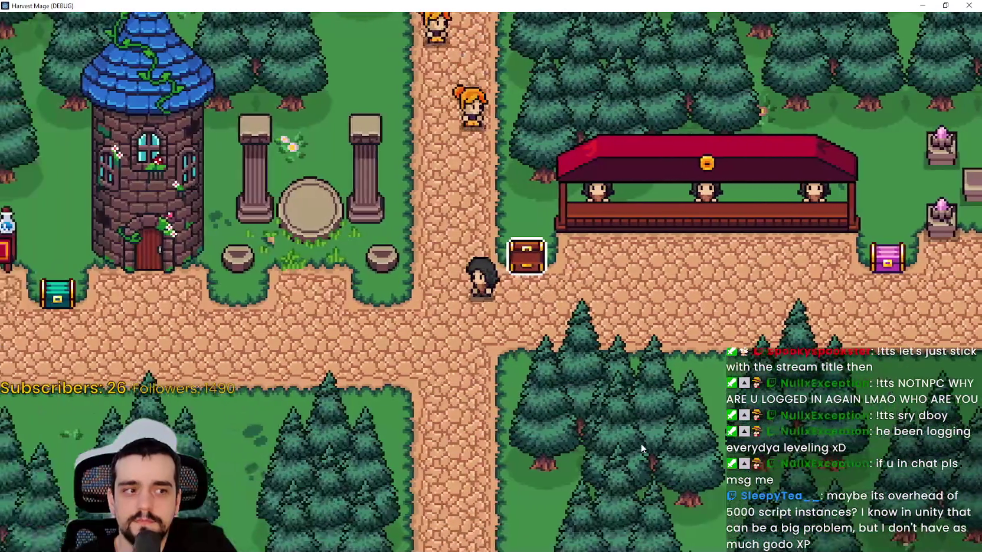
key(d)
key(d)
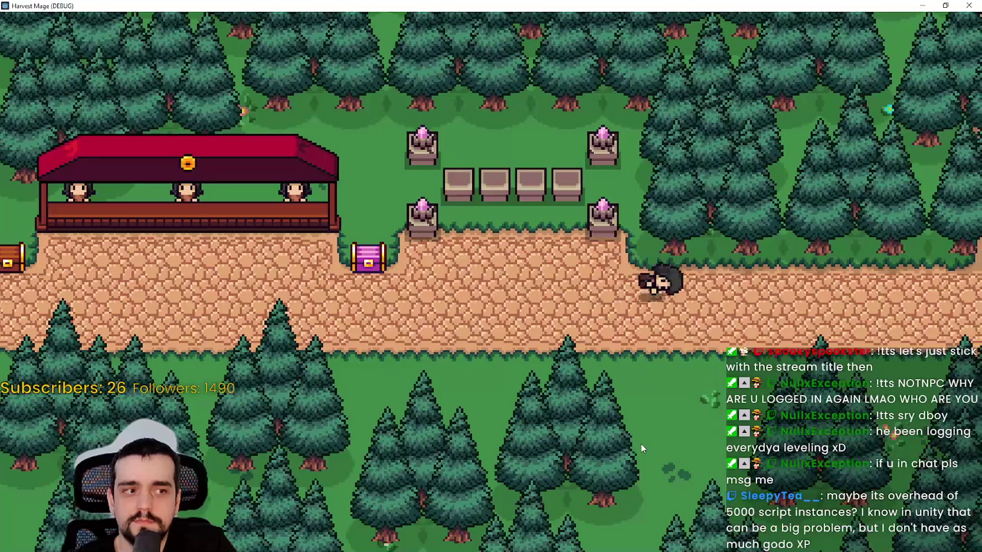
key(a)
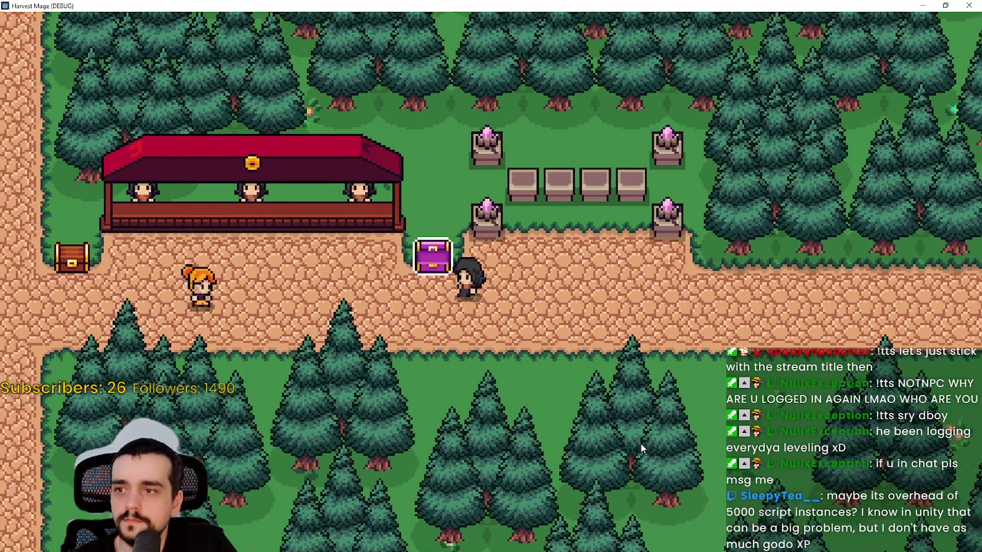
key(a)
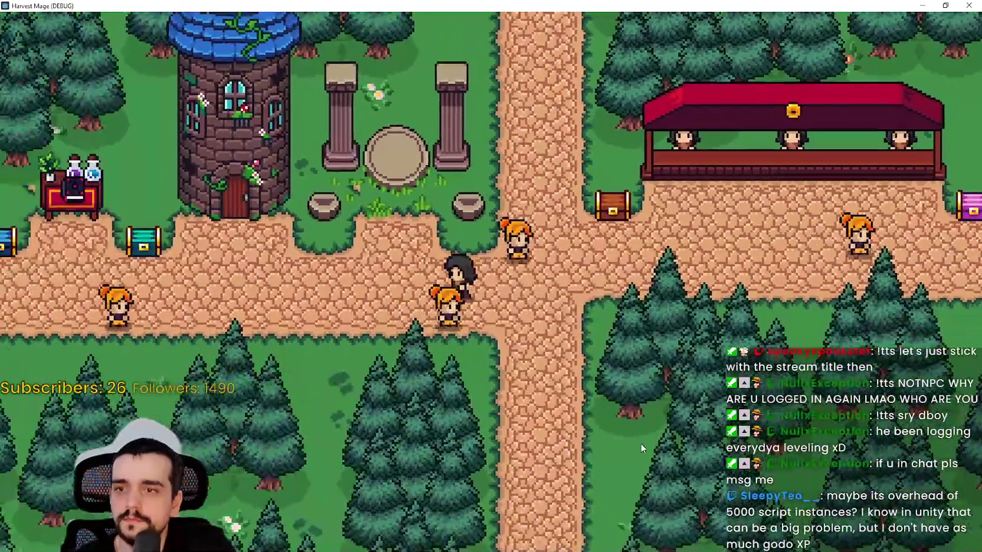
key(d)
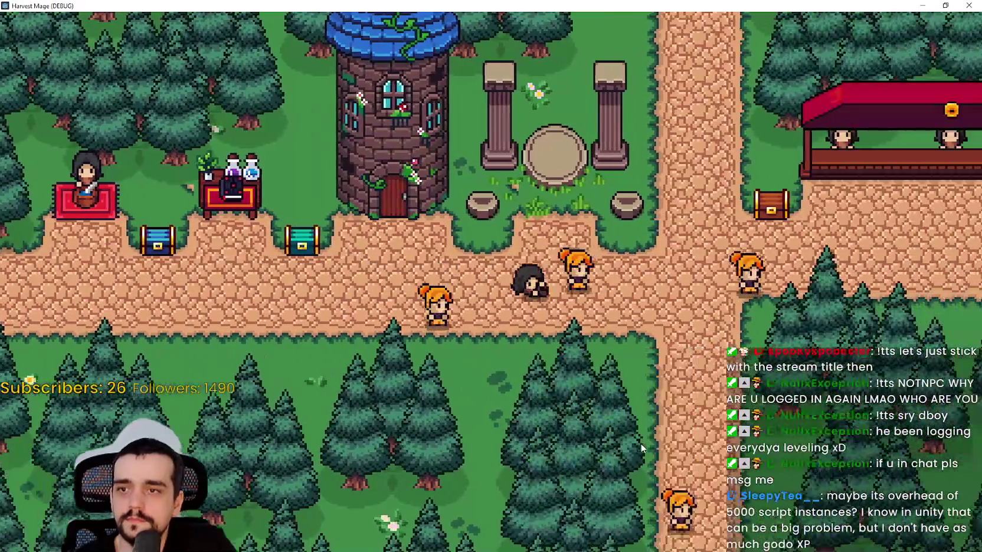
key(d)
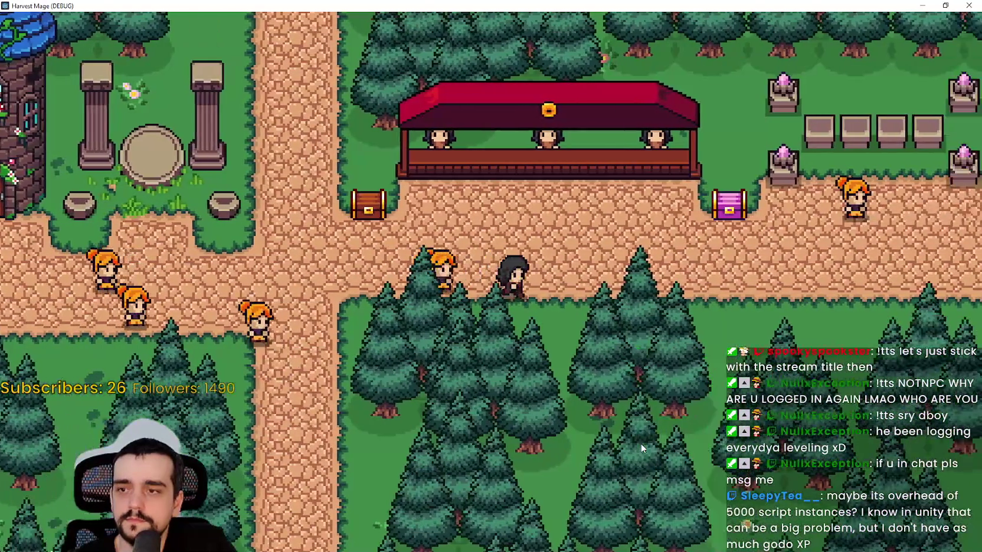
key(d)
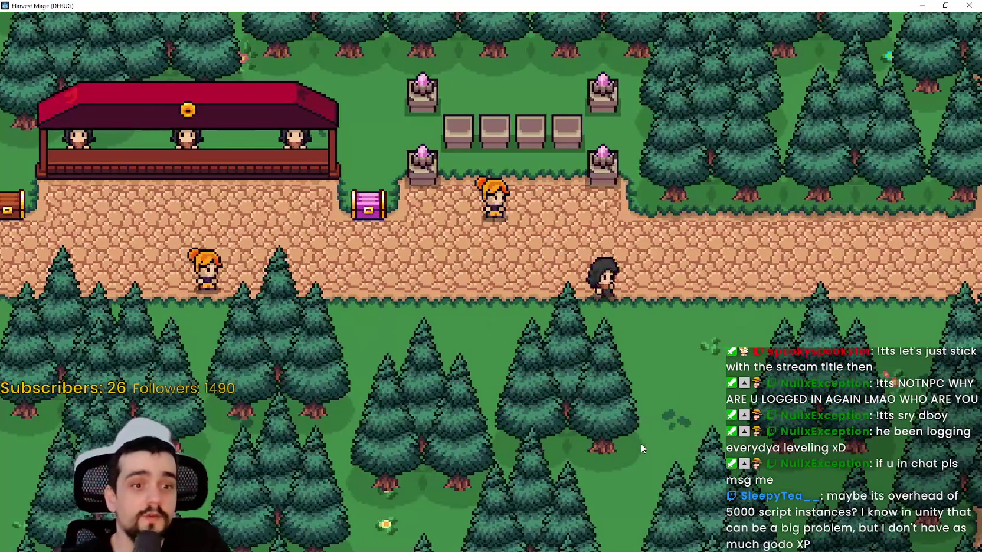
key(a)
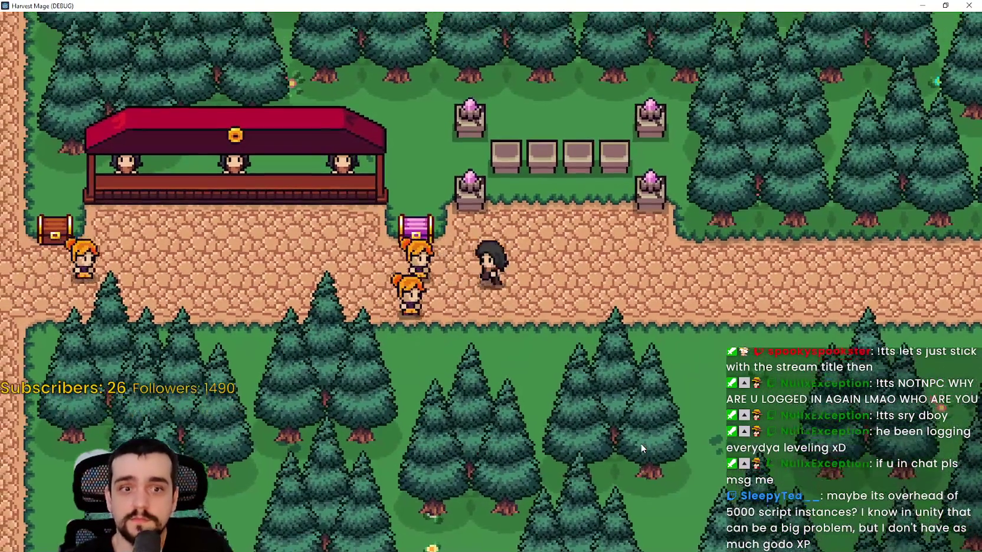
key(a)
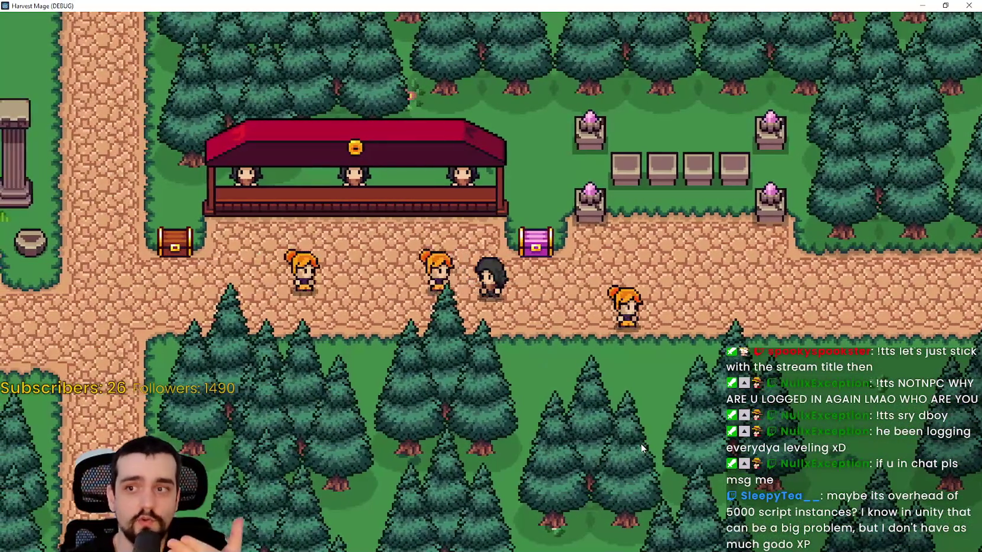
key(d)
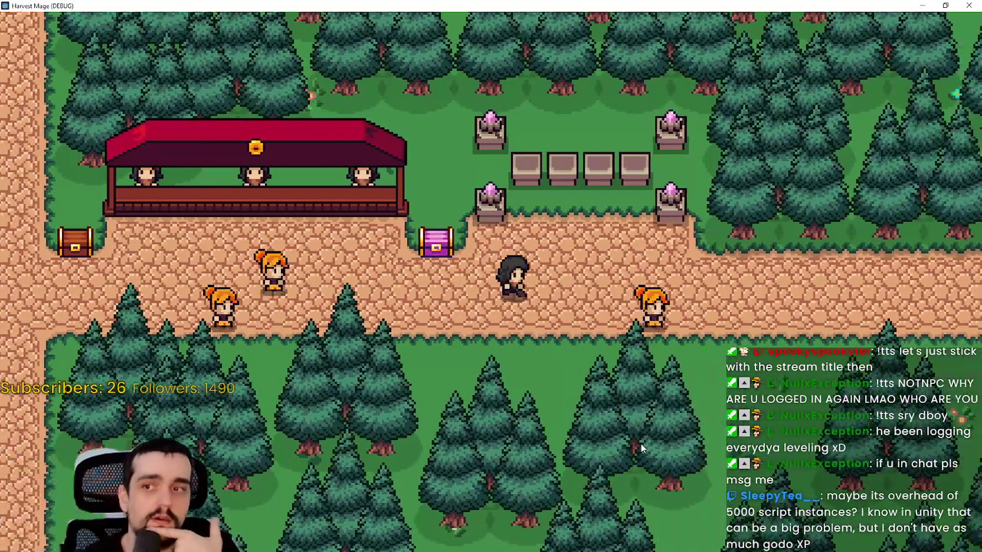
key(a)
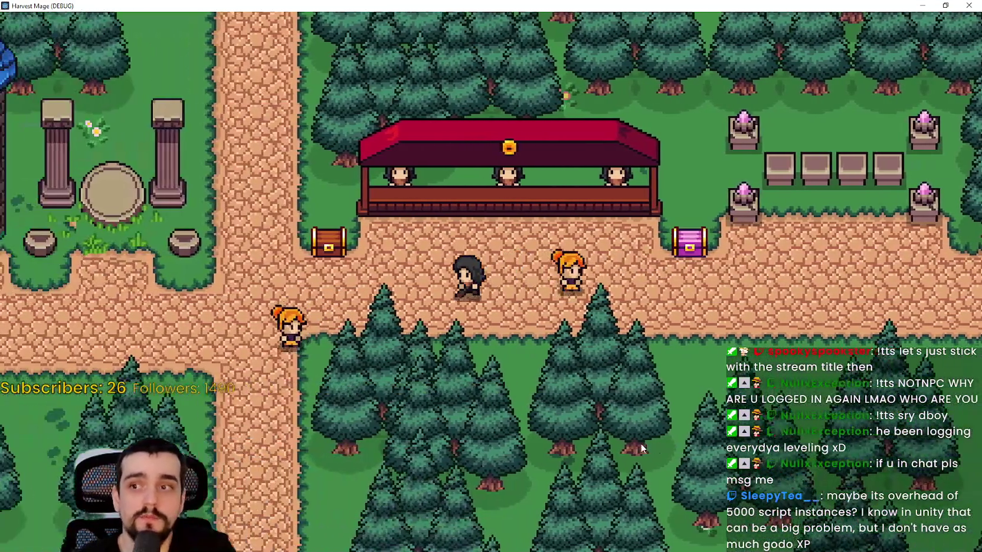
key(a)
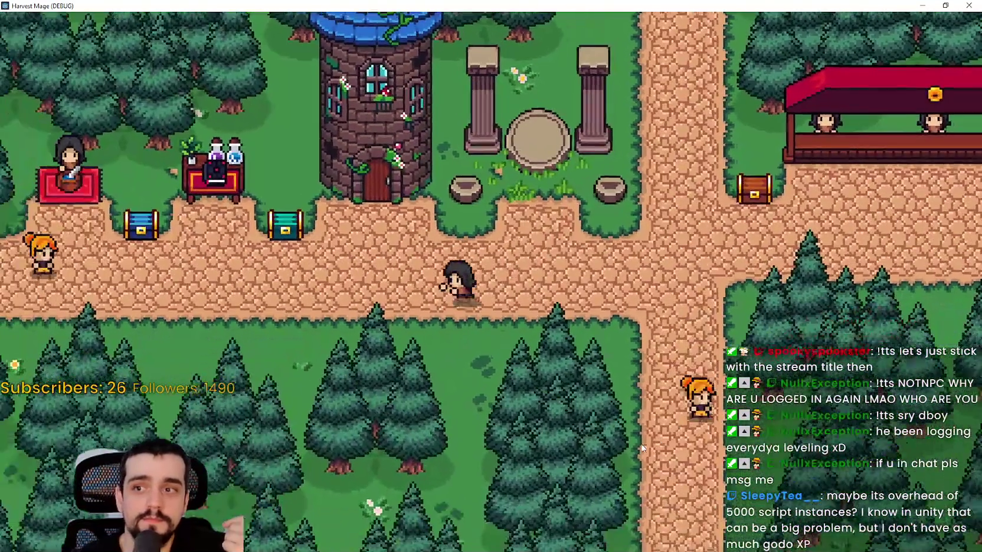
key(a)
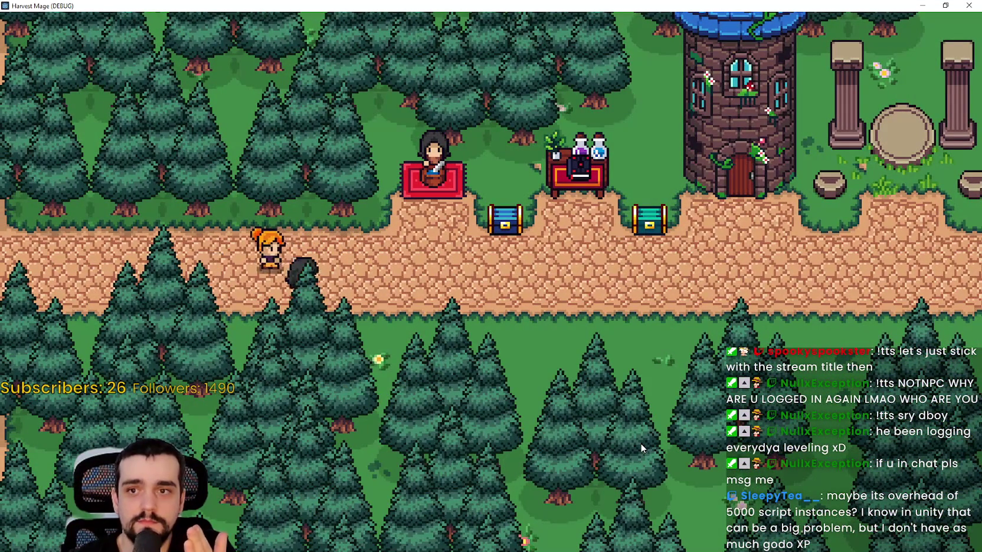
Step: Walk to the crossroads, up the vertical path and back past an NPC, then quit with Alt+F4
key(d)
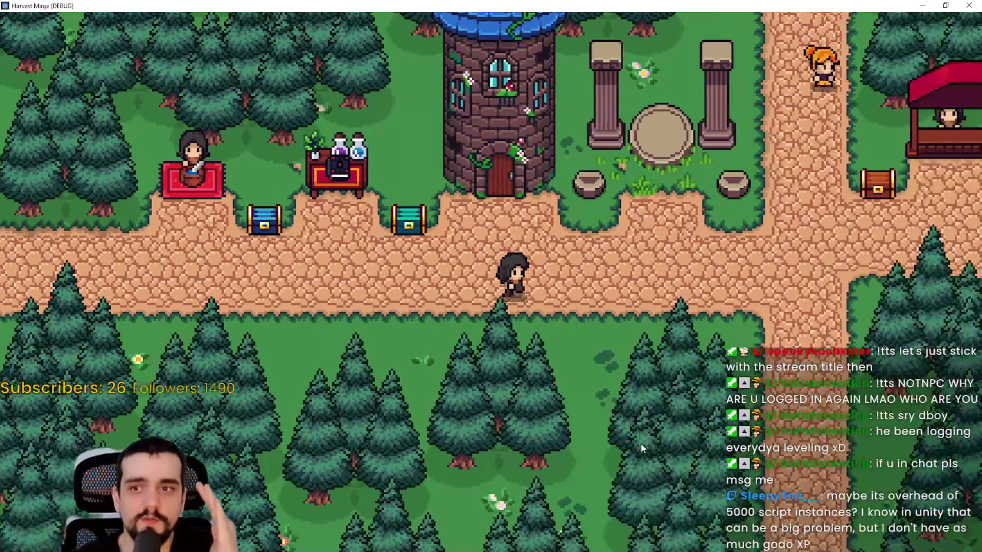
key(d)
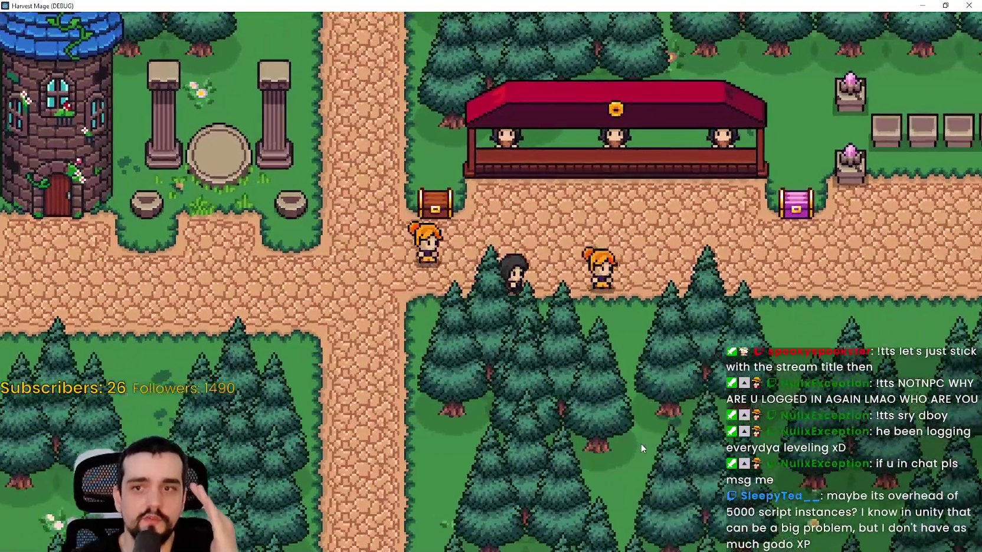
key(d)
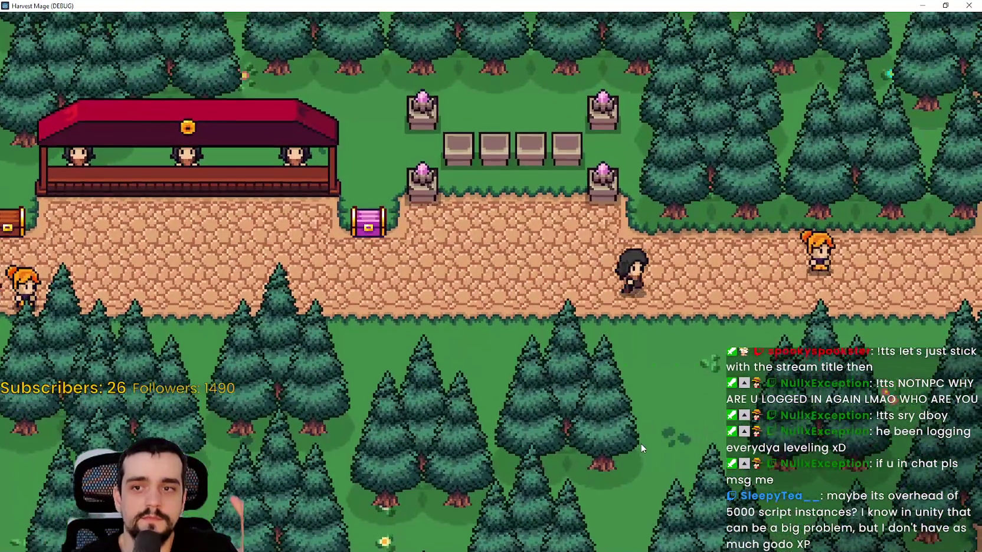
key(d)
key(s)
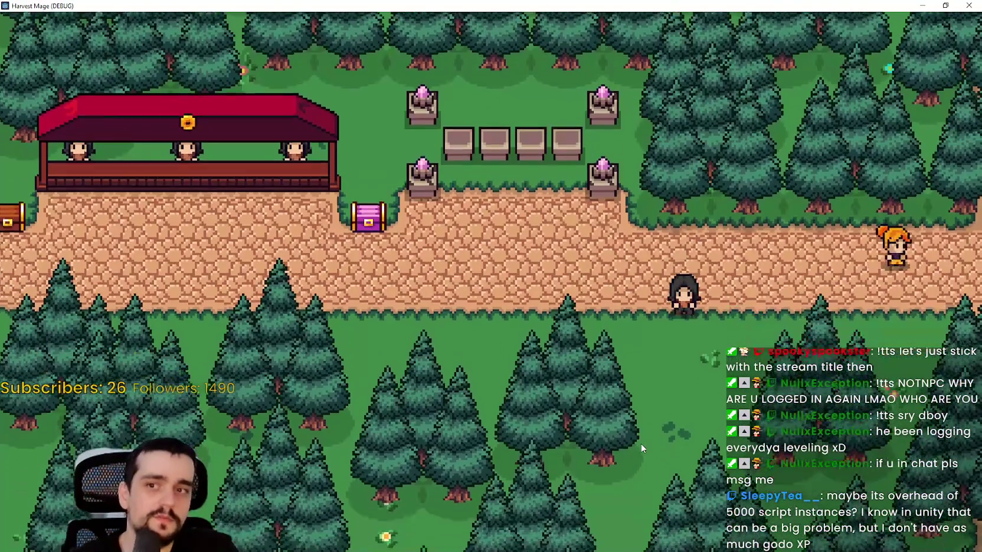
key(a)
key(w)
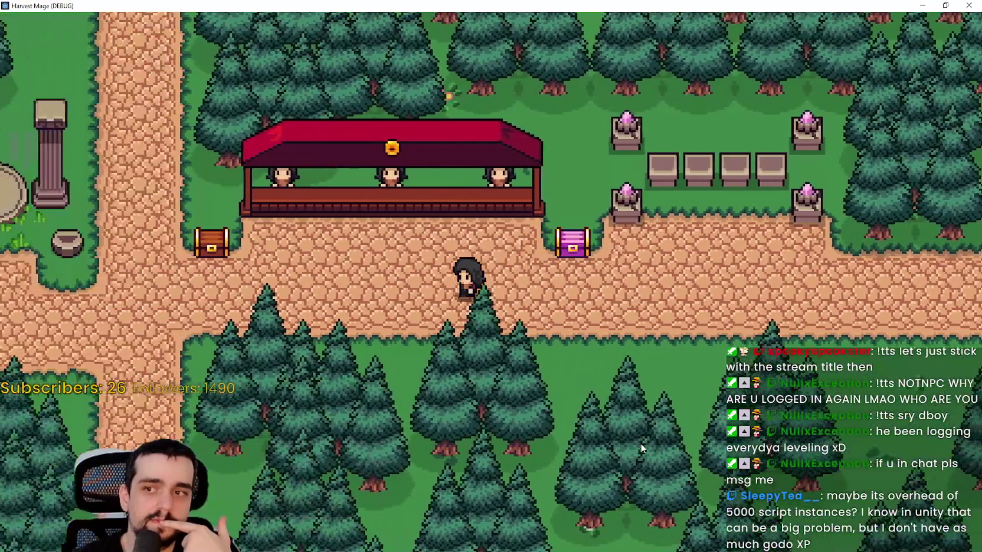
key(a)
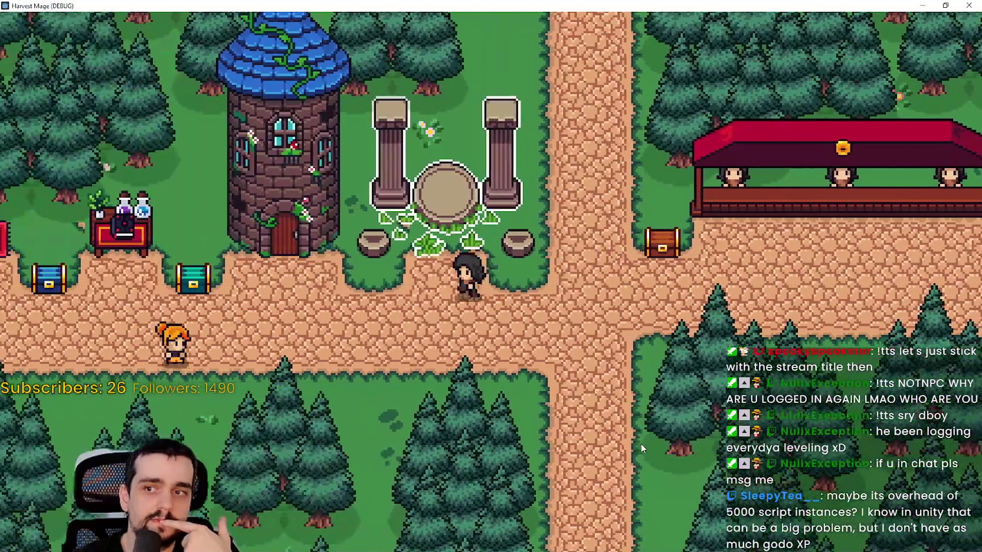
key(a)
key(s)
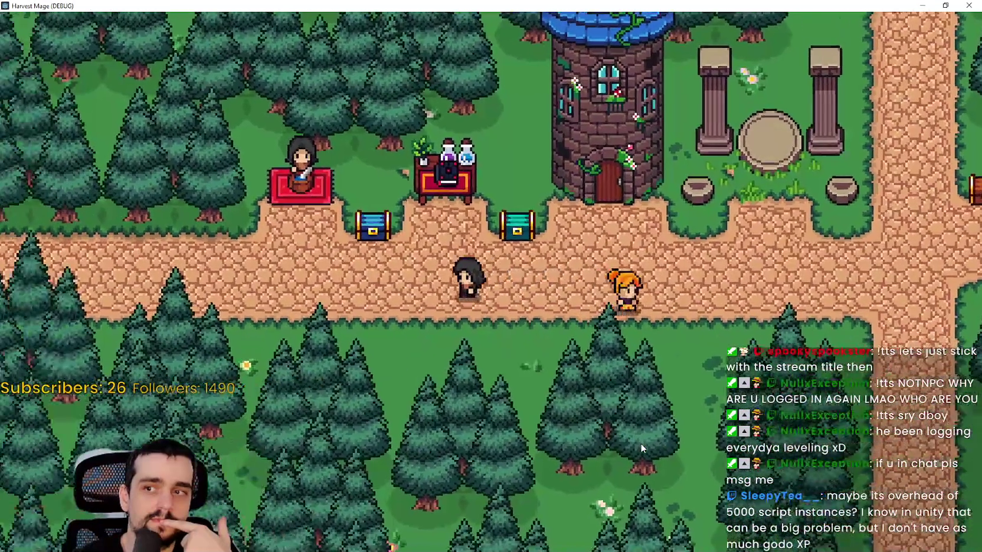
key(a)
key(w)
key(d)
key(s)
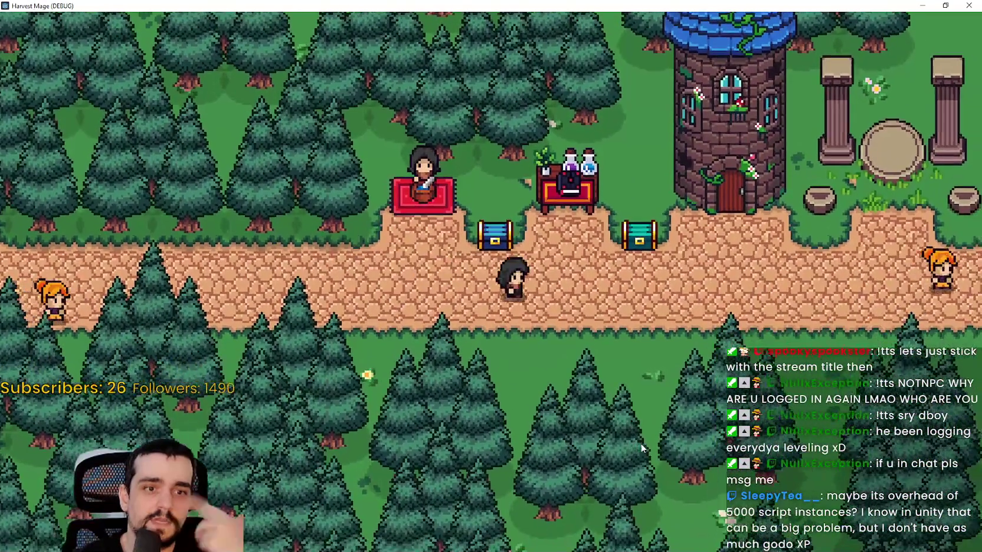
key(d)
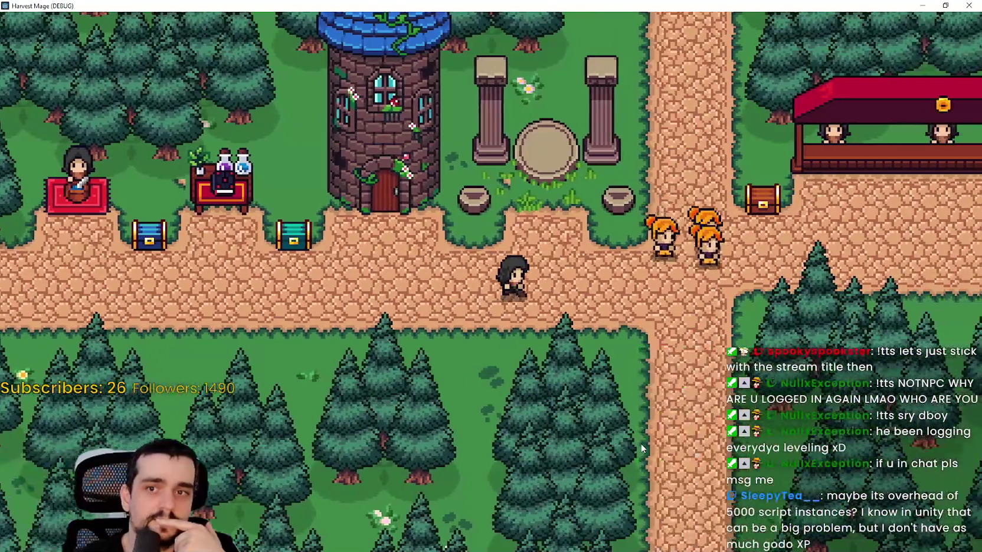
key(w)
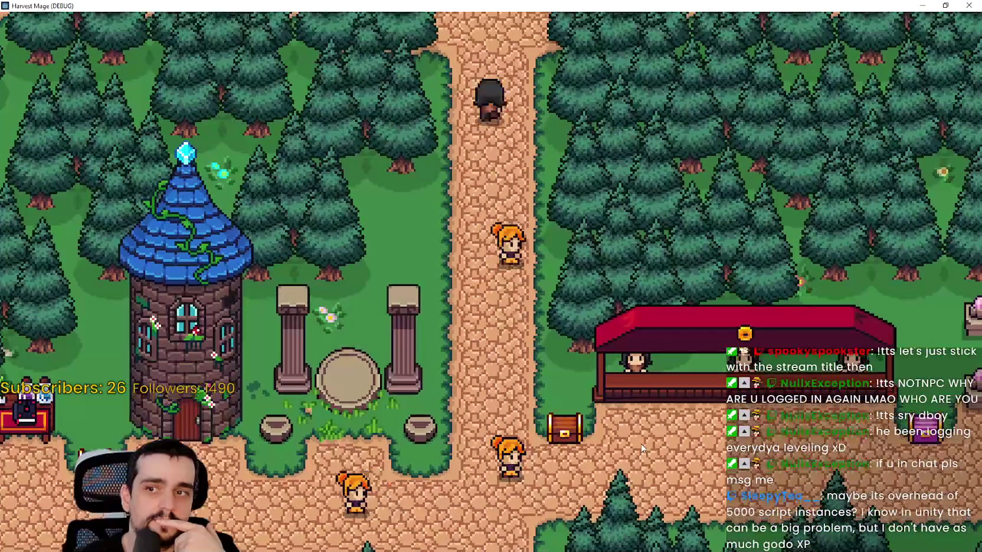
key(s)
key(d)
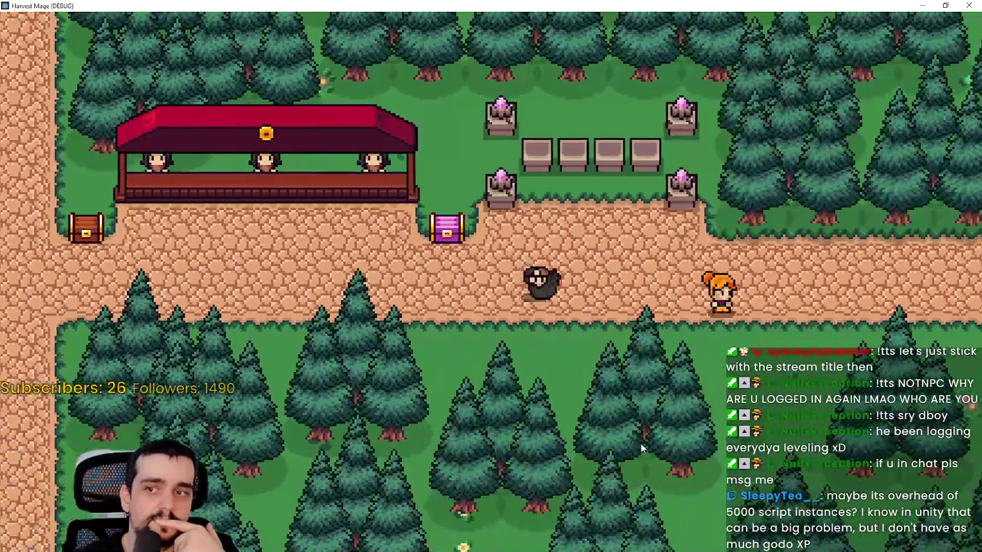
key(d)
key(a)
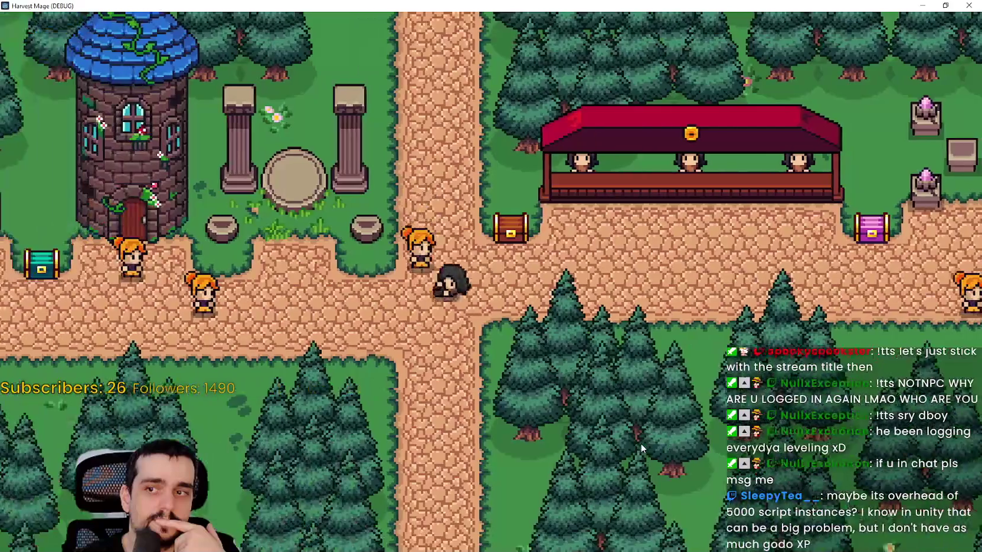
key(a)
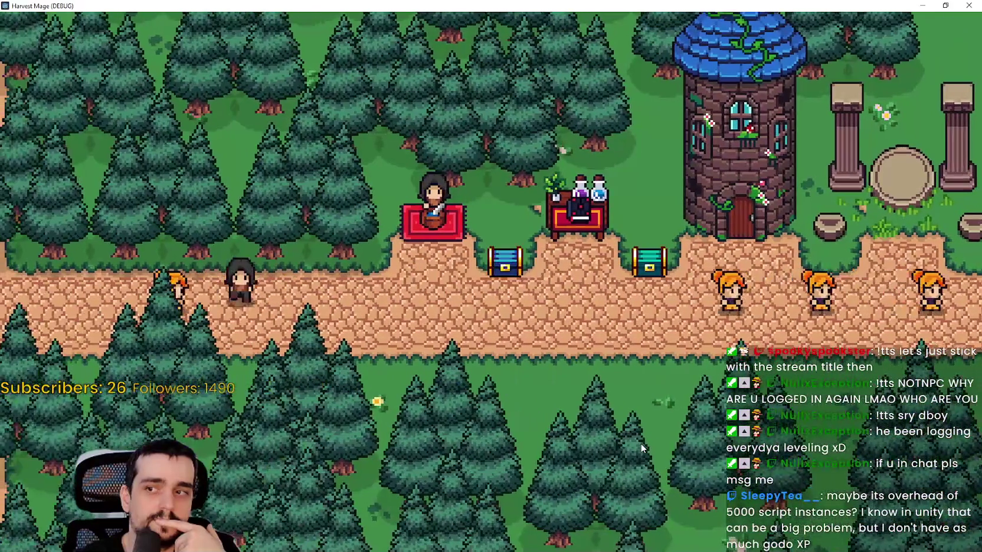
key(d)
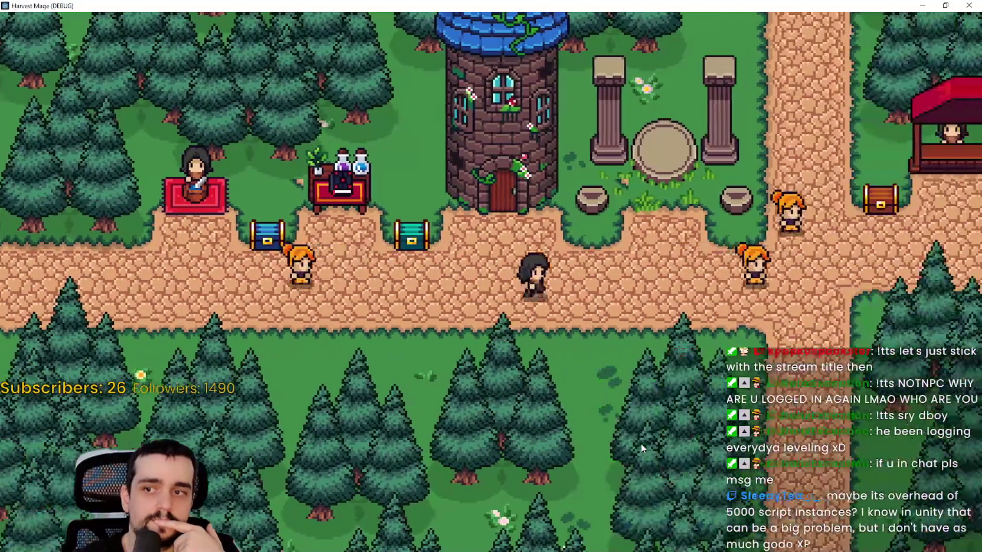
key(d)
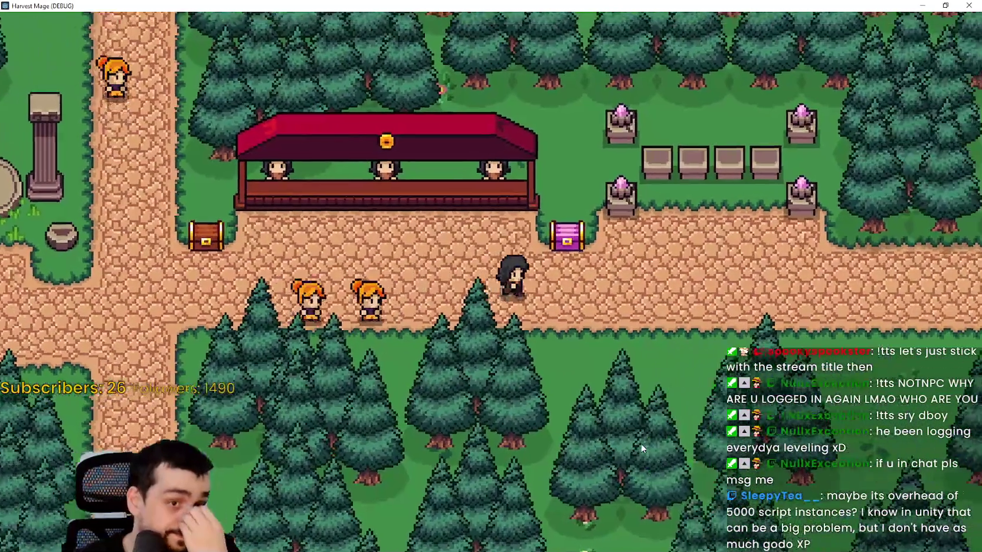
key(d)
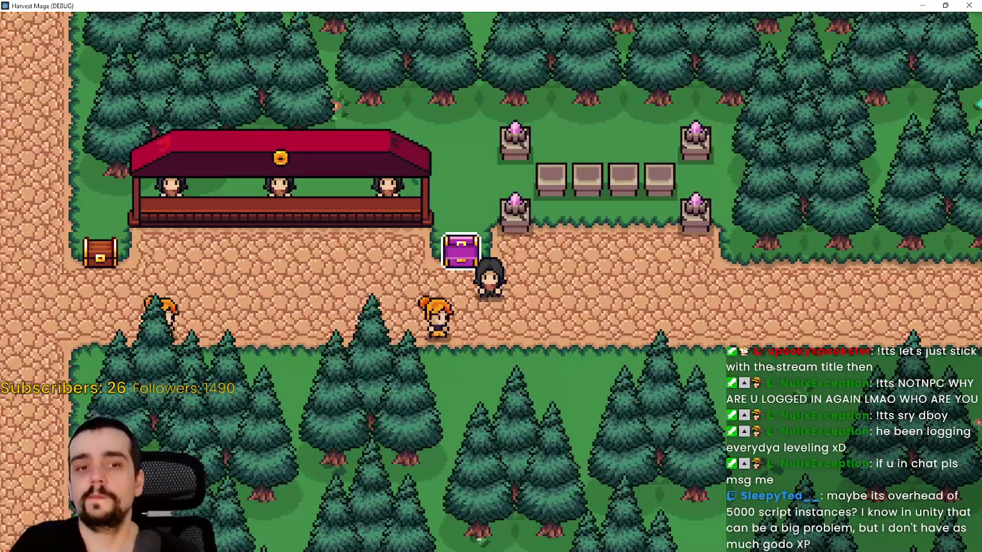
key(alt+F4)
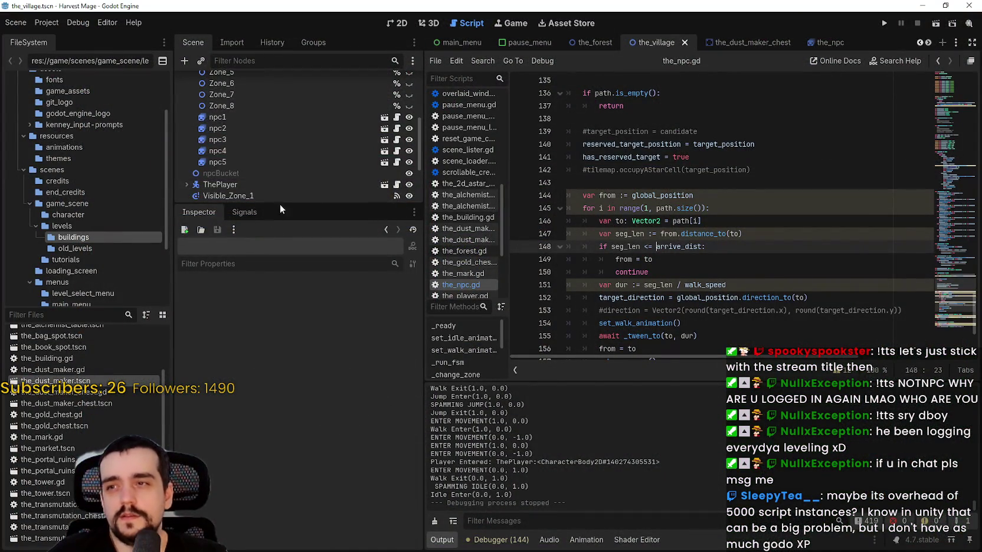
Step: Review npc1–npc5 and Zone_1–Zone_8 in the Scene dock, then switch to the 2D view
scroll(305, 142, up, 3)
scroll(308, 137, down, 2)
scroll(280, 122, up, 1)
scroll(276, 116, up, 3)
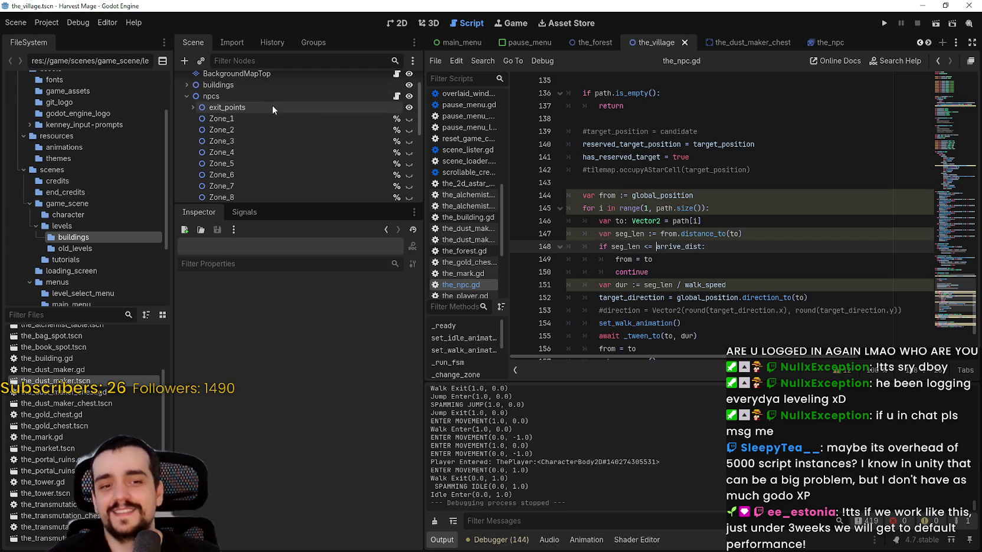
click(401, 23)
scroll(626, 242, up, 3)
double_click(364, 122)
scroll(263, 163, down, 5)
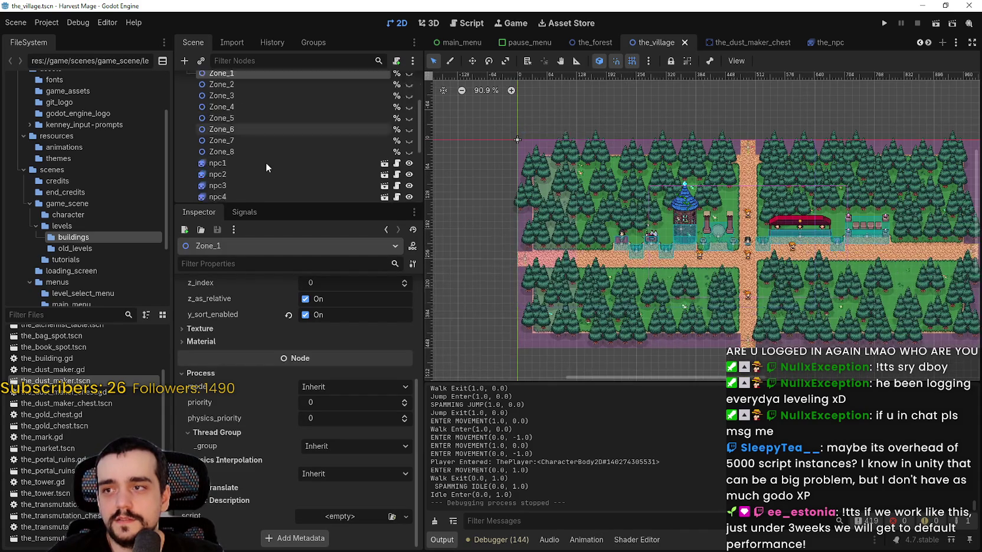
scroll(269, 121, down, 3)
click(269, 124)
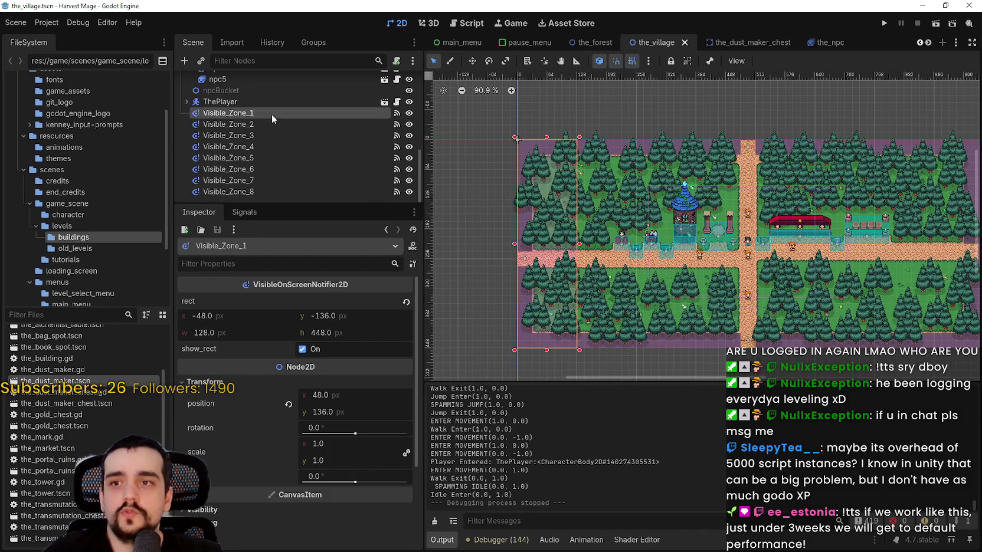
click(276, 147)
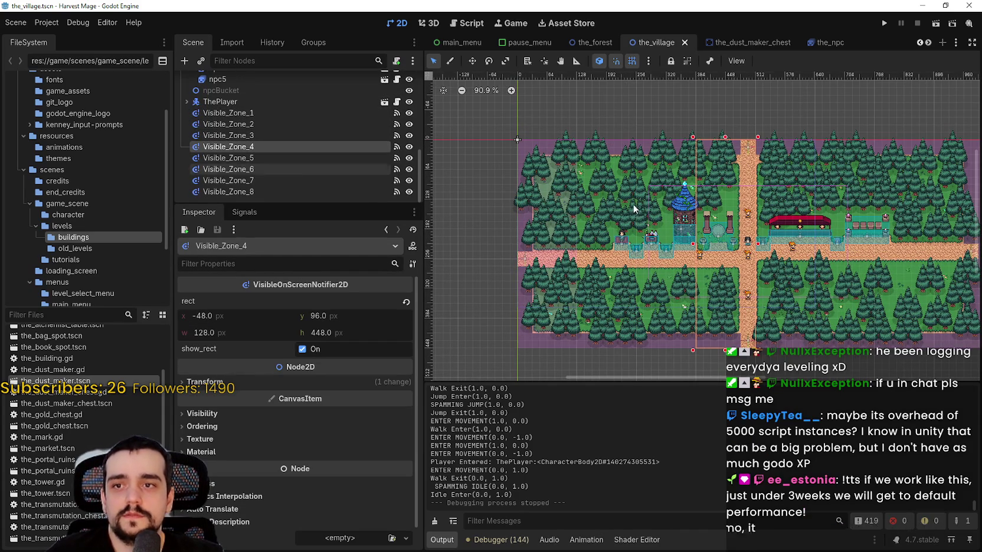
scroll(629, 208, down, 2)
scroll(630, 201, up, 1)
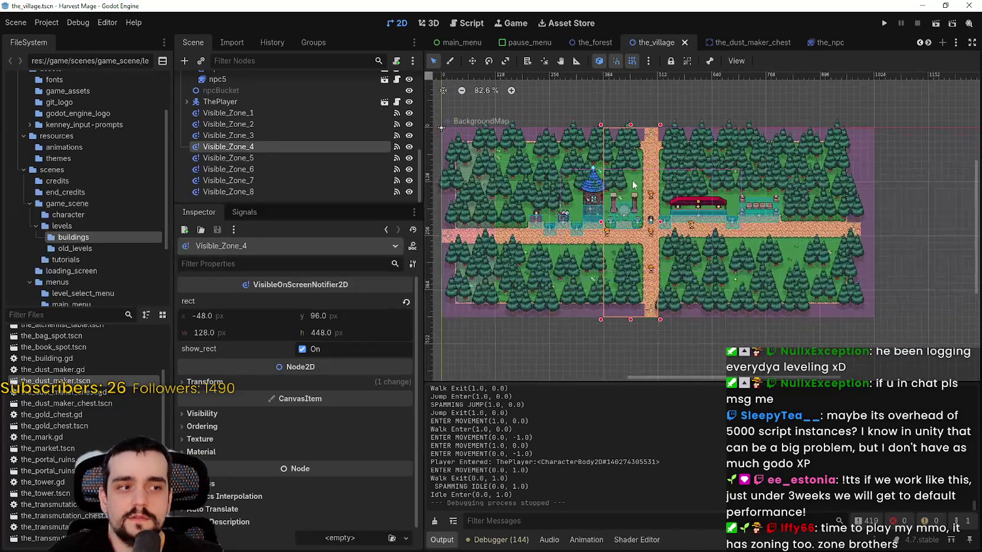
scroll(630, 189, down, 1)
click(265, 158)
click(272, 167)
click(278, 179)
click(285, 190)
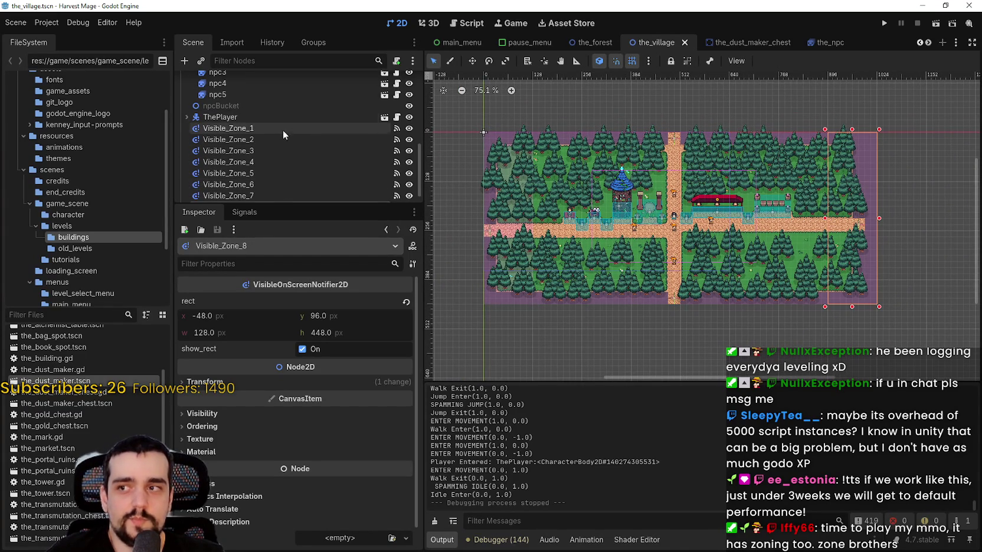
click(283, 123)
click(279, 134)
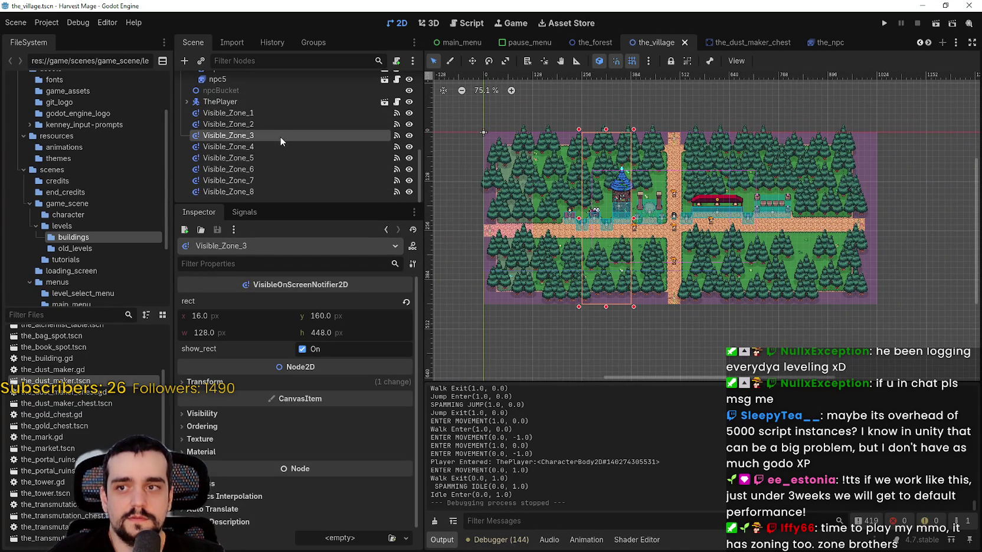
click(279, 113)
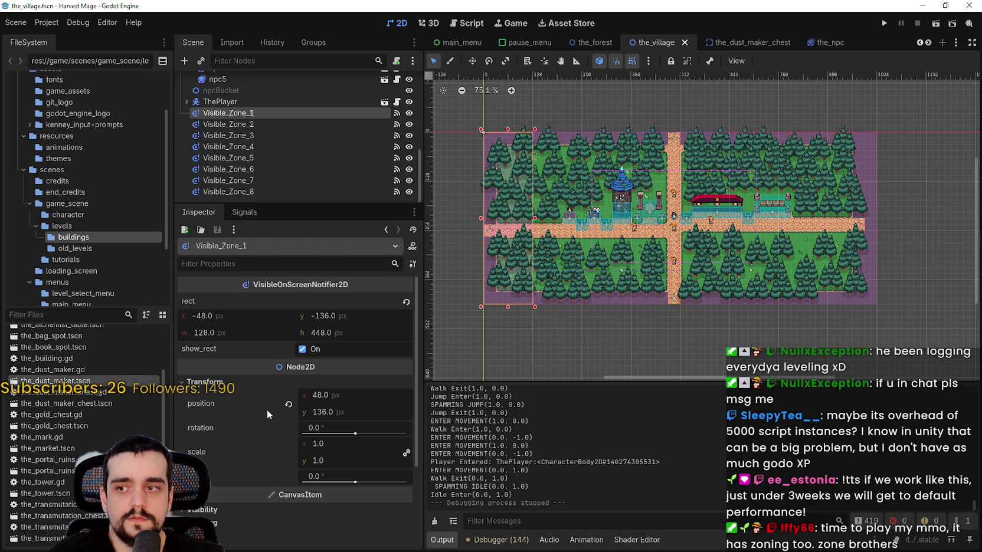
scroll(267, 408, down, 3)
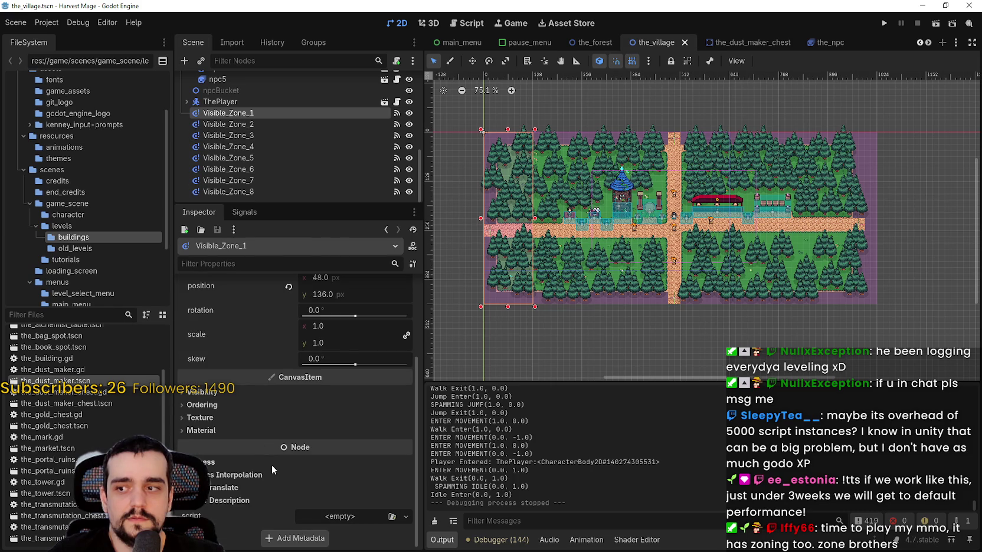
click(253, 124)
click(257, 136)
click(259, 147)
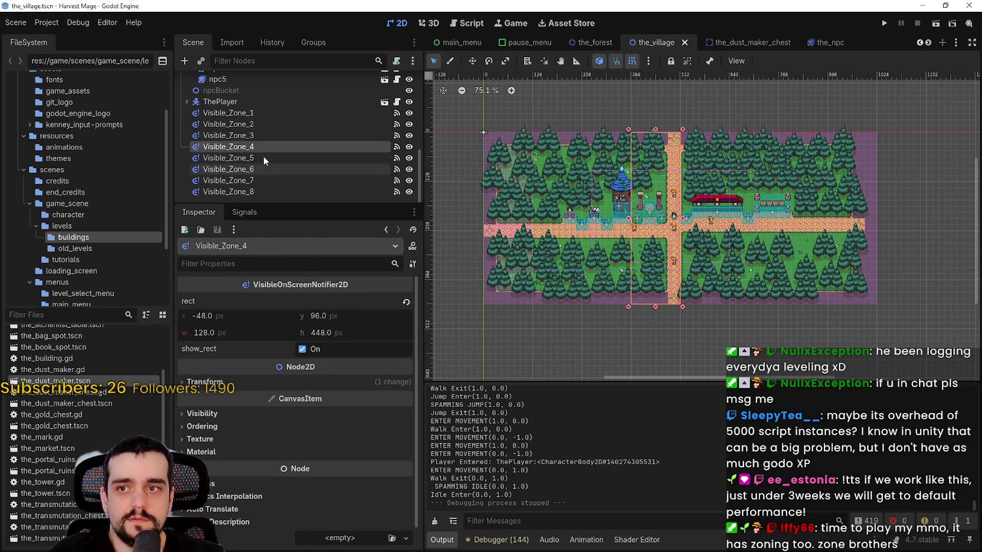
click(259, 157)
click(257, 176)
click(248, 193)
click(252, 181)
click(261, 169)
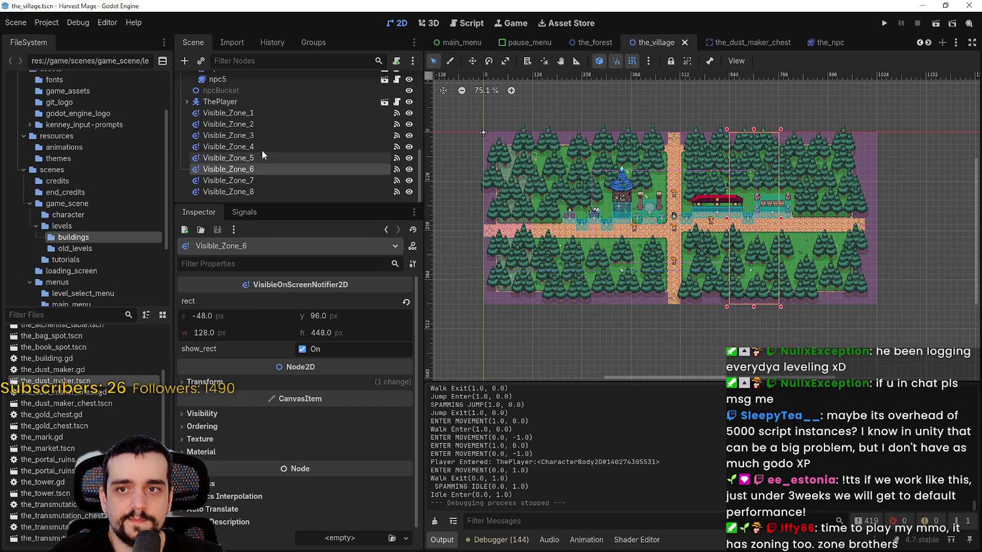
click(261, 157)
click(256, 147)
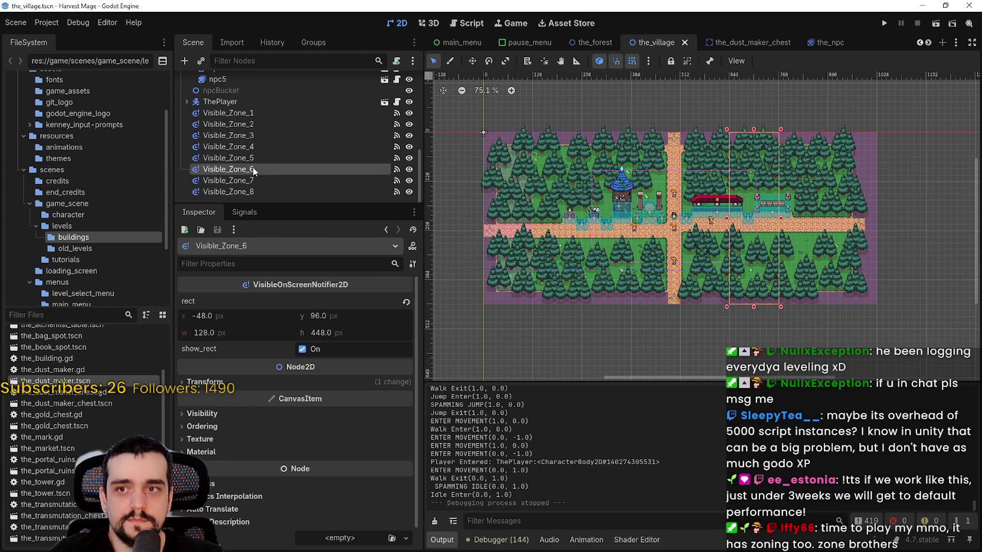
click(257, 134)
click(250, 127)
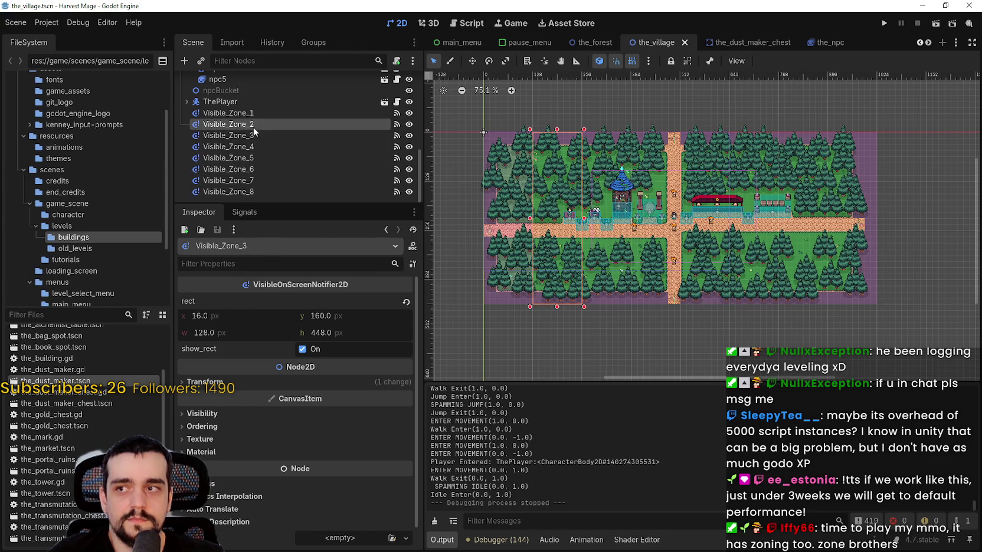
click(258, 114)
click(255, 124)
click(255, 136)
click(255, 147)
click(256, 158)
click(259, 169)
click(257, 190)
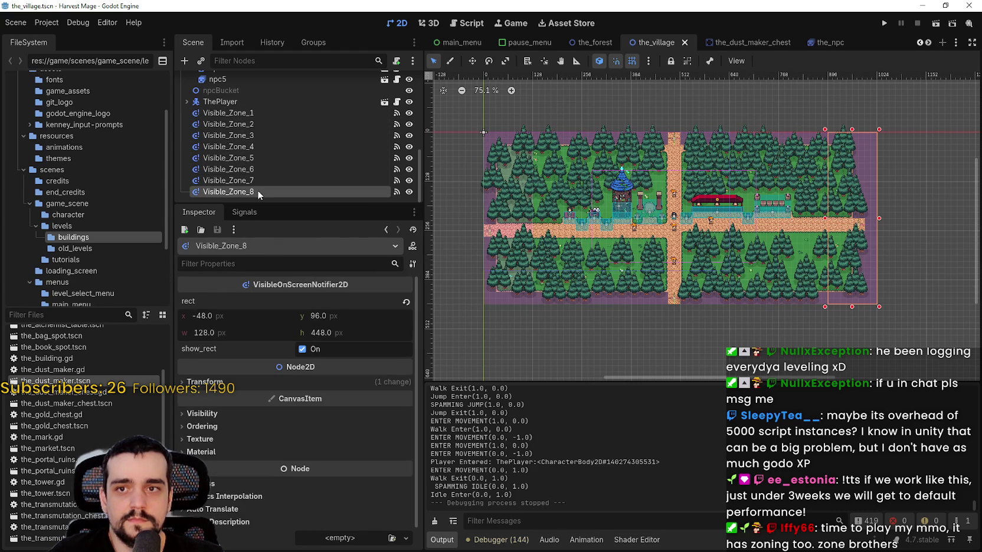
click(261, 169)
click(263, 158)
click(263, 144)
click(260, 135)
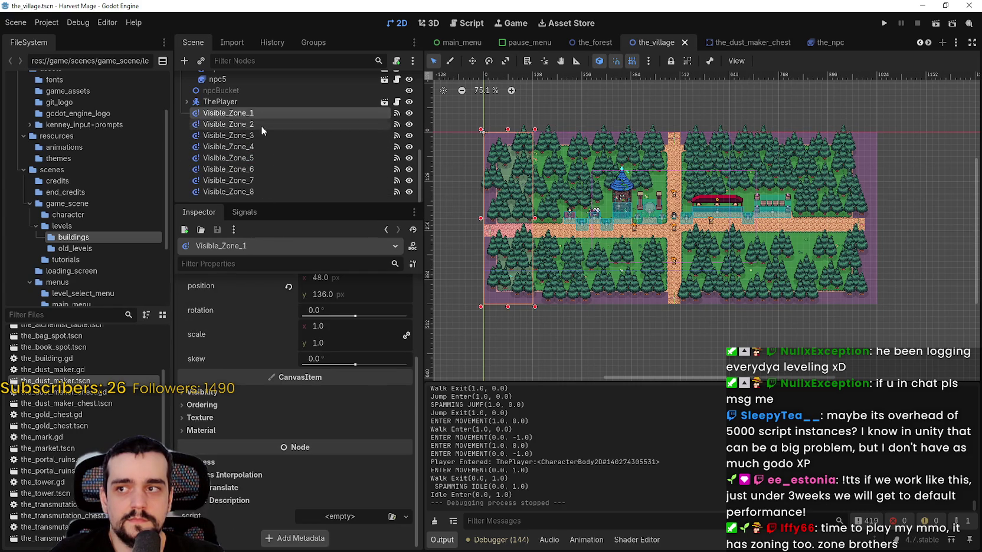
click(257, 145)
click(259, 135)
click(257, 124)
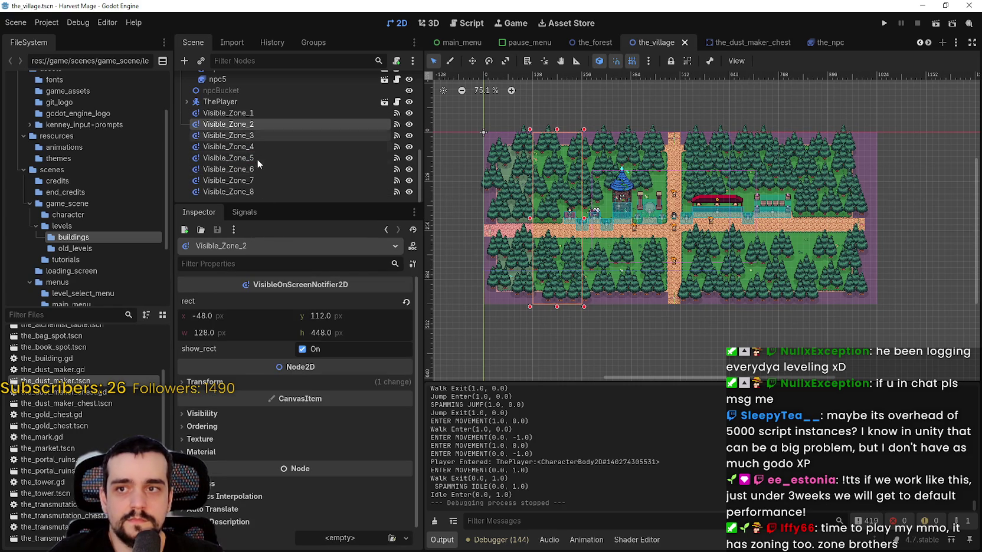
click(258, 191)
click(256, 180)
click(264, 169)
click(263, 157)
click(259, 145)
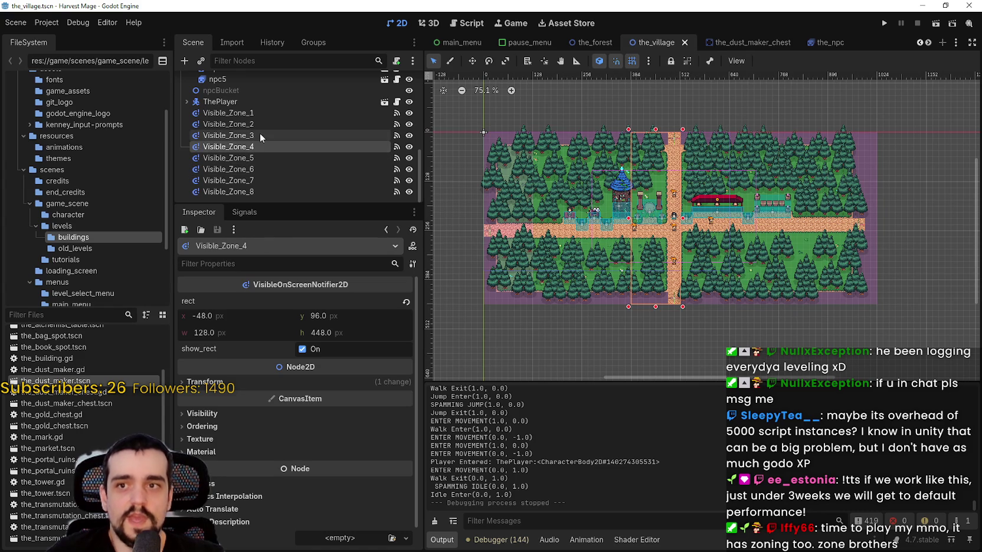
click(259, 135)
click(258, 124)
click(260, 114)
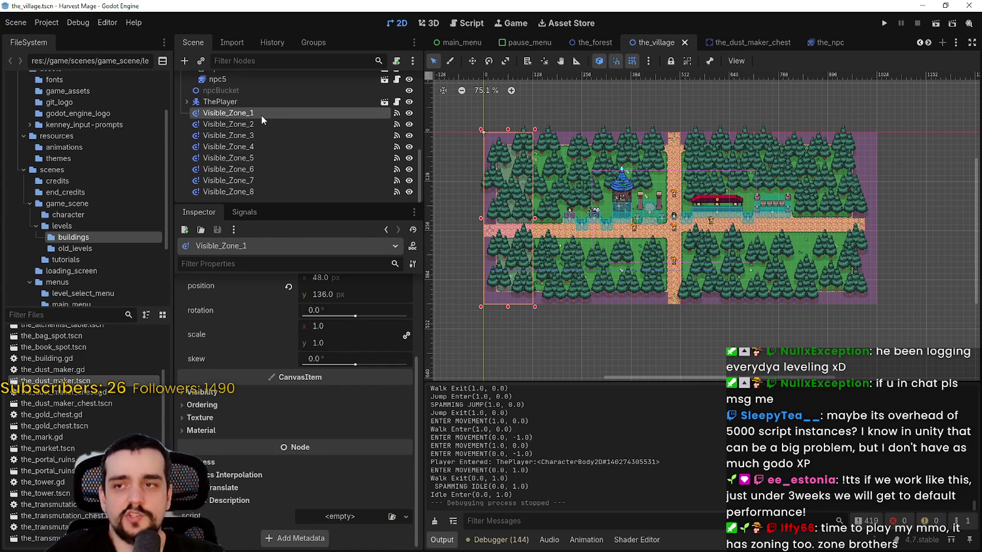
click(262, 127)
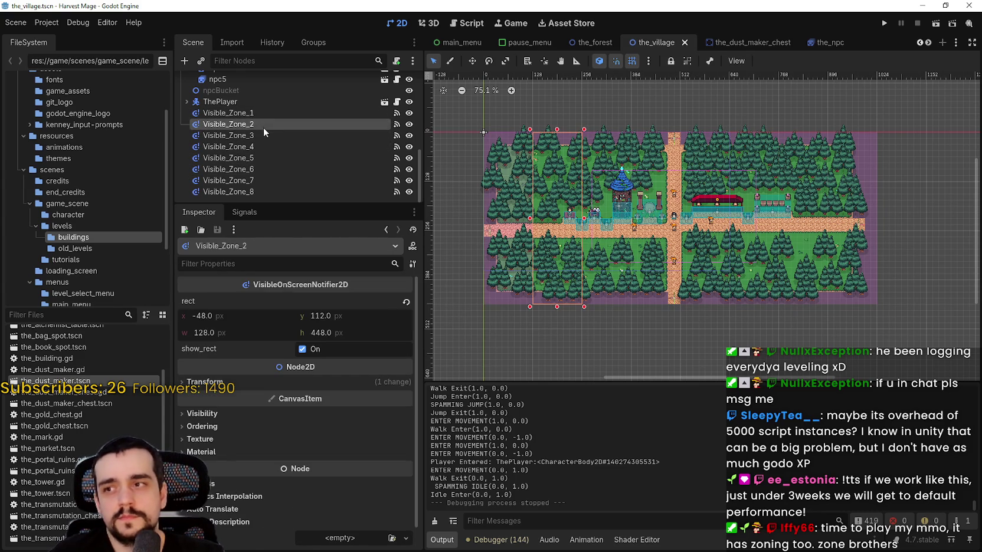
click(266, 136)
click(265, 147)
click(266, 157)
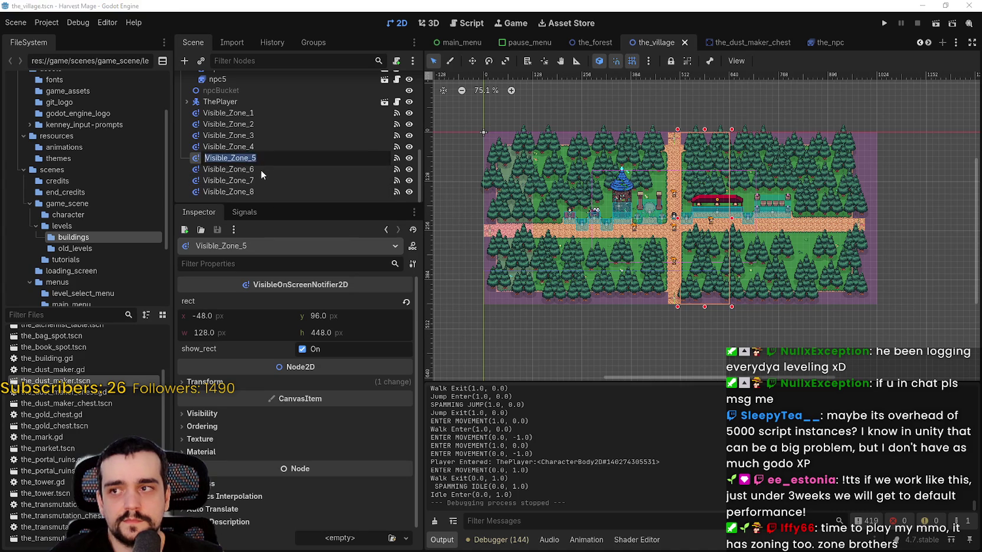
click(260, 171)
click(255, 181)
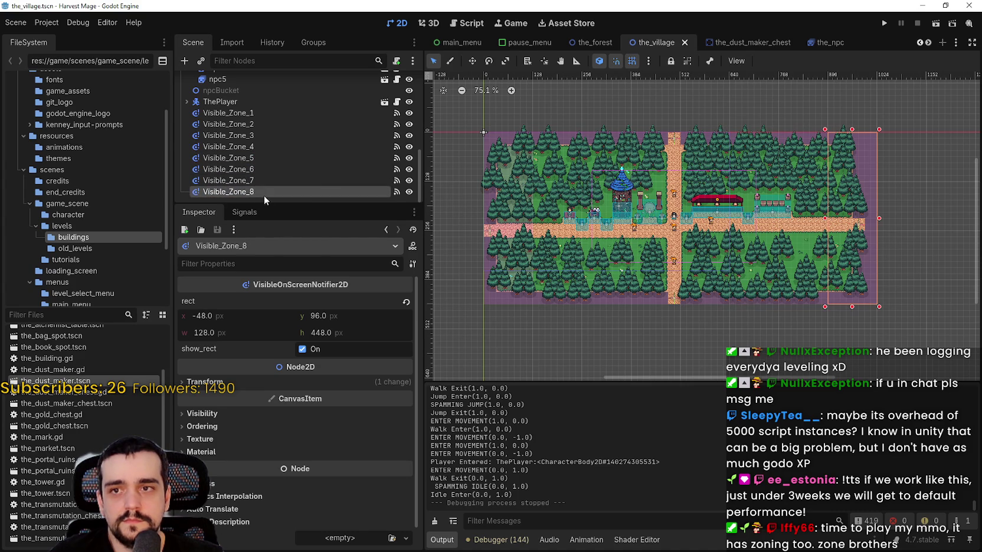
click(297, 180)
click(296, 169)
click(295, 158)
click(292, 146)
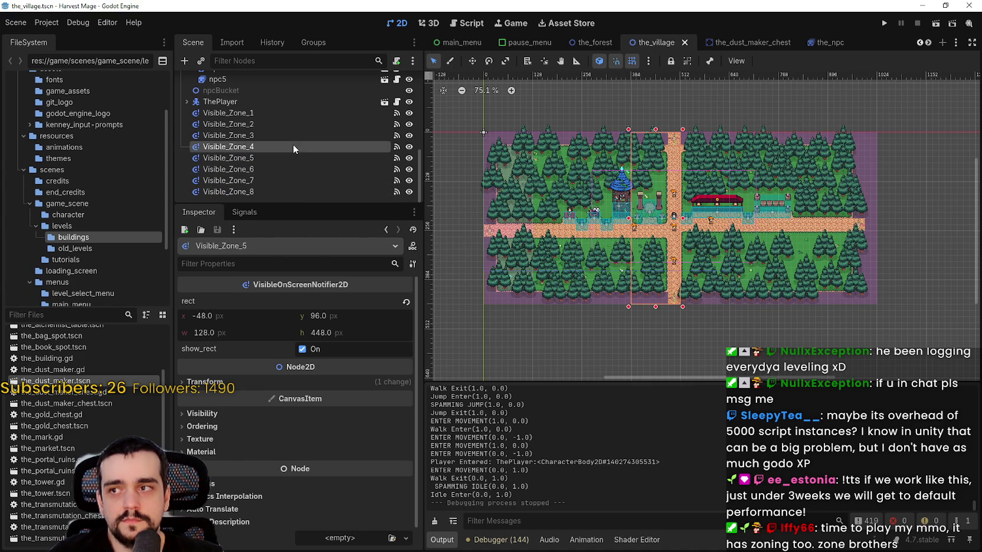
click(293, 135)
click(297, 123)
click(301, 112)
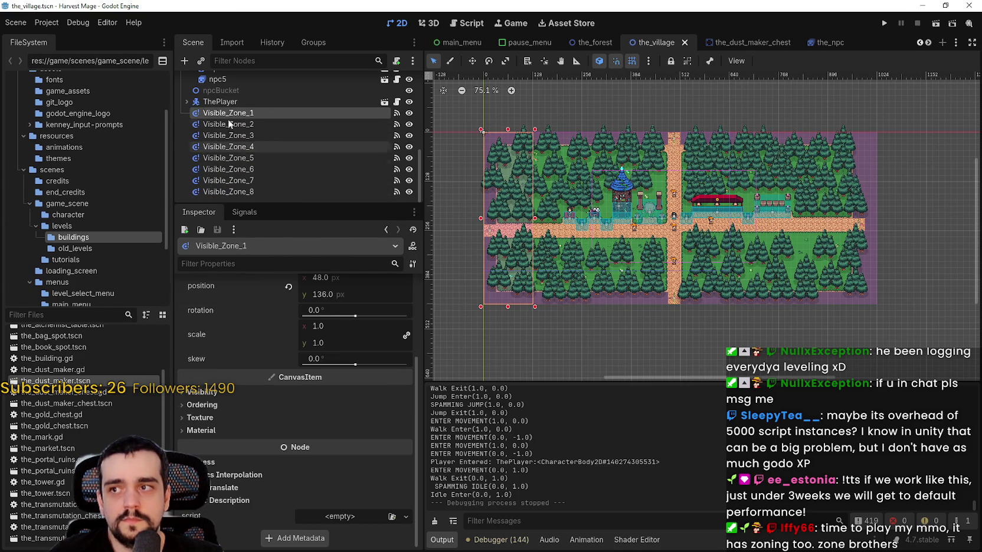
scroll(303, 172, up, 3)
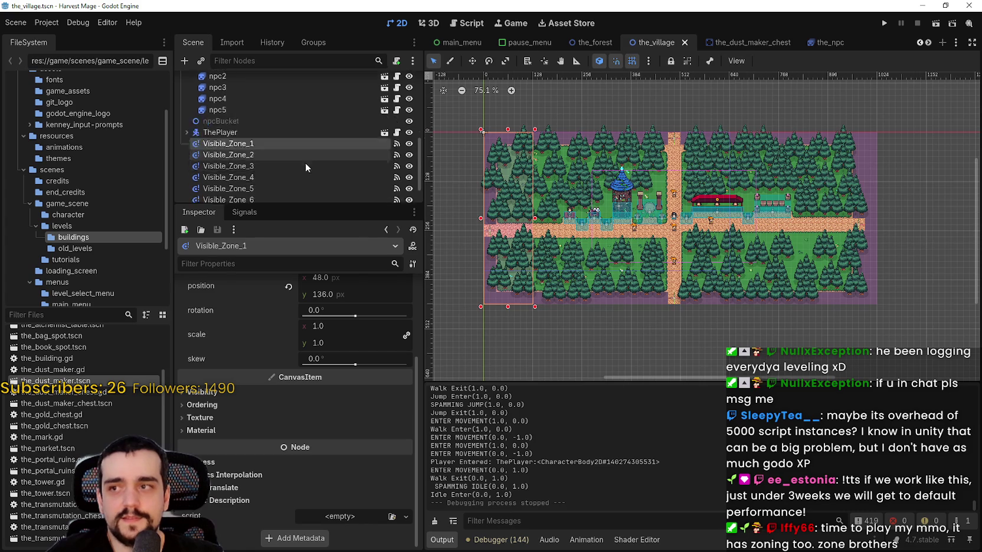
scroll(309, 134, up, 3)
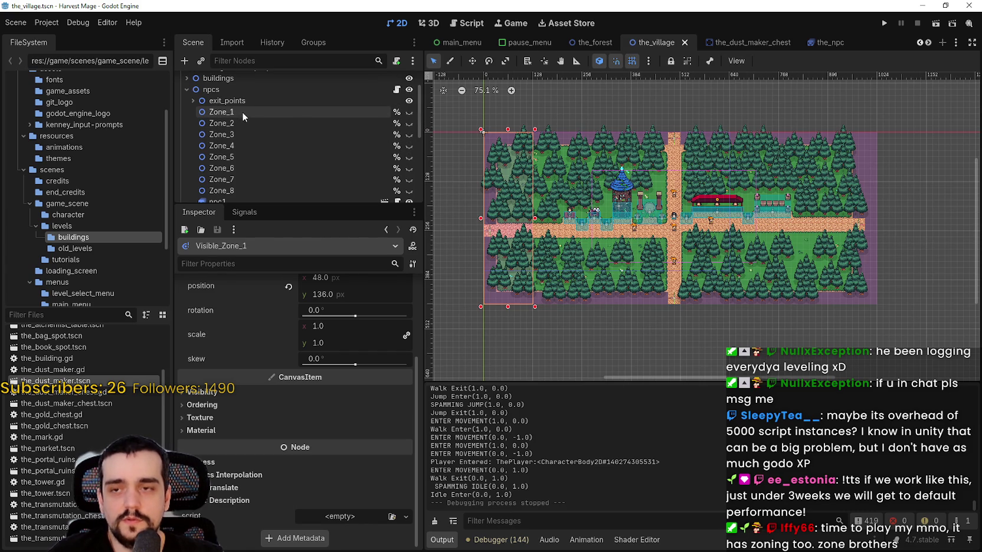
scroll(586, 118, up, 6)
scroll(727, 277, down, 4)
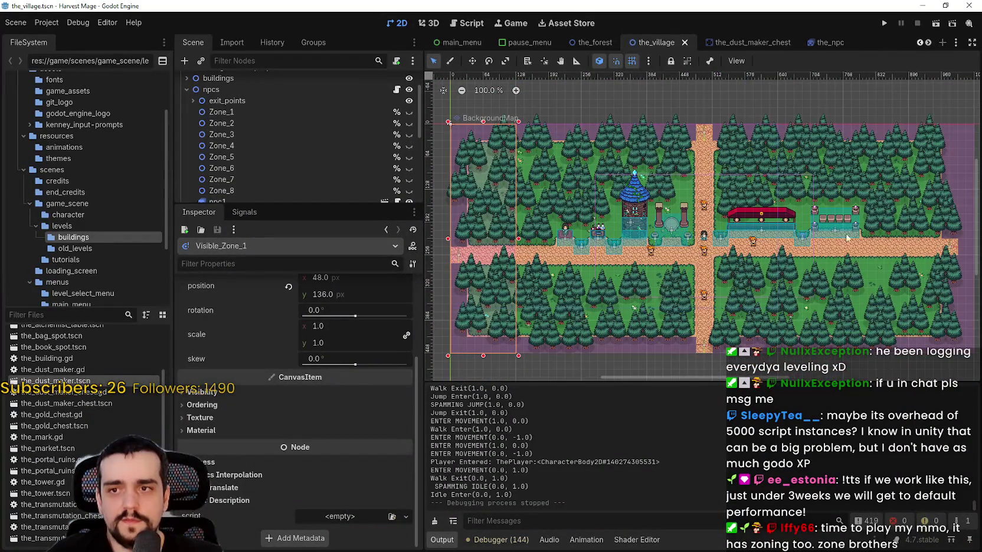
scroll(478, 248, up, 1)
scroll(515, 240, down, 1)
scroll(577, 247, down, 1)
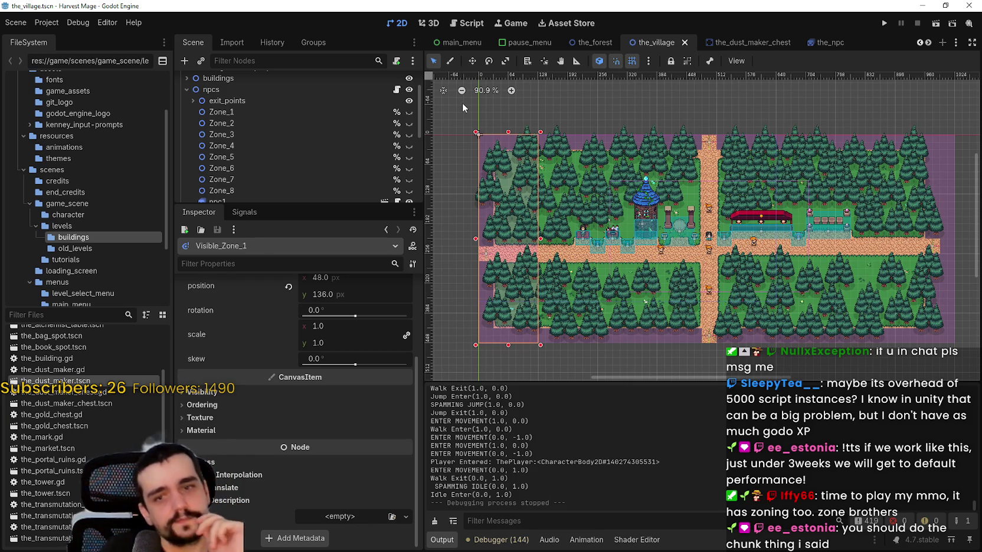
scroll(386, 142, down, 2)
scroll(377, 138, down, 3)
scroll(360, 173, up, 4)
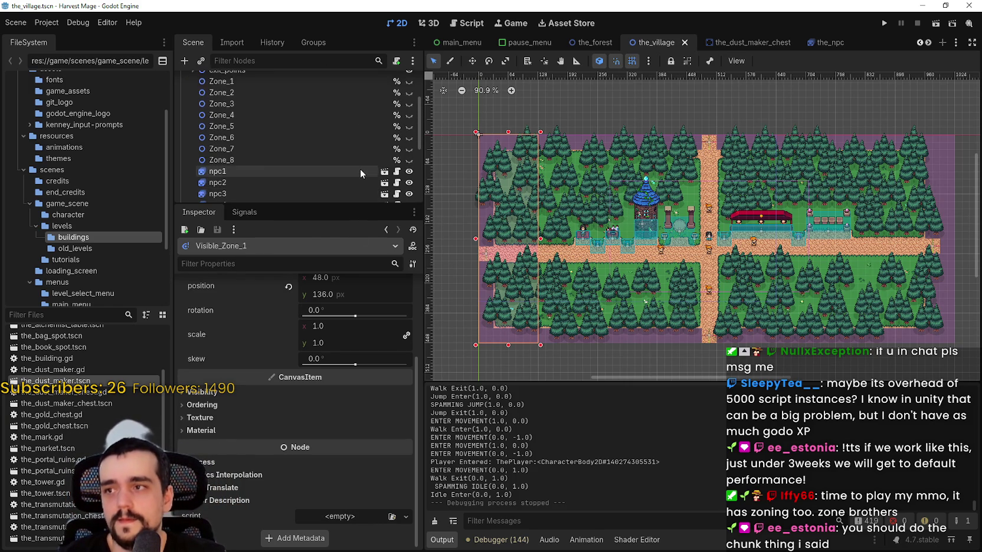
scroll(359, 171, up, 1)
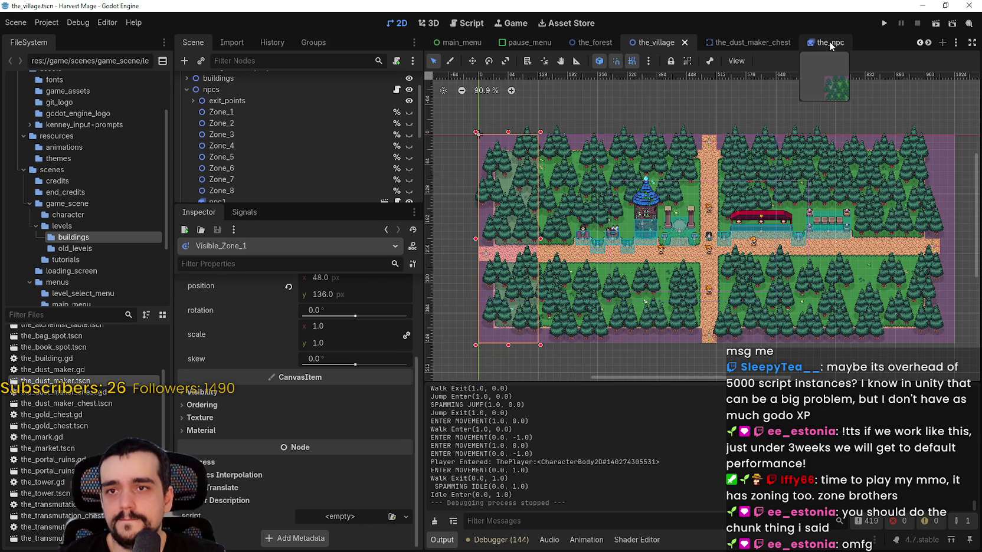
scroll(388, 124, down, 2)
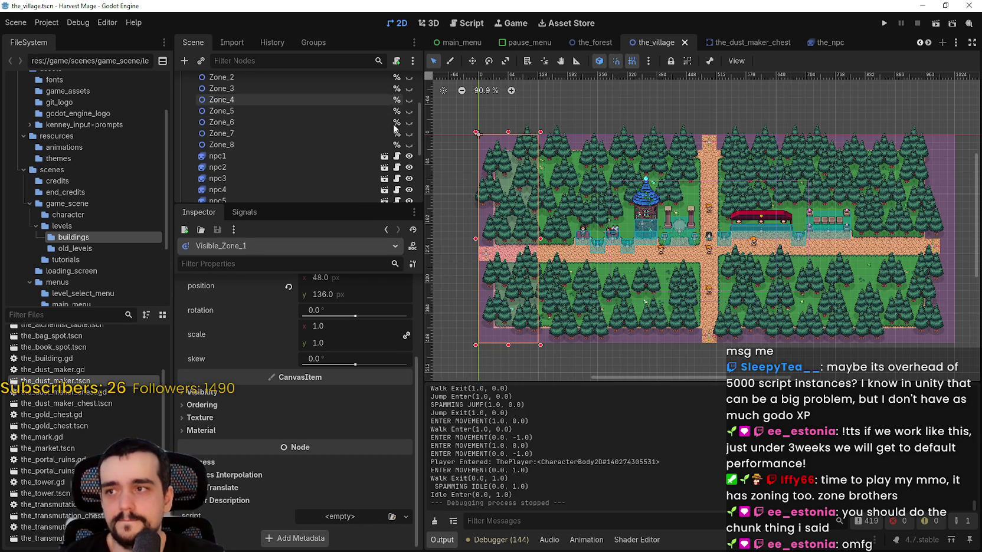
Step: Comment out the _change_zone() call on line 157 of the_npc.gd
click(396, 156)
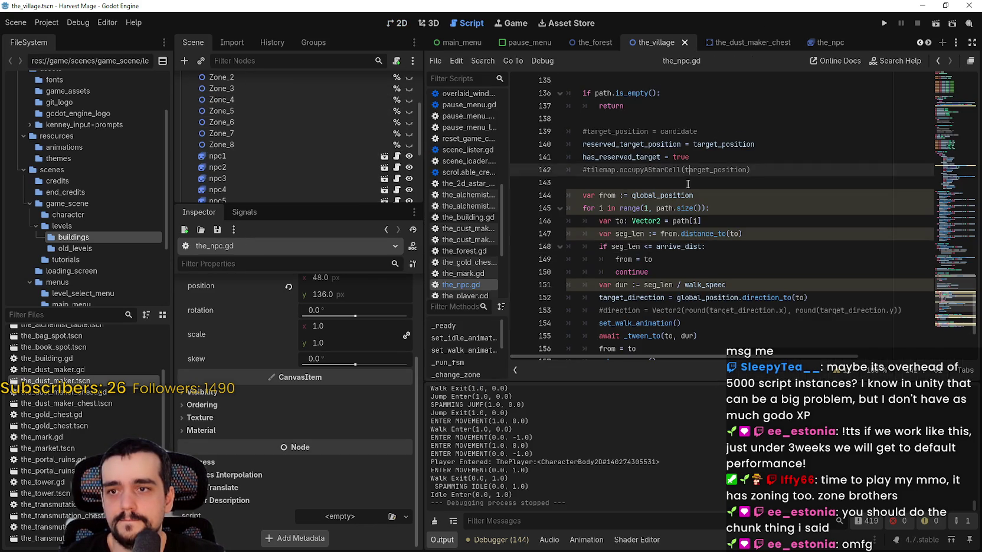
scroll(707, 196, up, 6)
scroll(707, 196, up, 6)
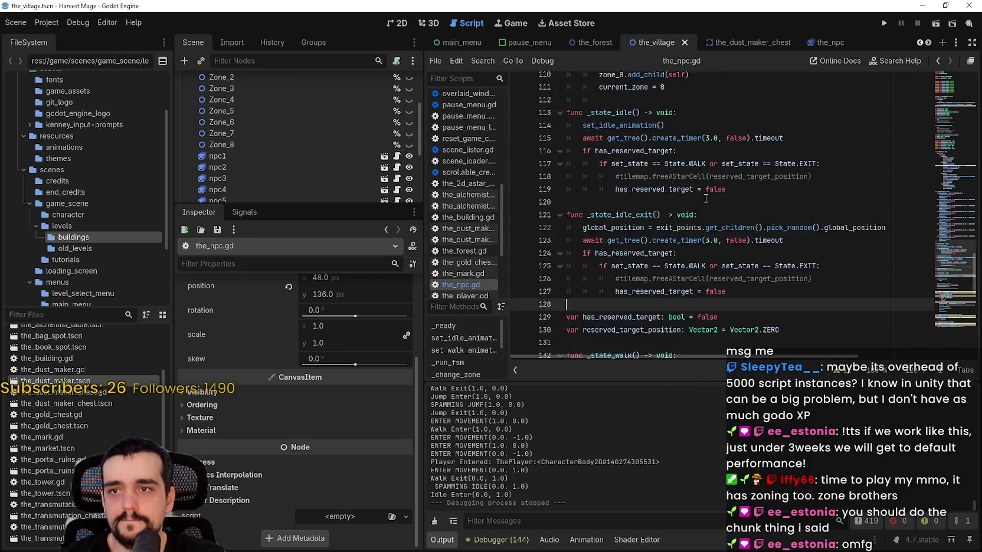
scroll(706, 199, down, 14)
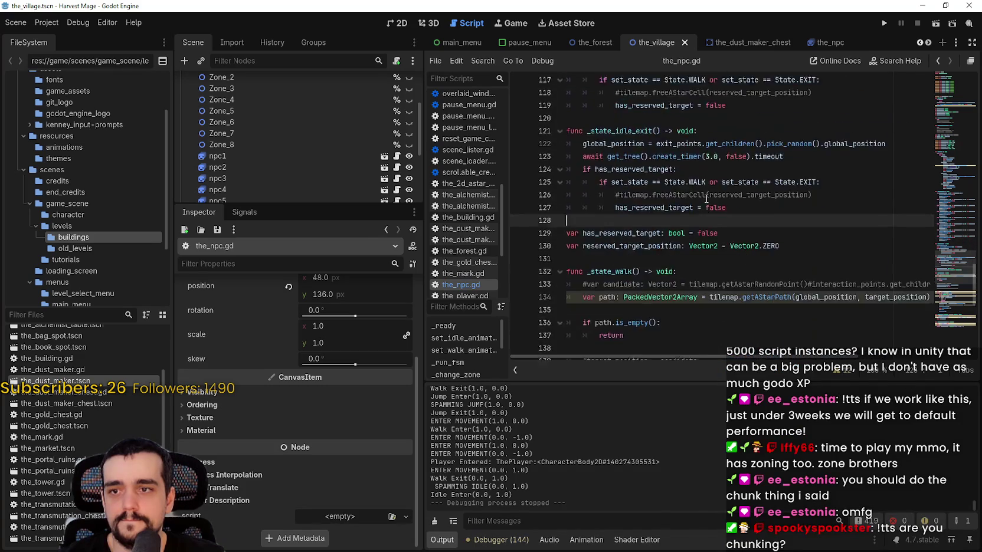
click(618, 269)
key(Home)
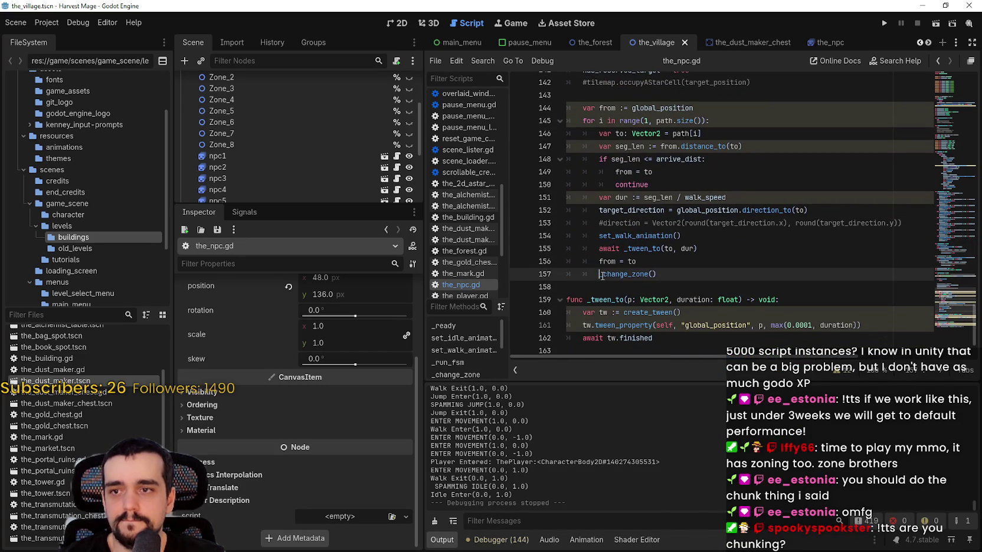
text(#)
scroll(775, 254, down, 2)
Step: Navigate from the _state_idle() call to the set_idle_animation() definition
mouse_move(950, 187)
mouse_down()
mouse_move(946, 153)
mouse_move(945, 196)
mouse_move(946, 170)
mouse_up()
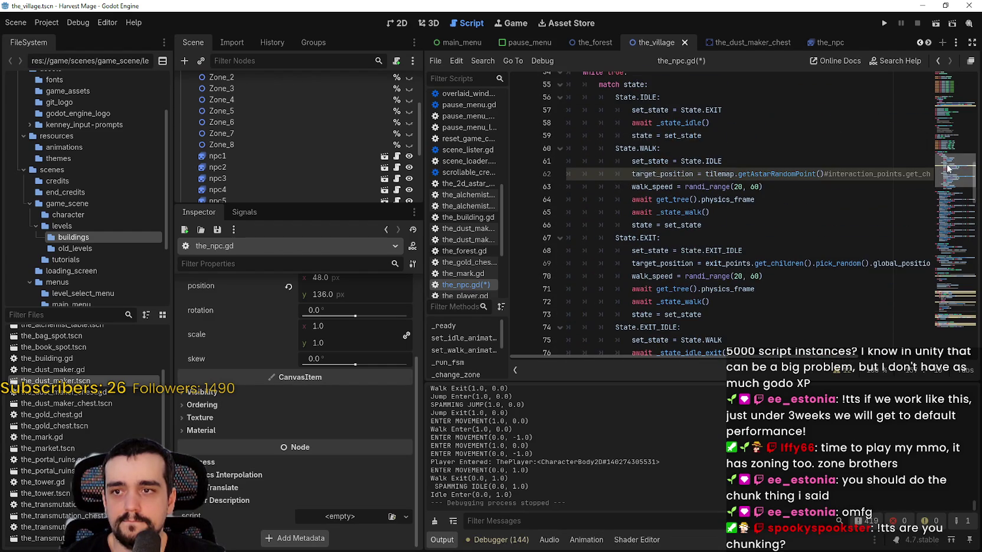
right_click(666, 122)
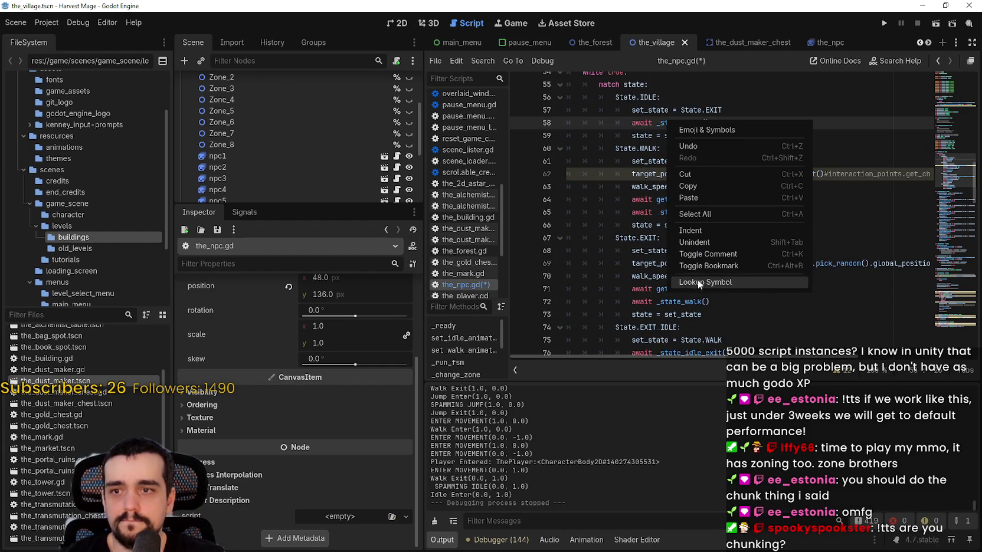
click(698, 280)
right_click(578, 172)
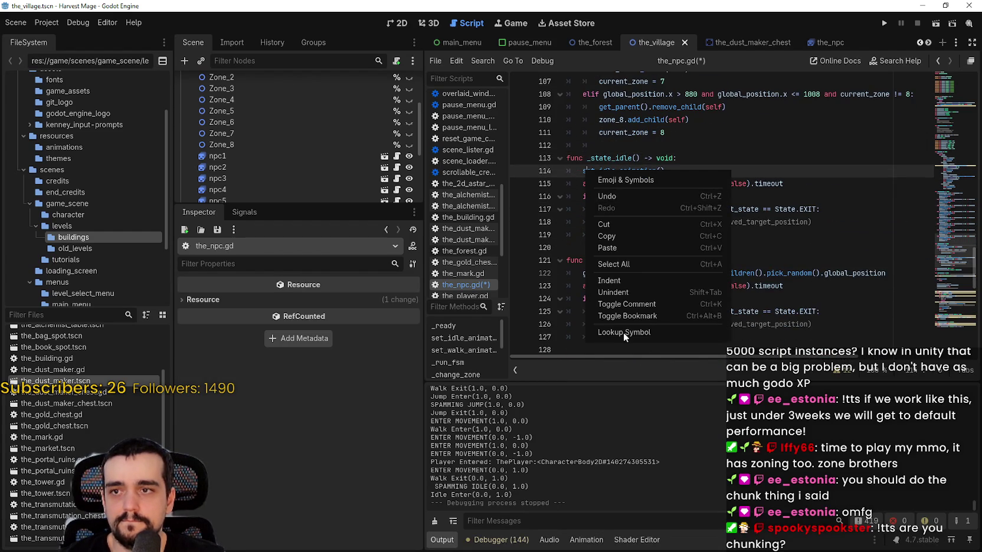
click(634, 337)
Step: Uncomment the foot_idle_right play line and delete the pass lines in both animation functions
click(584, 234)
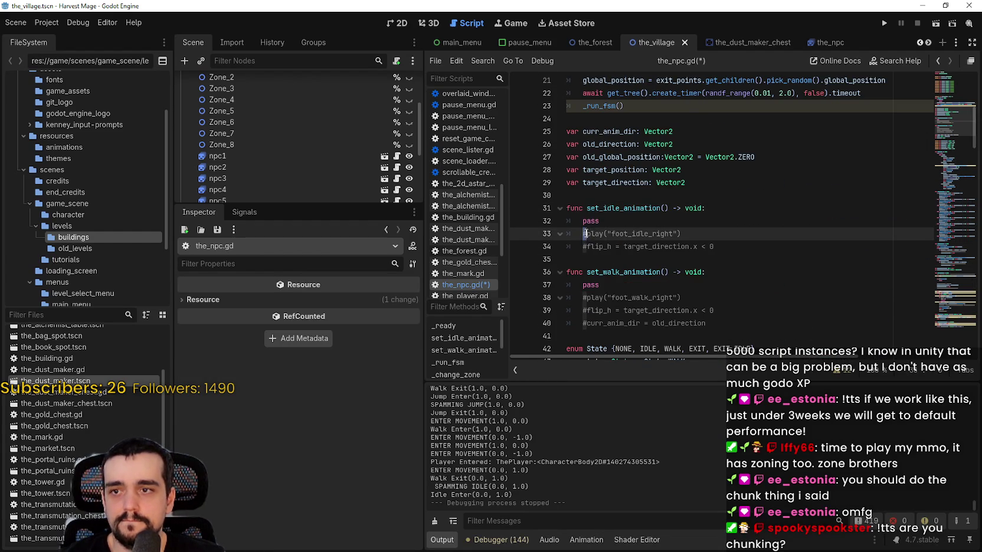
key(Delete)
click(590, 246)
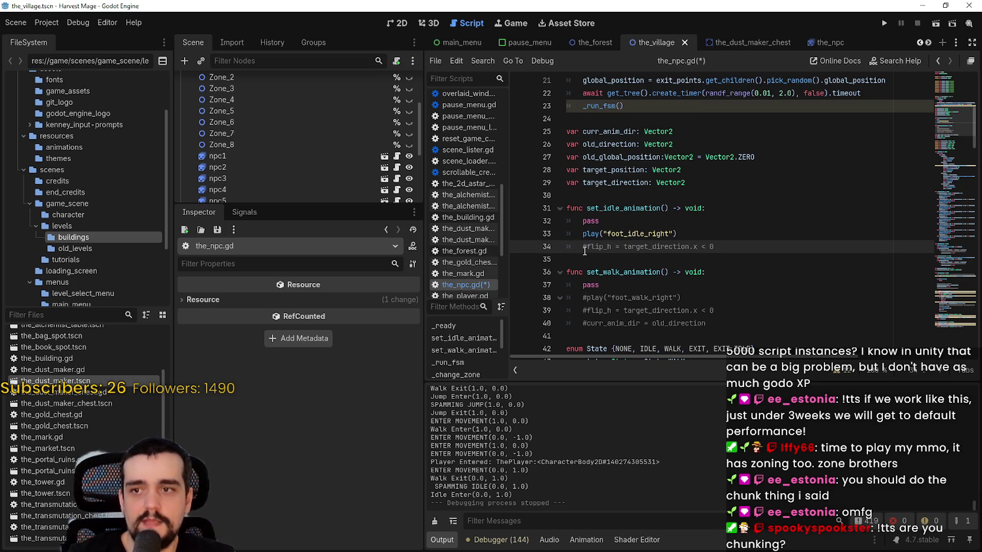
double_click(615, 222)
key(BackSpace)
key(BackSpace)
key(BackSpace)
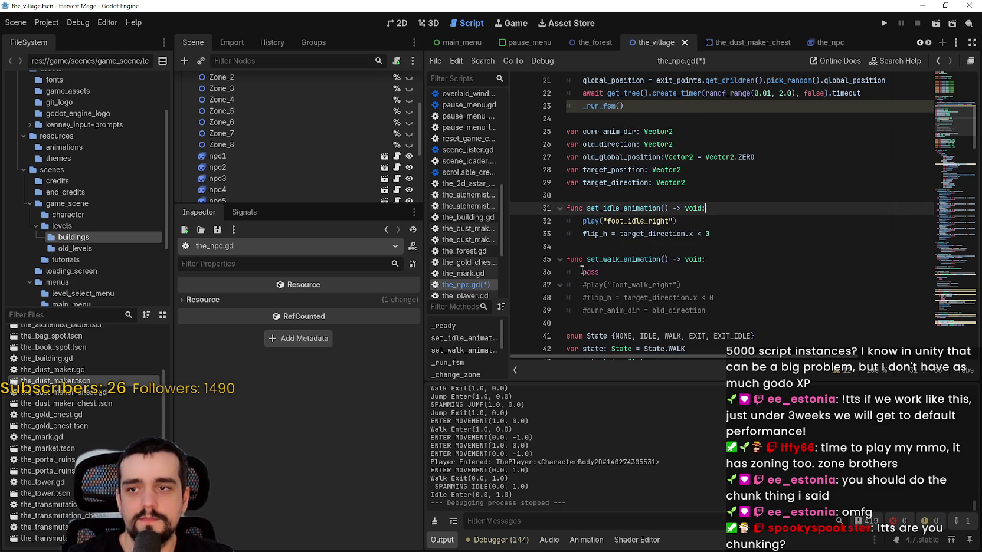
double_click(618, 275)
key(BackSpace)
key(BackSpace)
key(BackSpace)
Step: Uncomment the foot_walk_right, flip_h and curr_anim_dir lines, save the script, and run the project
click(584, 272)
key(Delete)
click(584, 285)
key(Delete)
click(600, 311)
click(584, 299)
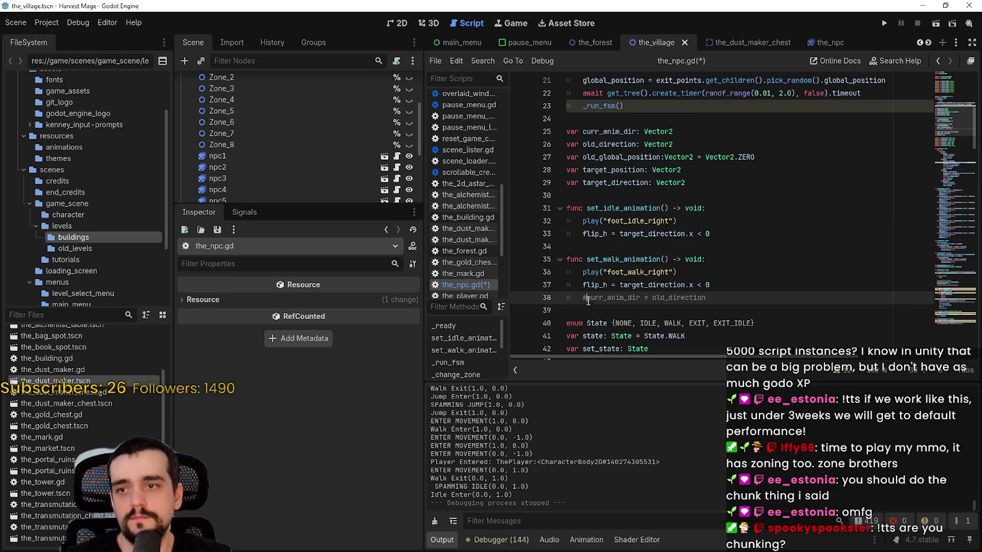
key(Delete)
click(591, 310)
key(ctrl+s)
scroll(362, 154, up, 2)
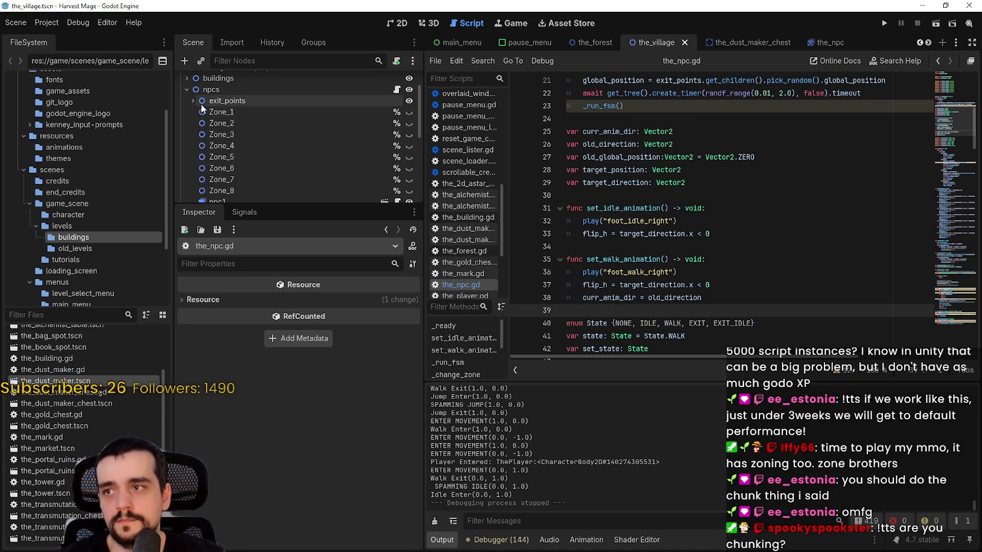
click(883, 26)
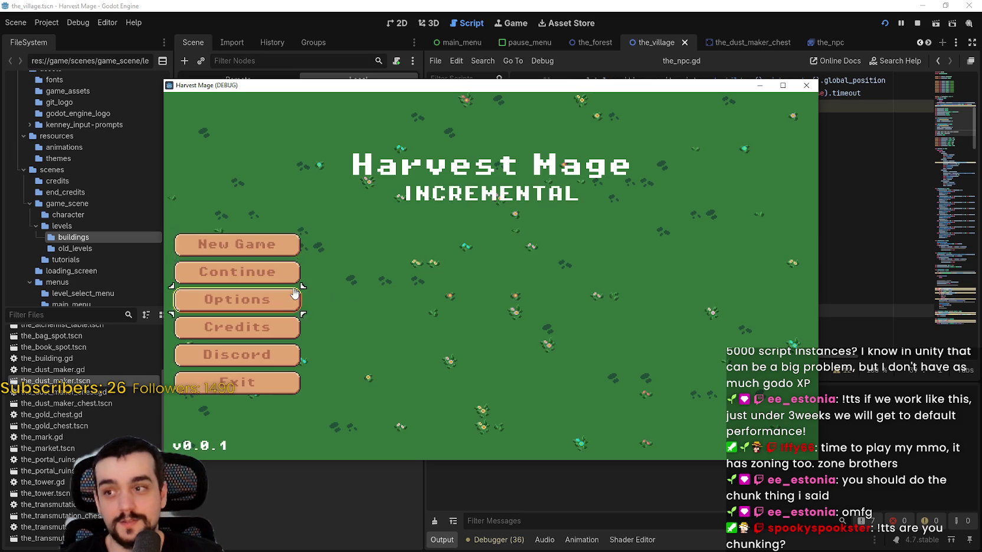
Step: Start the game, maximize the window, and walk the player right and down the path
click(306, 268)
click(782, 85)
key(d)
key(s)
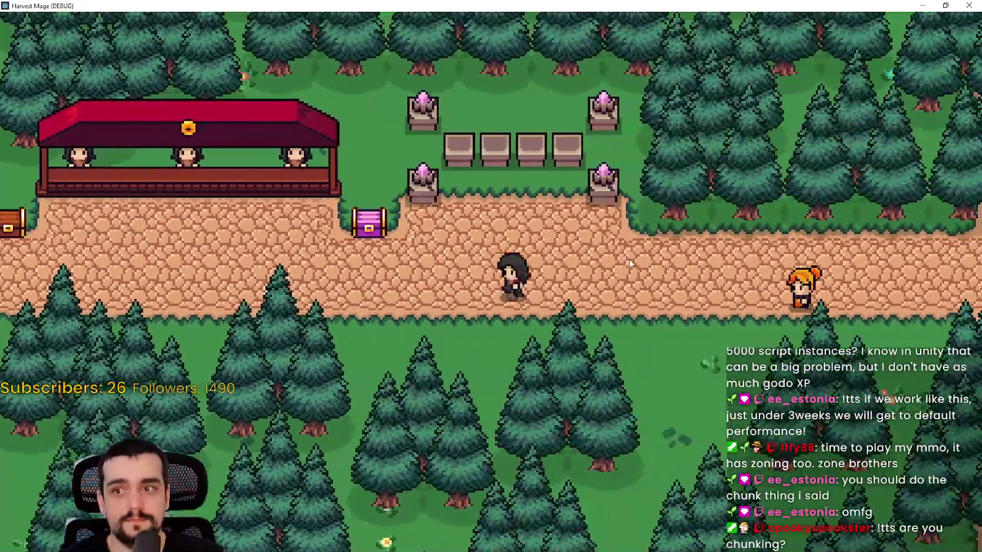
key(a)
key(a)
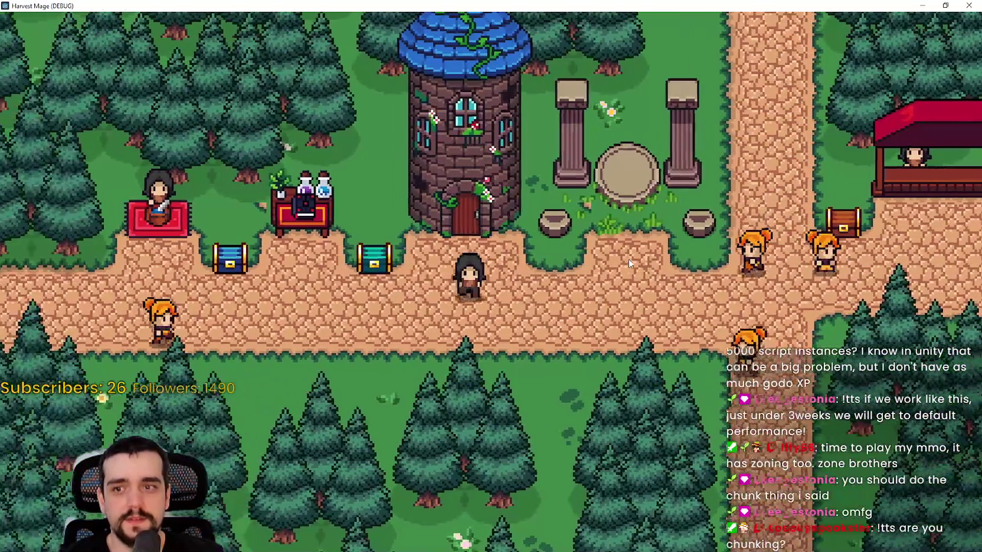
key(a)
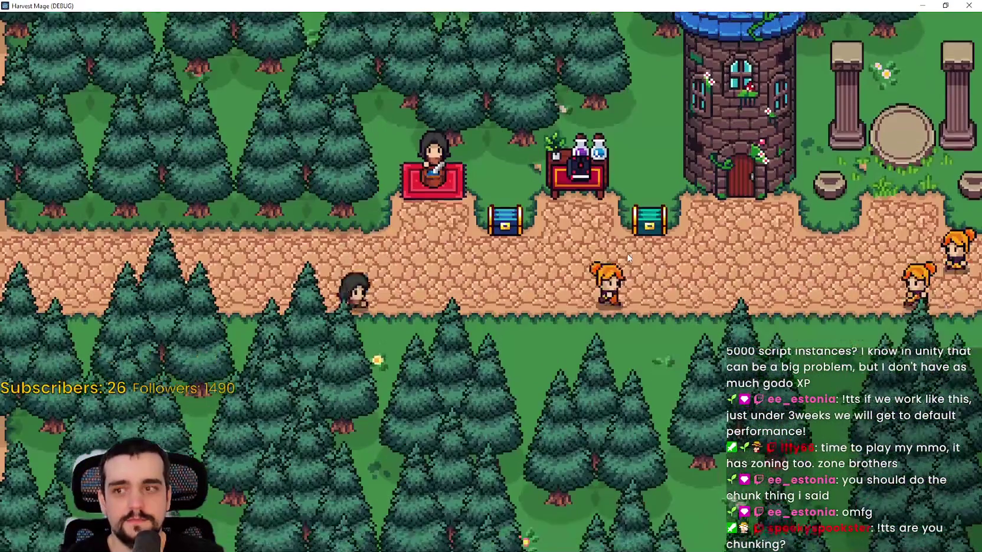
key(d)
key(s)
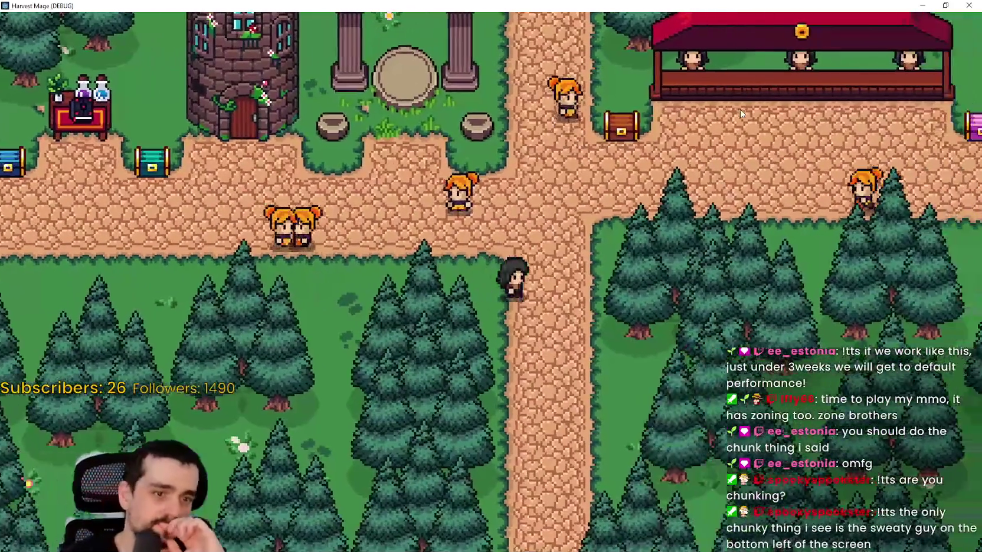
Step: Walk up and left past the tower, up at the crossroads, then back down and right
key(w)
key(d)
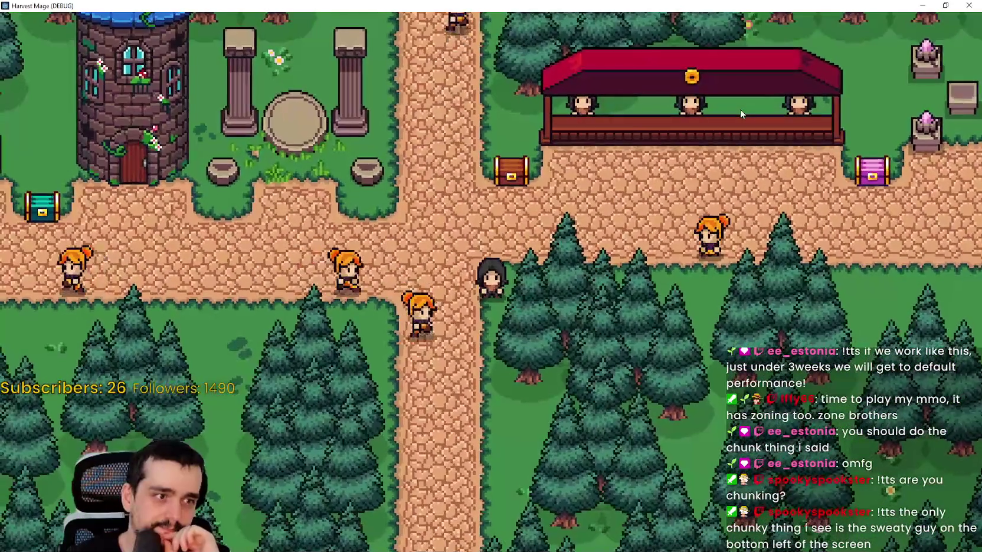
key(w)
key(a)
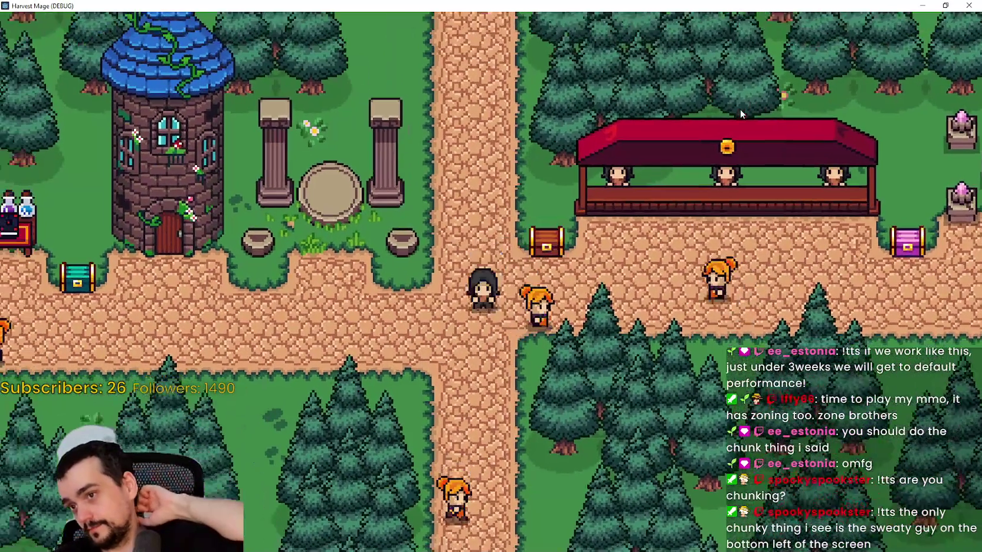
key(a)
key(d)
key(w)
key(s)
key(d)
Step: Walk left toward the tower area, turn right, then go up and back left
key(a)
key(a)
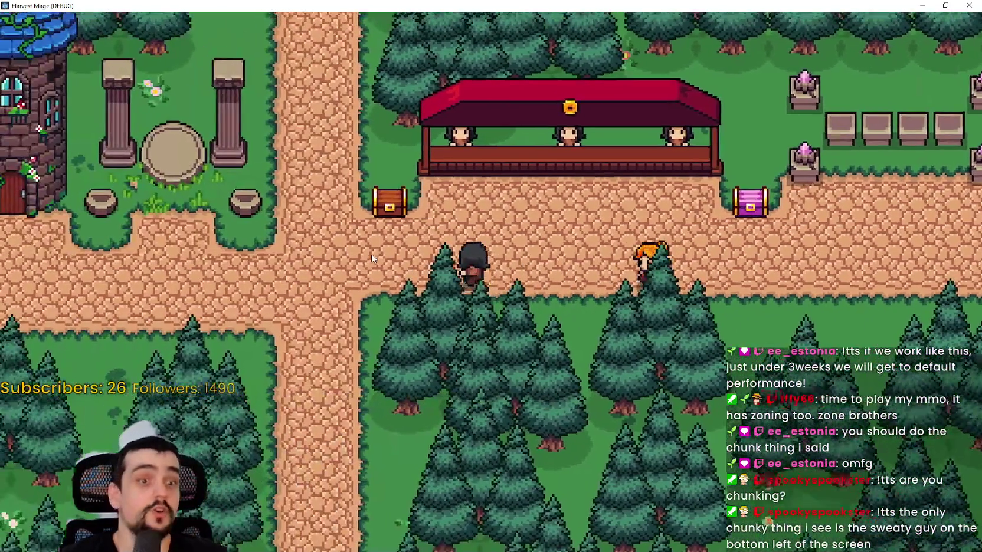
key(a)
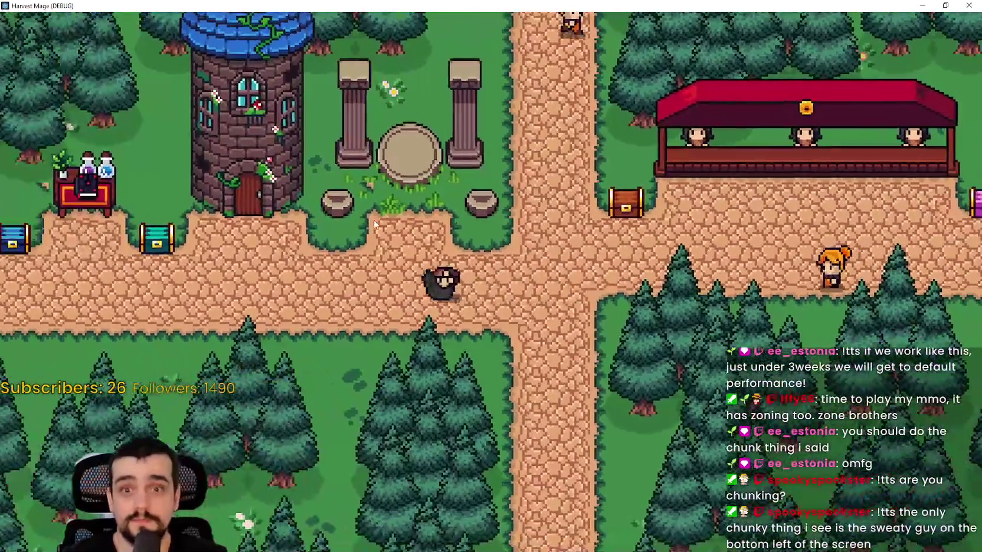
key(a)
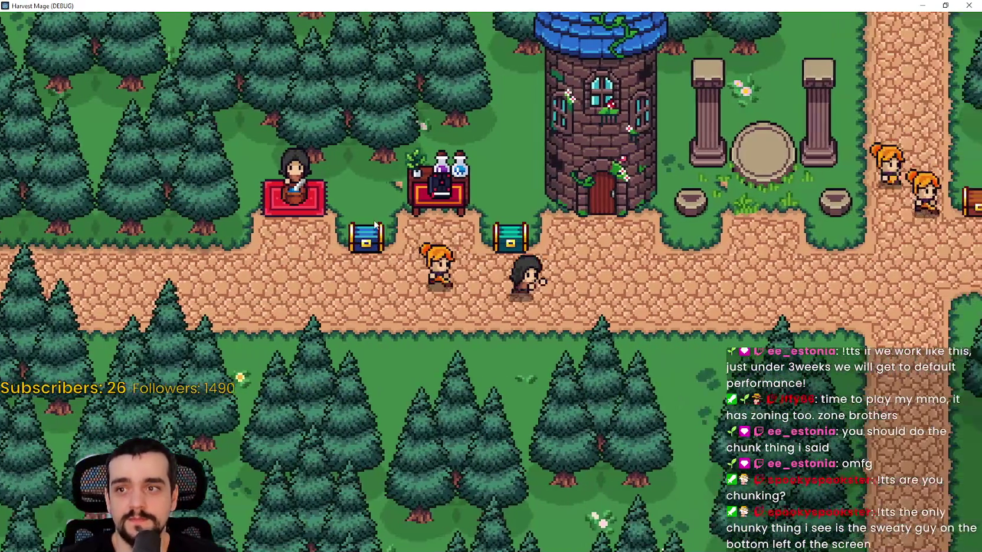
key(d)
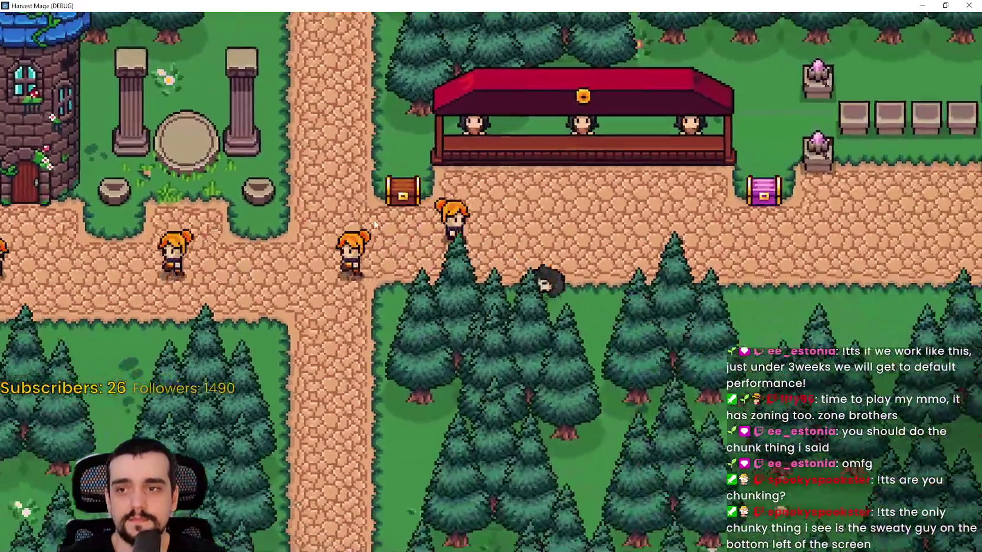
key(w)
key(a)
key(a)
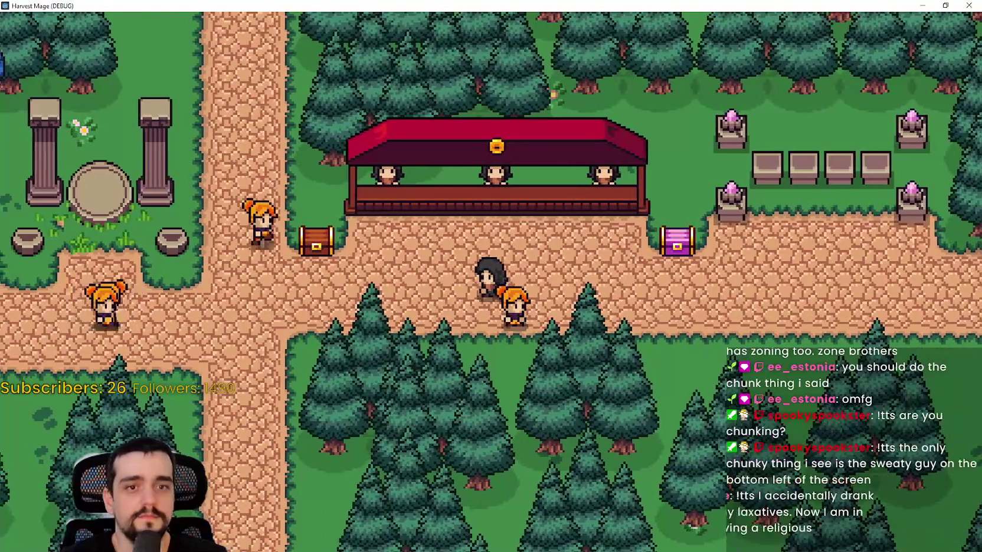
key(a)
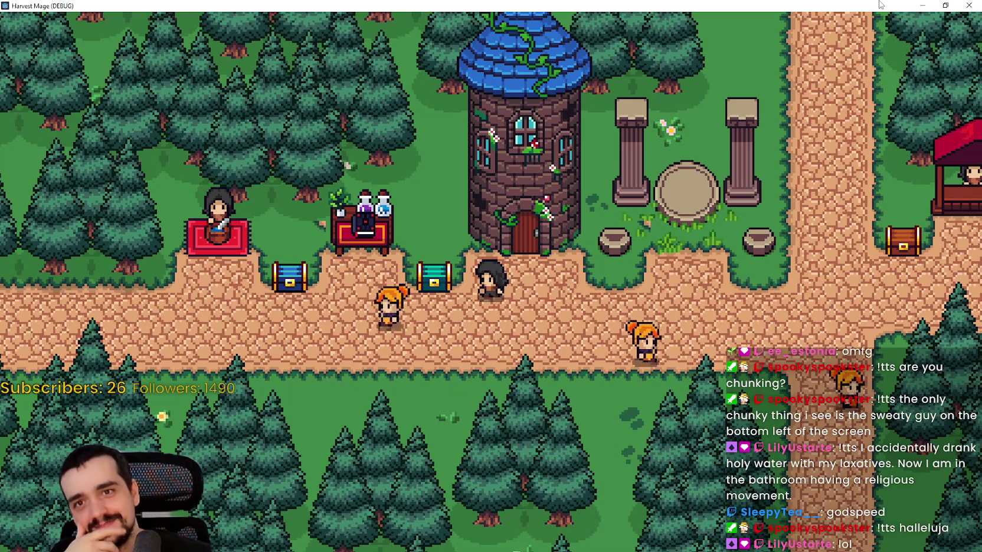
Step: Restore the game to a smaller window and bring up MR FARMBOY's library page in Steam
click(944, 6)
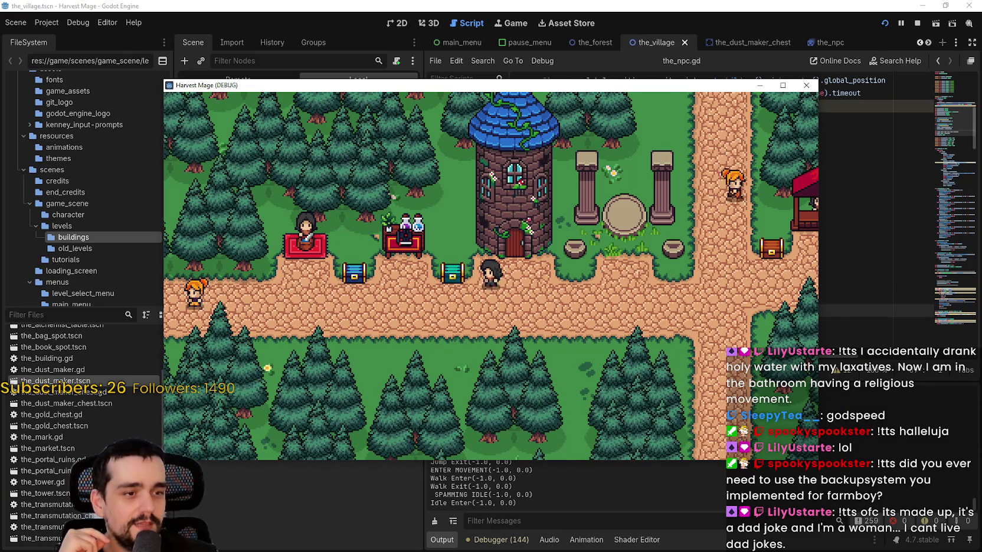
key(alt+Tab)
click(367, 62)
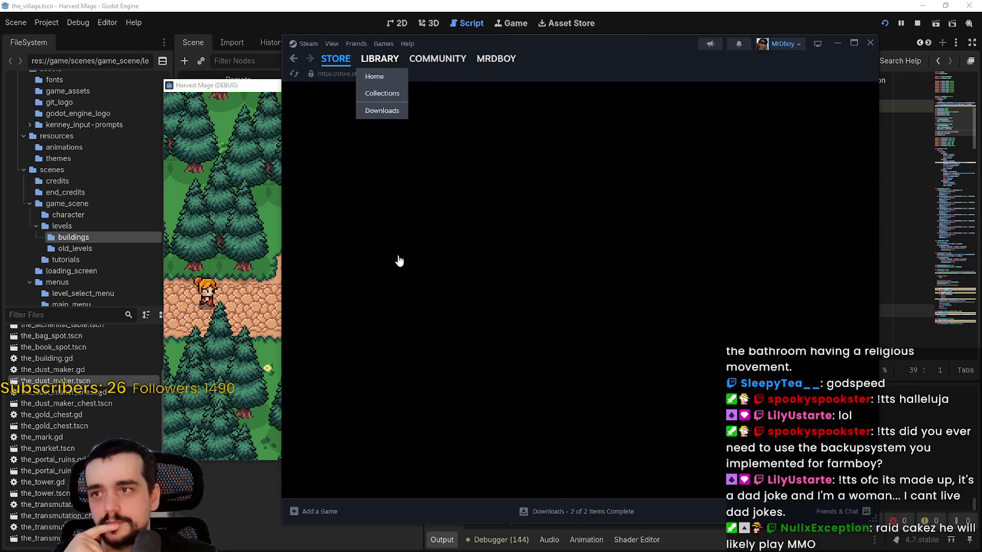
Step: Browse MR FARMBOY's community discussions and library page, then return to its community hub
click(627, 255)
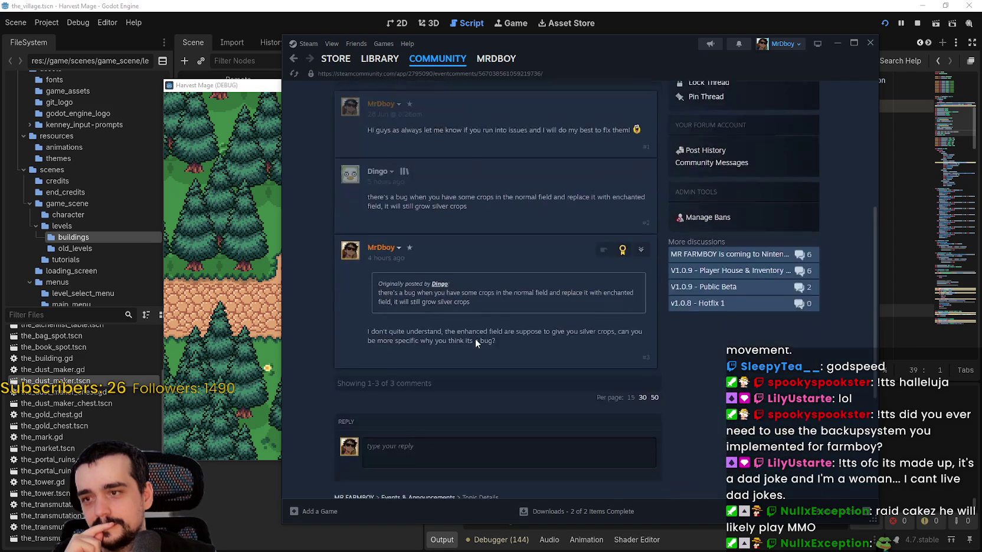
scroll(560, 164, up, 2)
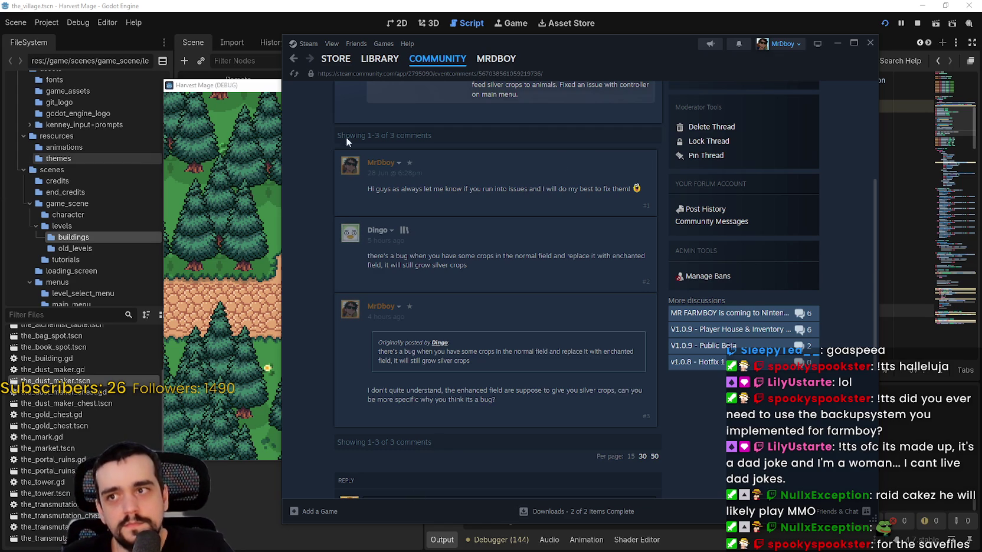
click(379, 58)
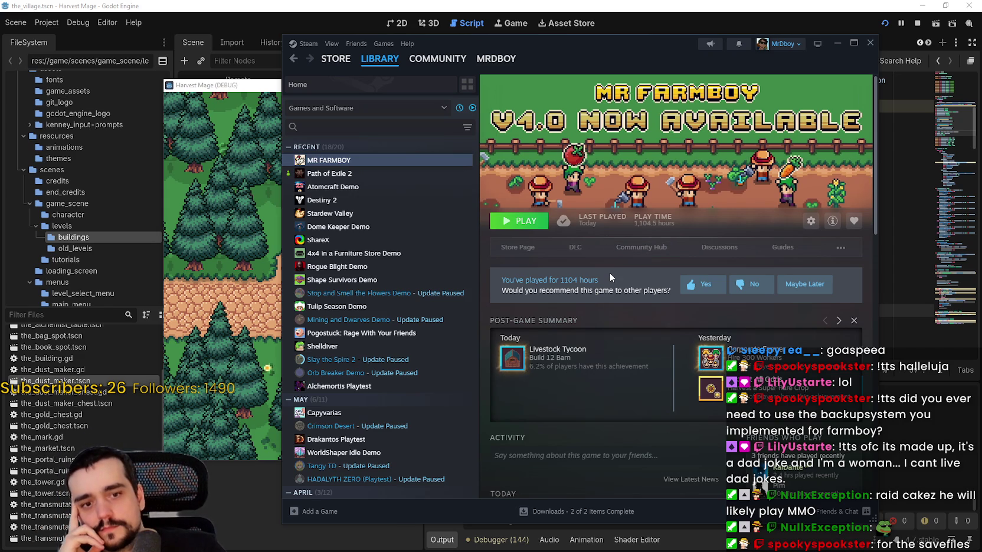
scroll(332, 420, down, 3)
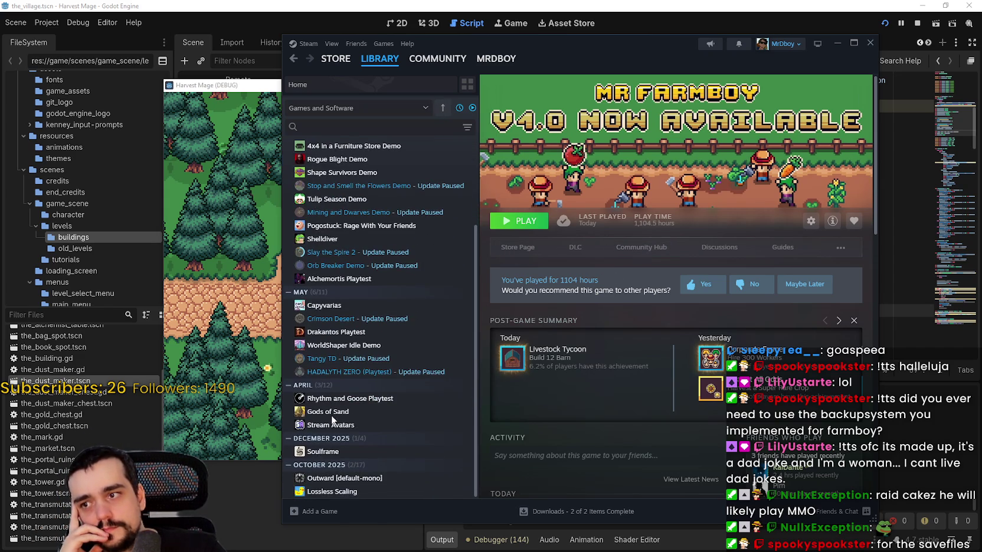
scroll(329, 401, up, 3)
scroll(329, 401, down, 2)
scroll(328, 399, up, 2)
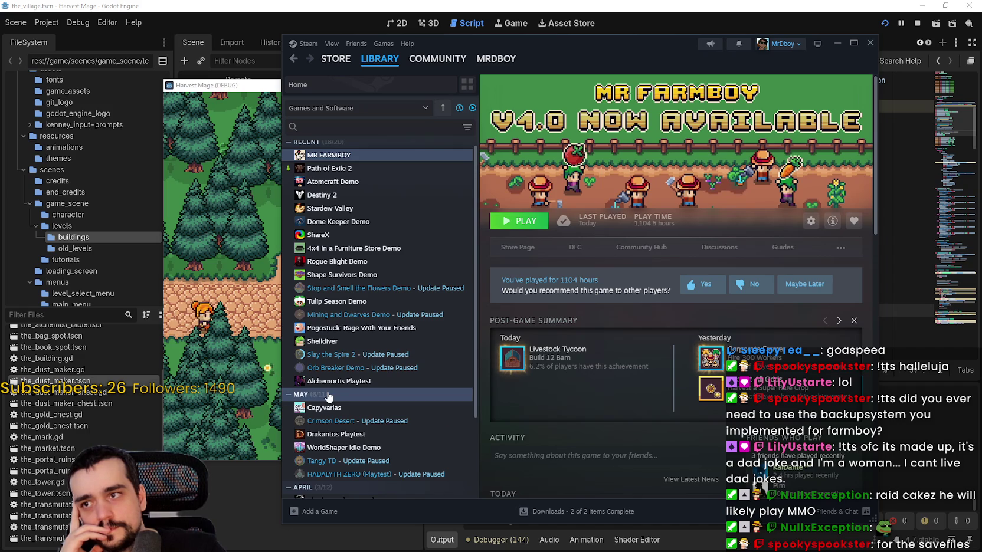
click(641, 248)
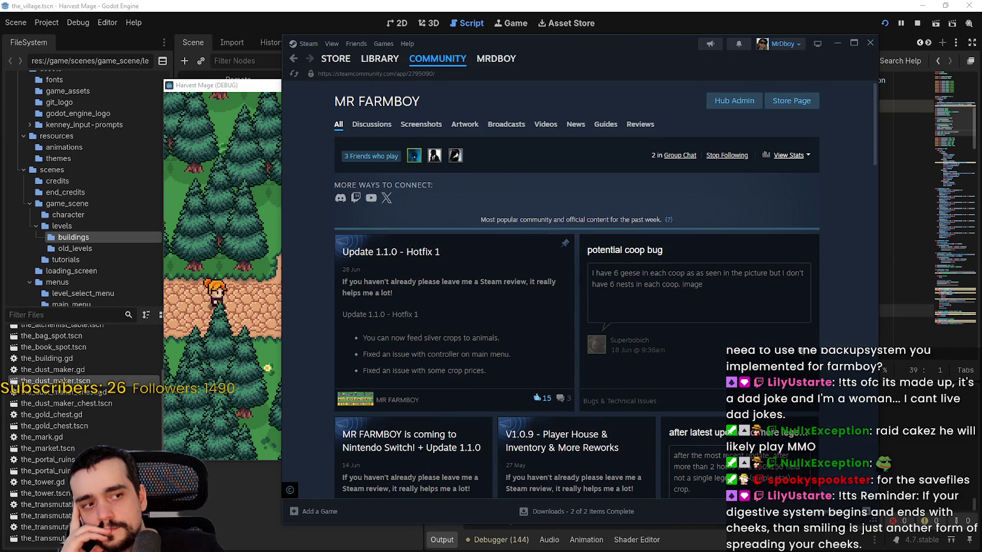
Step: Switch to the browser and reload MR FARMBOY's SteamDB charts page
key(alt+Tab)
right_click(744, 272)
click(774, 303)
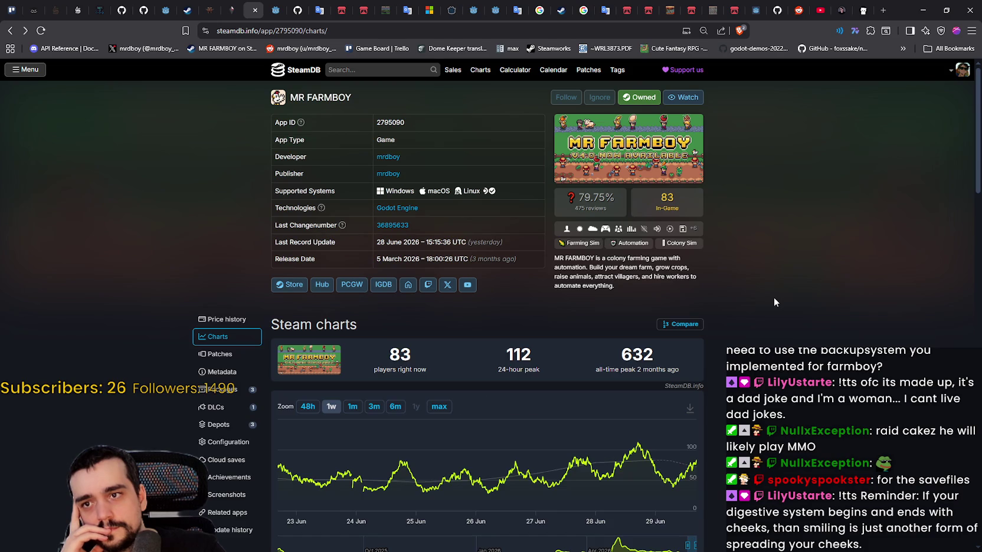